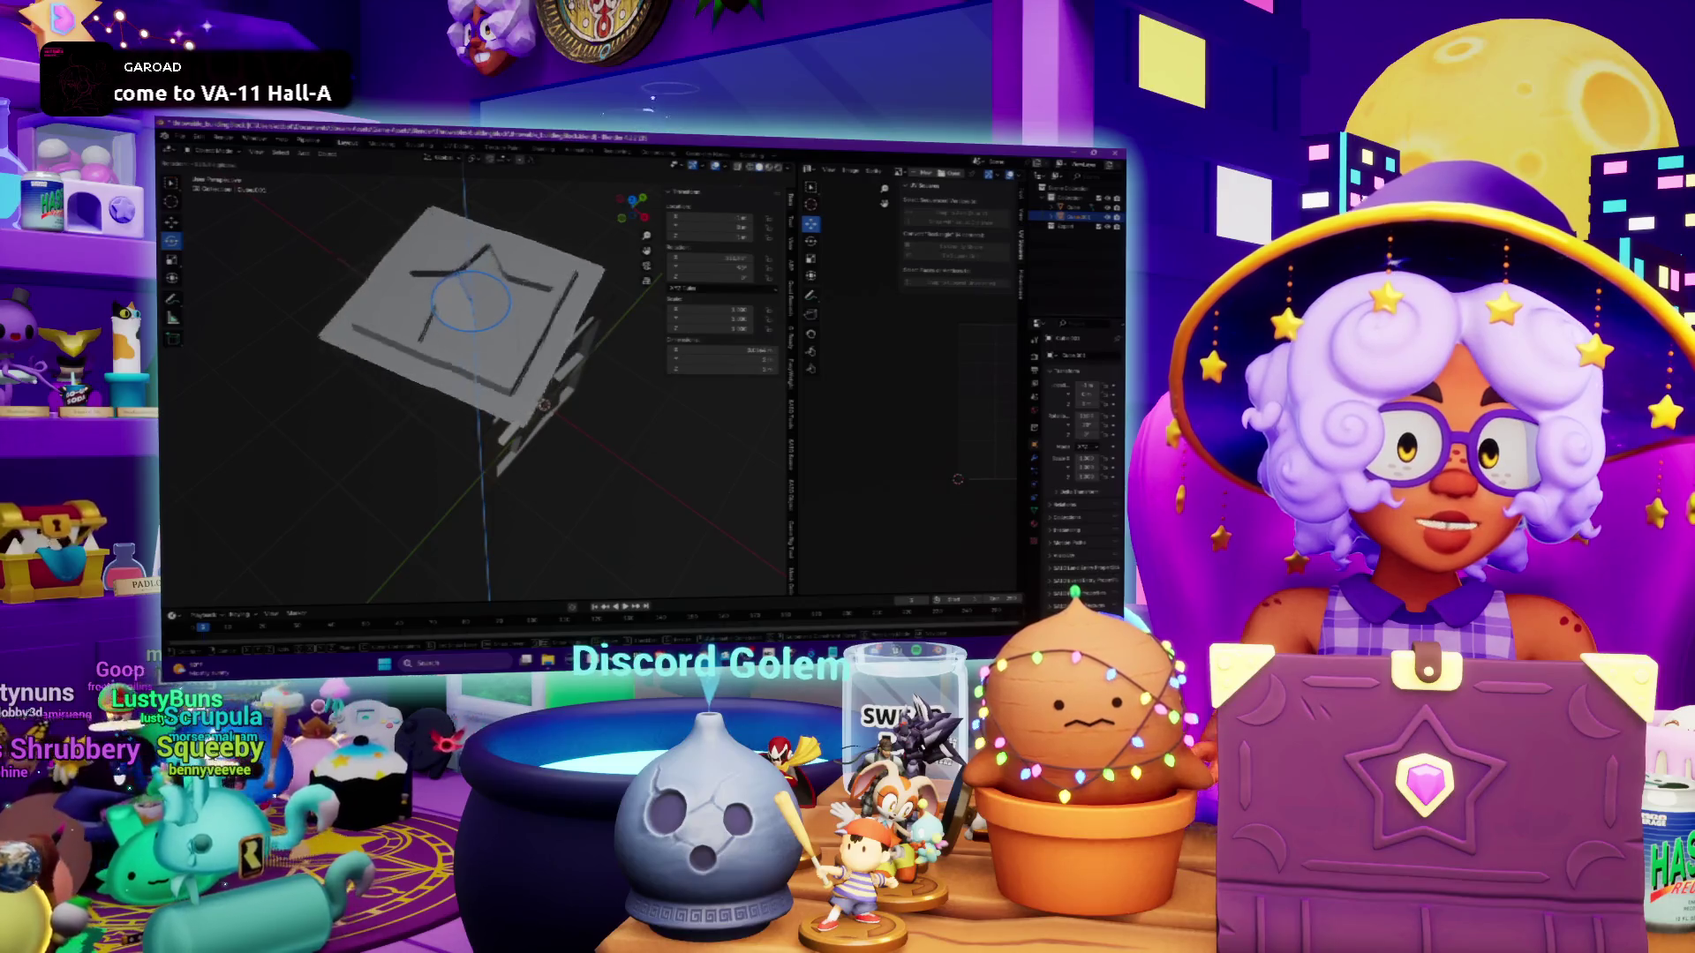
# Rotate the flat framed panel upright to an exact angle, then orbit to check the star-topped box
pyautogui.moveTo(511, 300); pyautogui.dragTo(457, 549)
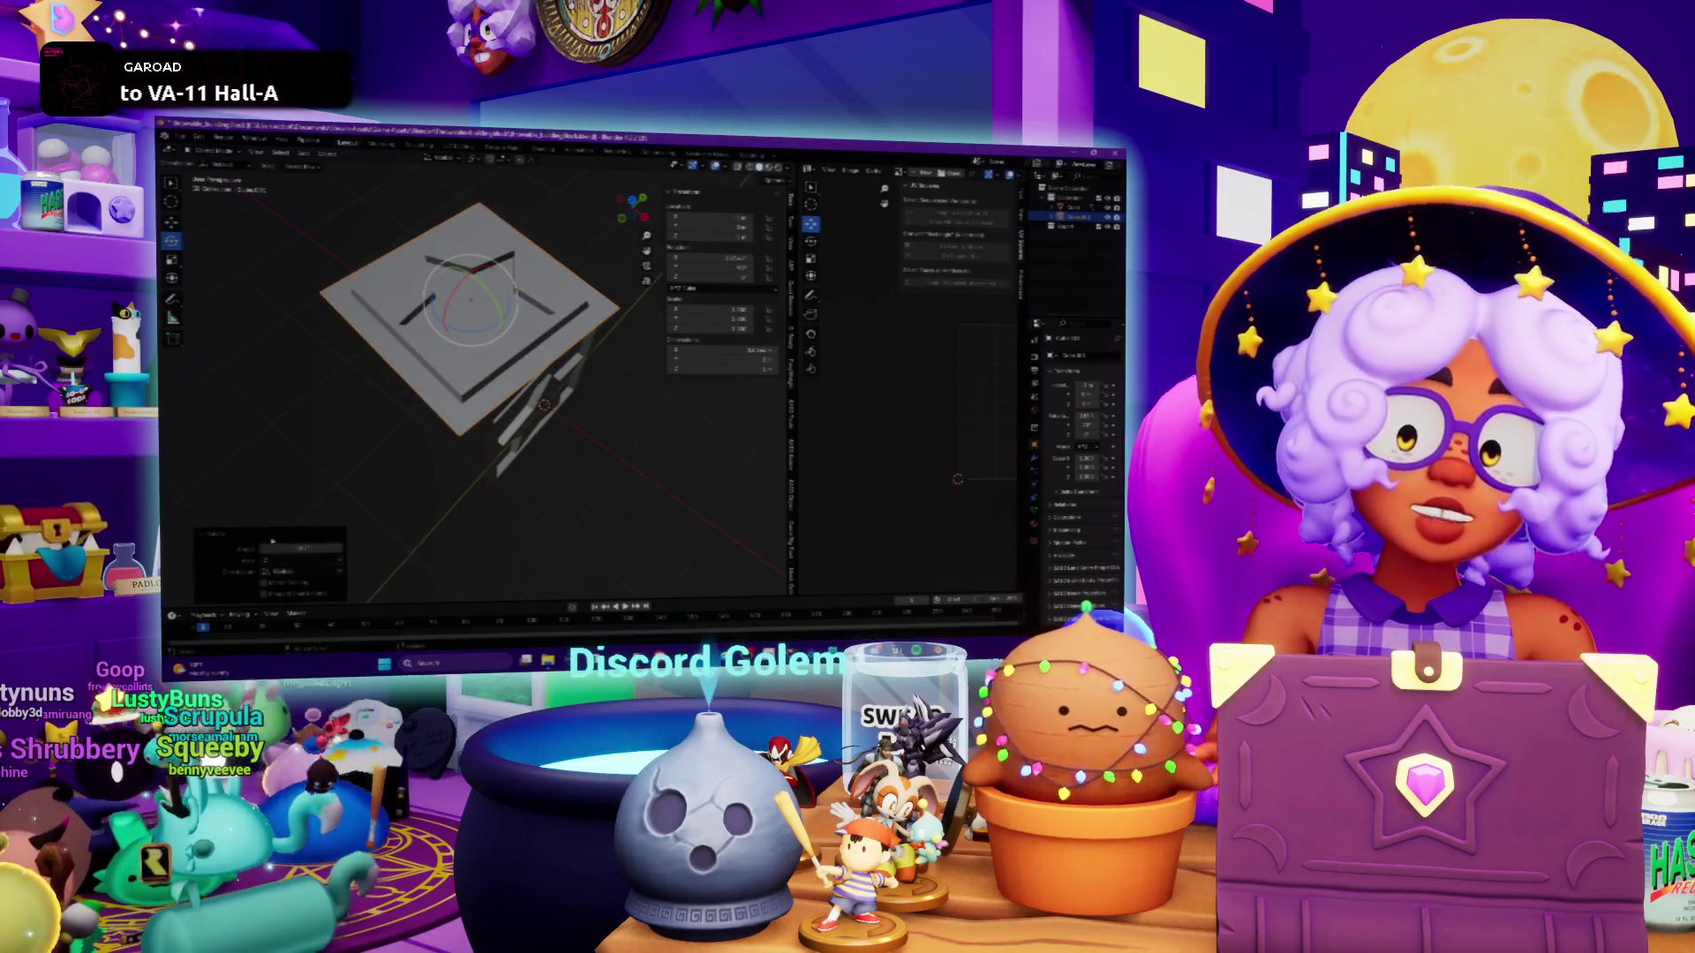
pyautogui.click(291, 548)
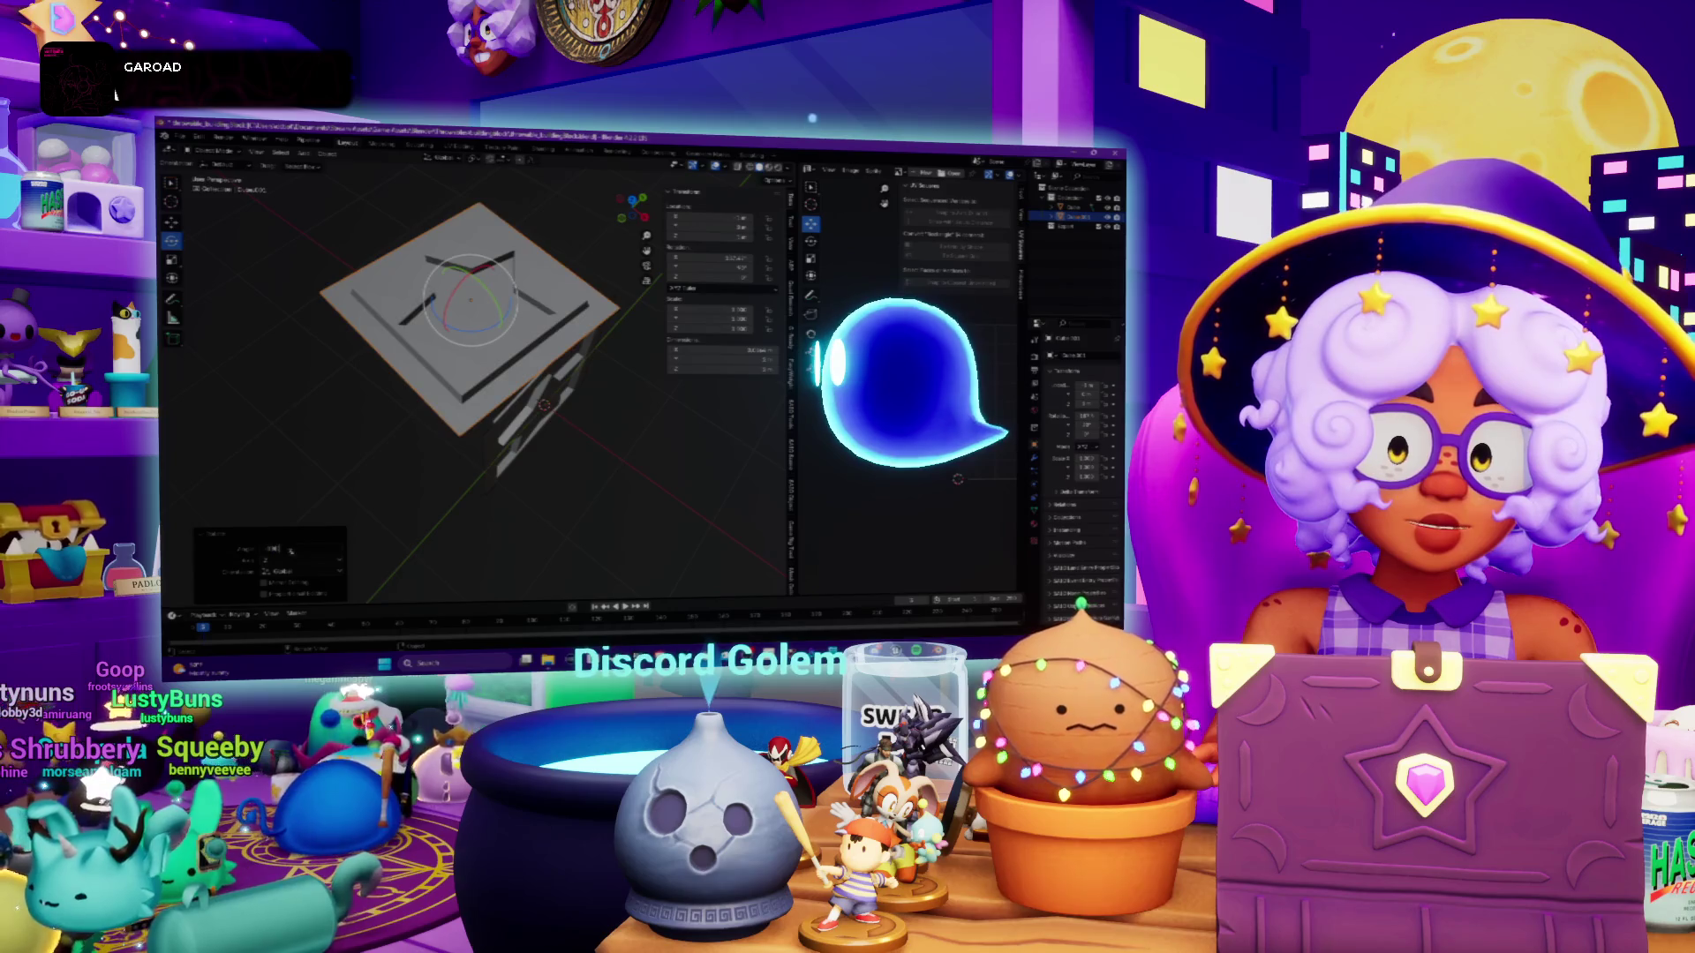
pyautogui.press('Return')
pyautogui.press('KP_1')
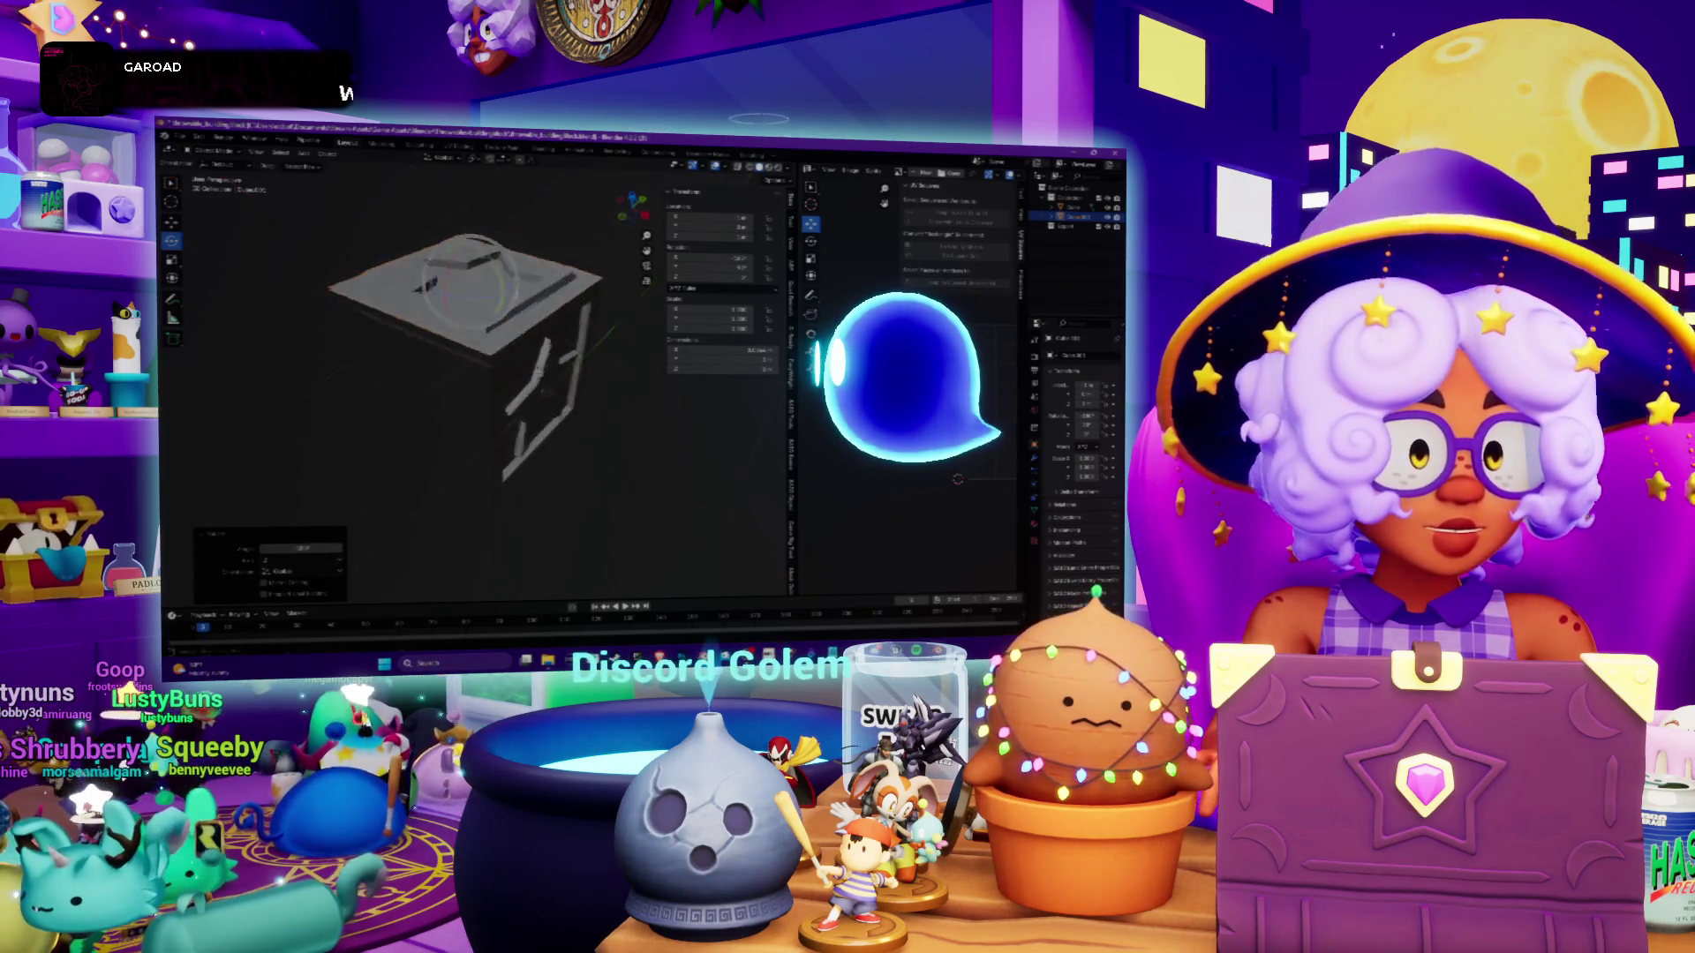
pyautogui.moveTo(548, 345)
pyautogui.mouseDown(button='middle')
pyautogui.moveTo(545, 461)
pyautogui.moveTo(518, 447)
pyautogui.mouseUp(button='middle')
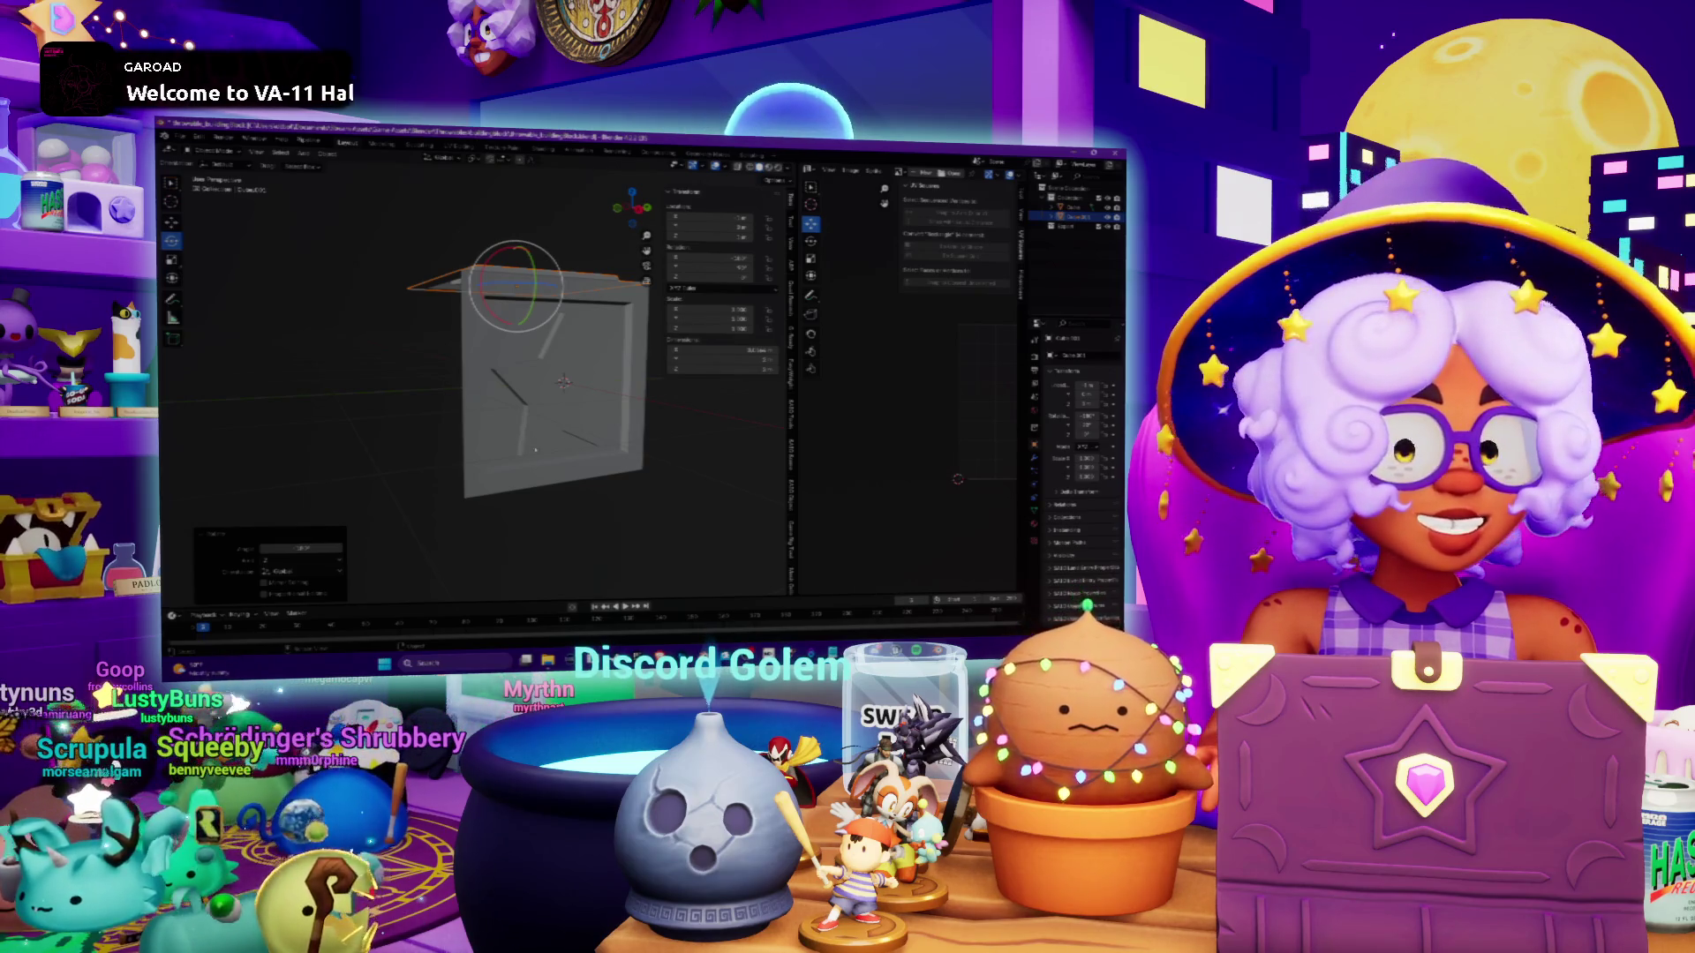
pyautogui.hotkey('ctrl', 'z')
pyautogui.moveTo(519, 447); pyautogui.dragTo(495, 429, button='middle')
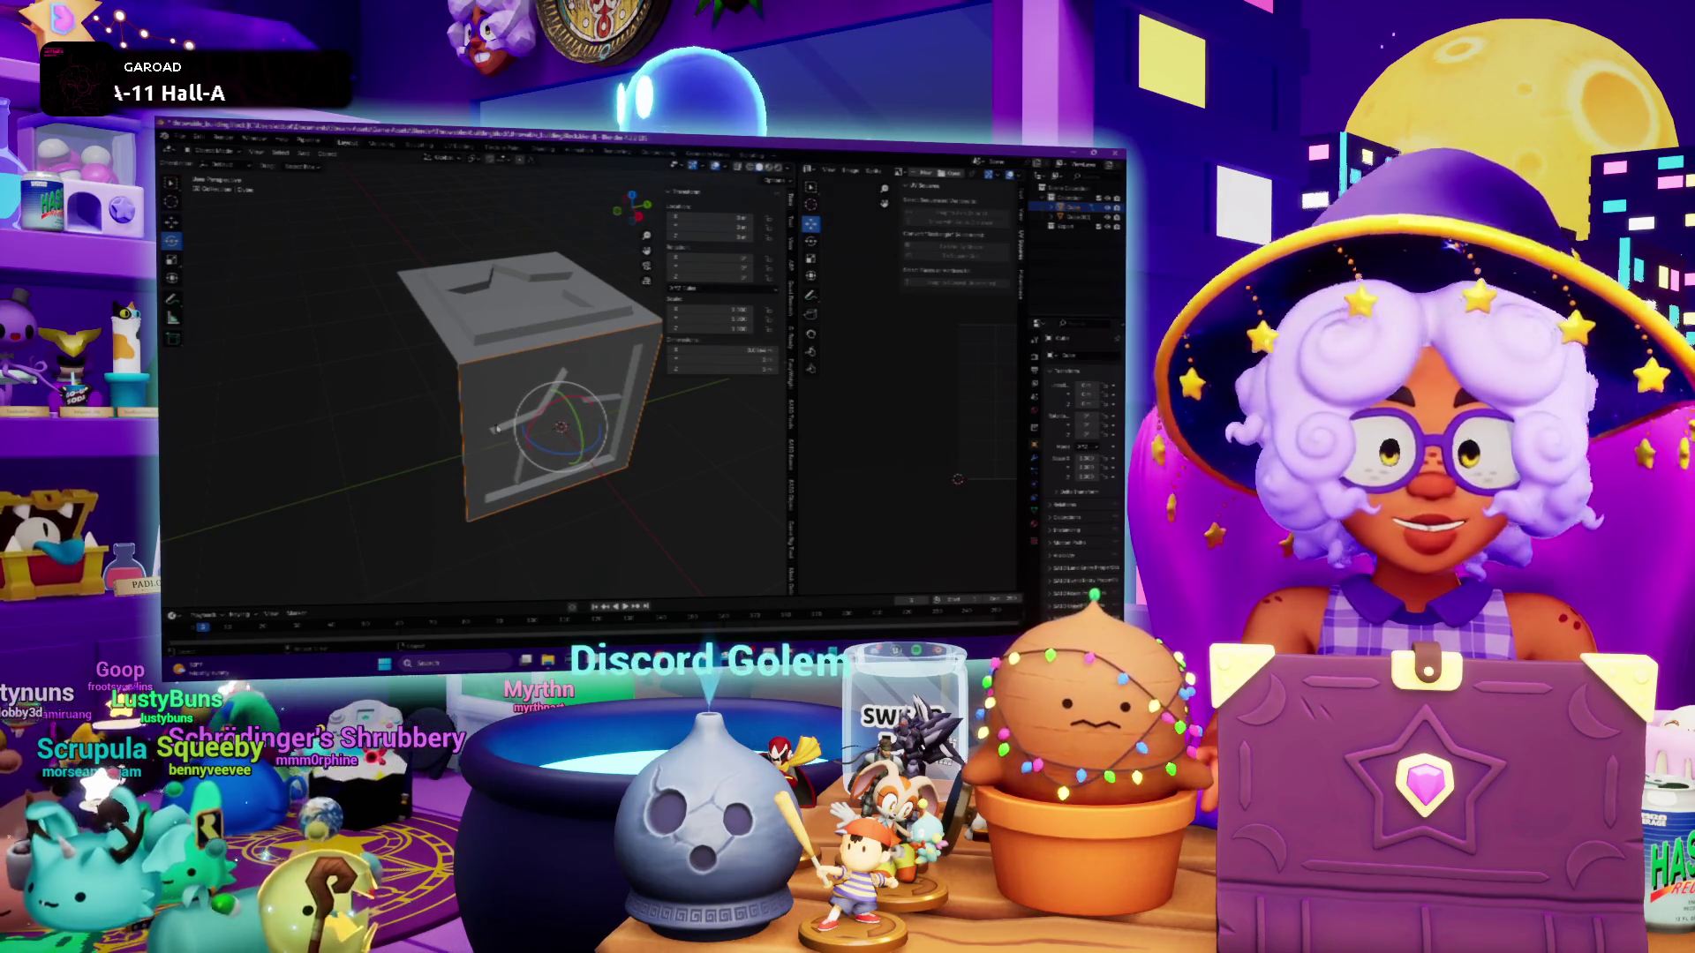
# Duplicate the side panel and rotate the copy to an exact angle around the Z axis
pyautogui.hotkey('shift', 'd')
pyautogui.press('Escape')
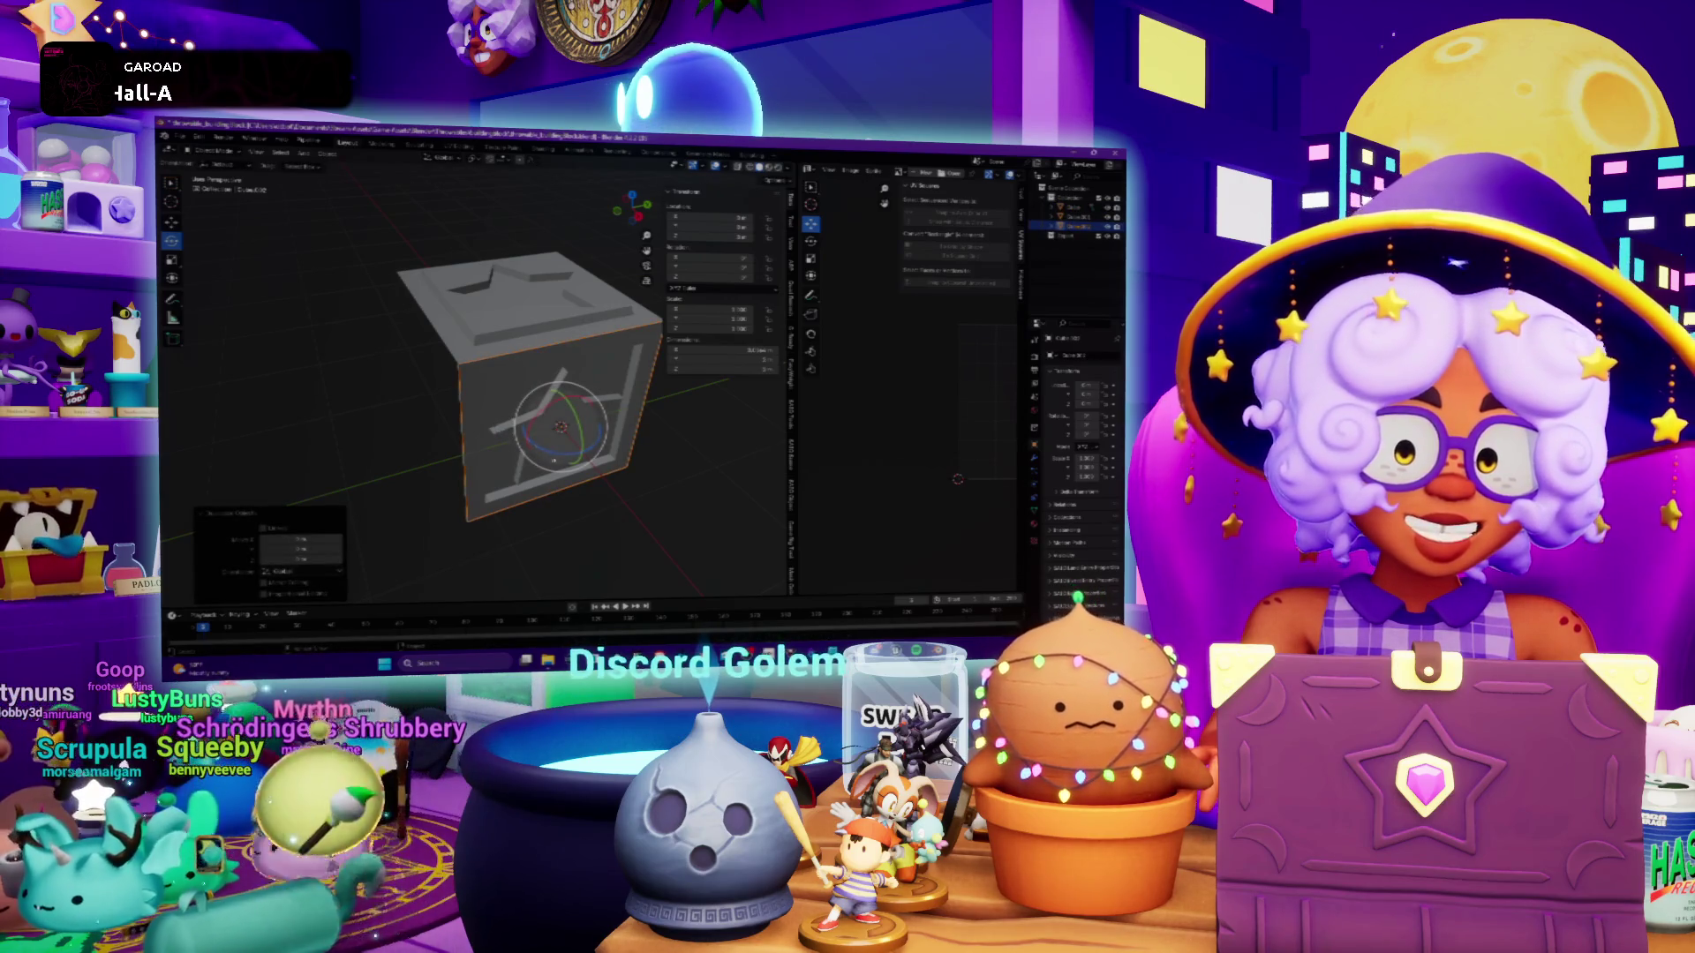
pyautogui.press('r')
pyautogui.press('z')
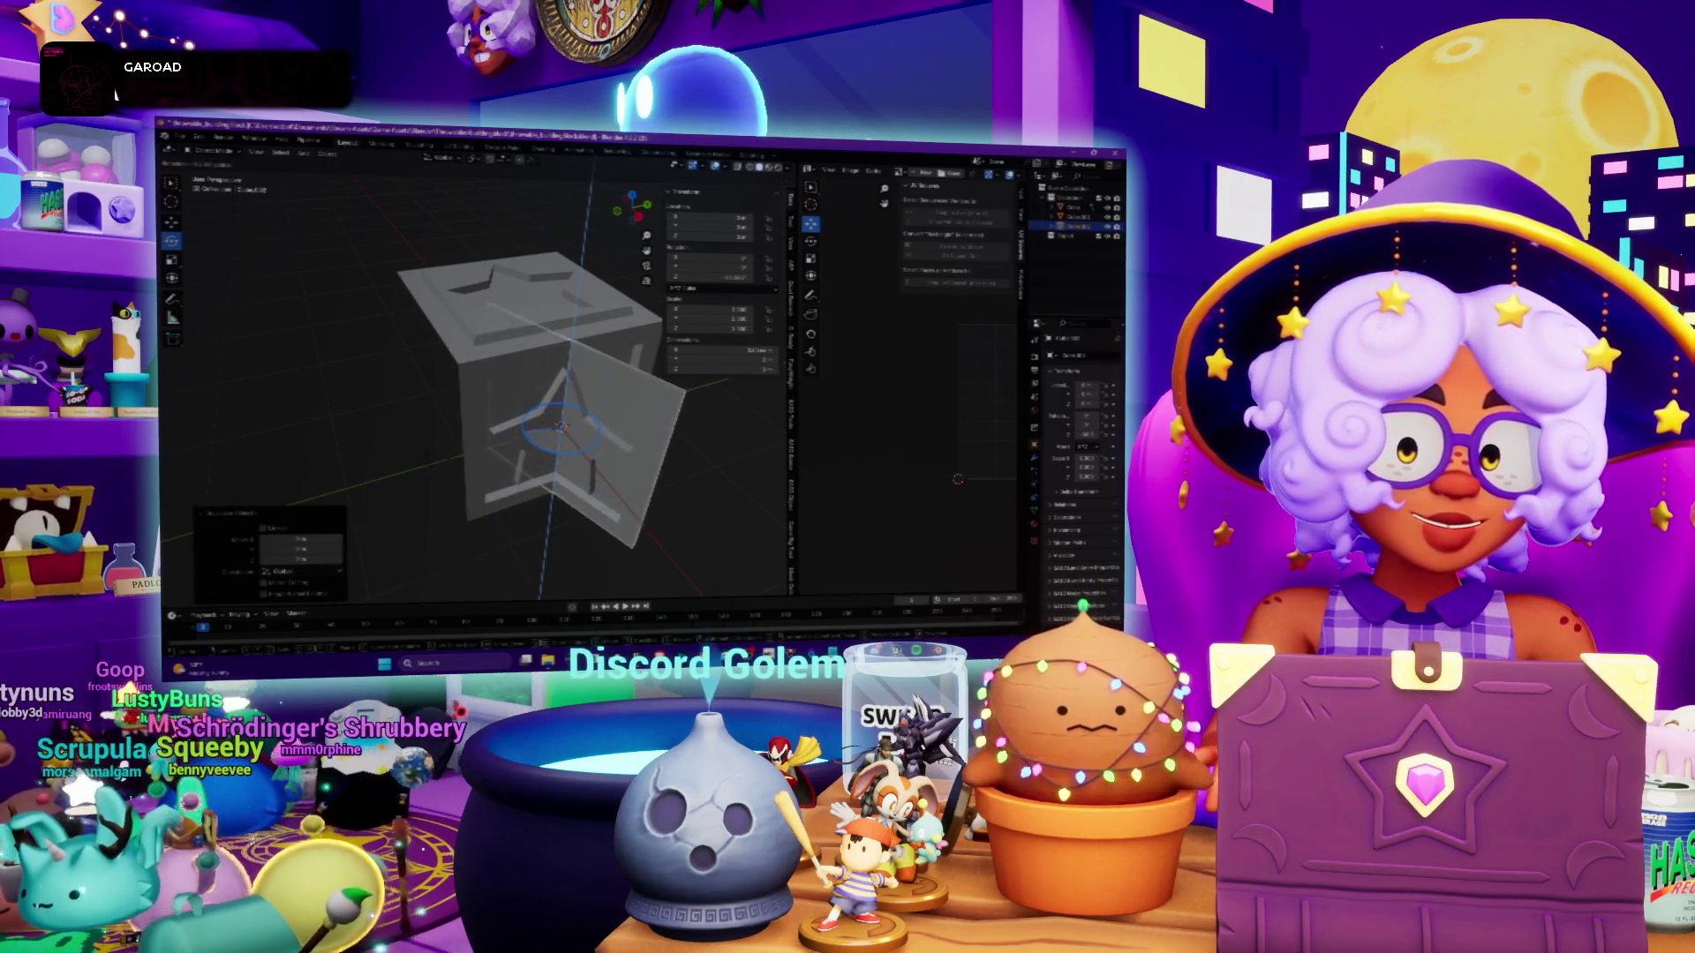
pyautogui.press('Return')
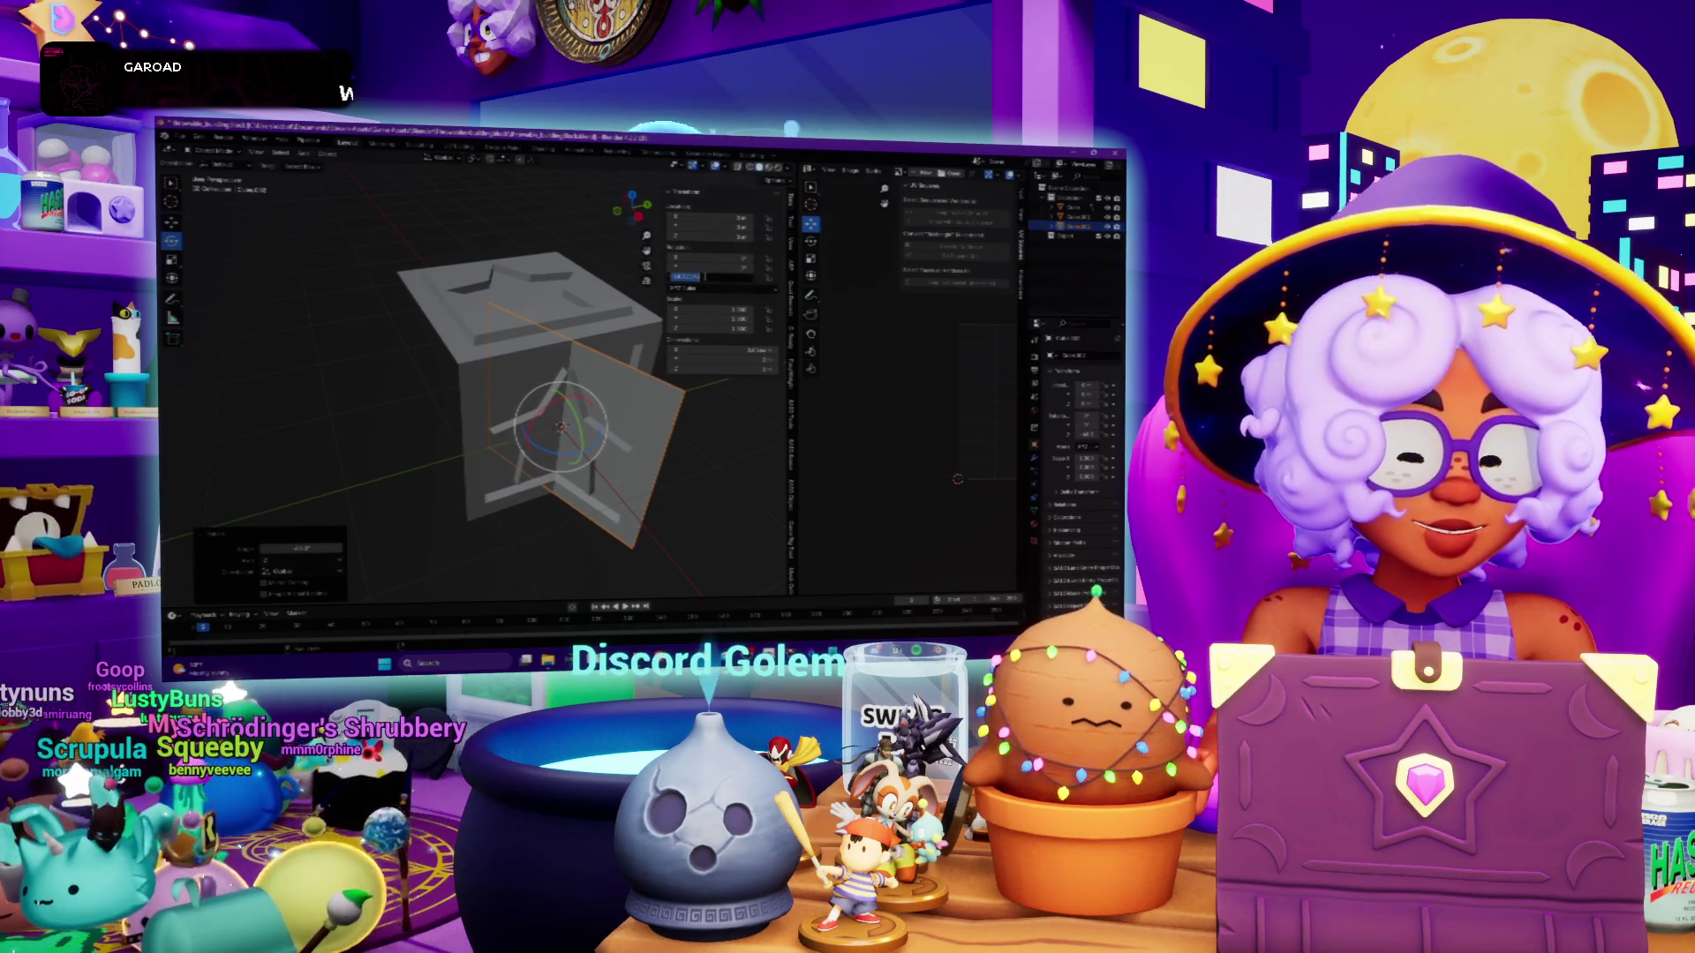
pyautogui.press('Return')
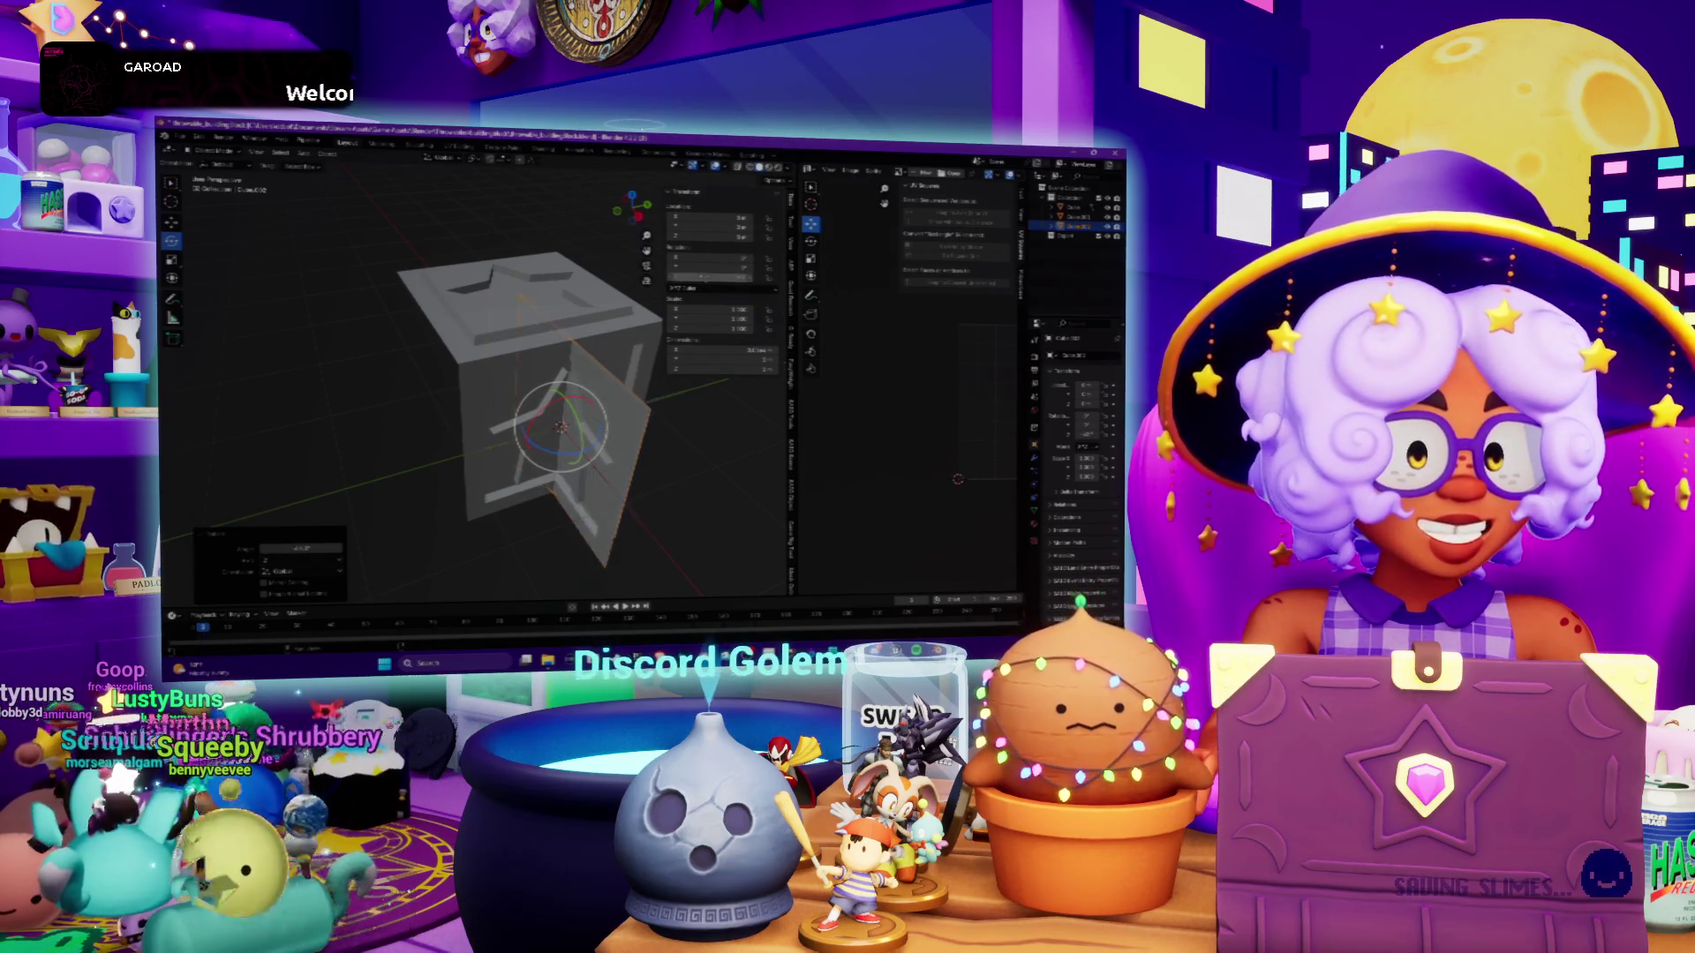
pyautogui.moveTo(592, 409); pyautogui.dragTo(618, 353, button='middle')
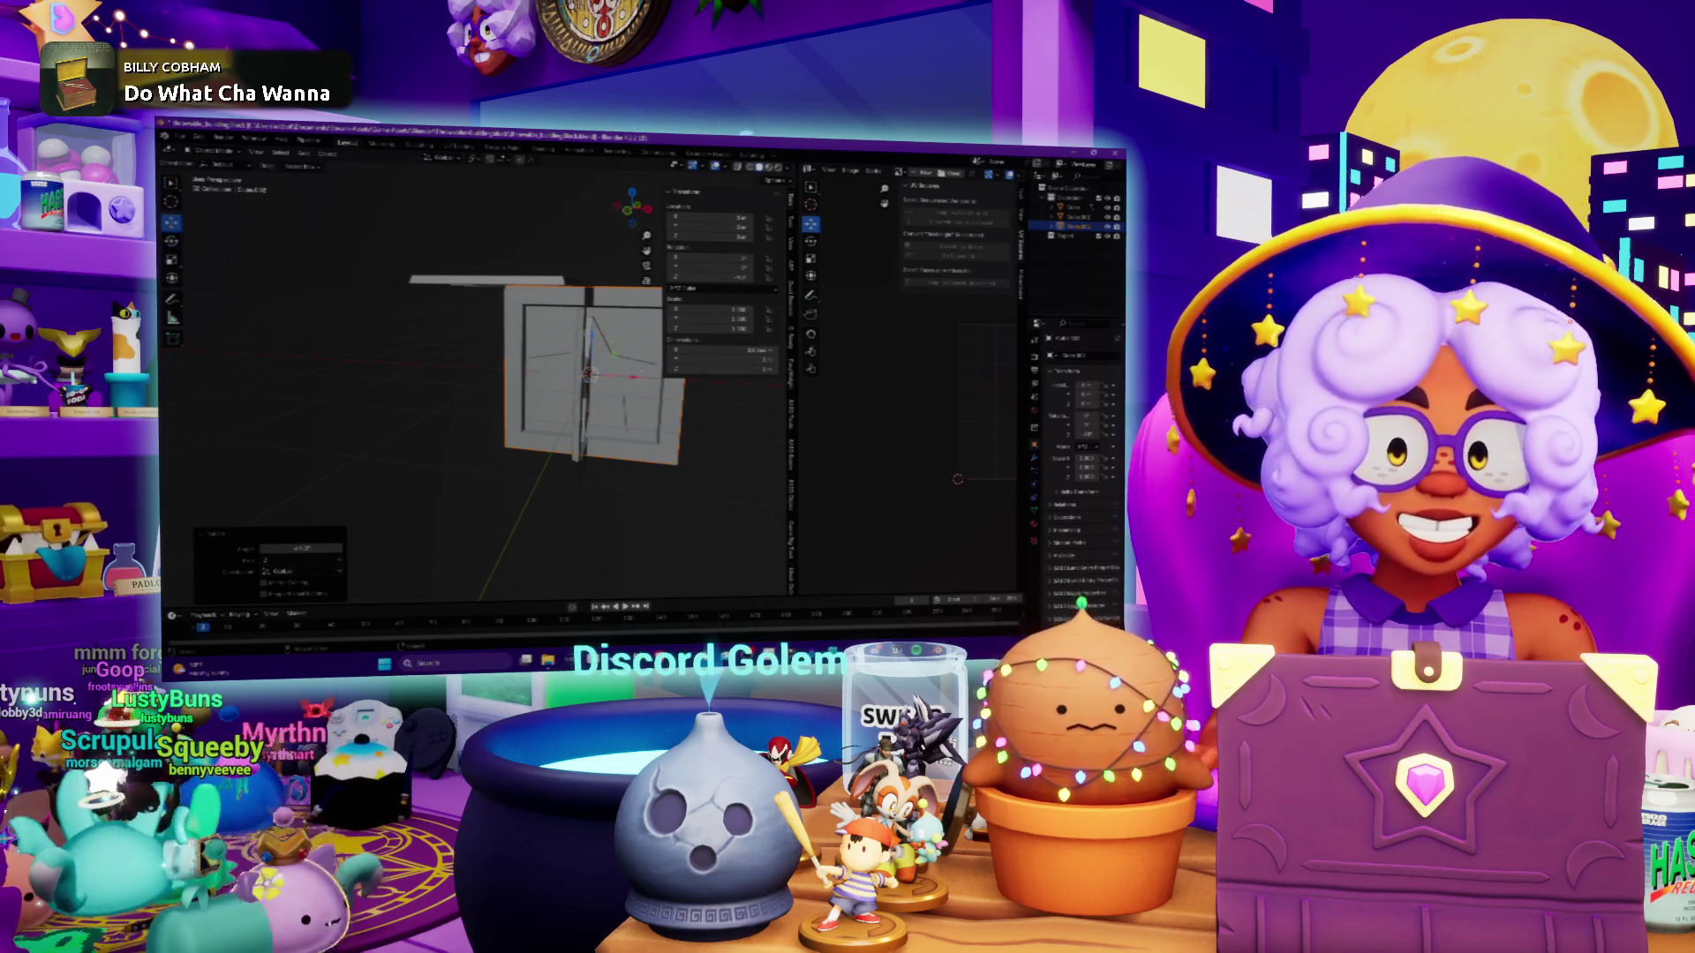
# Slide the copied panel along X and set its location so it sits flush with the box
pyautogui.moveTo(632, 378); pyautogui.dragTo(550, 370)
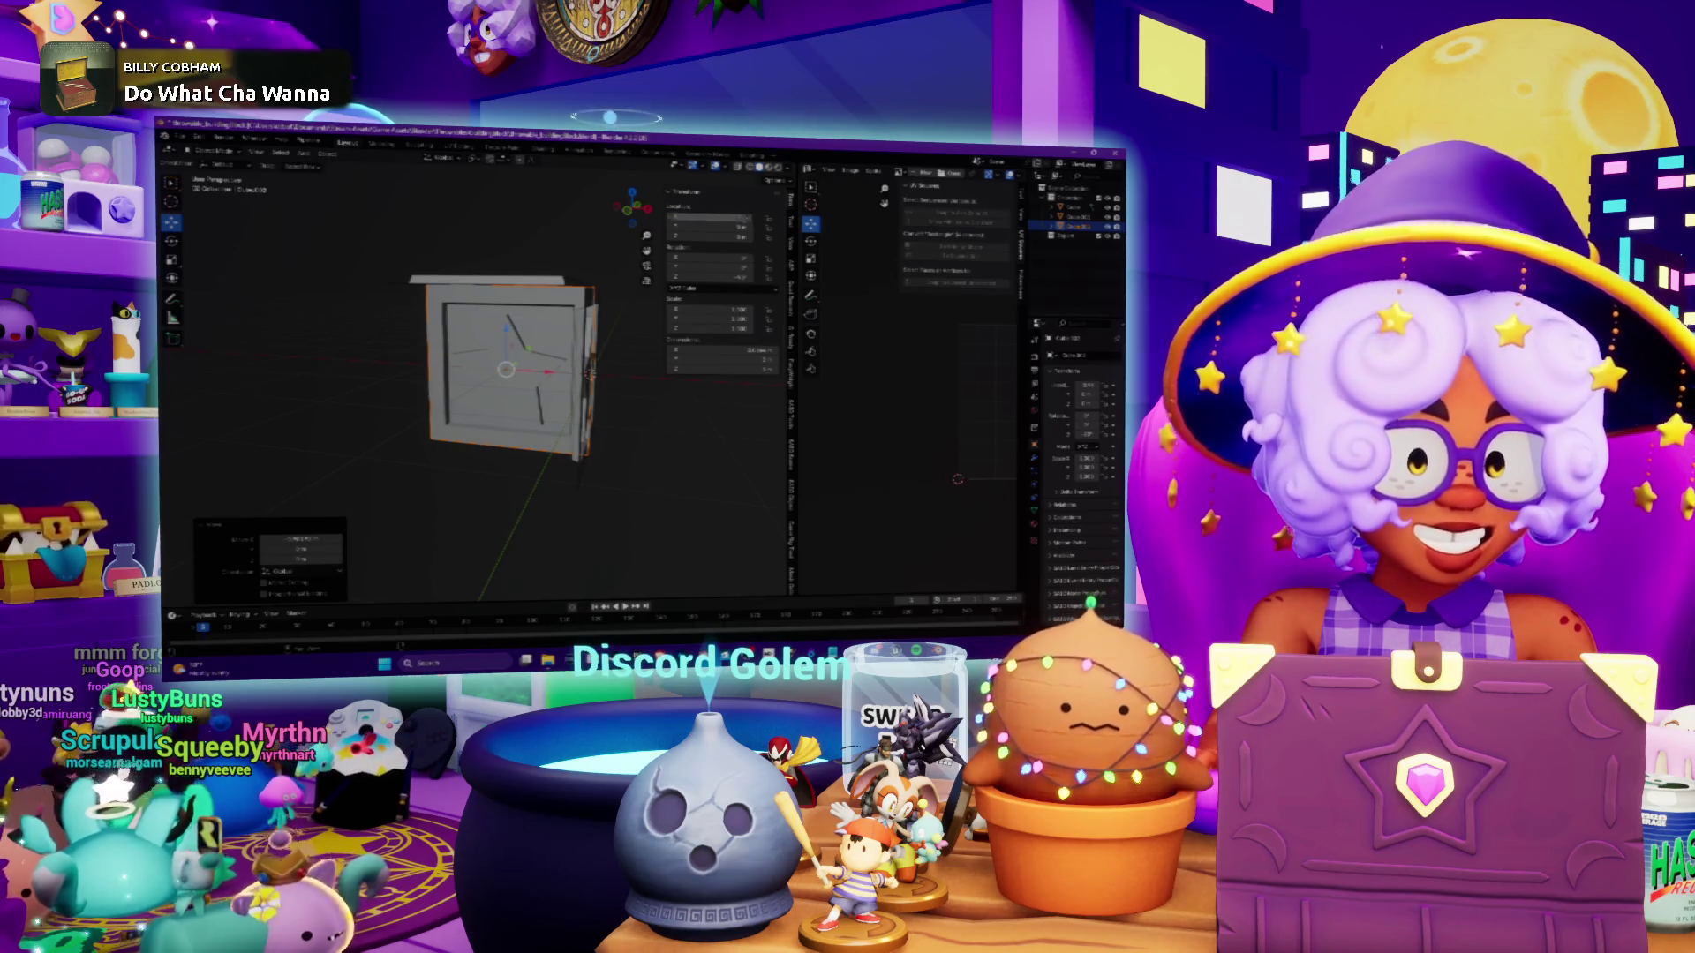
pyautogui.moveTo(530, 371); pyautogui.dragTo(493, 276, button='middle')
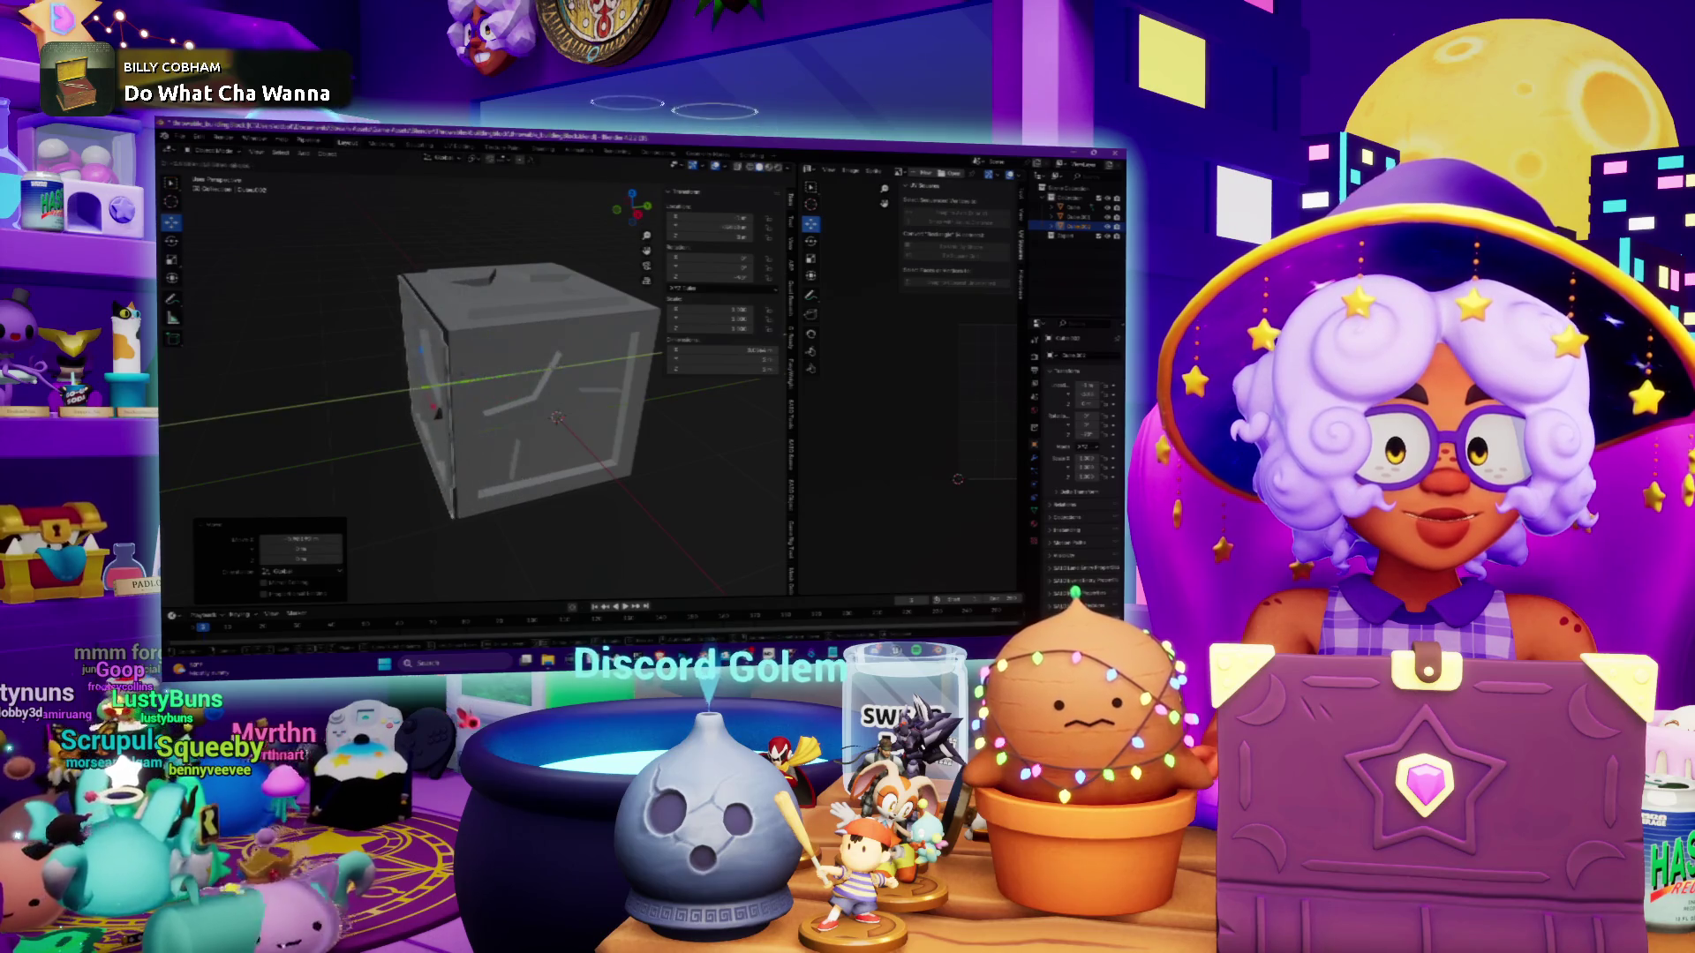
pyautogui.click(711, 227)
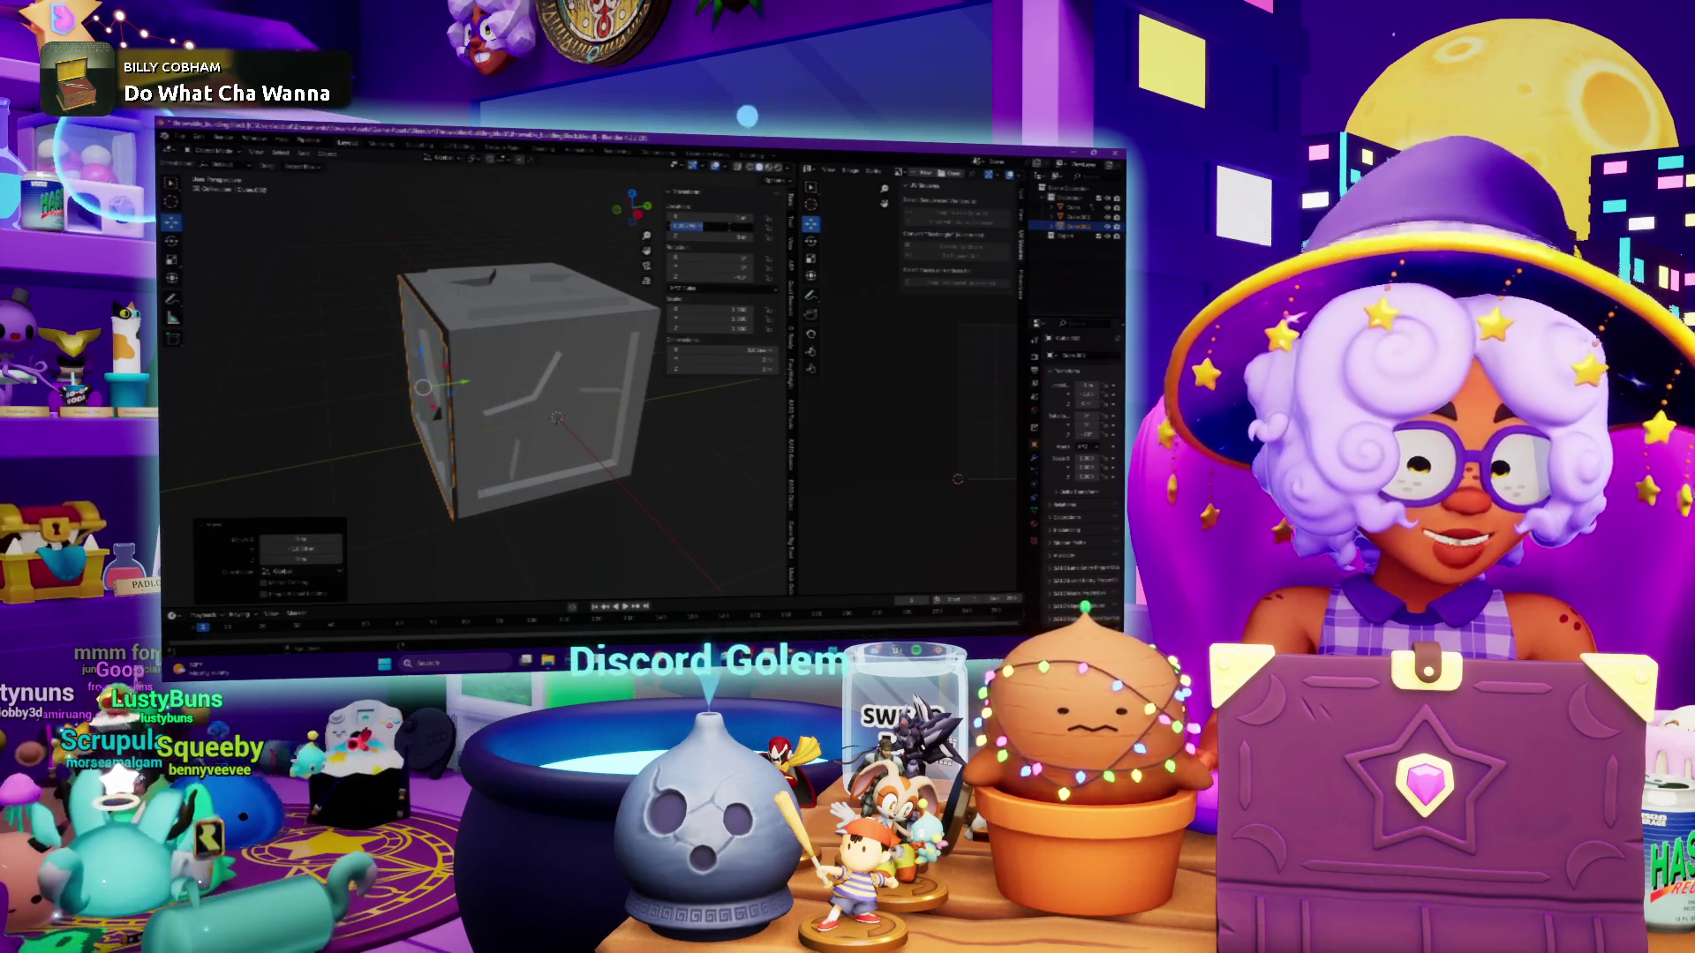
pyautogui.press('Return')
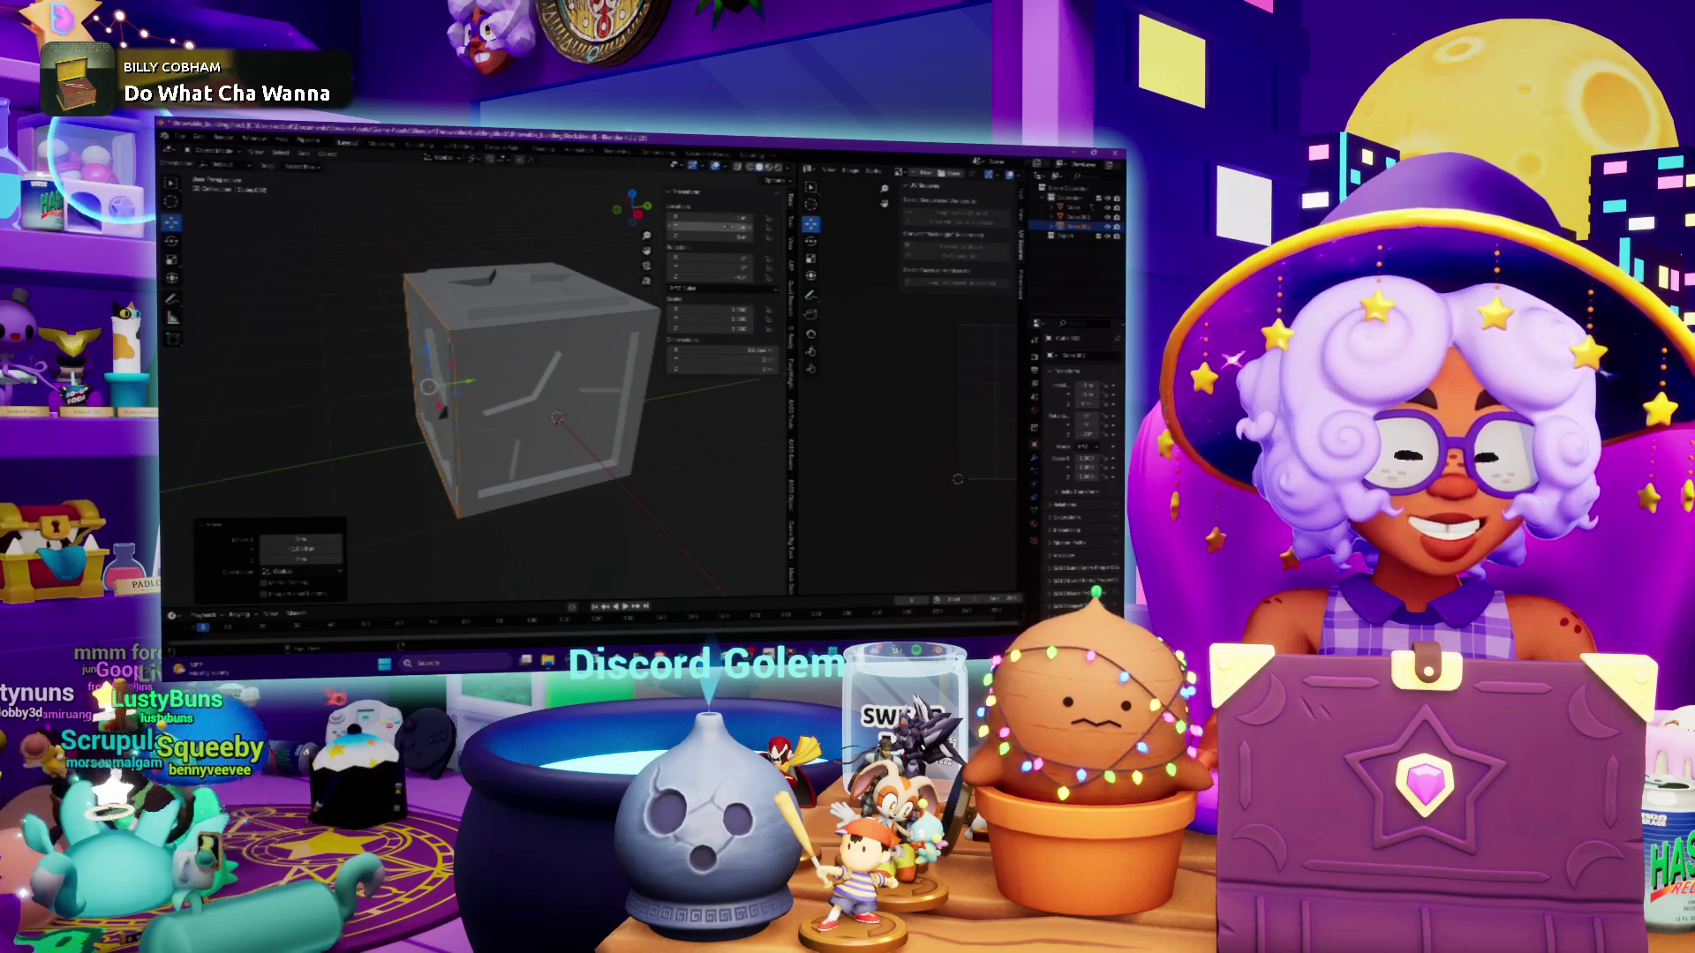
pyautogui.moveTo(579, 338); pyautogui.dragTo(620, 334, button='middle')
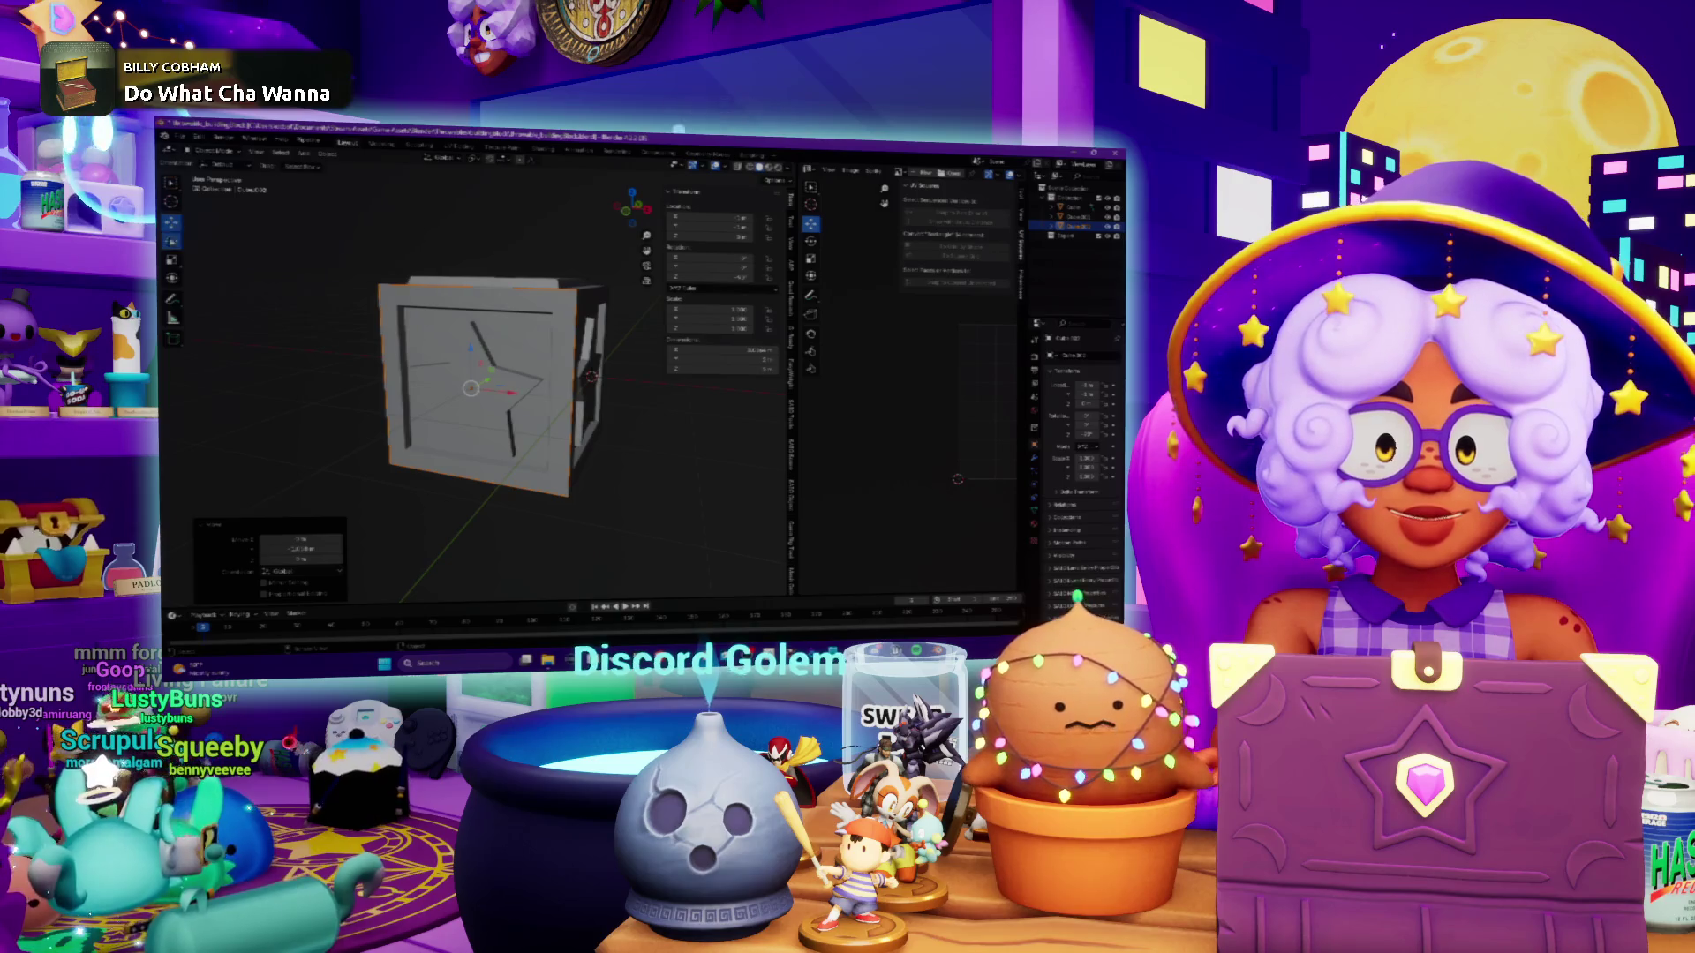
pyautogui.moveTo(590, 377)
pyautogui.mouseDown(button='middle')
pyautogui.moveTo(420, 327)
pyautogui.moveTo(459, 335)
pyautogui.mouseUp(button='middle')
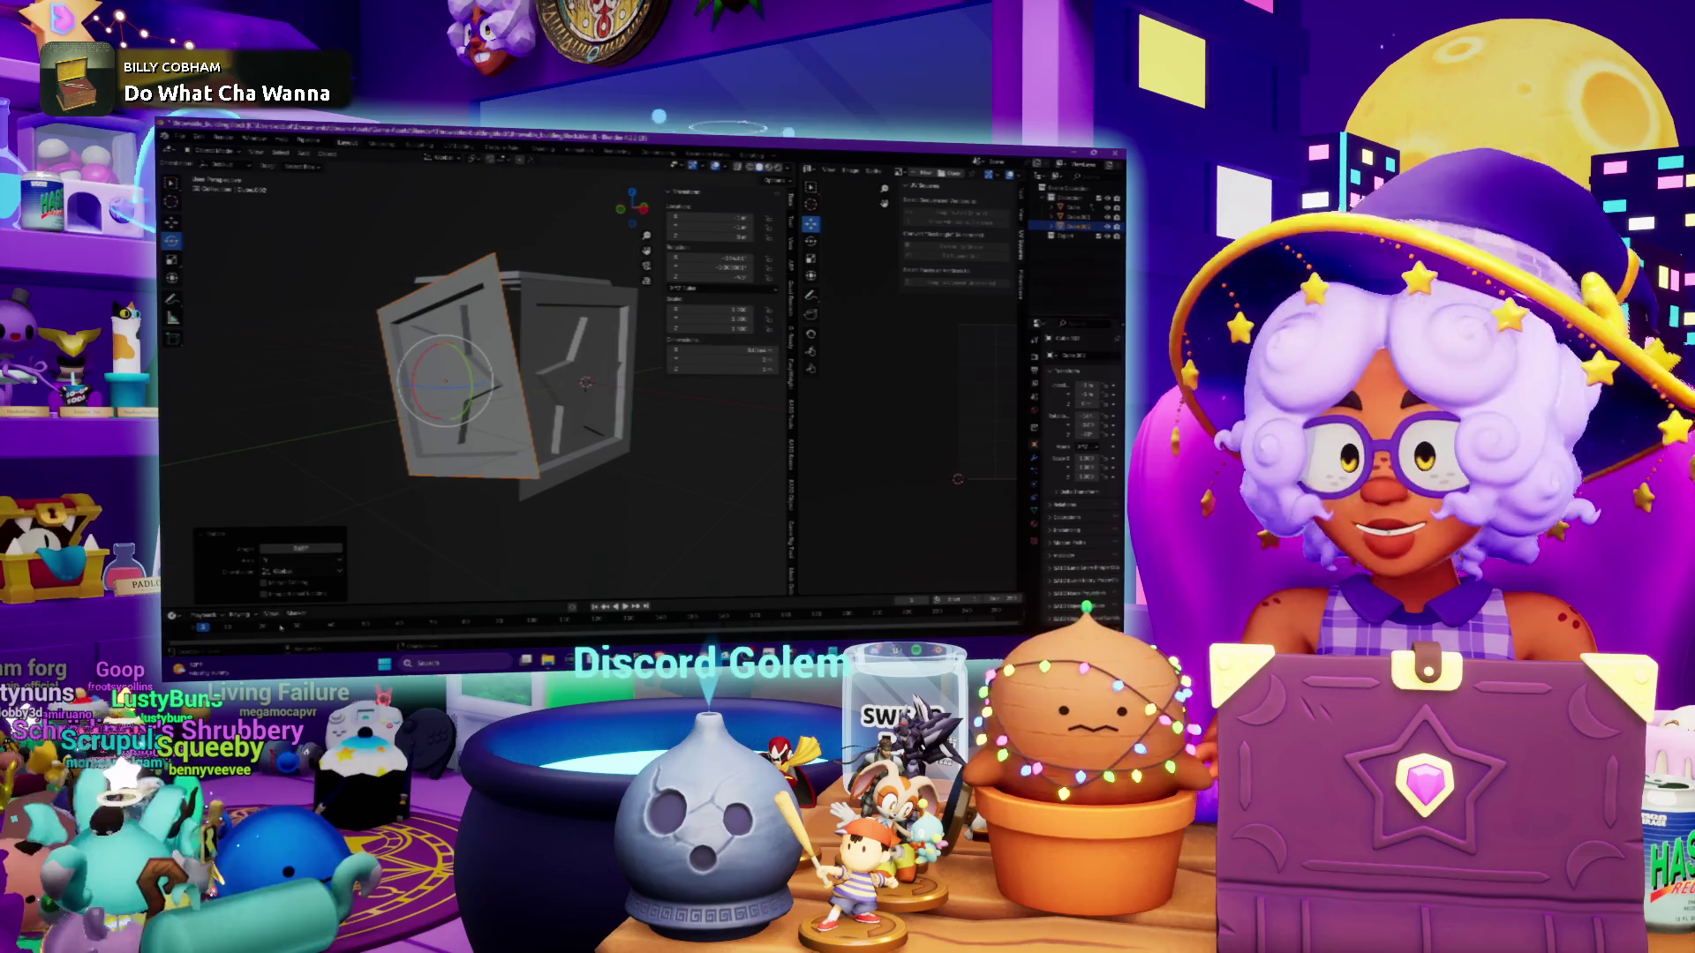
# Set the tilted face's rotation angle so it lines up with the box
pyautogui.click(316, 549)
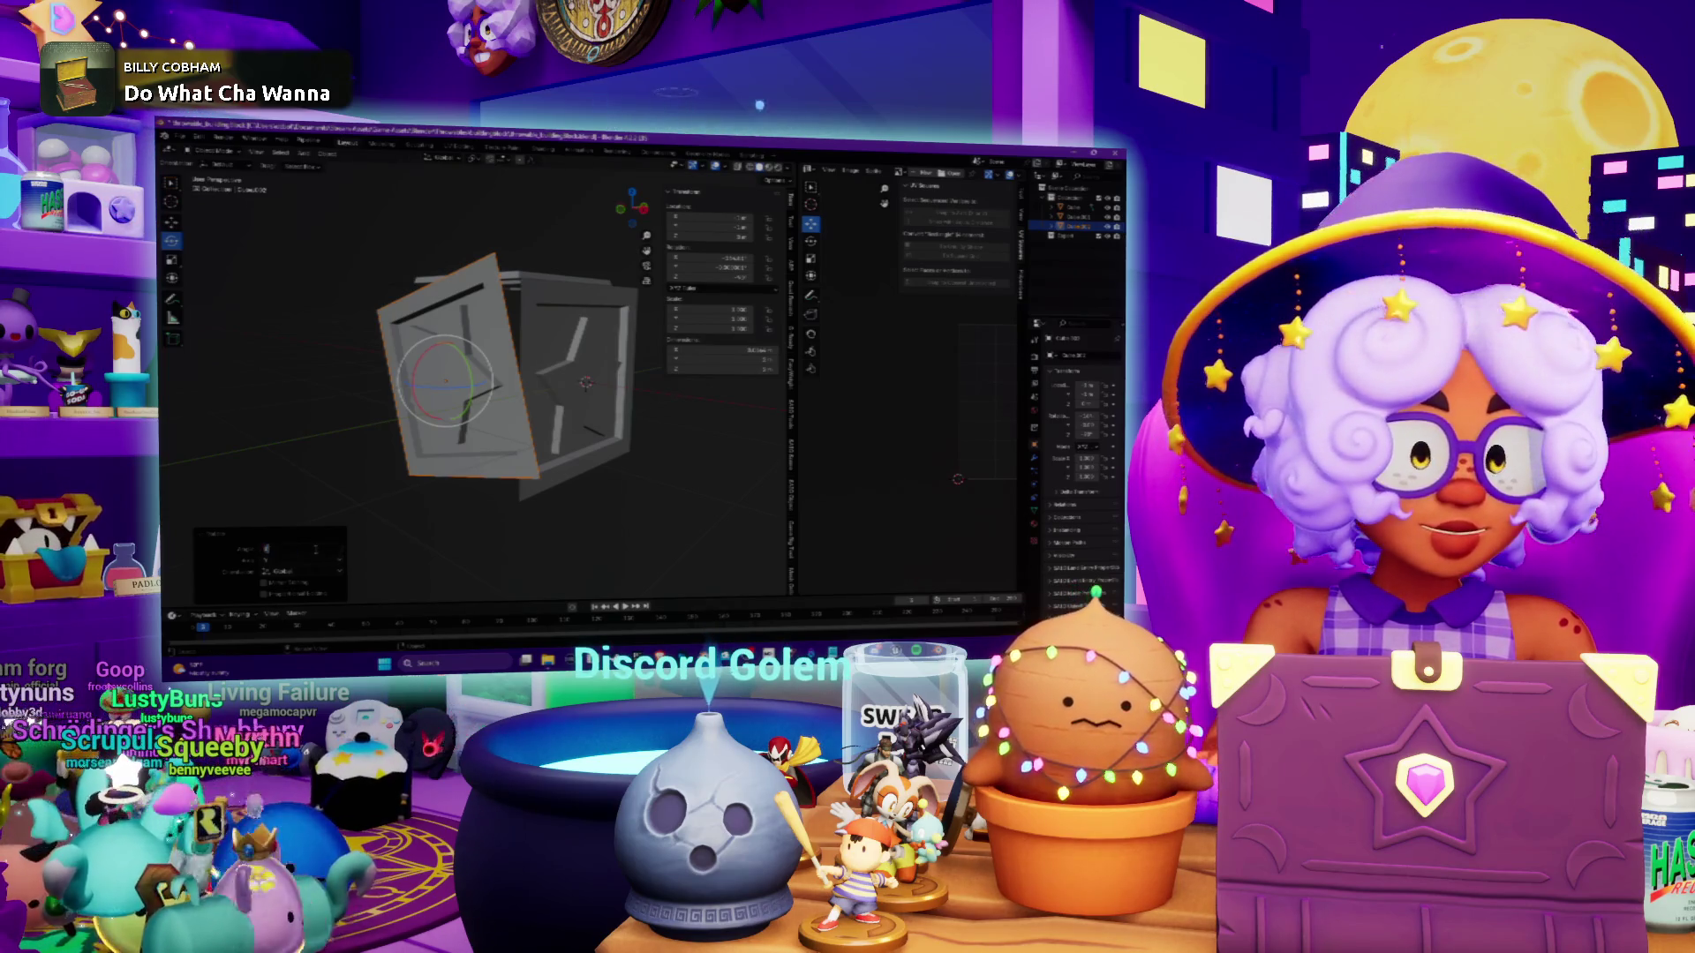
pyautogui.press('Return')
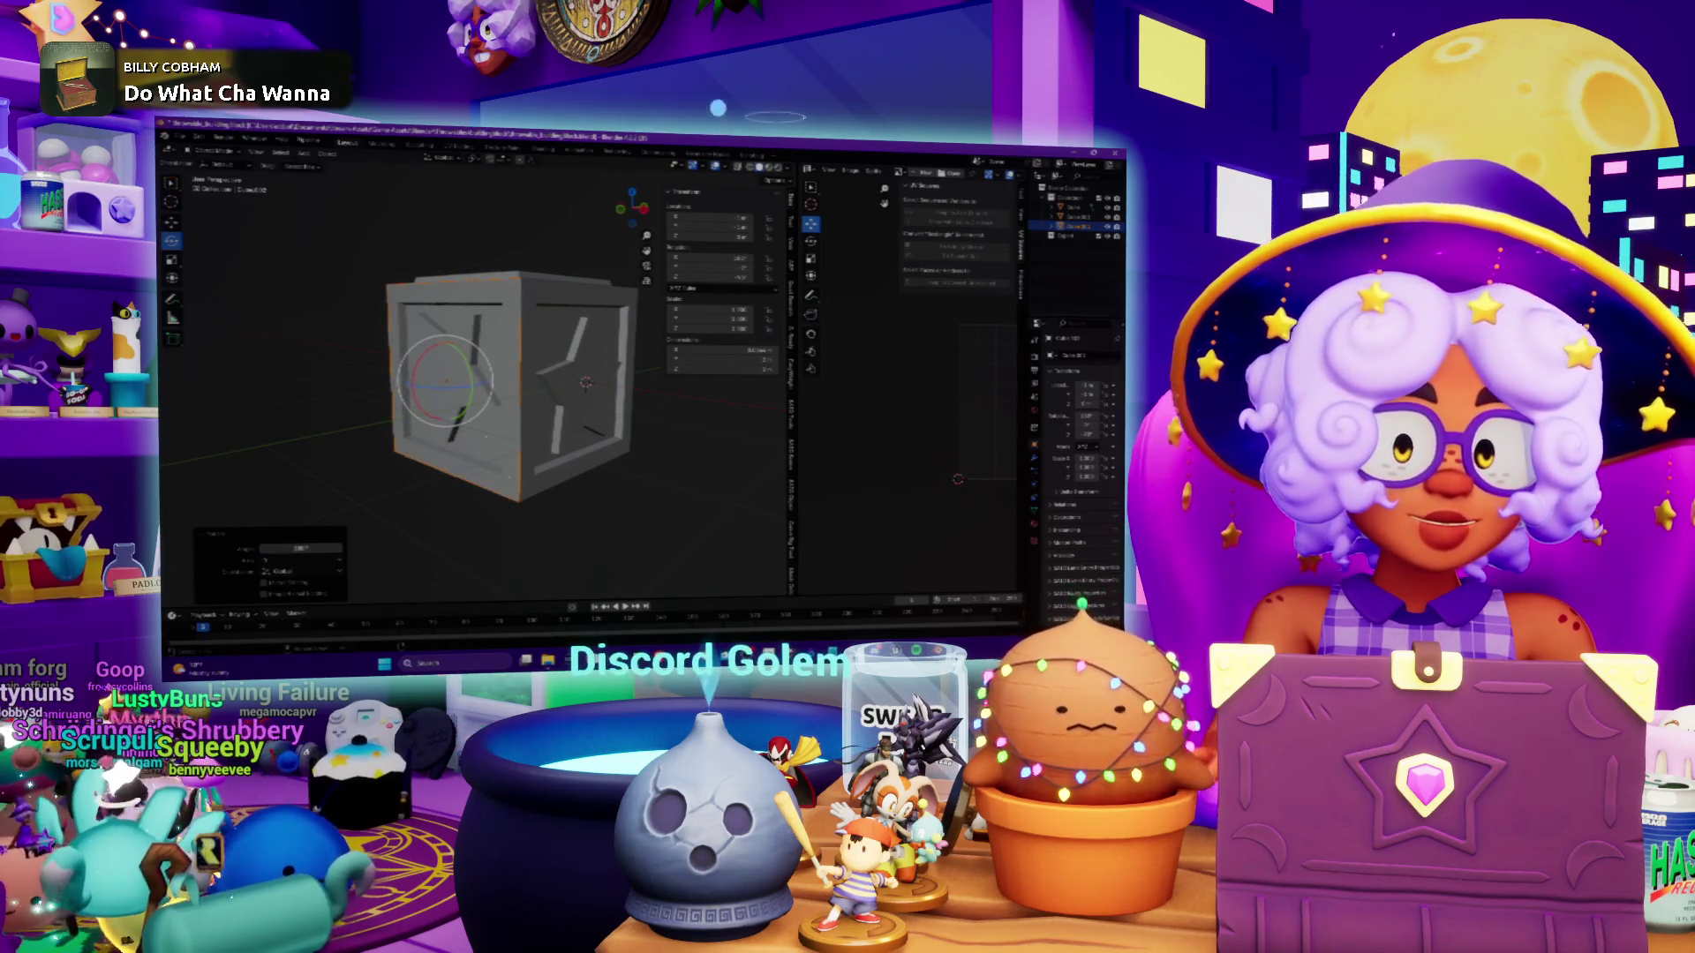
pyautogui.moveTo(509, 474); pyautogui.dragTo(497, 422, button='middle')
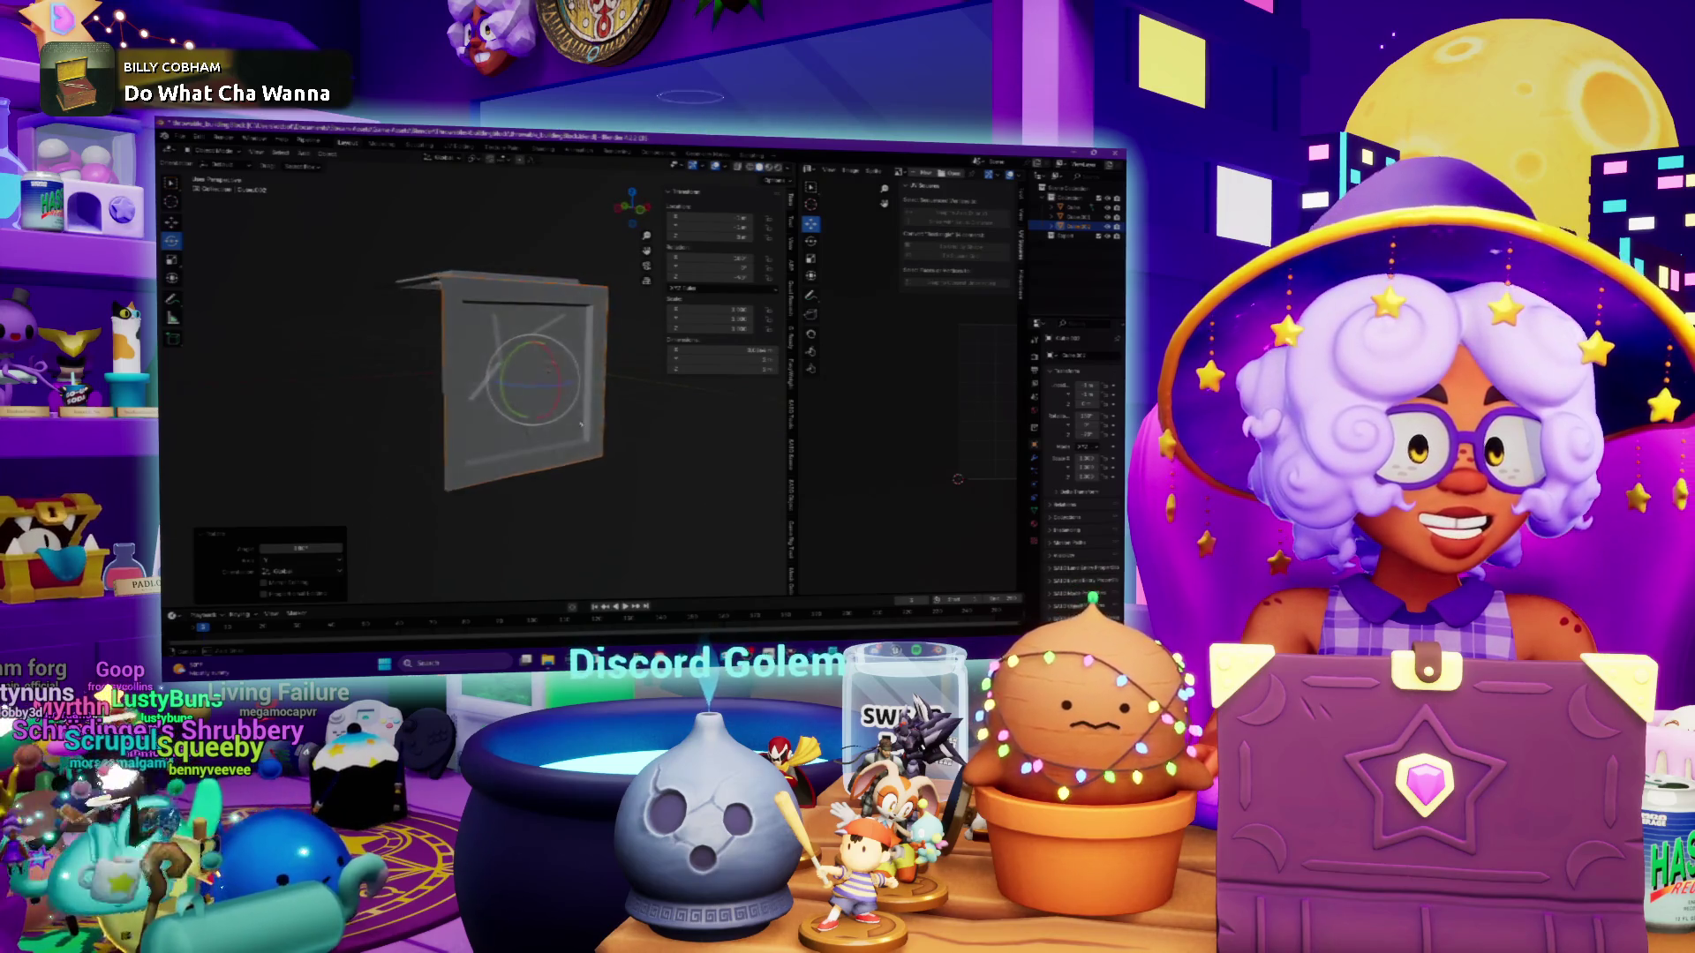
pyautogui.moveTo(580, 426); pyautogui.dragTo(606, 432, button='middle')
pyautogui.moveTo(470, 424); pyautogui.dragTo(473, 496, button='middle')
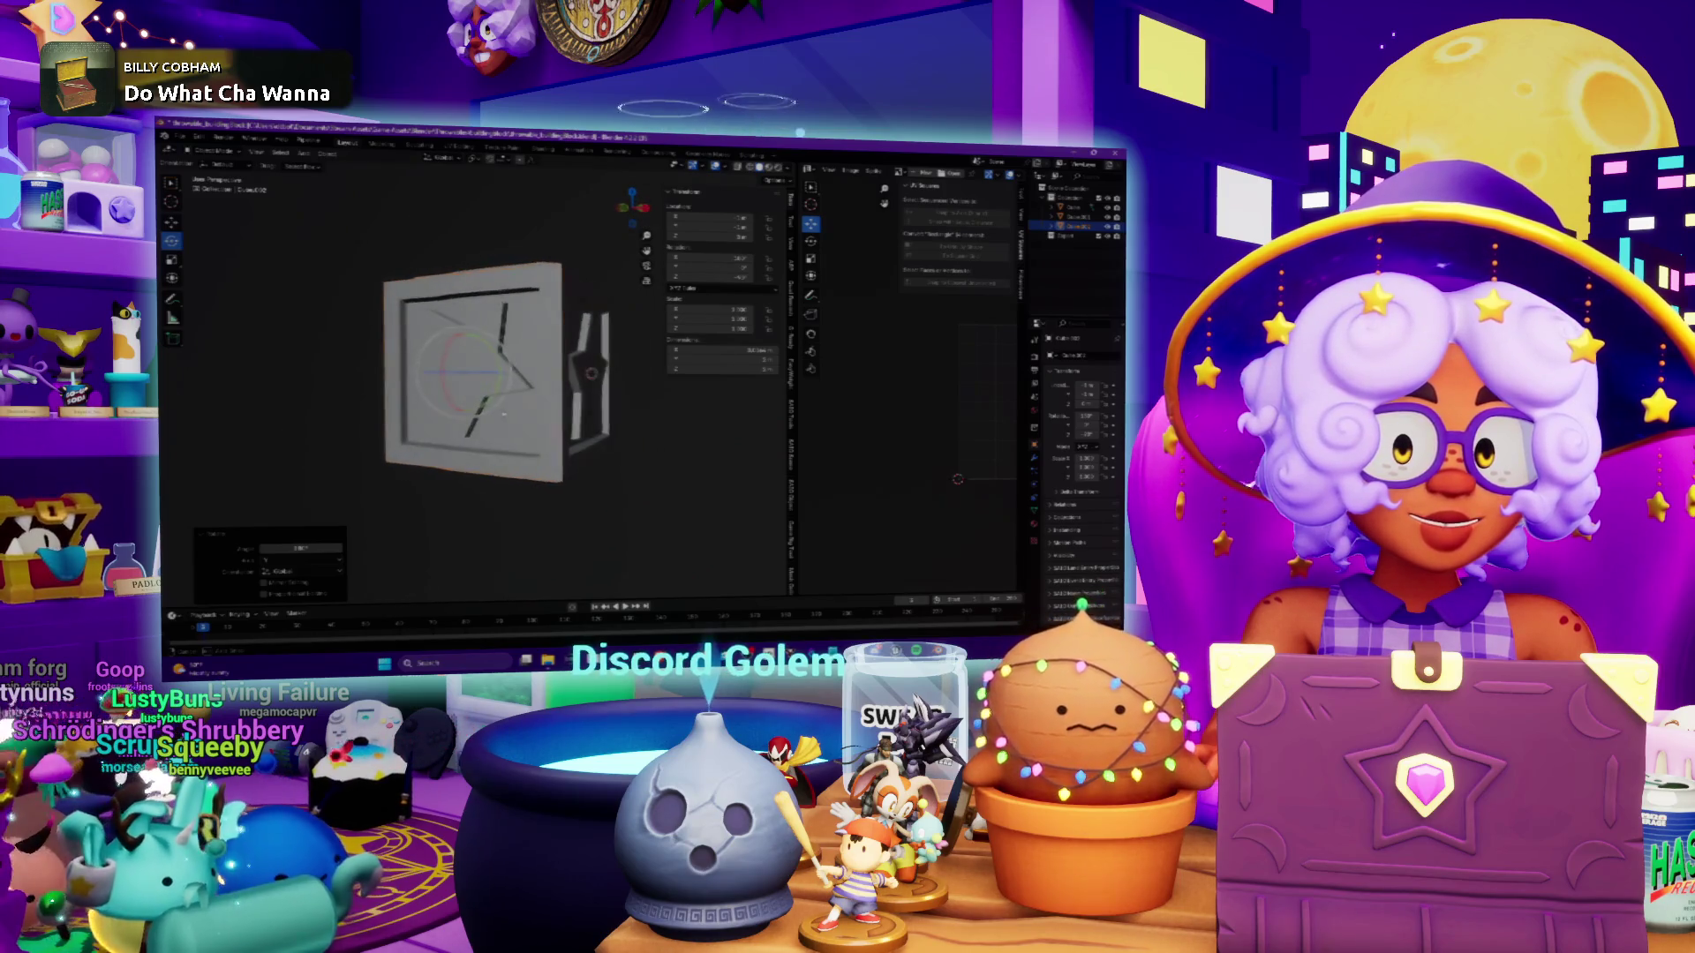
pyautogui.moveTo(556, 419); pyautogui.dragTo(570, 425, button='middle')
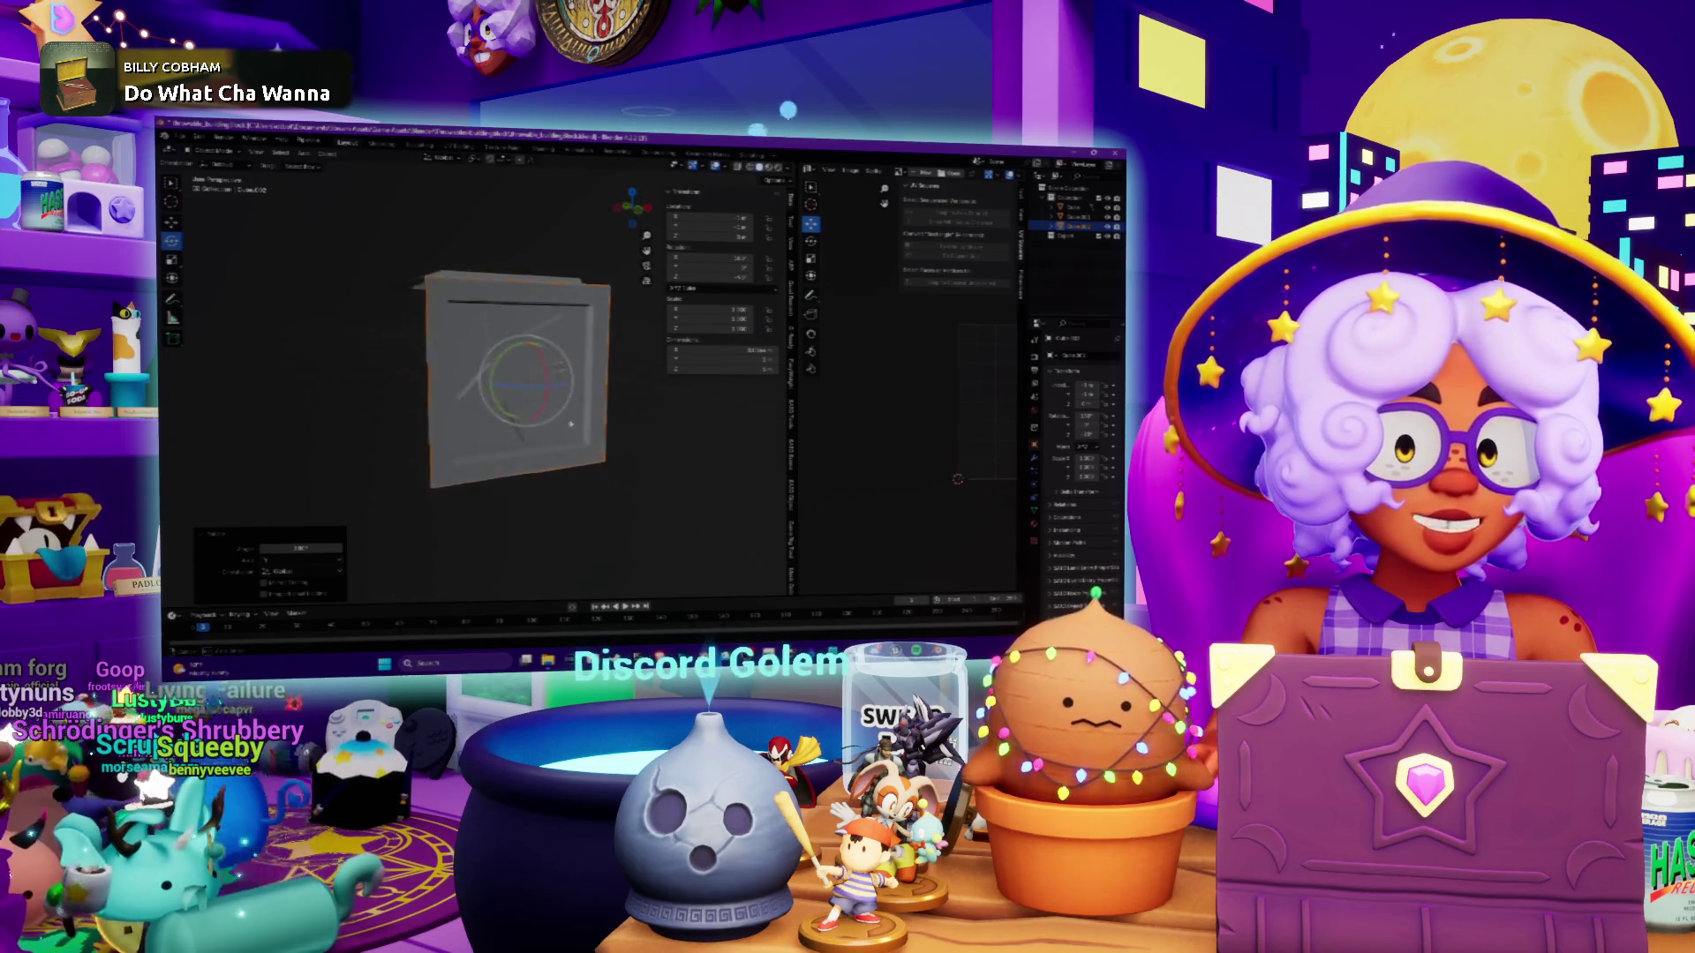
pyautogui.click(555, 427)
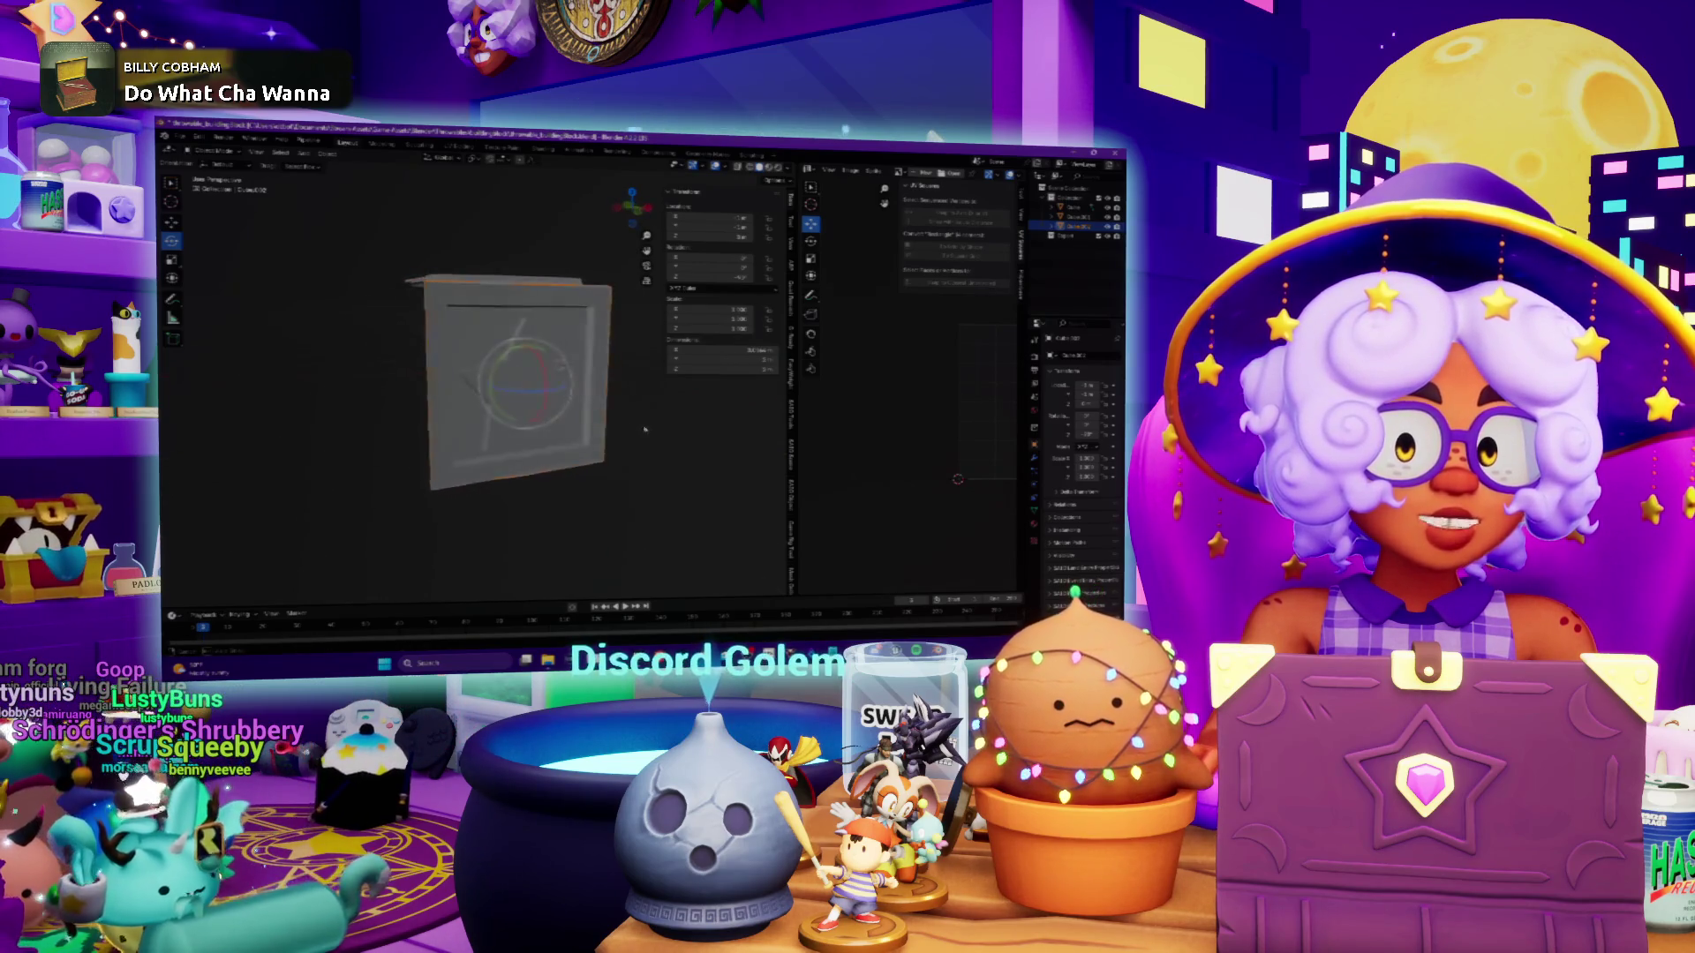
# Orbit and zoom around the box to bring the star face forward
pyautogui.moveTo(519, 431); pyautogui.dragTo(542, 428)
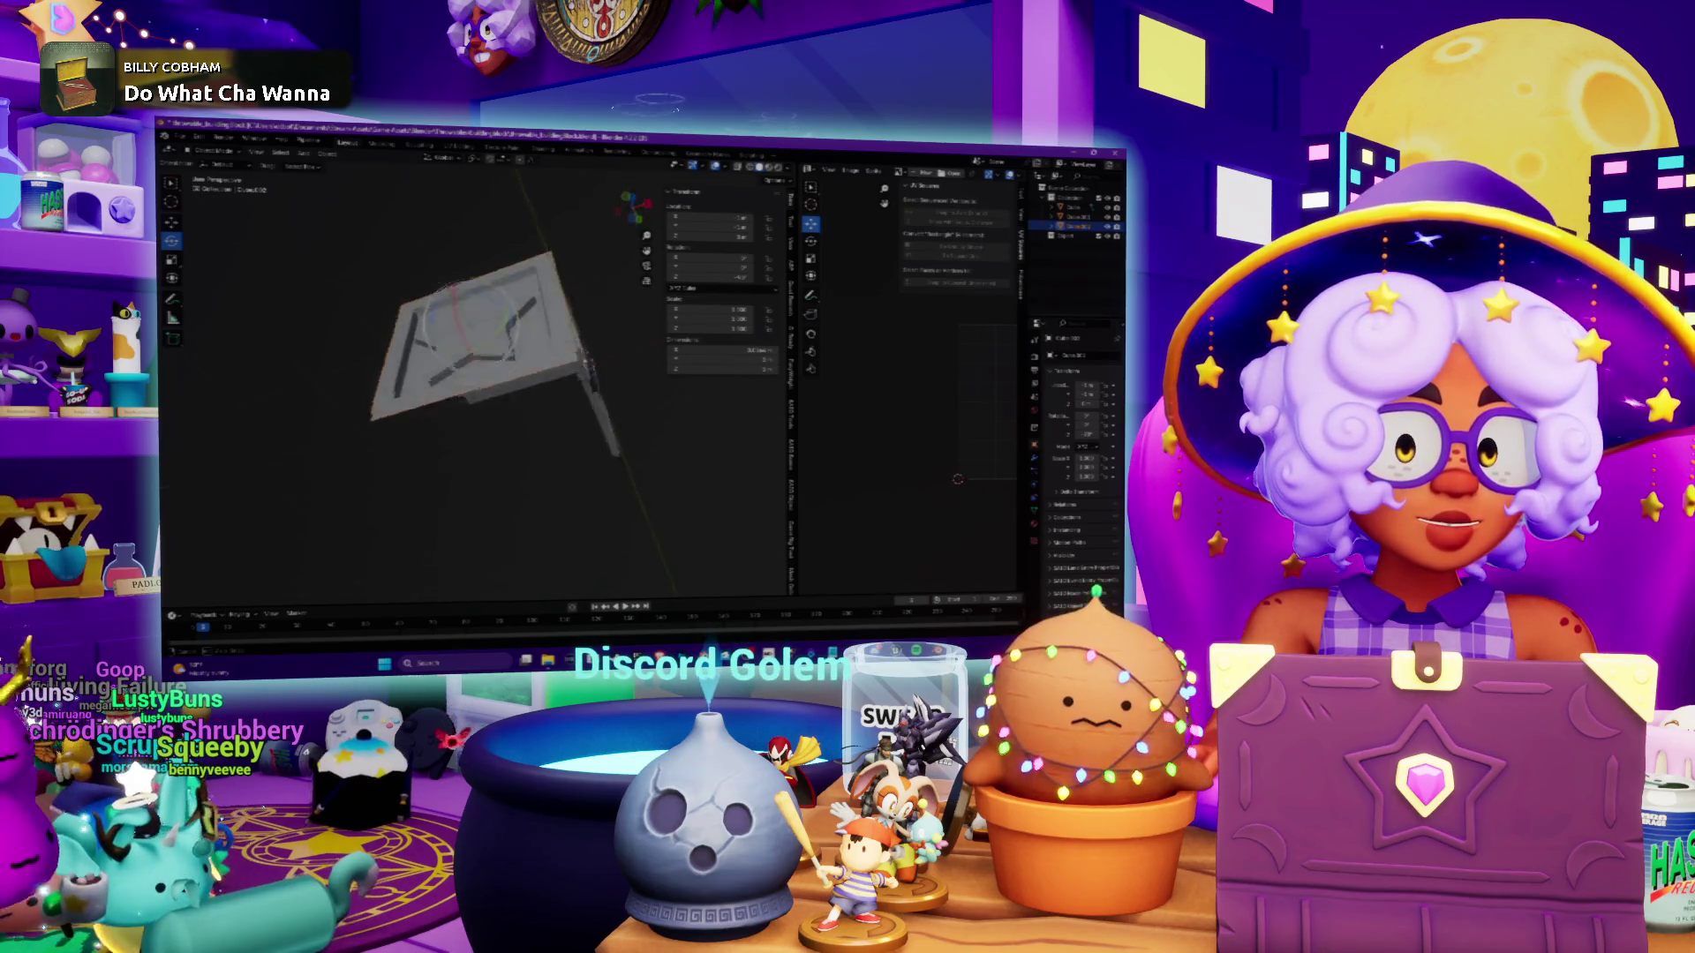
pyautogui.moveTo(537, 424); pyautogui.dragTo(560, 445, button='middle')
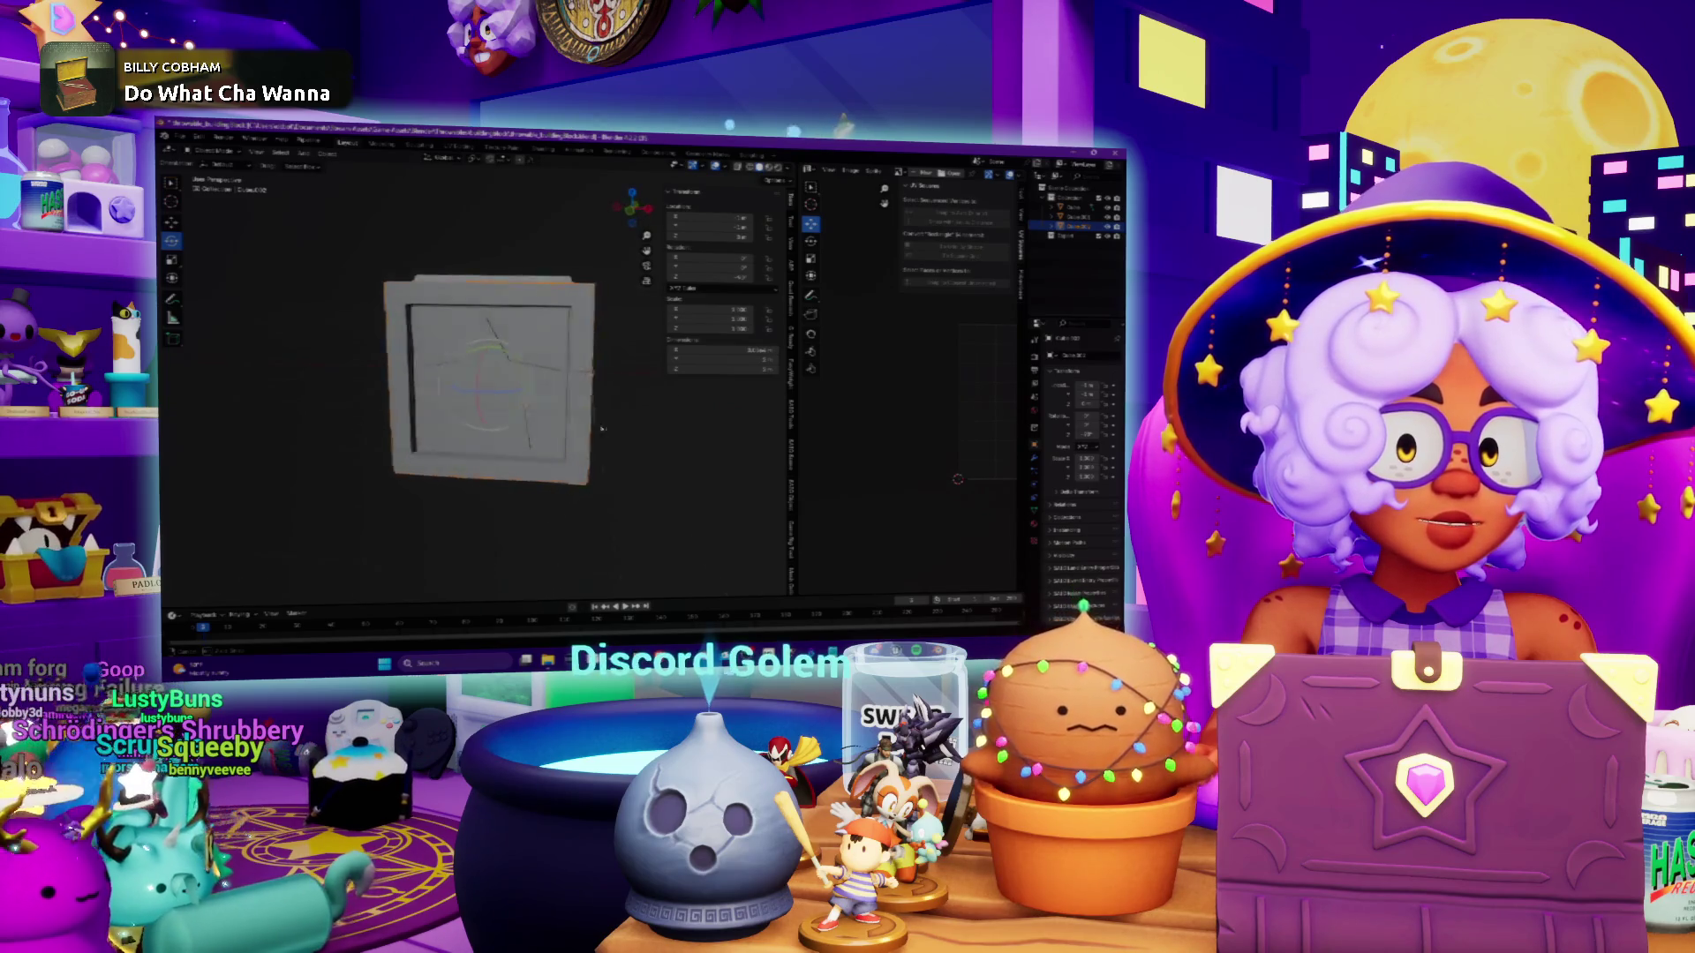
pyautogui.moveTo(561, 426); pyautogui.dragTo(570, 486, button='middle')
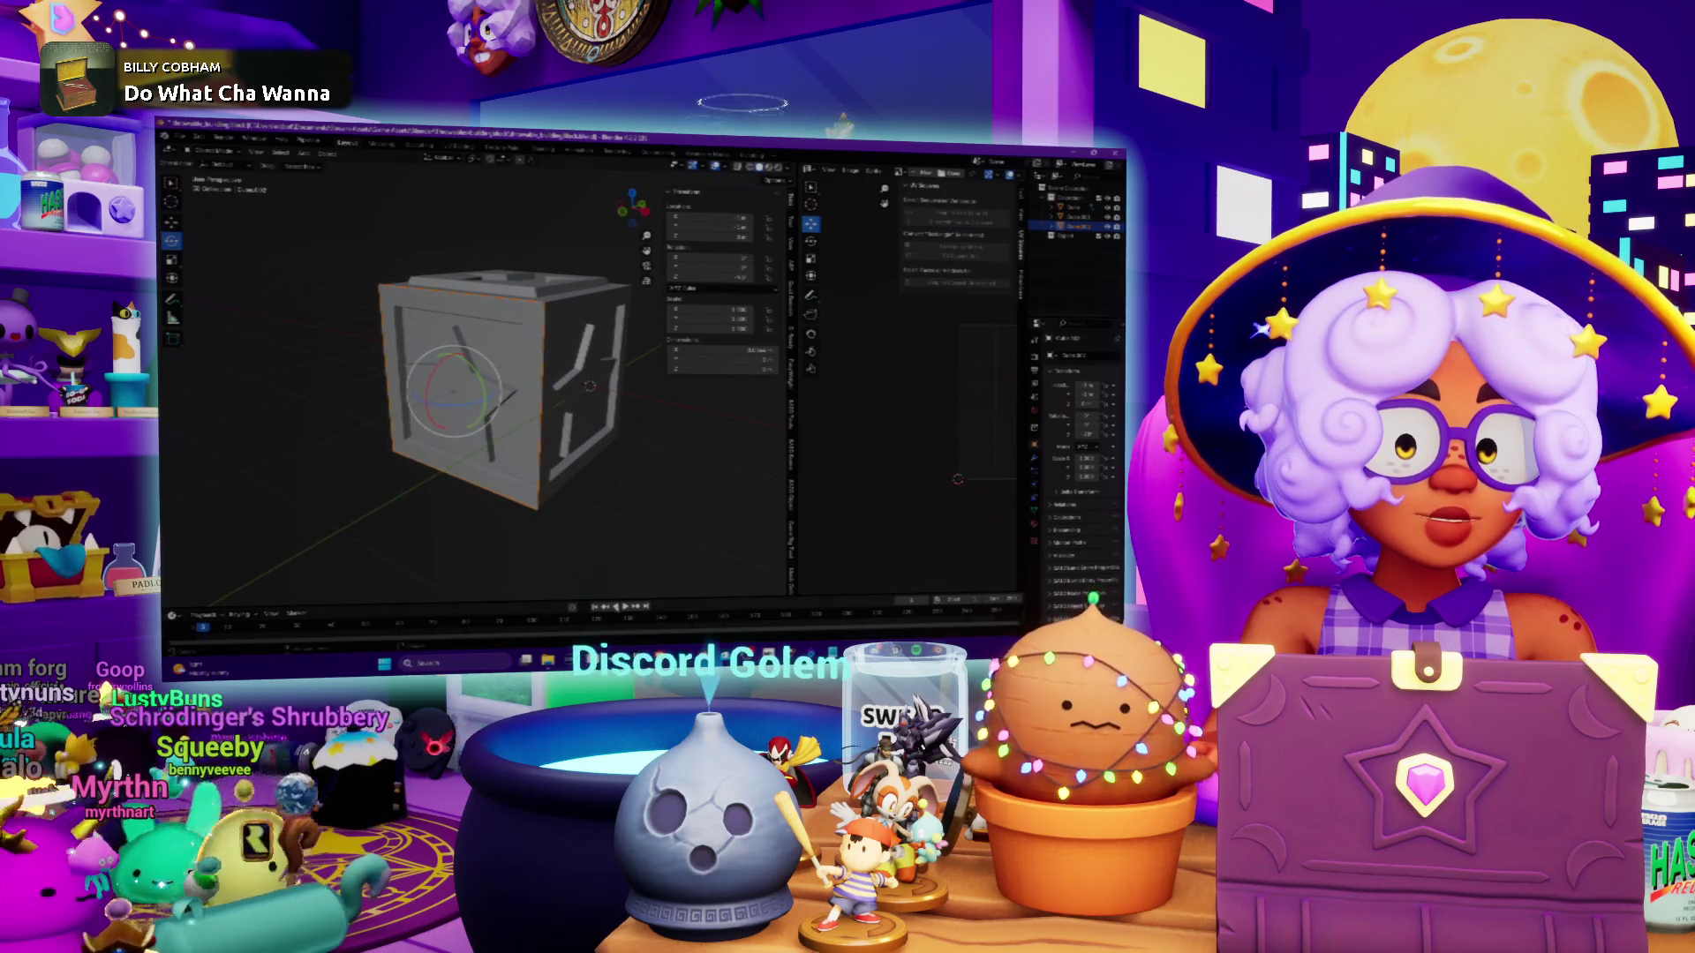
pyautogui.moveTo(568, 438)
pyautogui.mouseDown(button='middle')
pyautogui.moveTo(518, 431)
pyautogui.moveTo(555, 434)
pyautogui.mouseUp(button='middle')
pyautogui.scroll(4, 546, 433)
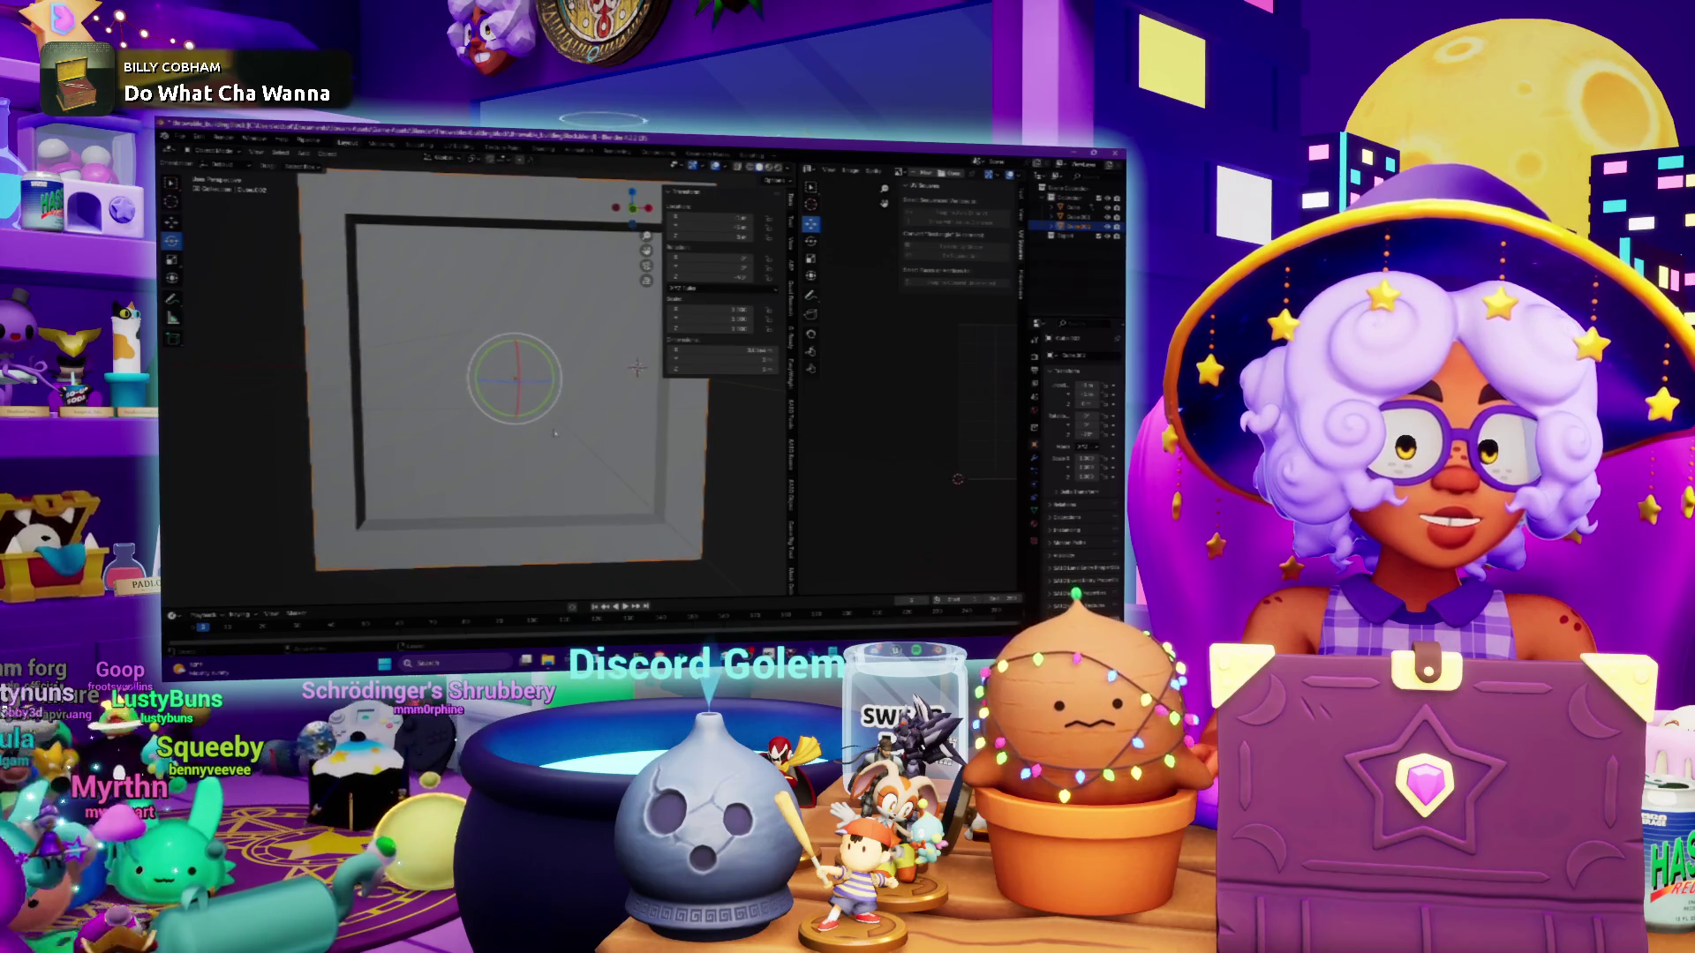
pyautogui.scroll(-4, 554, 433)
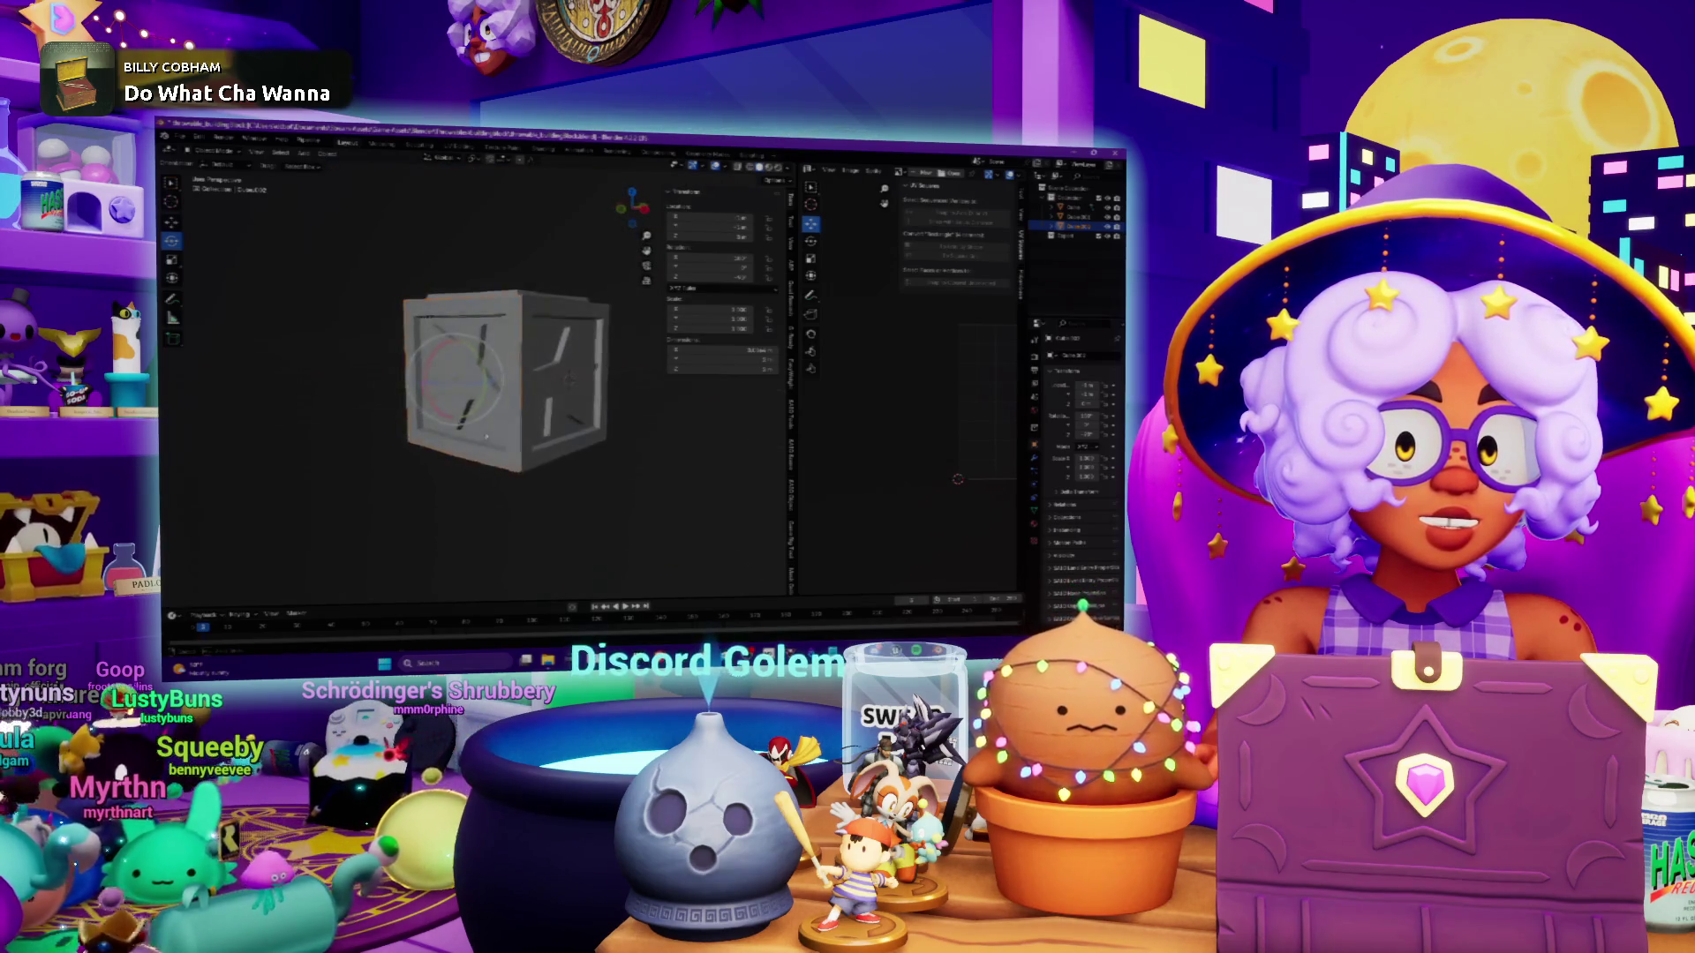
pyautogui.moveTo(460, 429); pyautogui.dragTo(491, 428)
# Select the box's front panel and rotate it open like a door
pyautogui.moveTo(544, 426)
pyautogui.mouseDown(button='middle')
pyautogui.moveTo(503, 439)
pyautogui.moveTo(541, 350)
pyautogui.moveTo(514, 431)
pyautogui.moveTo(349, 430)
pyautogui.moveTo(492, 450)
pyautogui.mouseUp(button='middle')
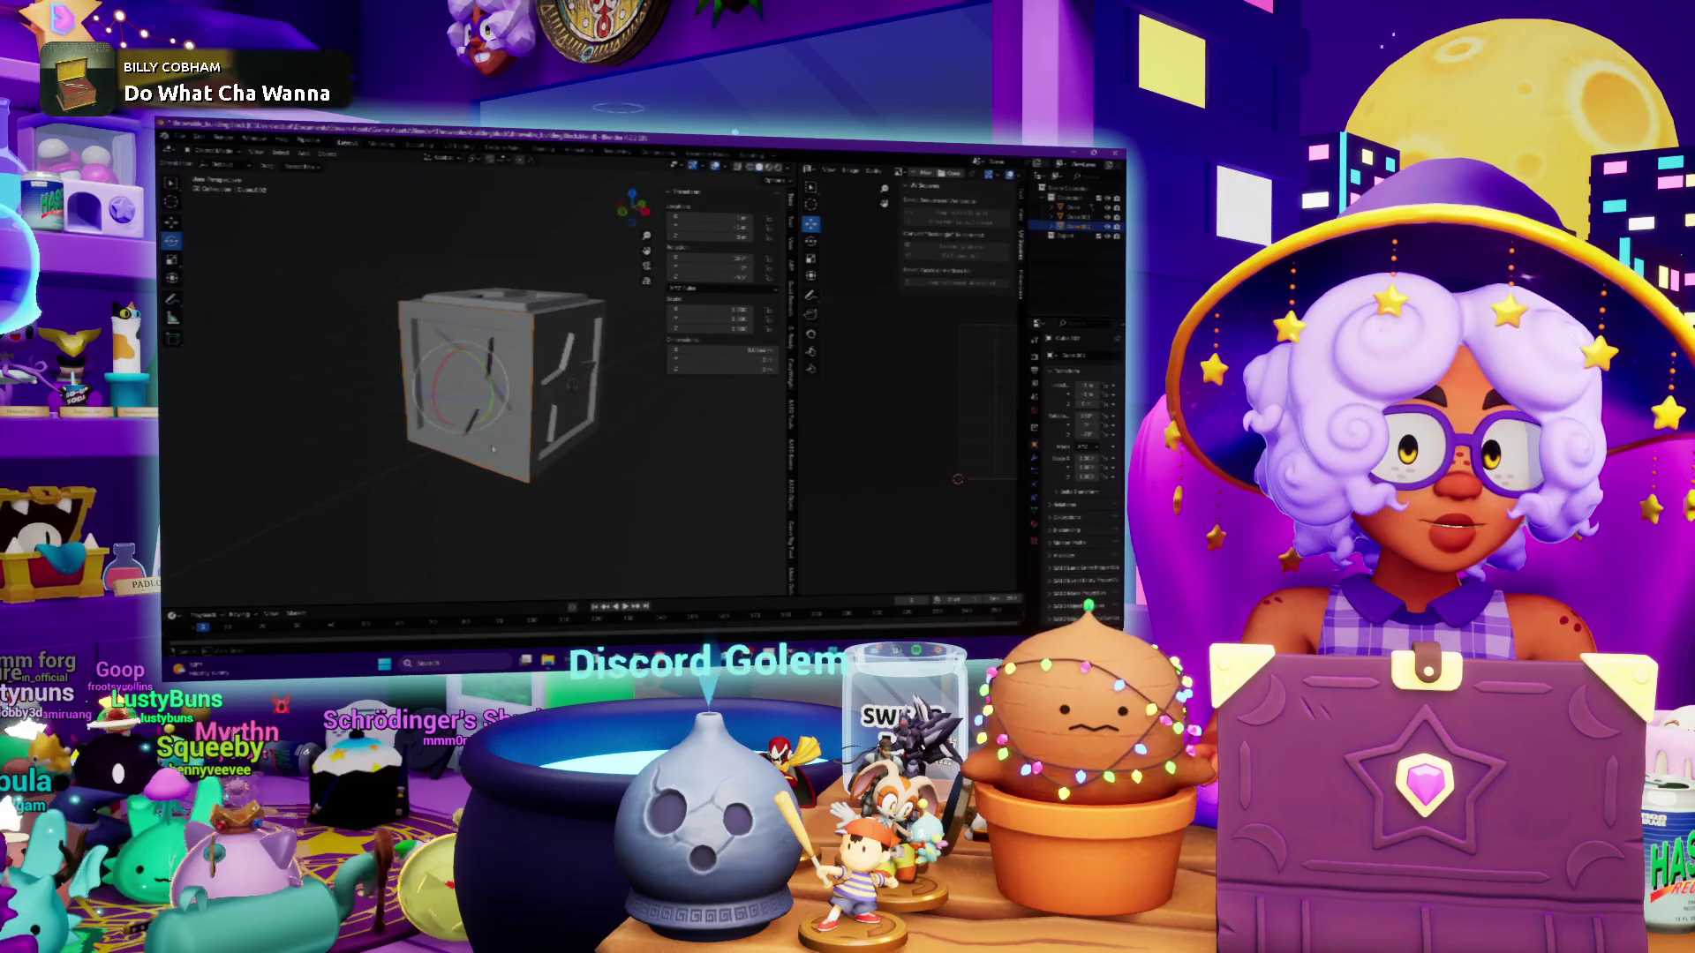
pyautogui.moveTo(579, 431)
pyautogui.mouseDown(button='middle')
pyautogui.moveTo(422, 413)
pyautogui.moveTo(394, 436)
pyautogui.moveTo(403, 421)
pyautogui.mouseUp(button='middle')
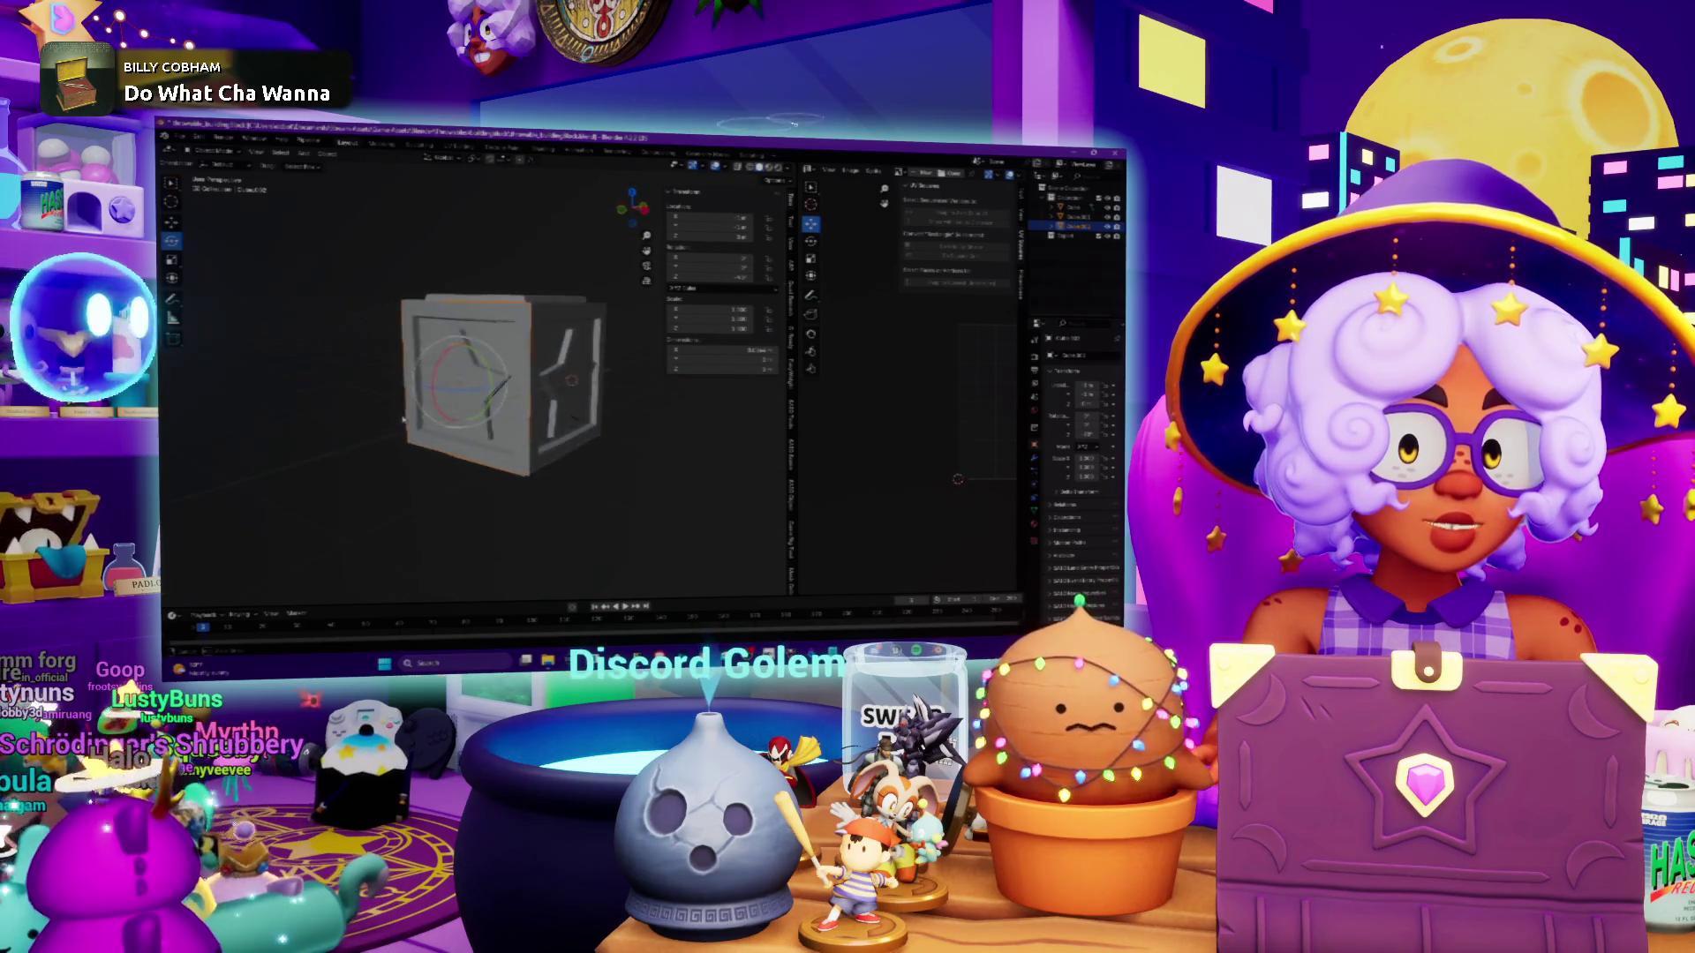
pyautogui.moveTo(457, 423); pyautogui.dragTo(320, 420, button='middle')
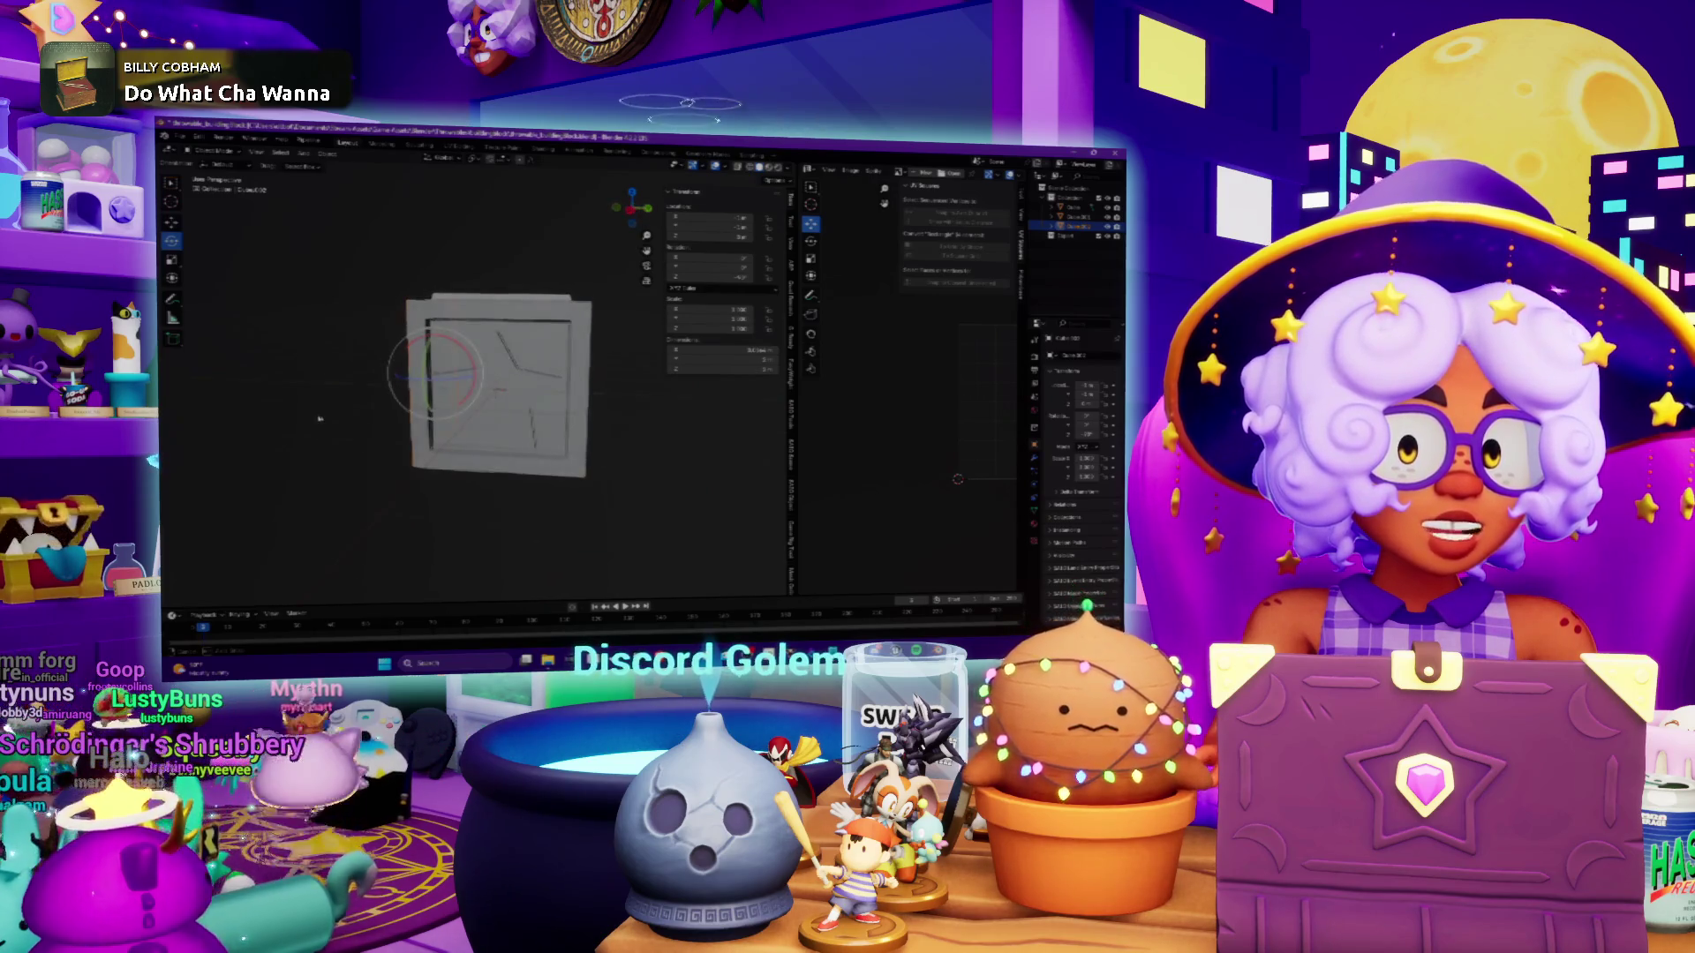
pyautogui.moveTo(496, 391)
pyautogui.mouseDown(button='middle')
pyautogui.moveTo(538, 454)
pyautogui.moveTo(333, 269)
pyautogui.moveTo(605, 423)
pyautogui.moveTo(494, 433)
pyautogui.mouseUp(button='middle')
pyautogui.click(510, 438)
pyautogui.moveTo(472, 422); pyautogui.dragTo(375, 457)
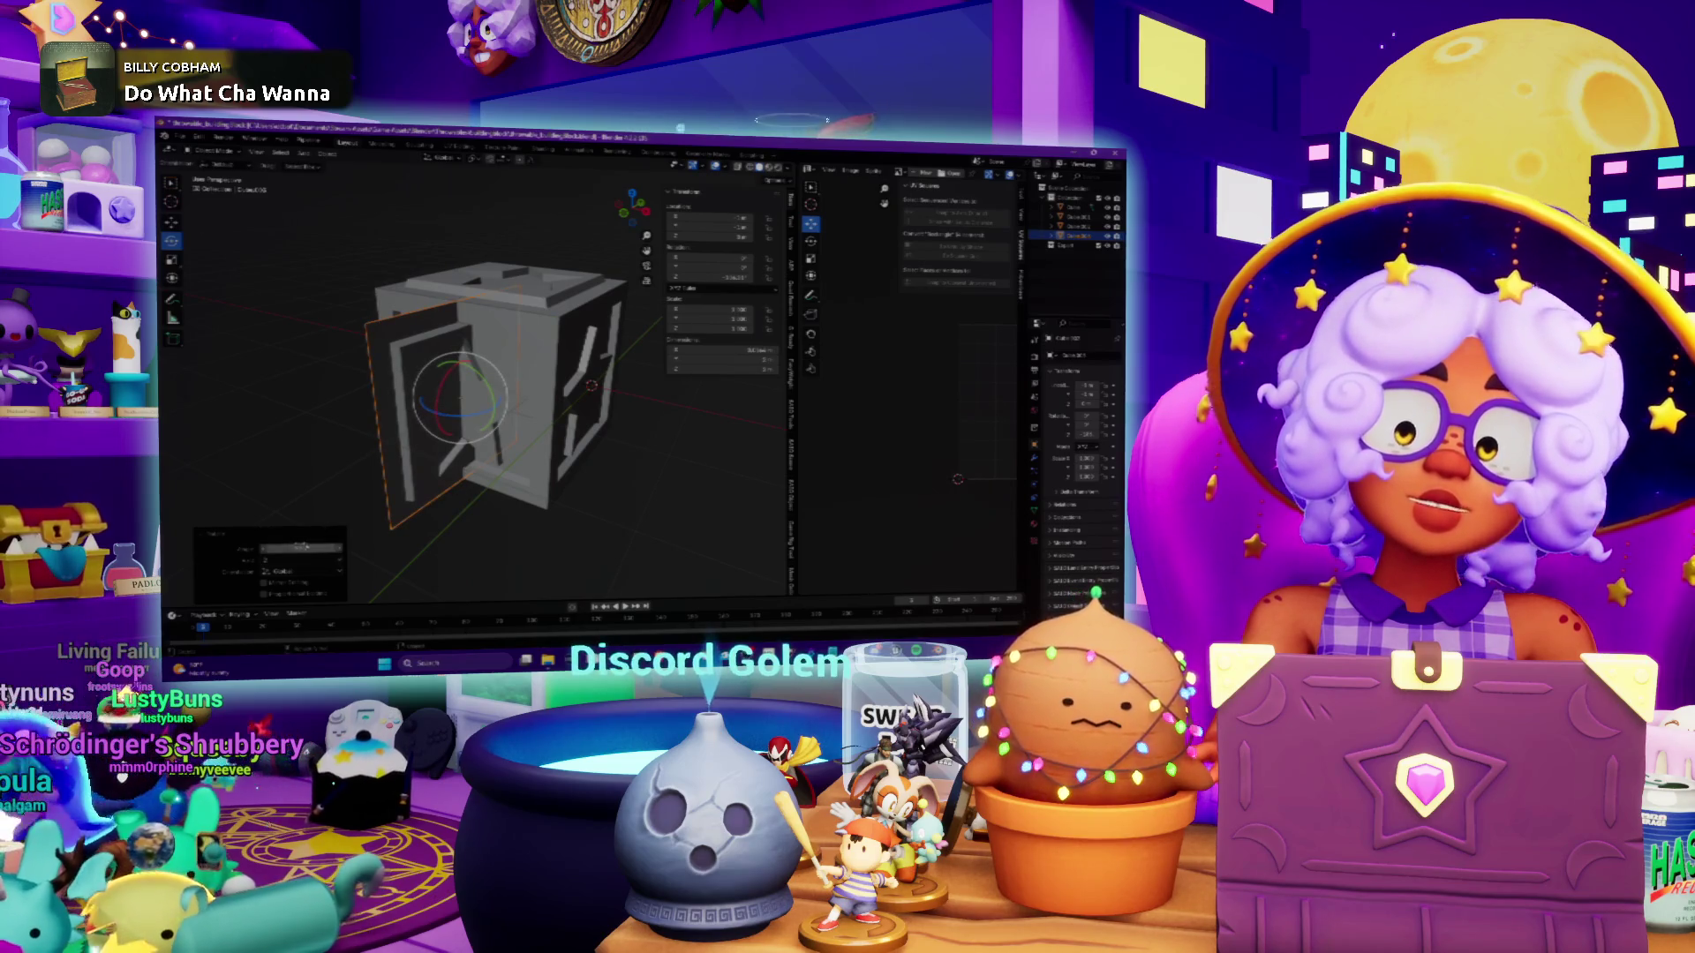
# Set the front door's rotation to 0 so it closes again
pyautogui.click(301, 547)
pyautogui.write('0')
pyautogui.press('Return')
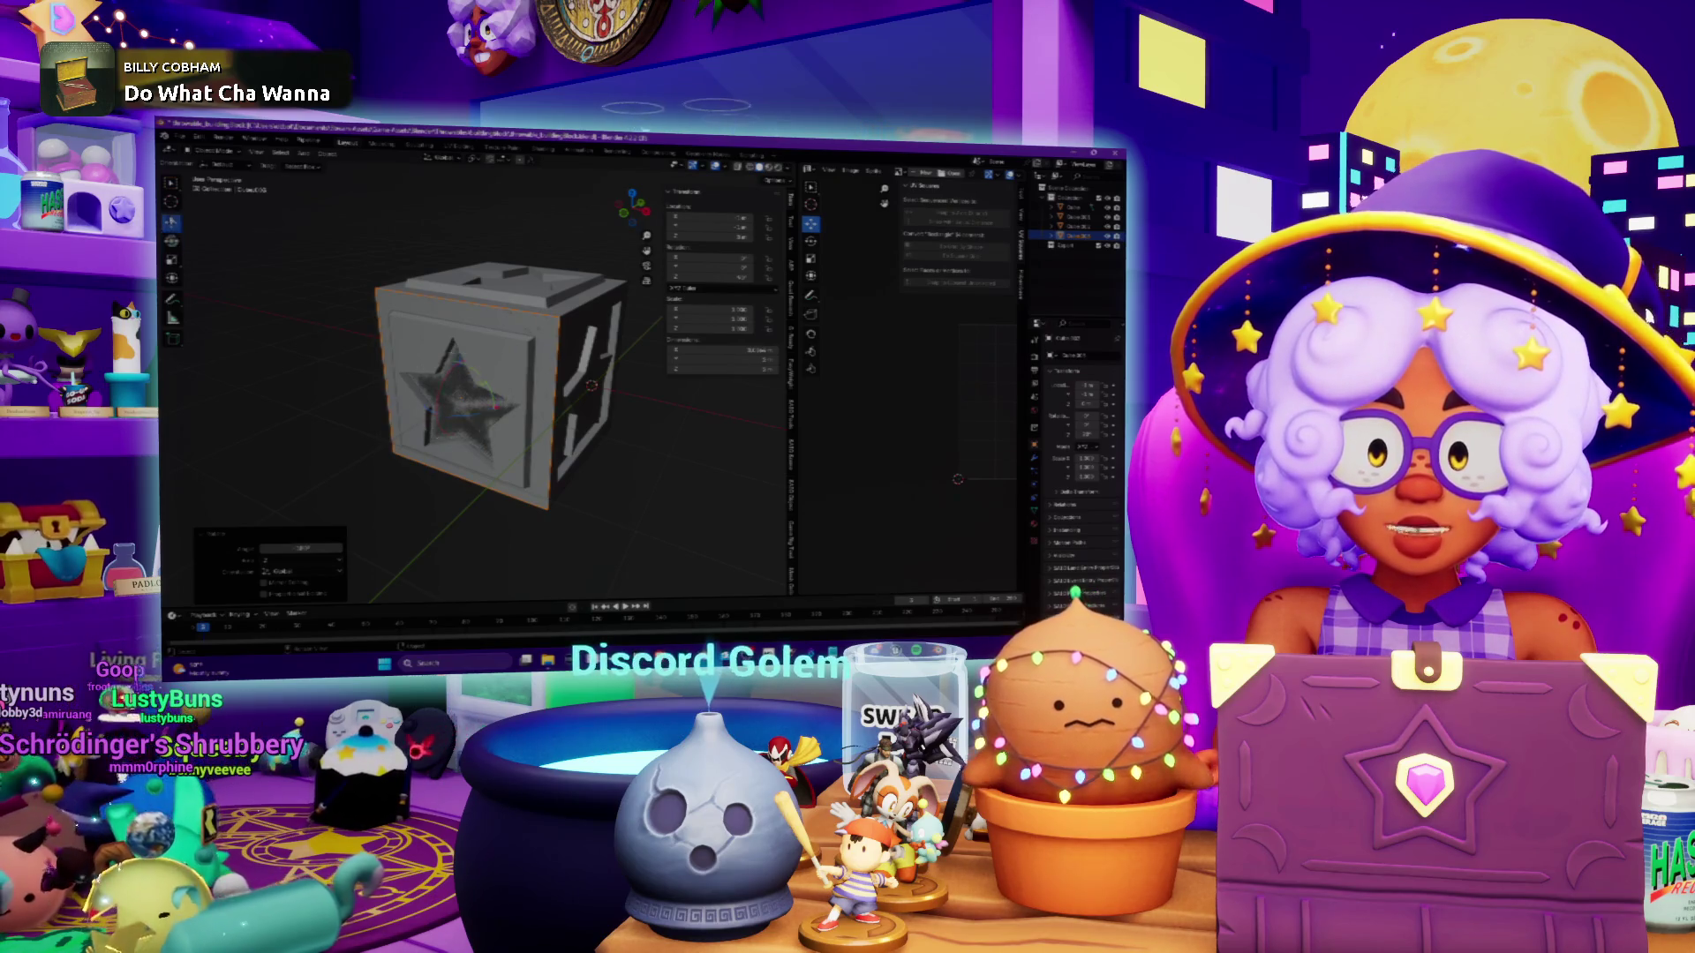
pyautogui.moveTo(459, 397); pyautogui.dragTo(260, 300, button='middle')
pyautogui.click(625, 380)
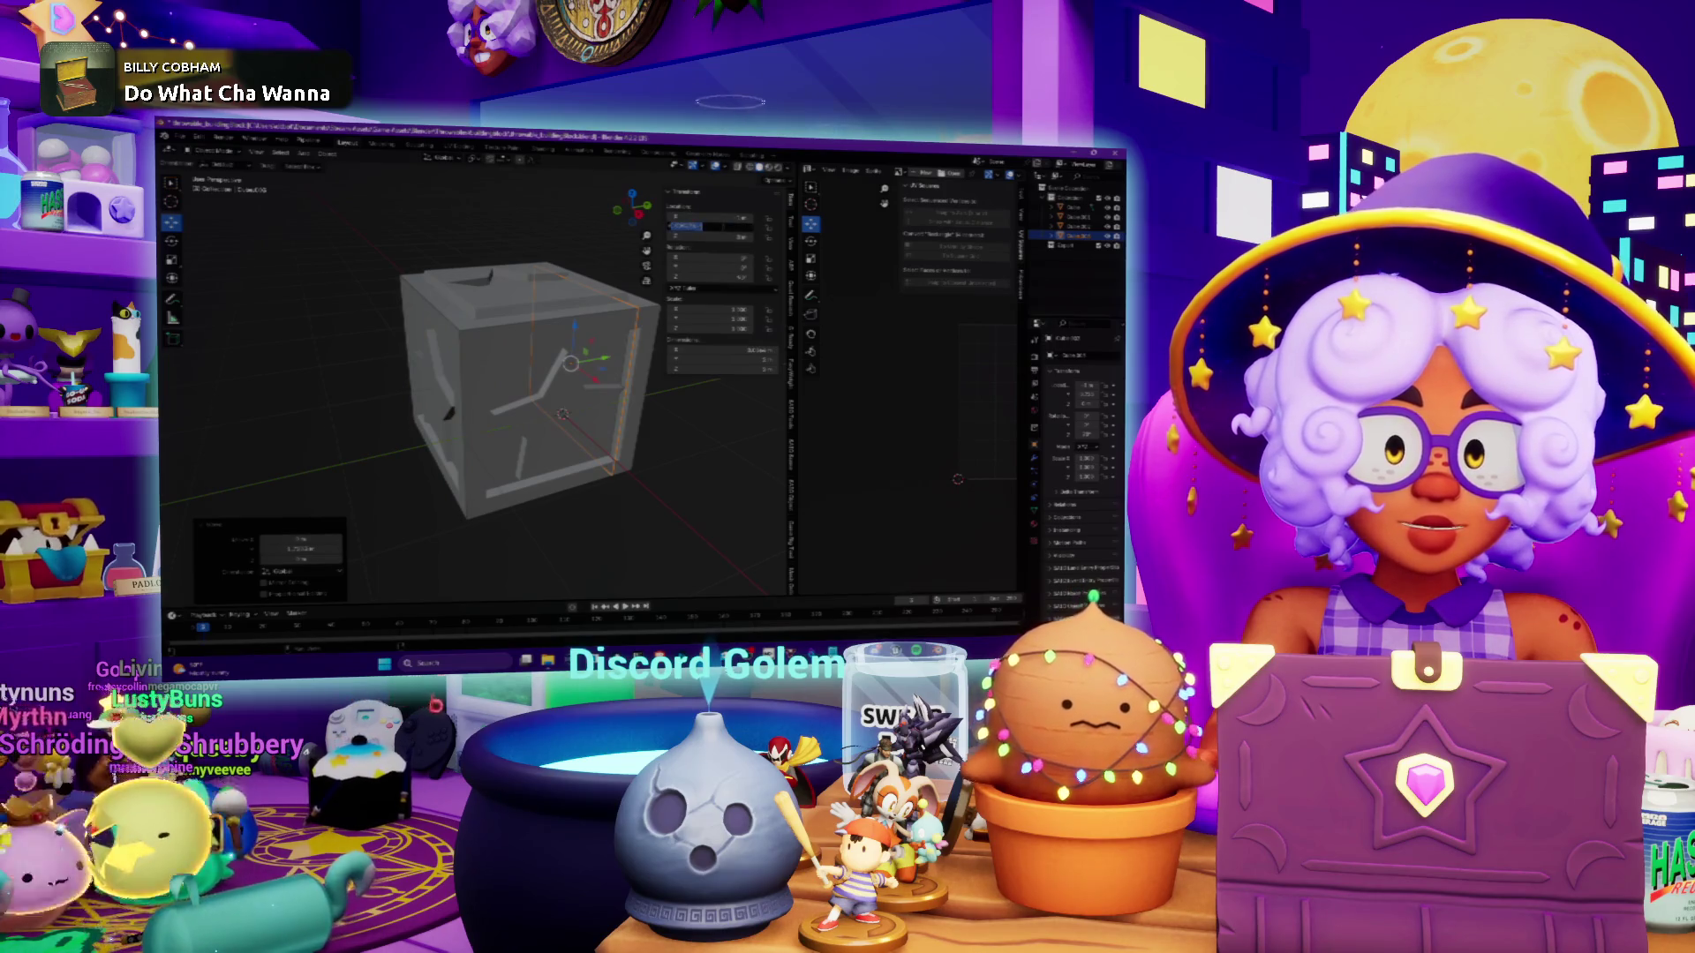
pyautogui.moveTo(533, 354)
pyautogui.mouseDown(button='middle')
pyautogui.moveTo(415, 362)
pyautogui.moveTo(464, 343)
pyautogui.moveTo(444, 357)
pyautogui.mouseUp(button='middle')
# Duplicate the whole Cube object and edit the copy's X location
pyautogui.click(464, 343)
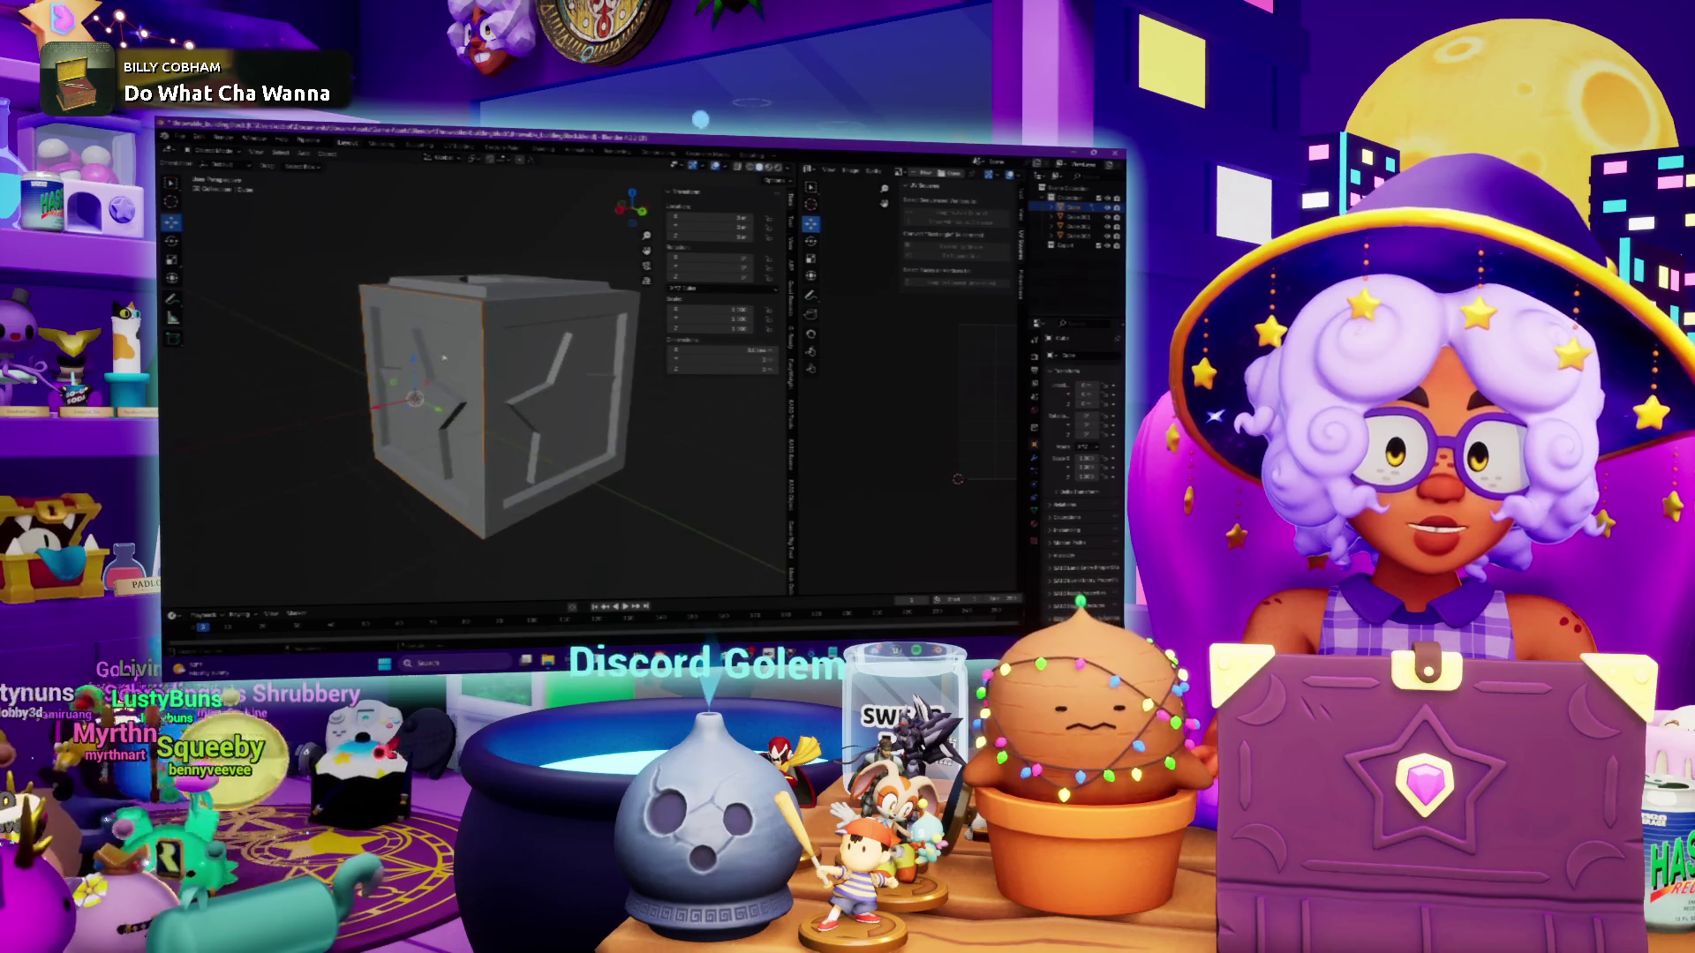
pyautogui.hotkey('shift', 'd')
pyautogui.press('Escape')
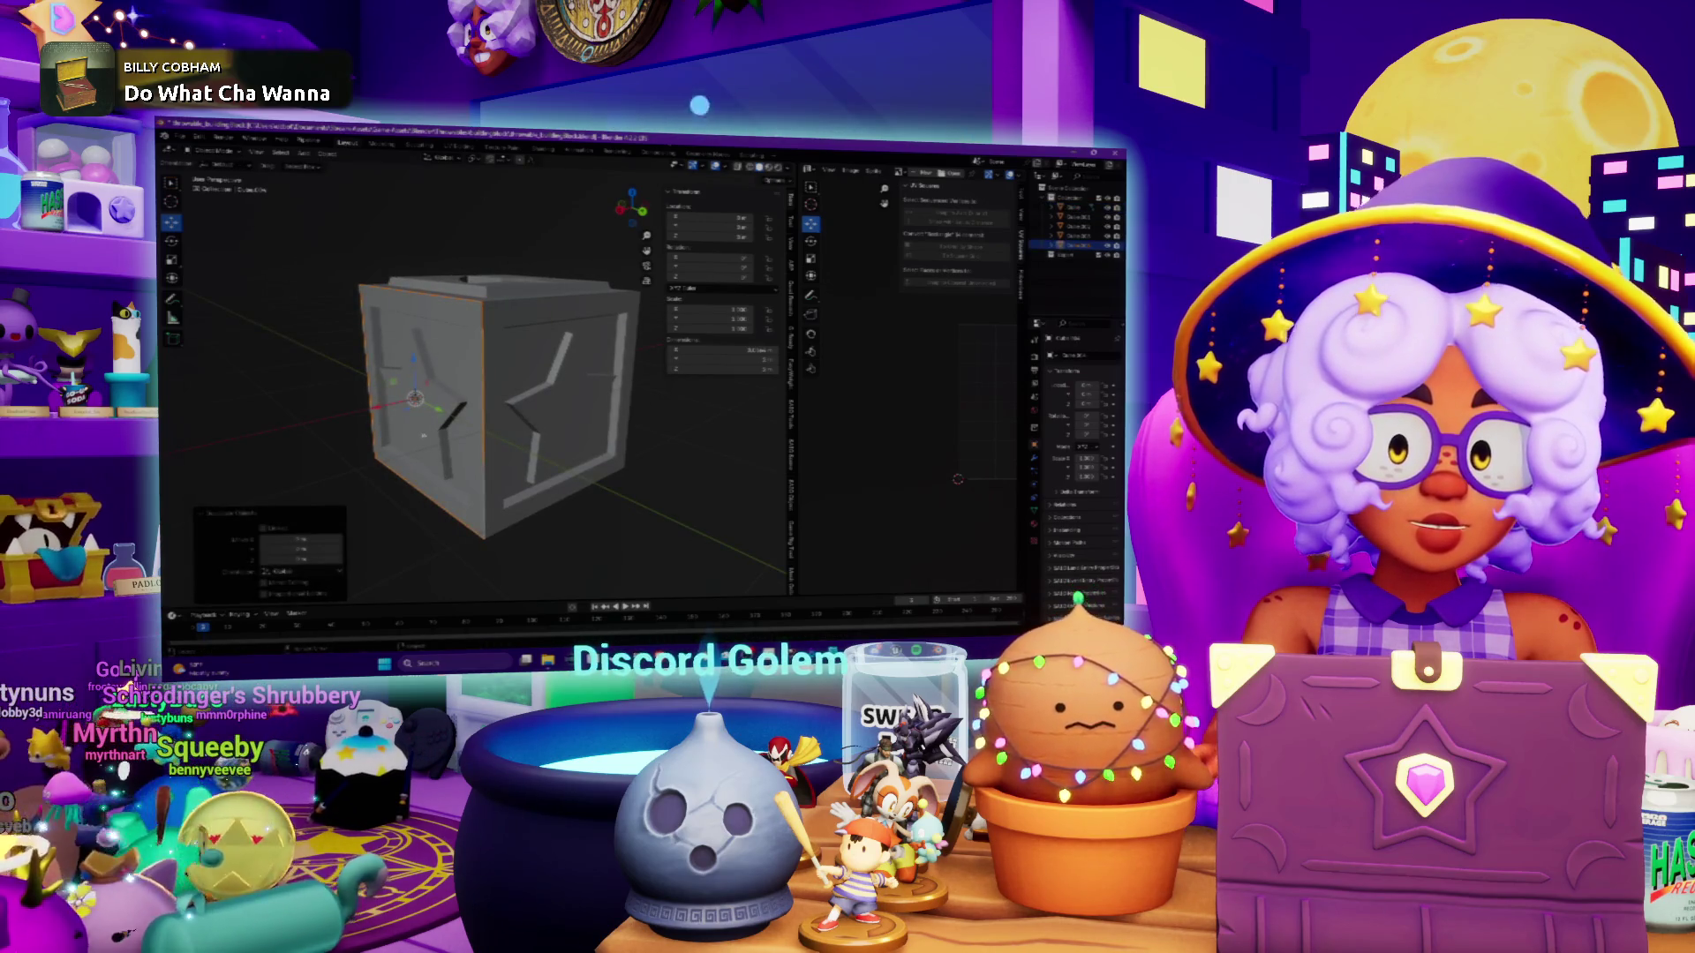
pyautogui.moveTo(415, 396); pyautogui.dragTo(383, 405, button='middle')
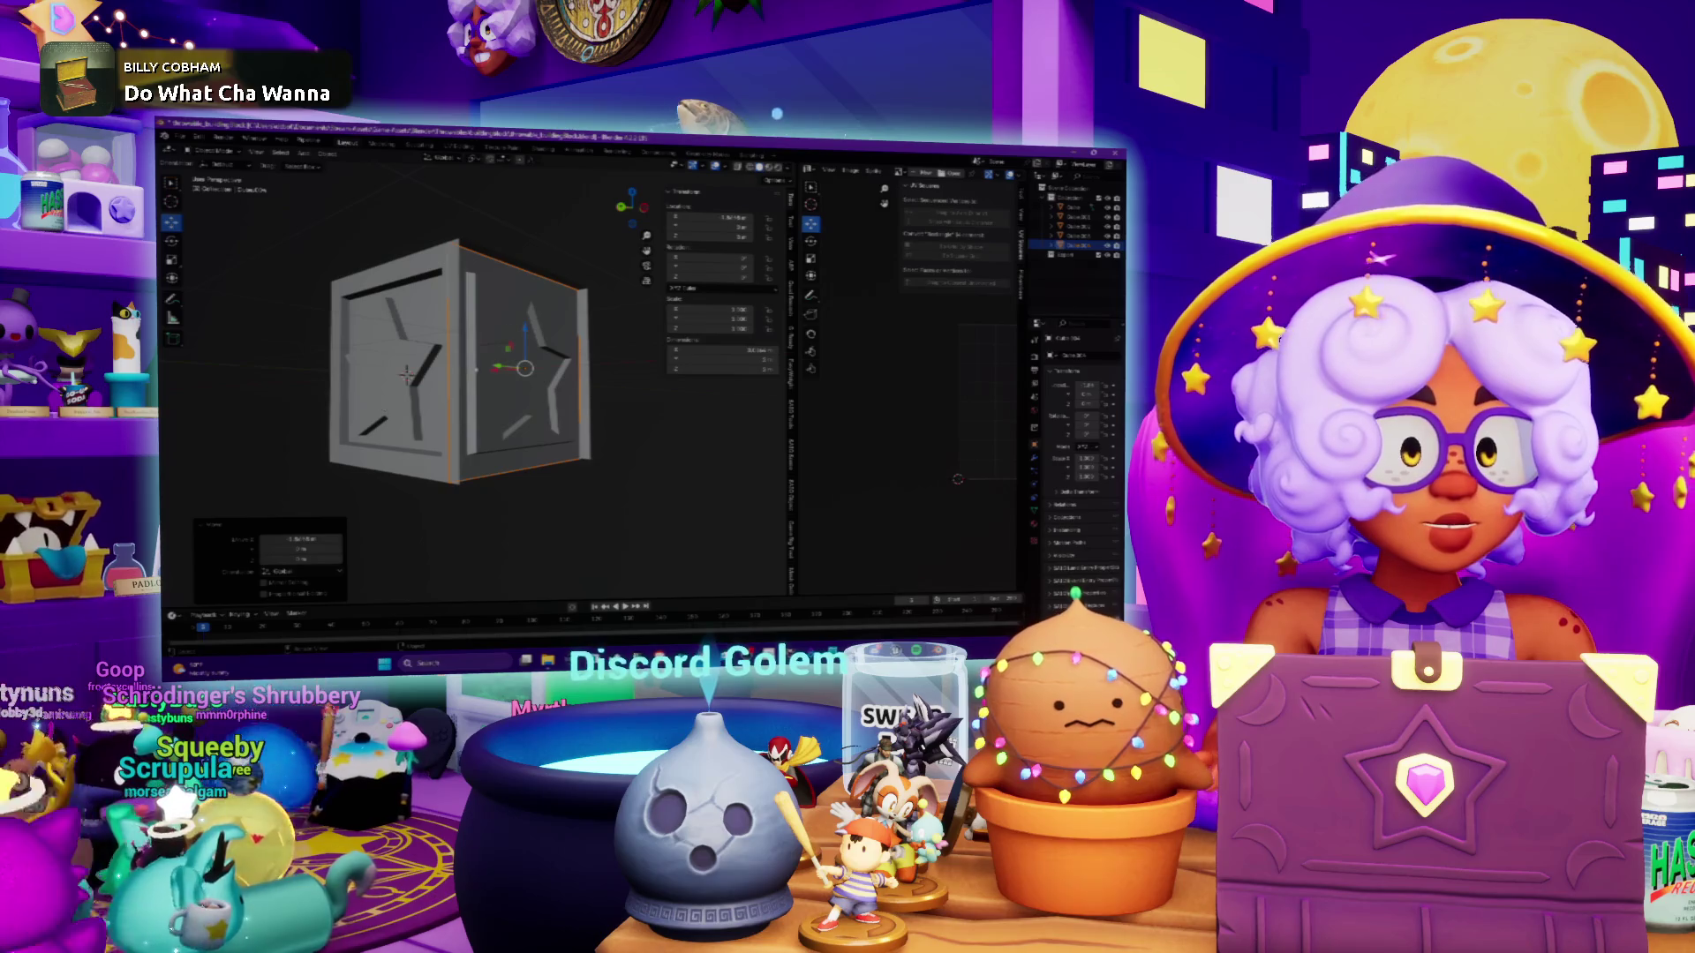
pyautogui.doubleClick(710, 216)
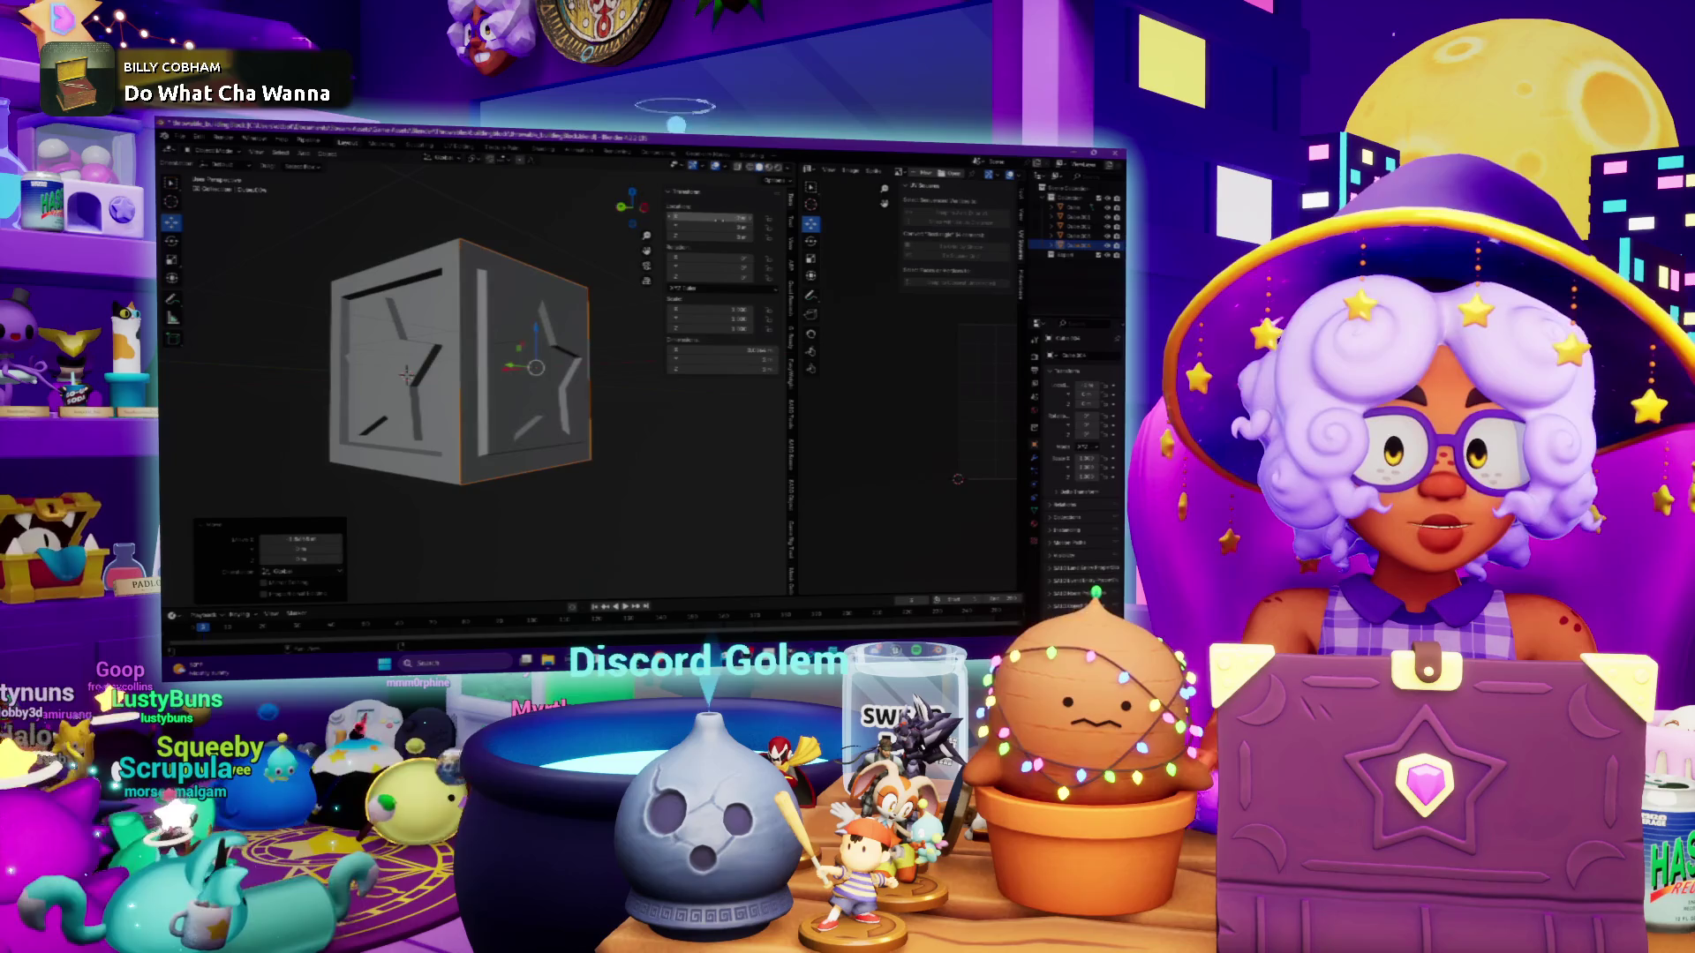
pyautogui.moveTo(388, 353)
pyautogui.mouseDown(button='middle')
pyautogui.moveTo(365, 373)
pyautogui.moveTo(485, 397)
pyautogui.moveTo(477, 369)
pyautogui.moveTo(408, 374)
pyautogui.mouseUp(button='middle')
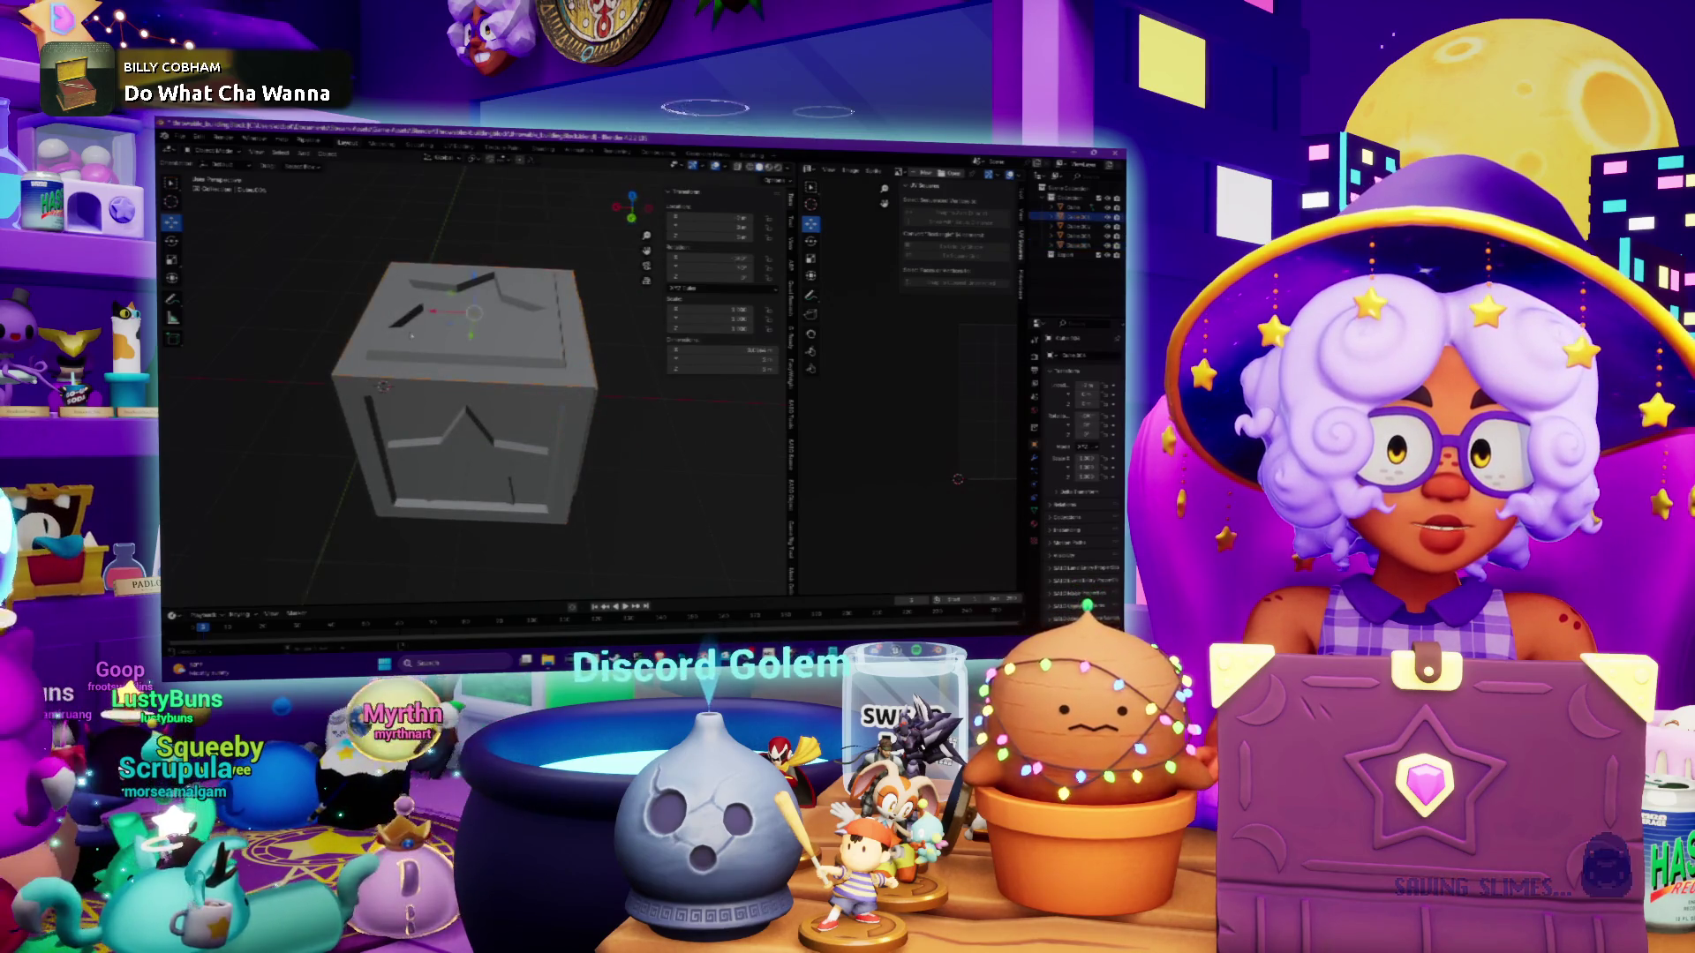
pyautogui.moveTo(407, 375); pyautogui.dragTo(443, 333, button='middle')
pyautogui.click(443, 333)
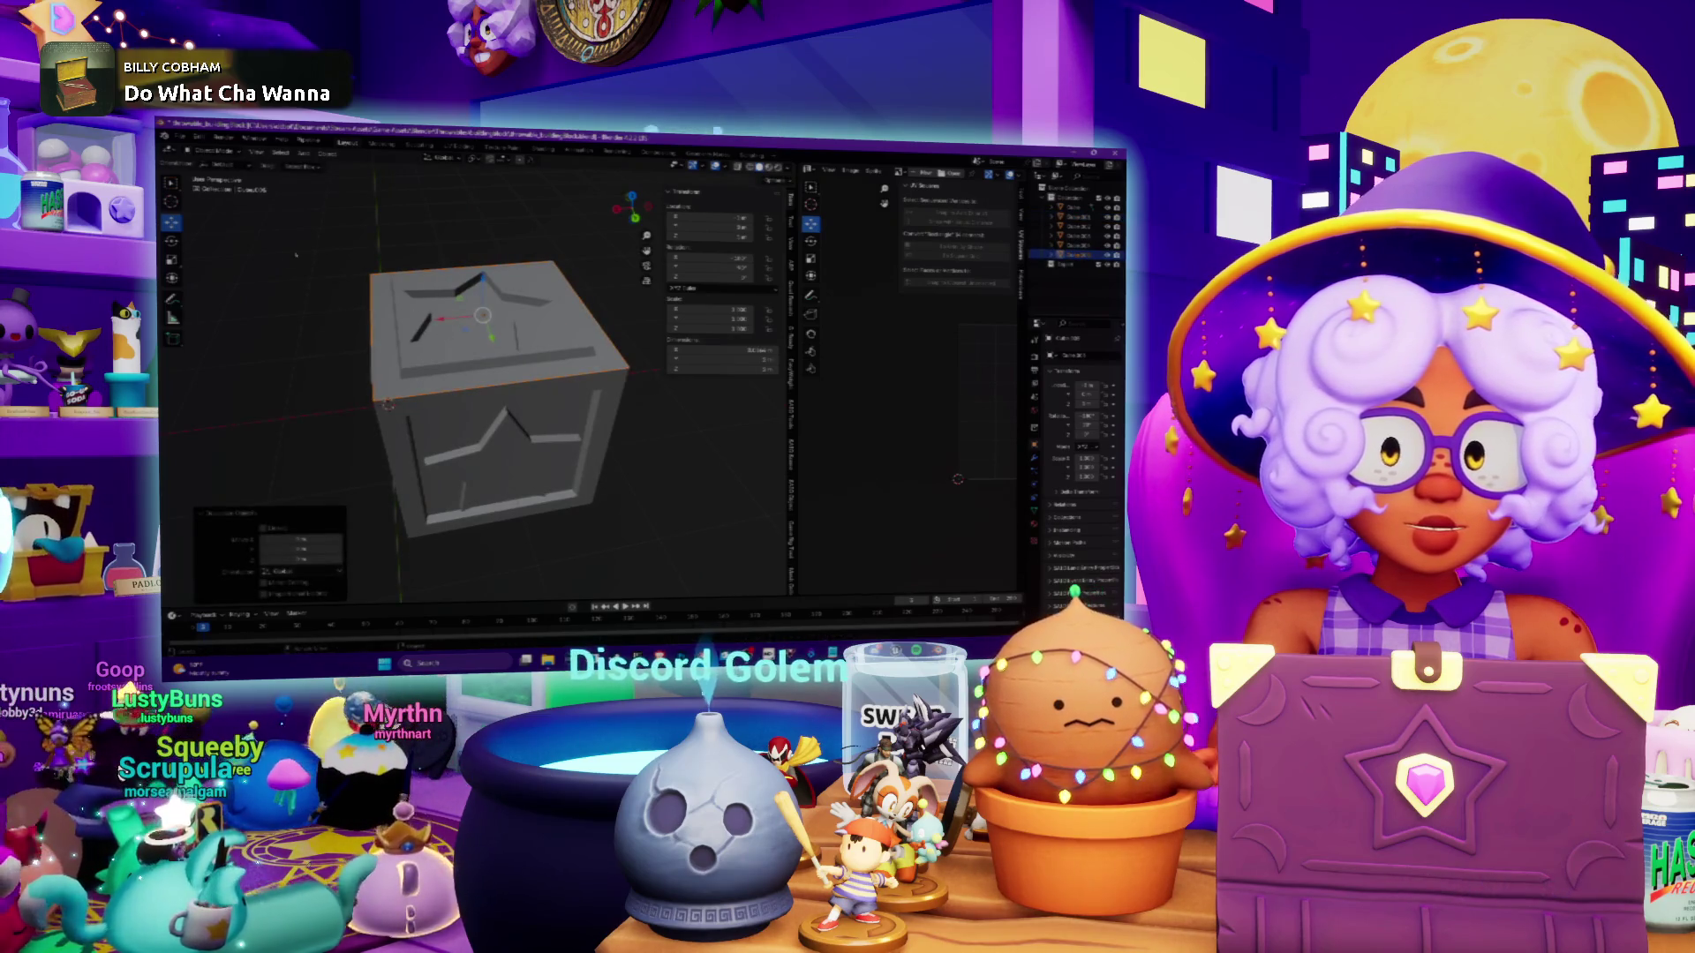
# Rotate the top lid back down to its closed position
pyautogui.moveTo(483, 291); pyautogui.dragTo(487, 322)
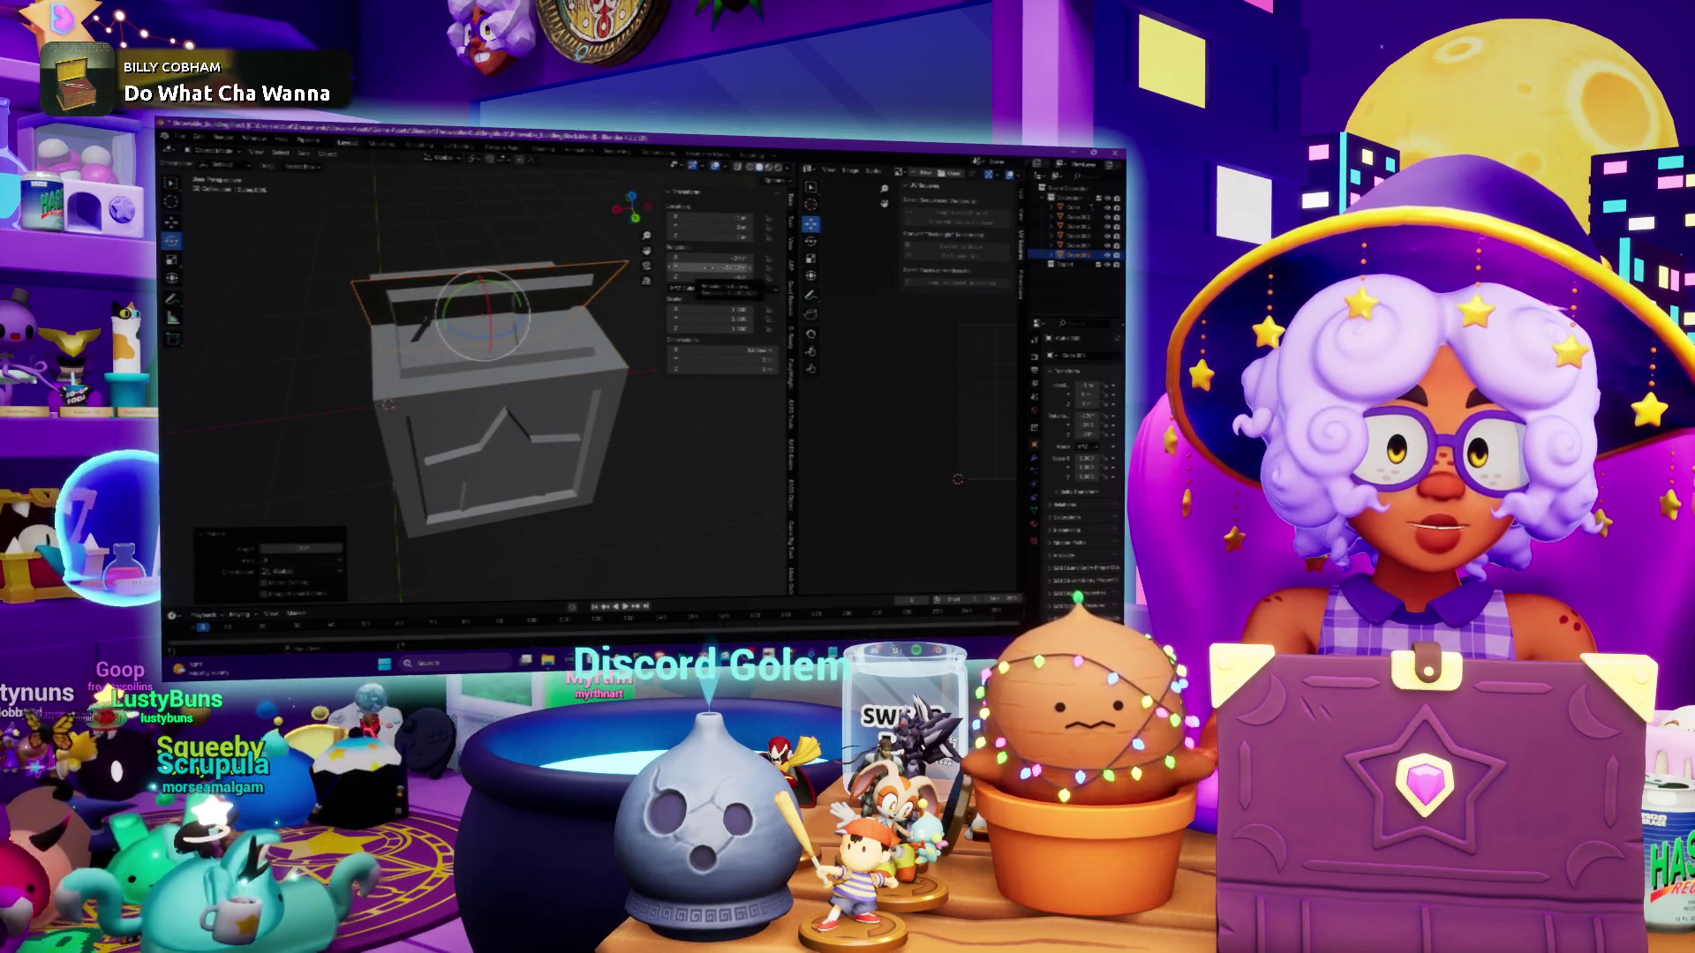
pyautogui.click(702, 267)
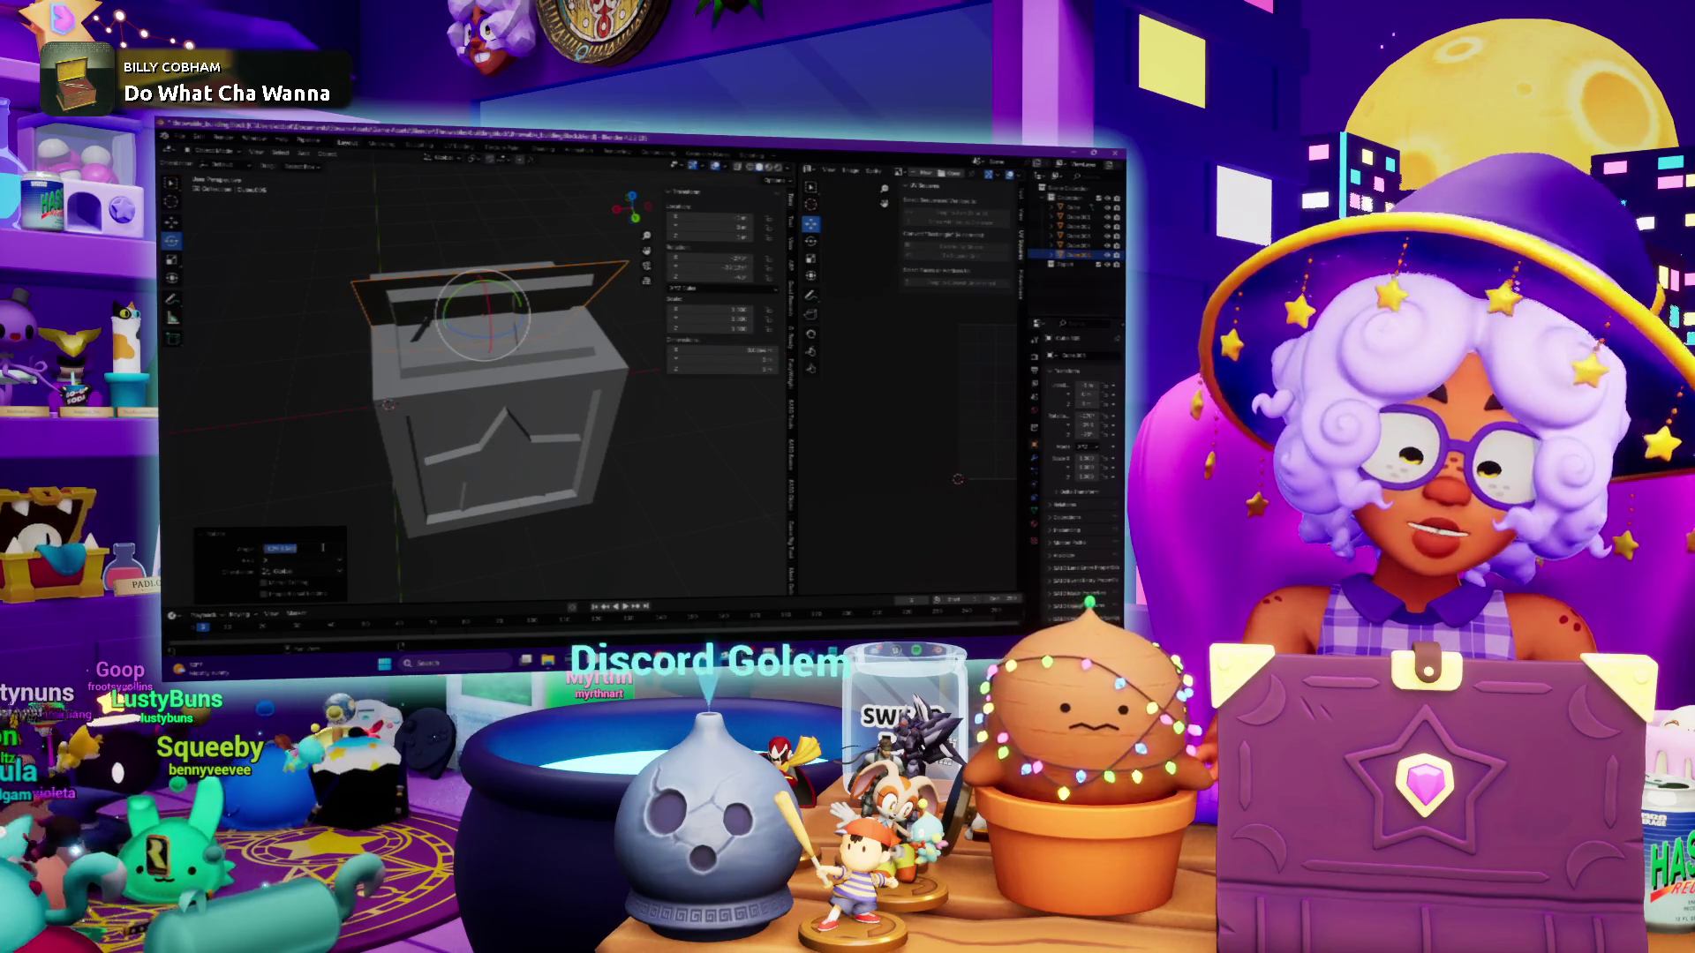
pyautogui.moveTo(324, 549); pyautogui.dragTo(291, 549)
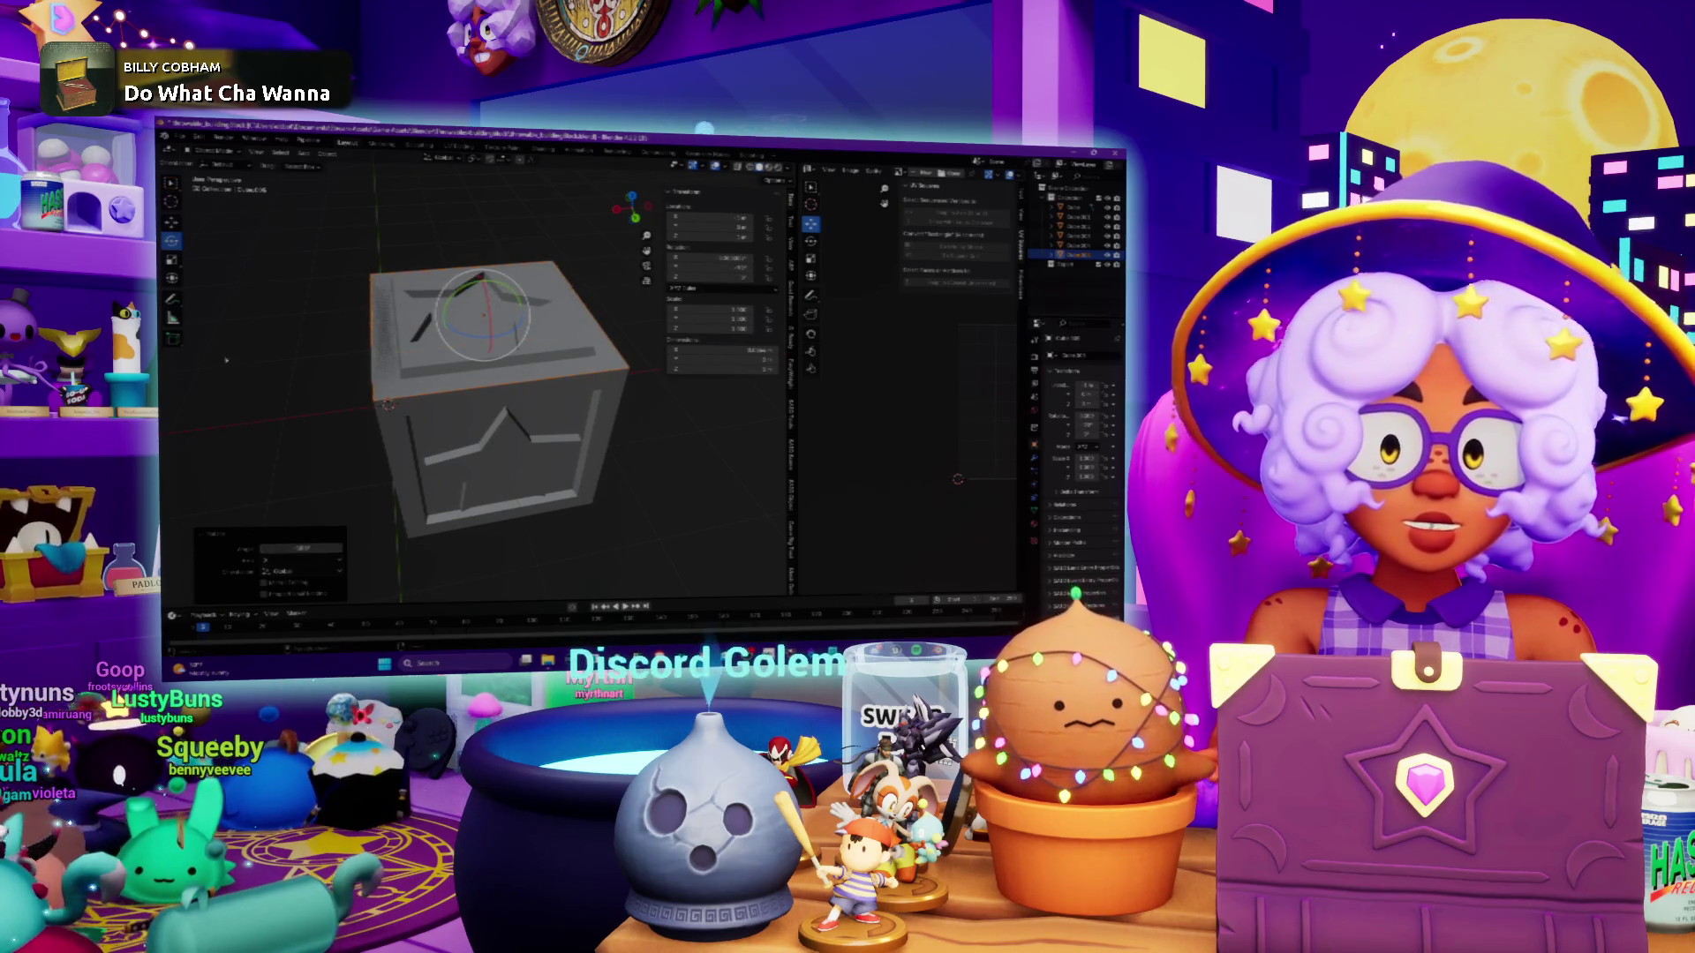
pyautogui.moveTo(226, 360); pyautogui.dragTo(383, 272, button='middle')
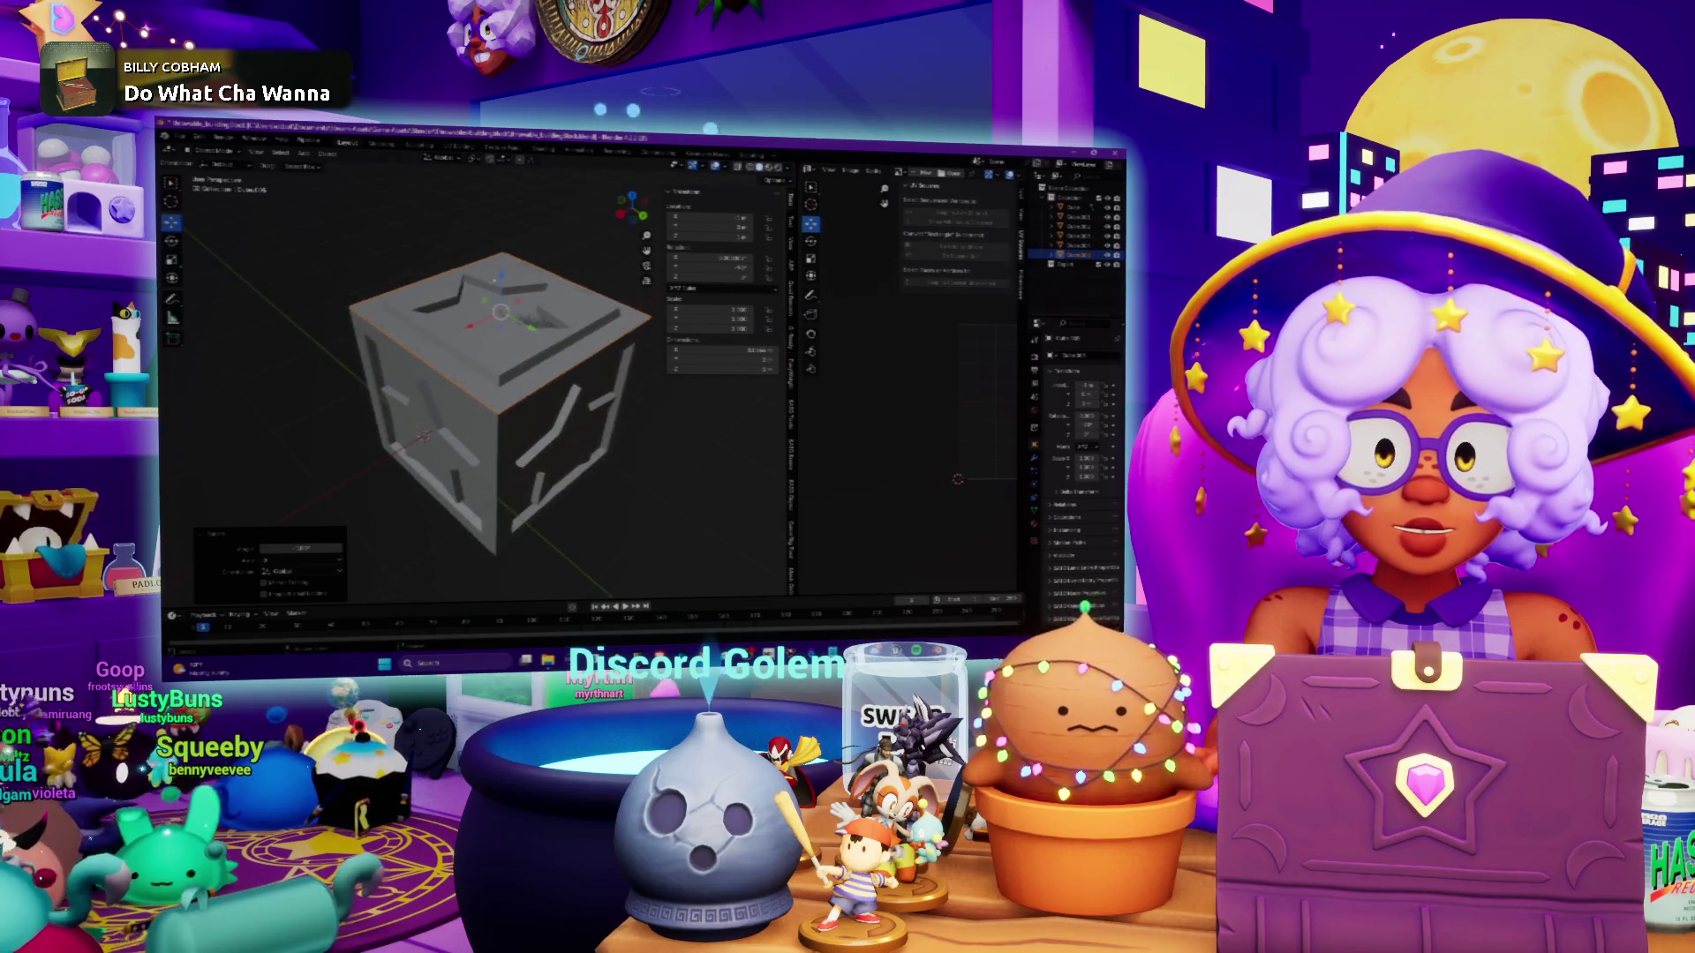
# Move the lower box piece down along Z, then select the right-side panel
pyautogui.click(423, 435)
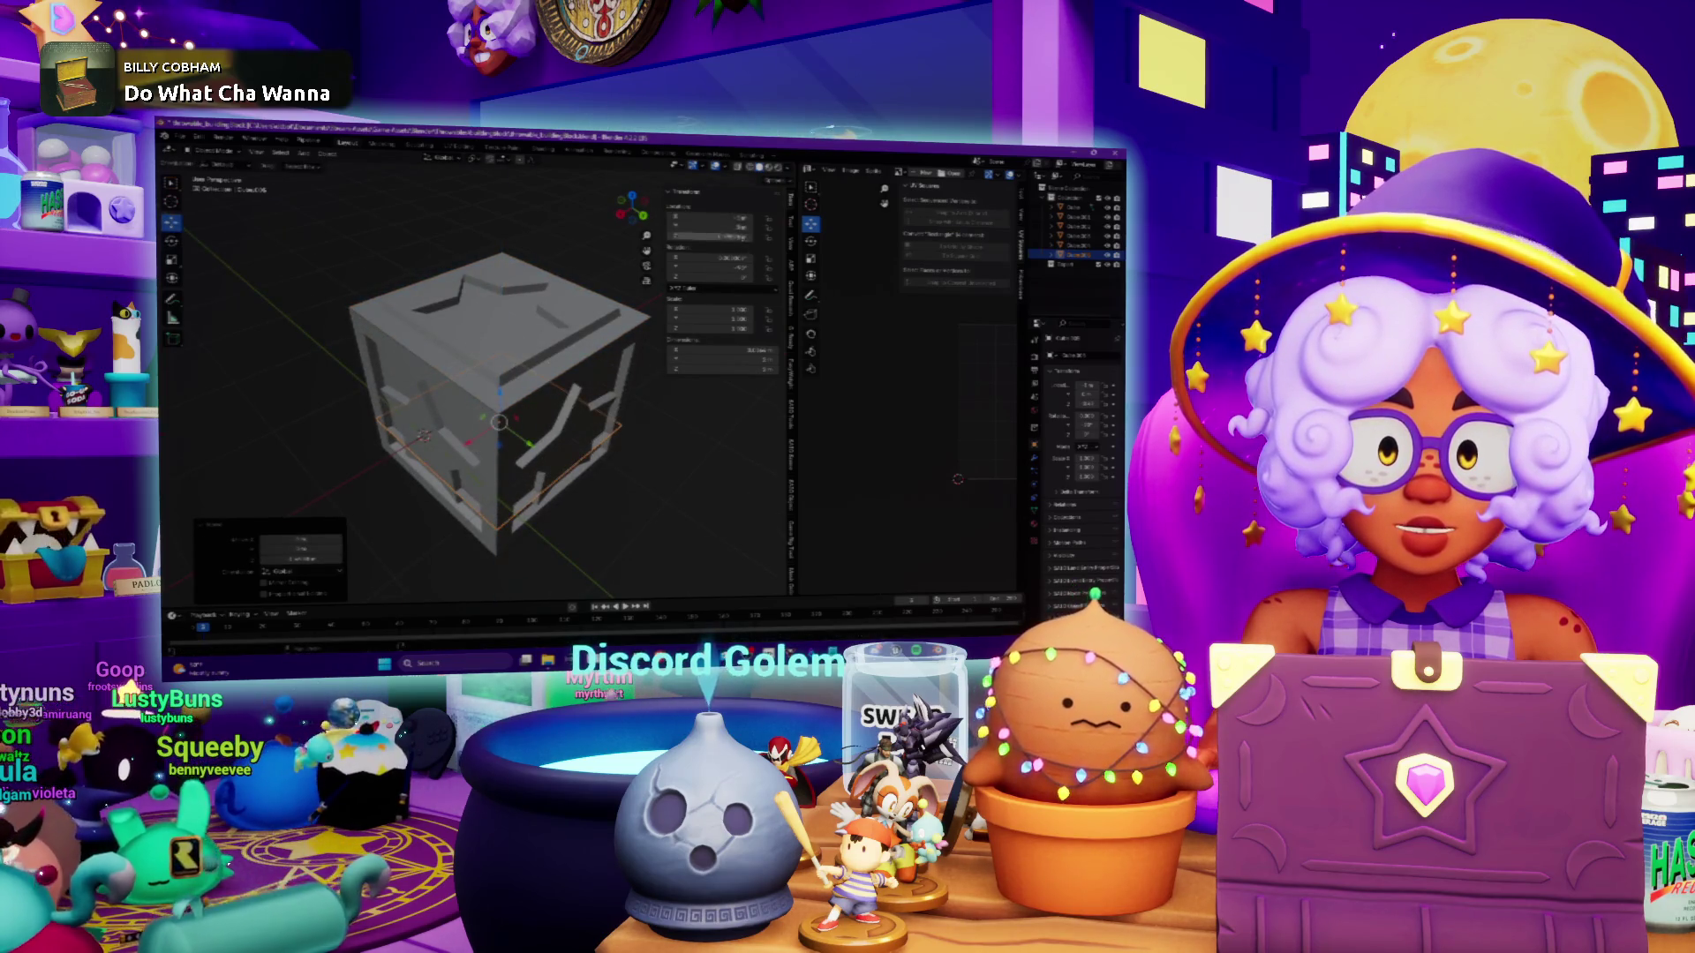
pyautogui.moveTo(737, 238); pyautogui.dragTo(711, 238)
pyautogui.moveTo(397, 320); pyautogui.dragTo(698, 267, button='middle')
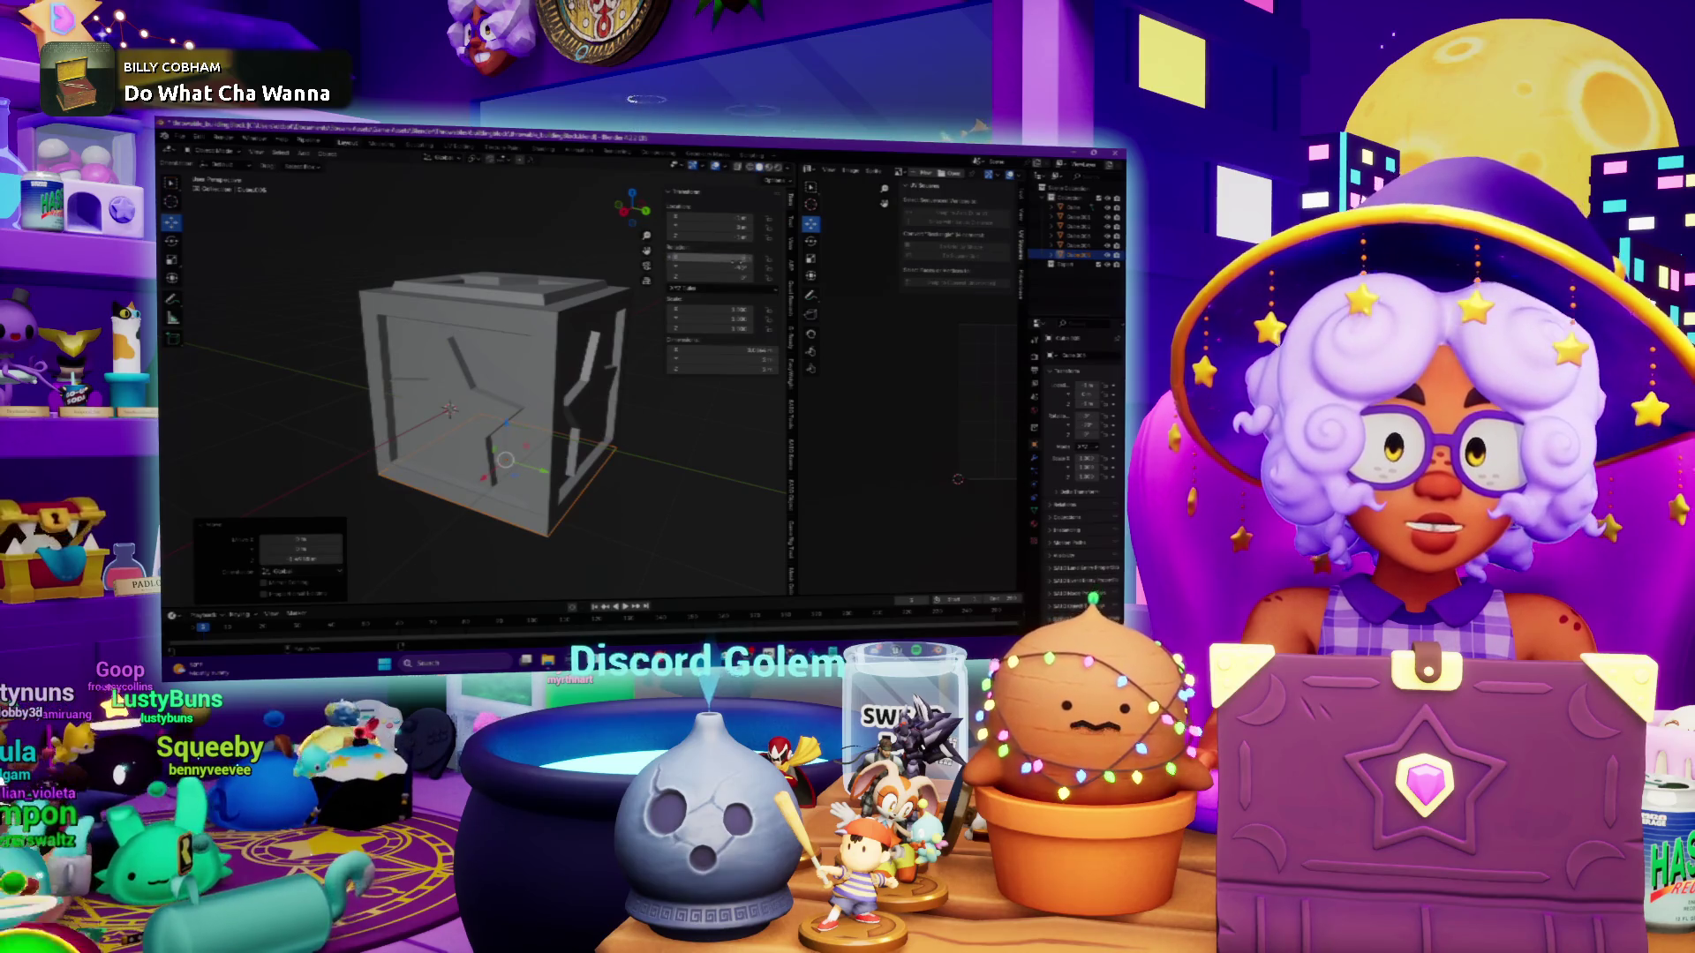
pyautogui.click(580, 396)
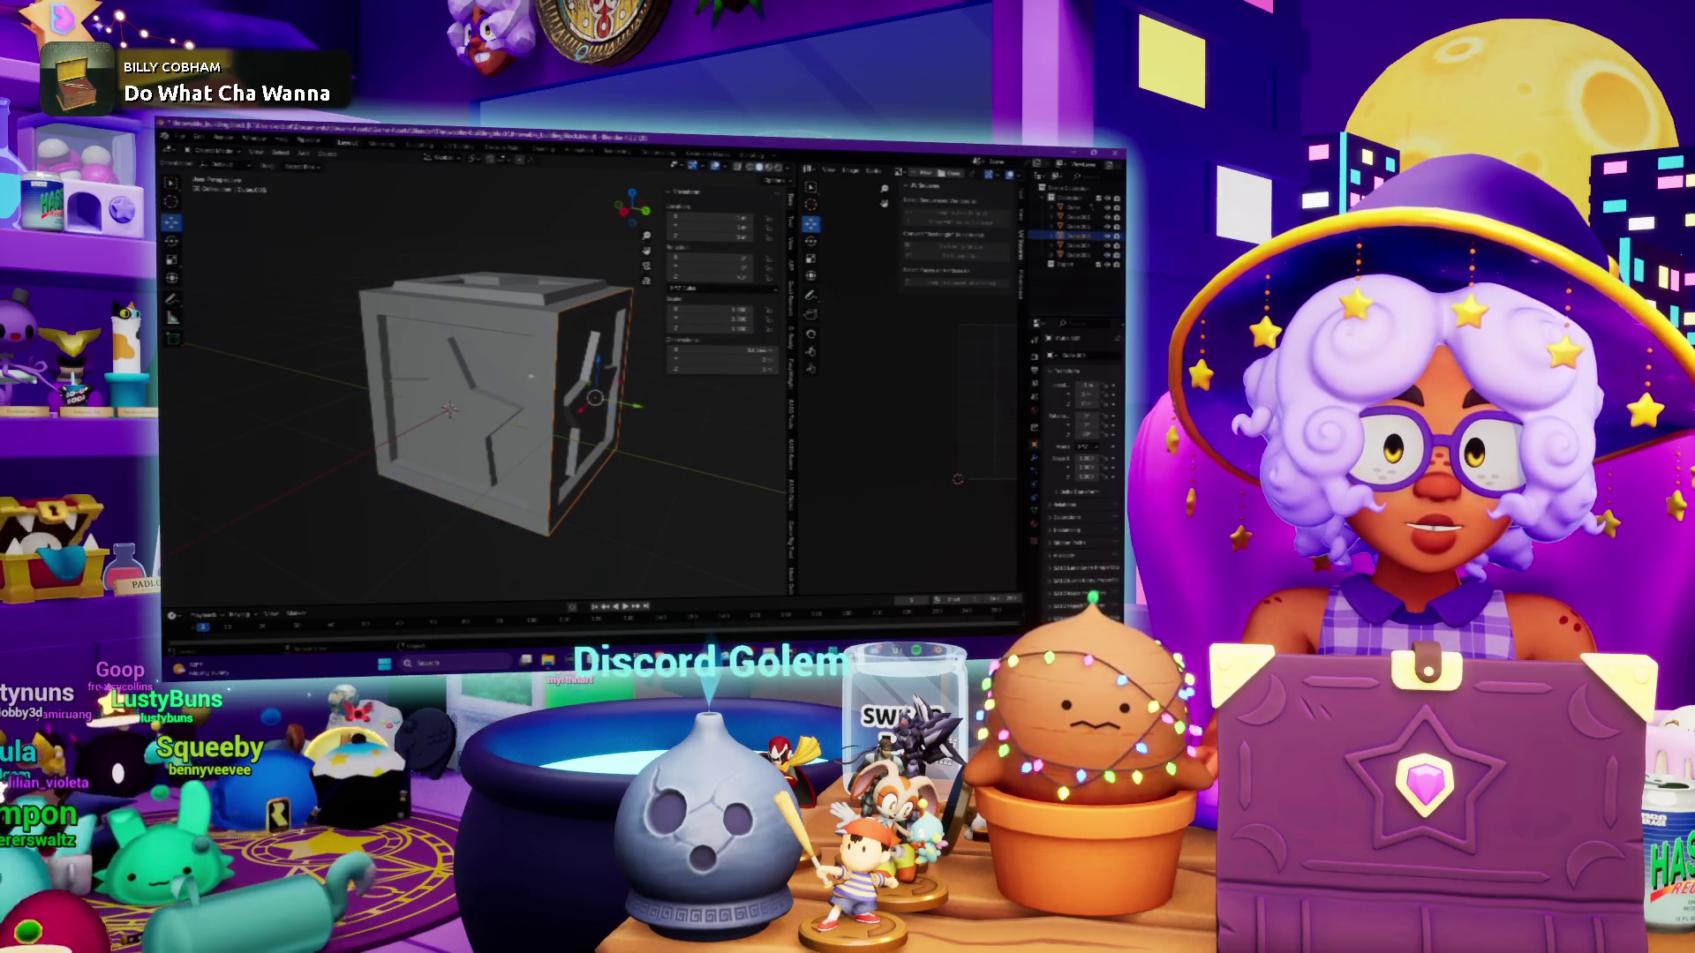
pyautogui.moveTo(486, 398); pyautogui.dragTo(530, 388, button='middle')
pyautogui.moveTo(494, 380); pyautogui.dragTo(459, 380, button='middle')
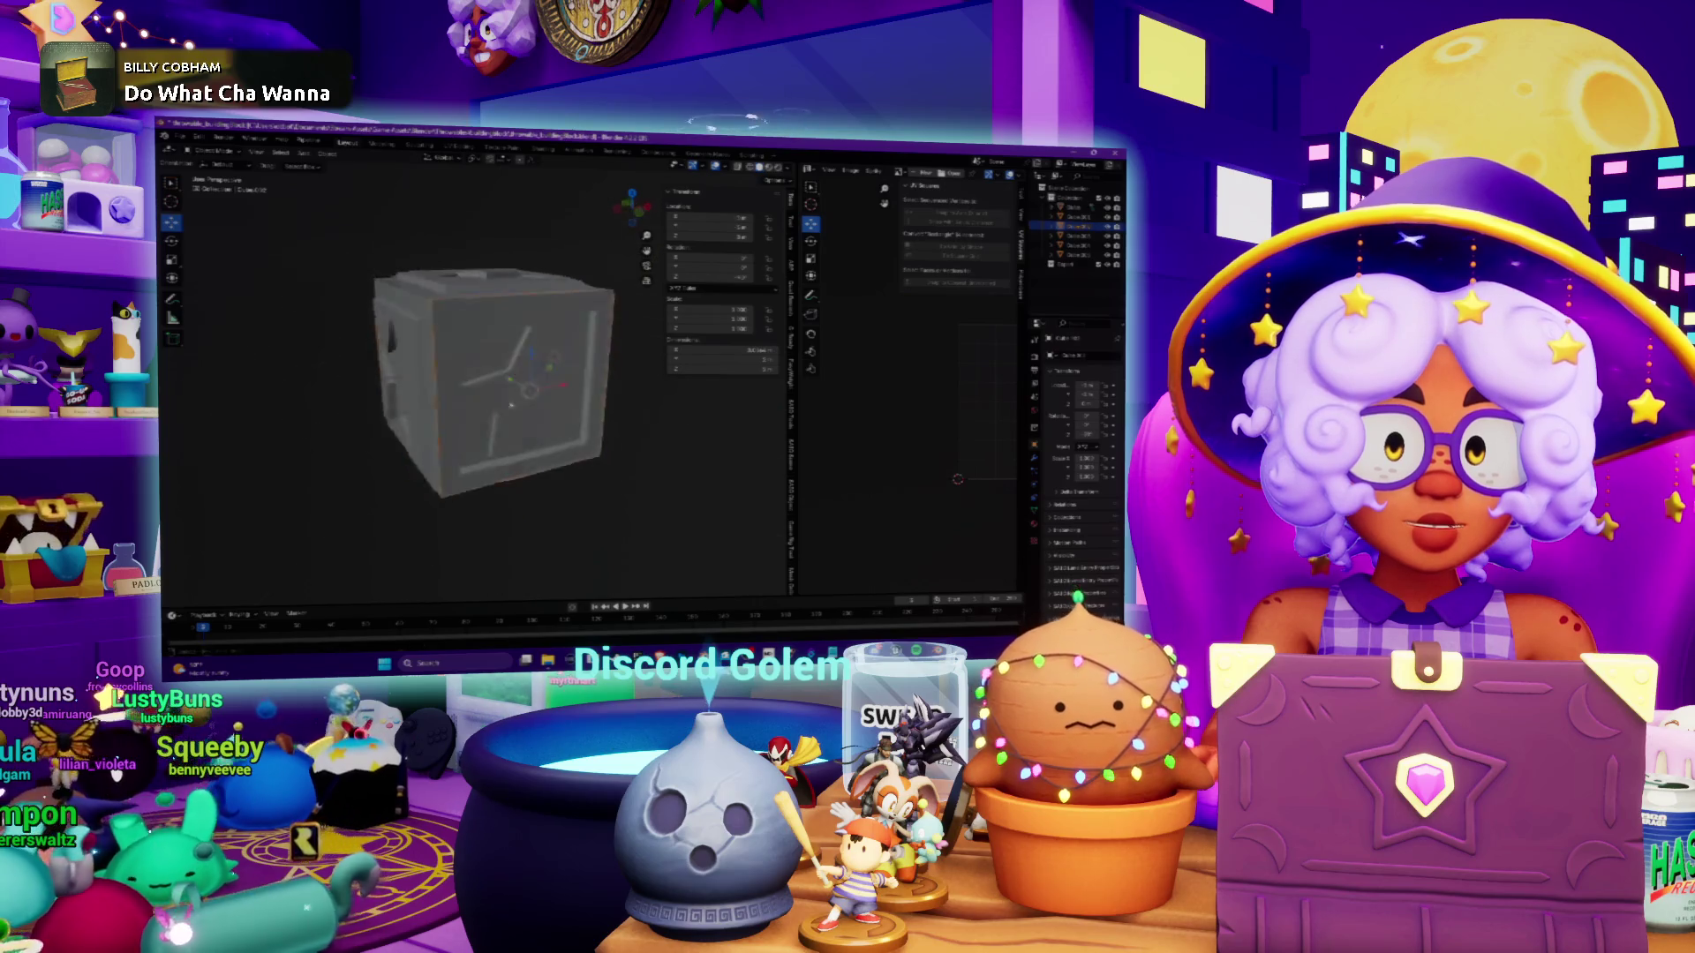
pyautogui.moveTo(475, 459)
pyautogui.mouseDown(button='middle')
pyautogui.moveTo(470, 388)
pyautogui.moveTo(581, 393)
pyautogui.moveTo(558, 409)
pyautogui.mouseUp(button='middle')
pyautogui.click(472, 425)
pyautogui.scroll(-2, 565, 388)
pyautogui.scroll(2, 581, 393)
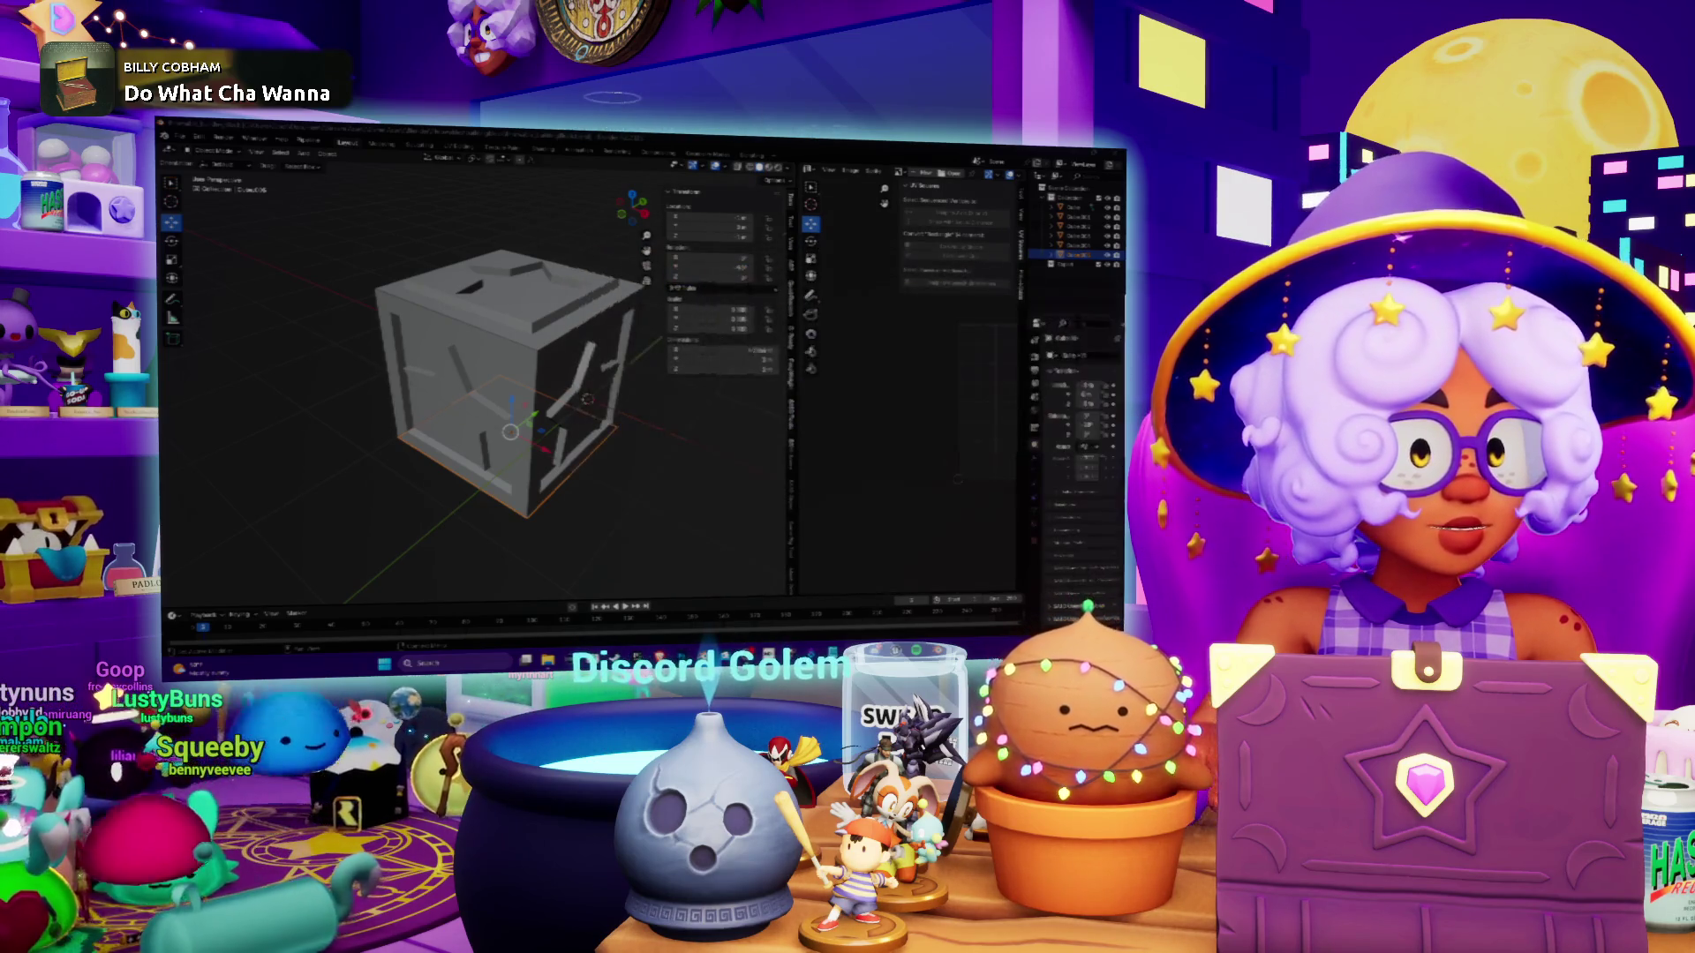
pyautogui.moveTo(737, 444); pyautogui.dragTo(569, 445, button='middle')
pyautogui.click(508, 327)
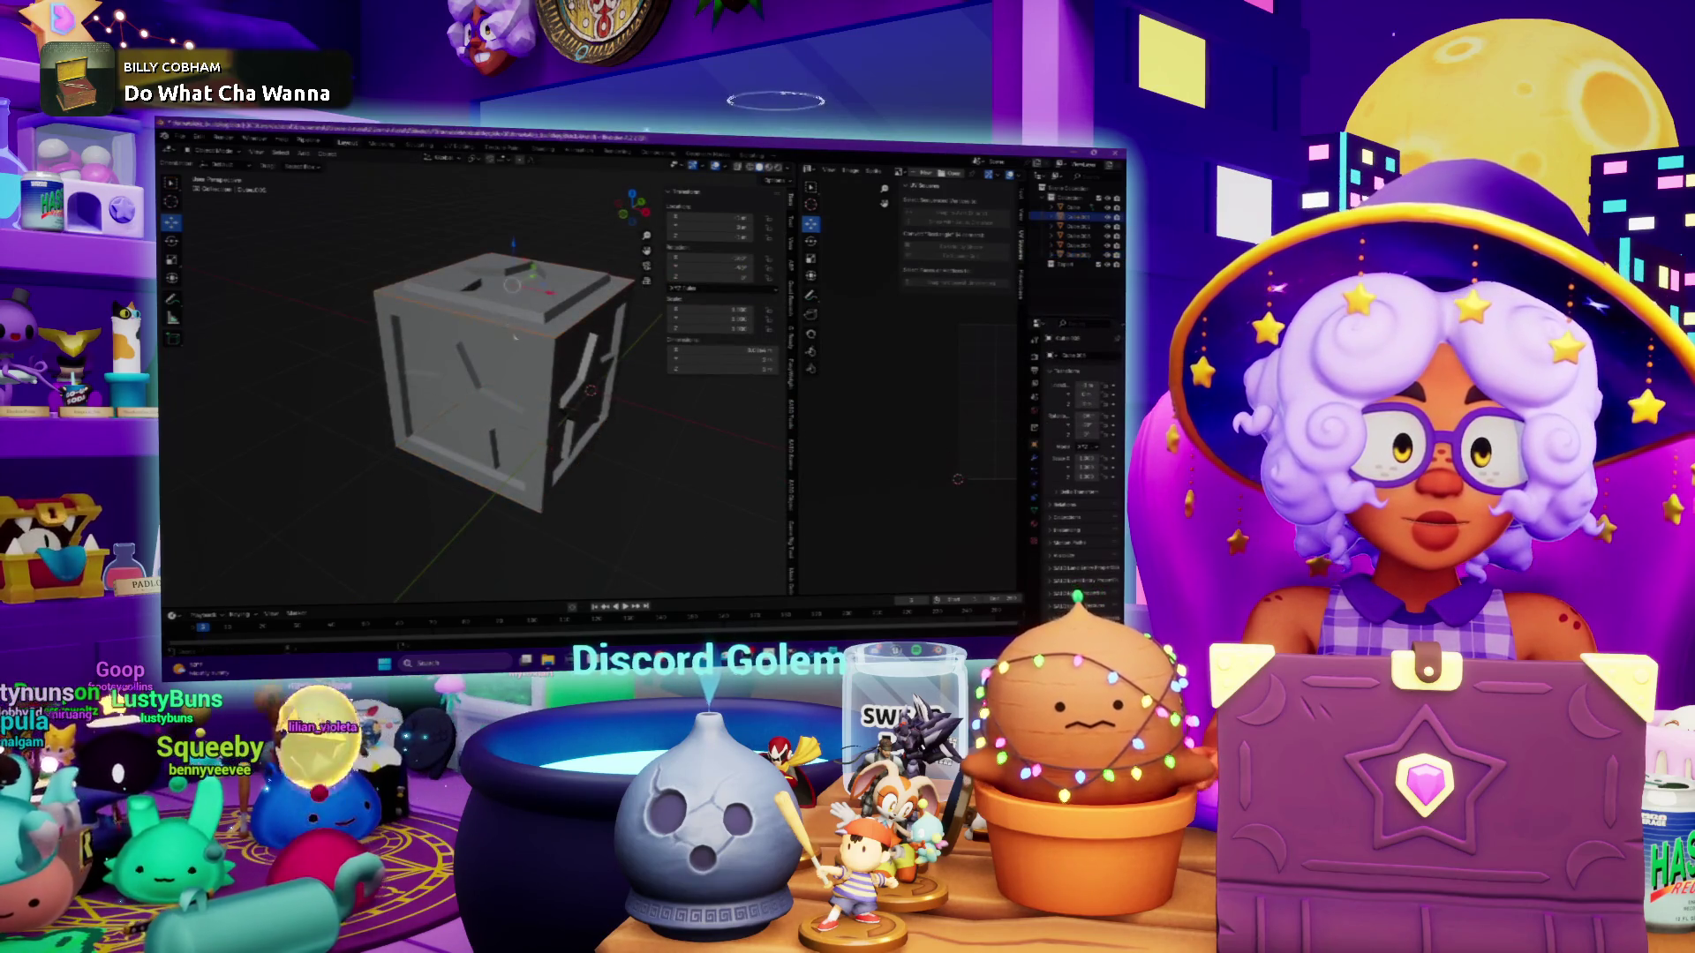
pyautogui.moveTo(507, 327); pyautogui.dragTo(508, 349, button='middle')
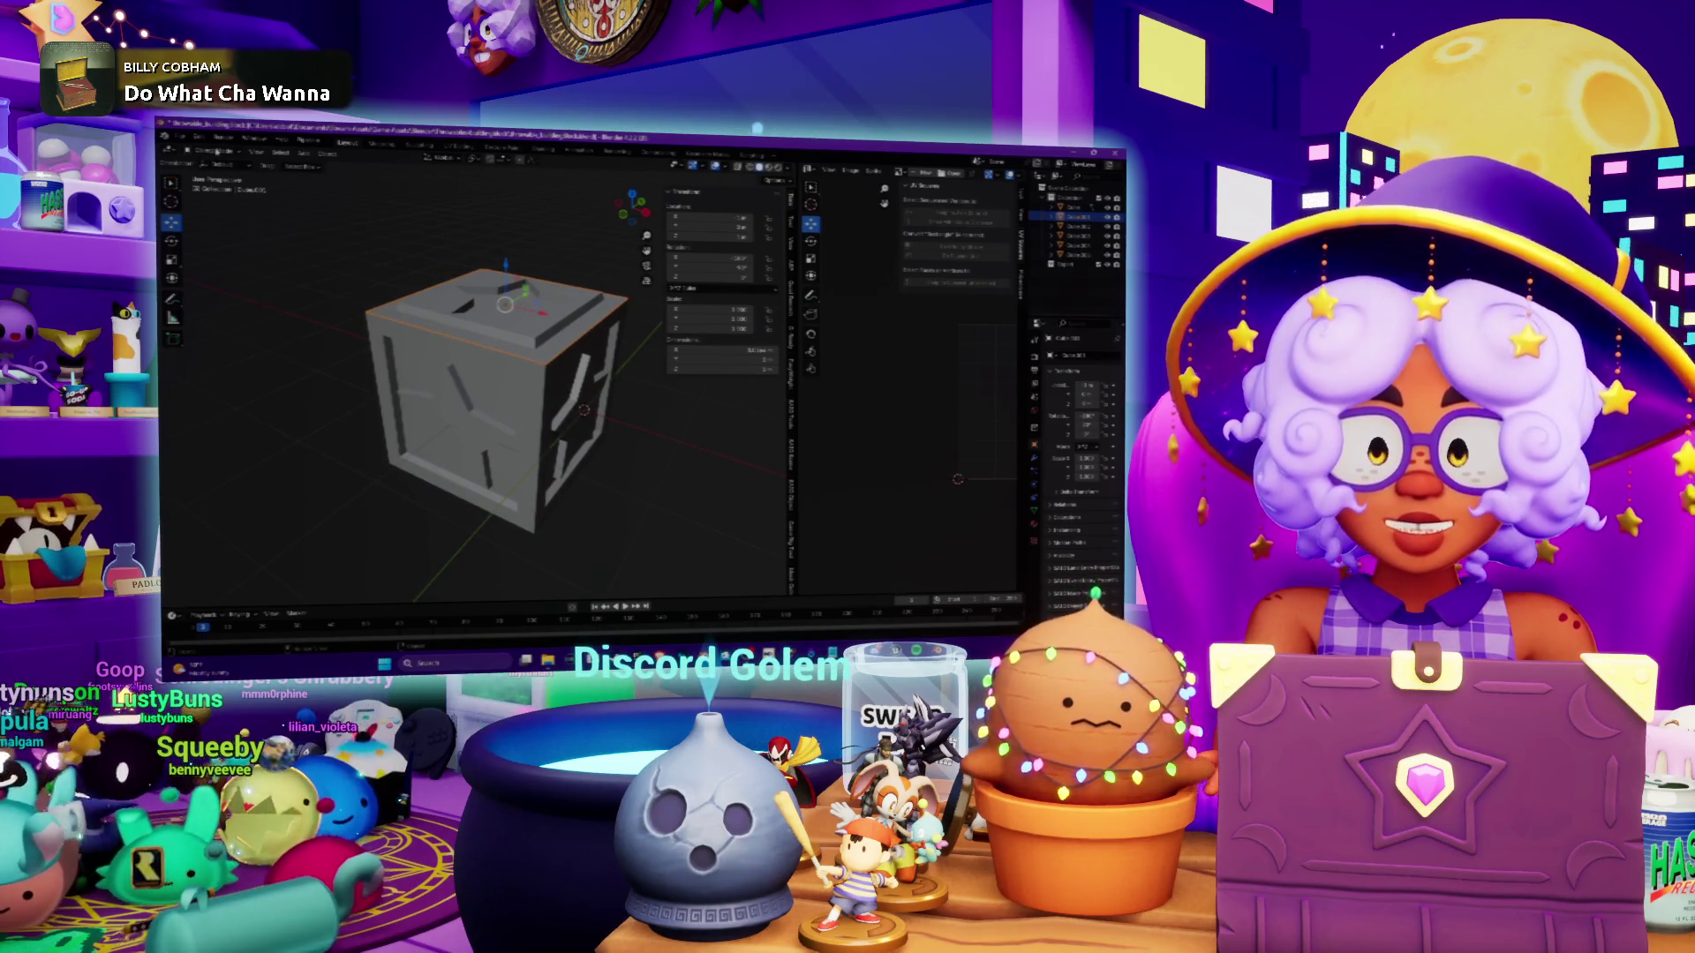
pyautogui.moveTo(622, 503)
pyautogui.mouseDown(button='middle')
pyautogui.moveTo(531, 424)
pyautogui.moveTo(472, 251)
pyautogui.moveTo(446, 397)
pyautogui.mouseUp(button='middle')
# Using X-ray, rotate the plank inside the cube diagonally to an exact angle
pyautogui.click(1072, 216)
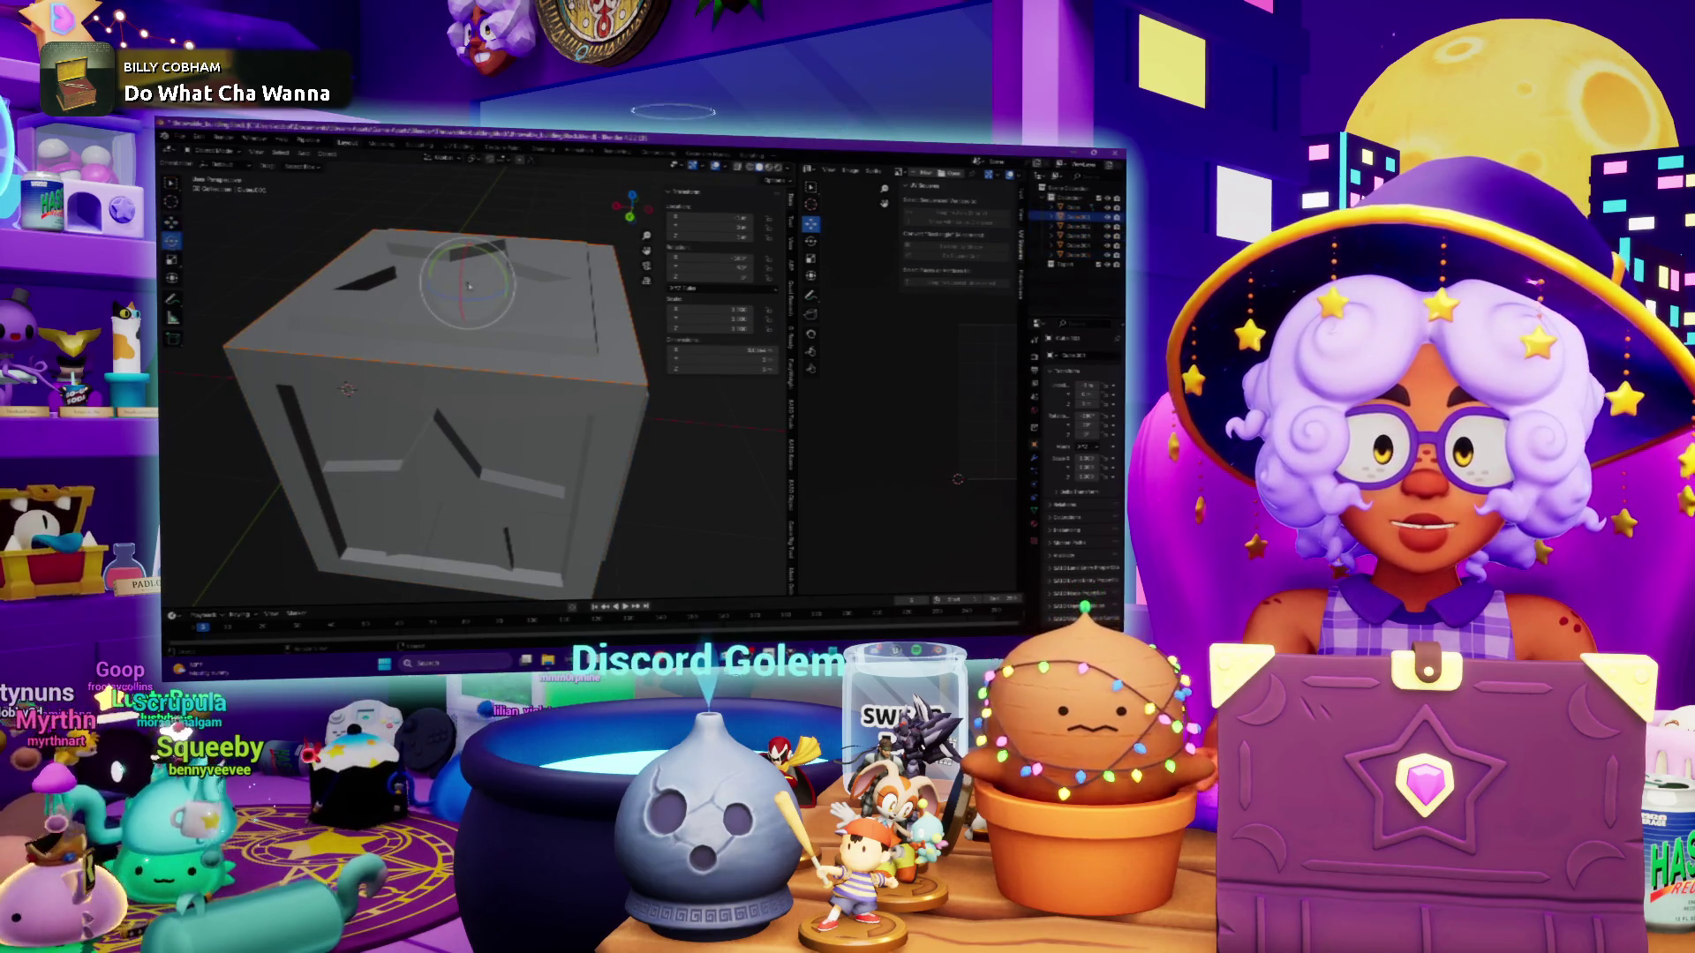
pyautogui.hotkey('alt', 'z')
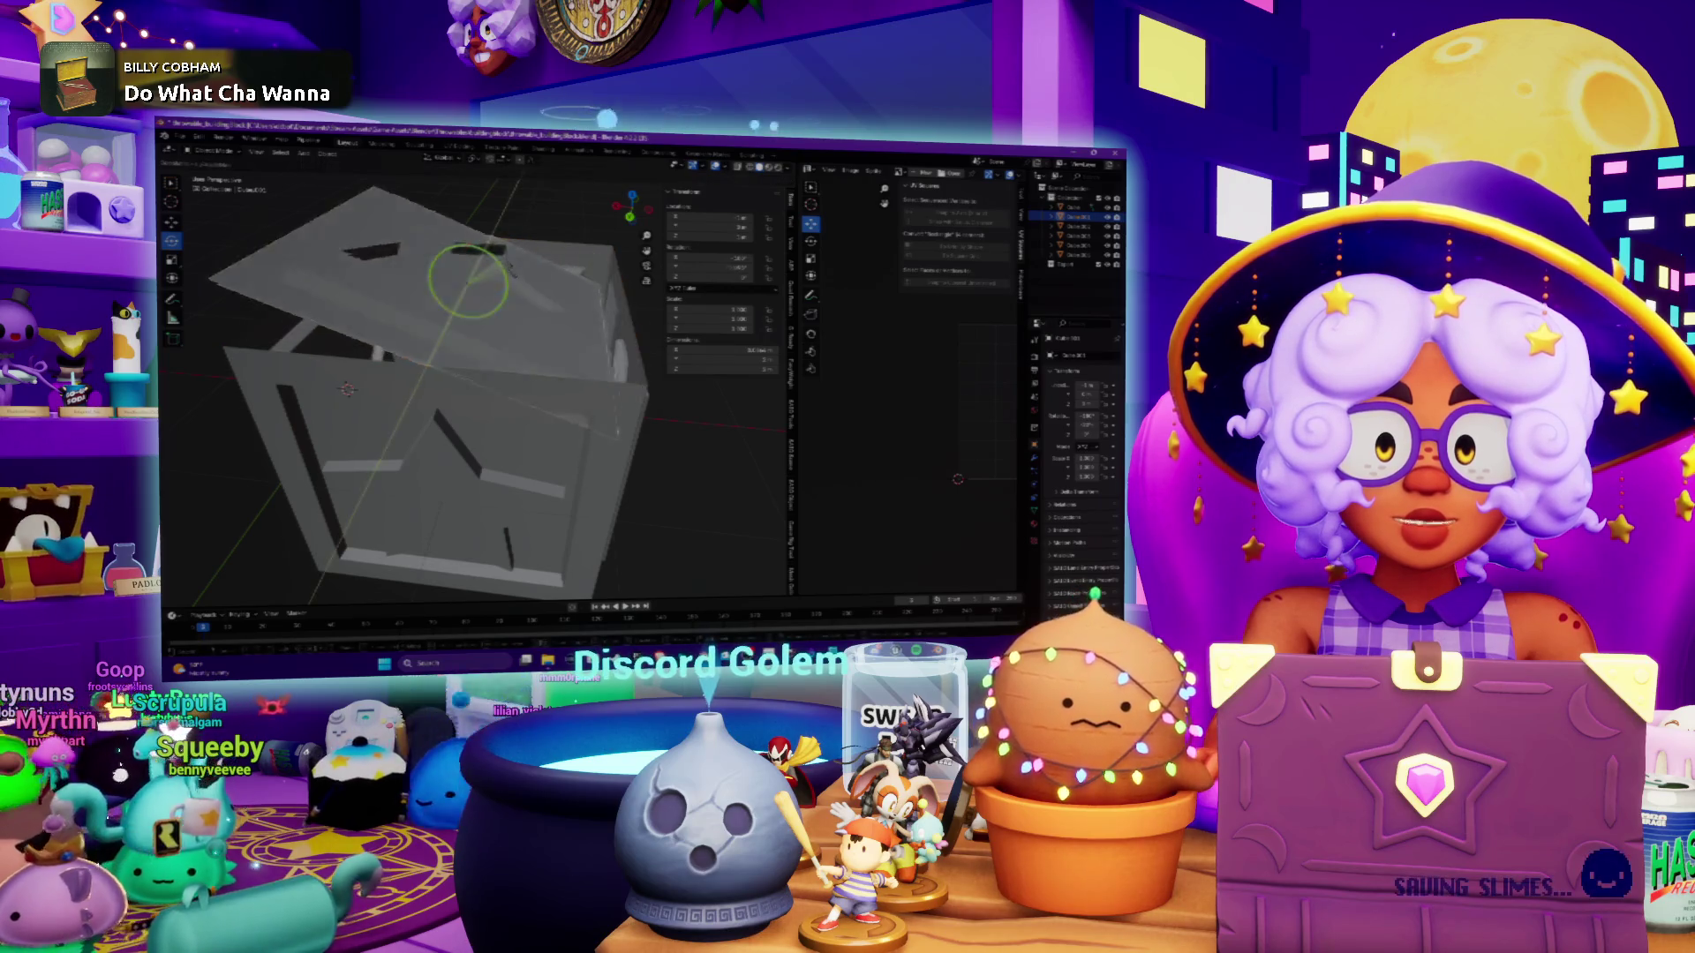
pyautogui.press('r')
pyautogui.click(491, 495)
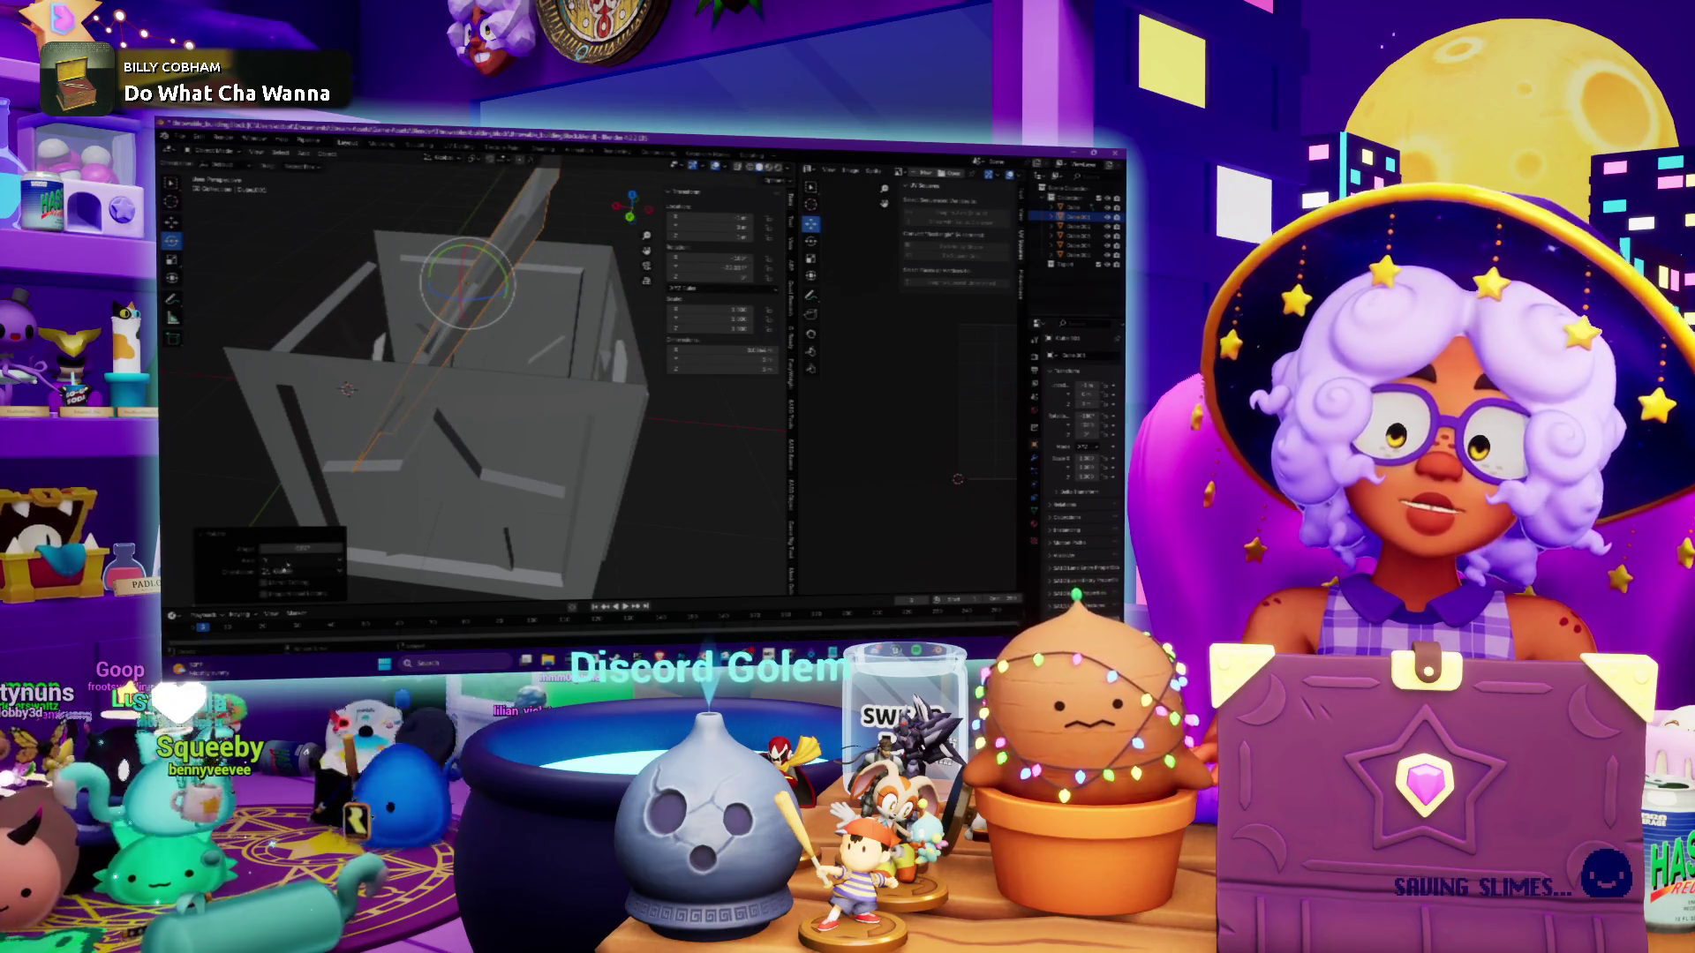
pyautogui.doubleClick(281, 548)
pyautogui.press('Return')
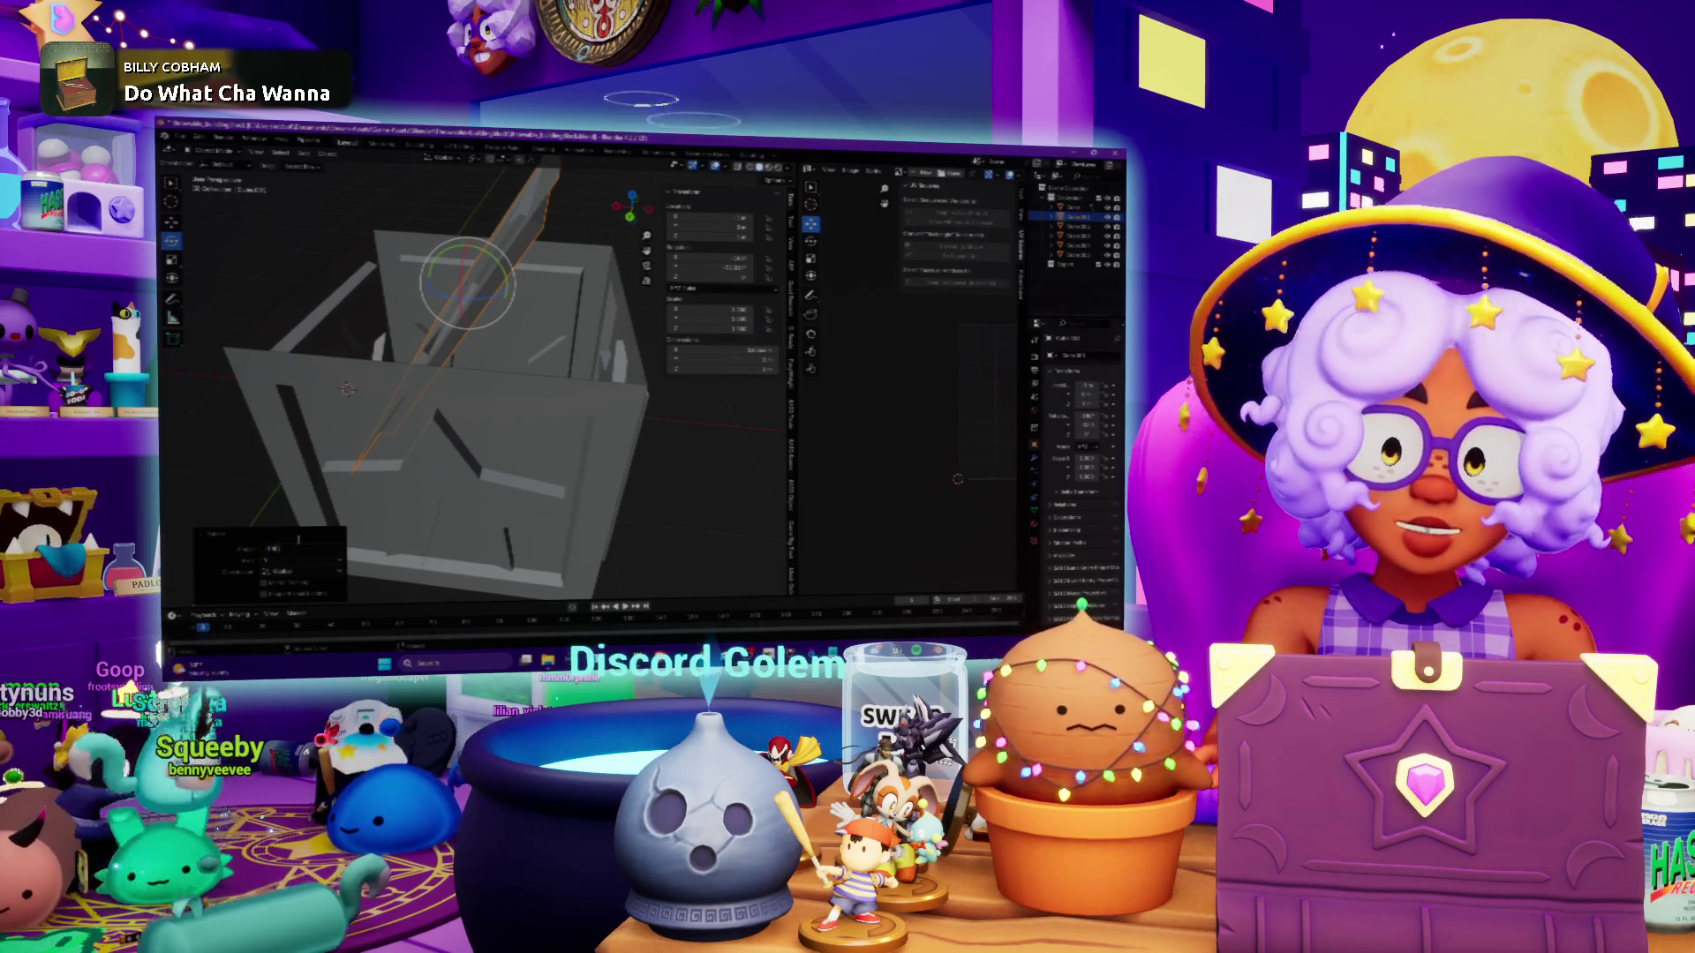
pyautogui.hotkey('alt', 'z')
pyautogui.moveTo(300, 495)
pyautogui.mouseDown(button='middle')
pyautogui.moveTo(220, 220)
pyautogui.moveTo(384, 210)
pyautogui.moveTo(304, 338)
pyautogui.moveTo(265, 353)
pyautogui.mouseUp(button='middle')
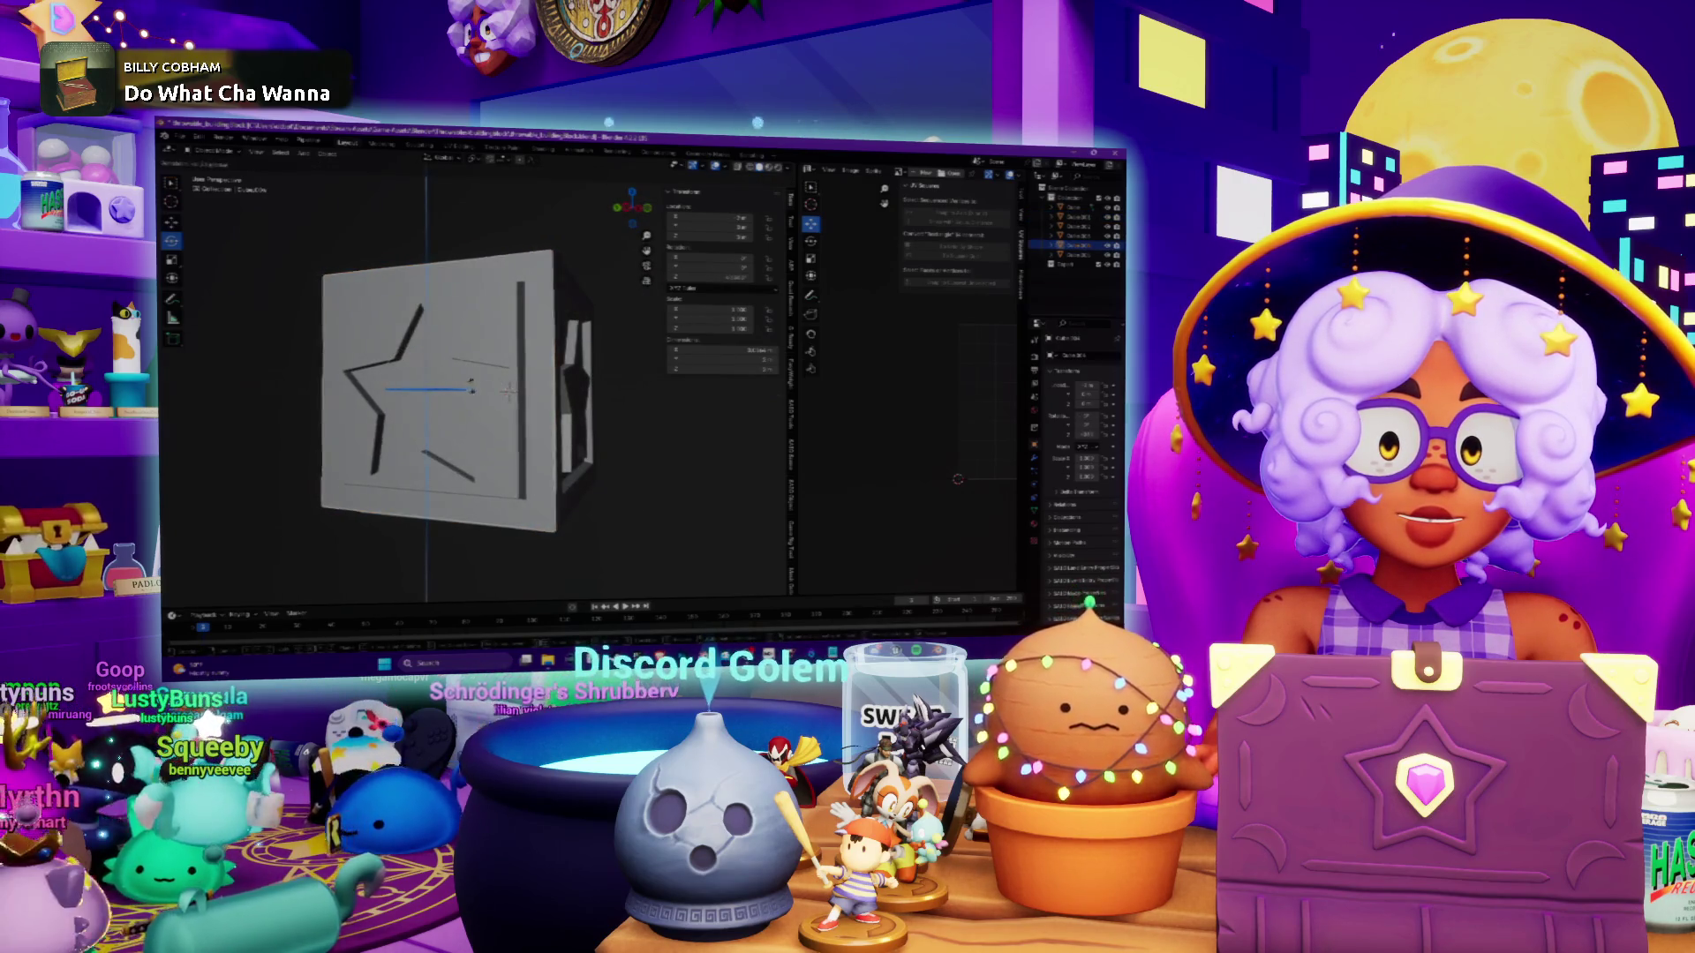
# Turn the star face panel 180 degrees into place
pyautogui.hotkey('ctrl', 'z')
pyautogui.click(281, 548)
pyautogui.write('180')
pyautogui.press('Return')
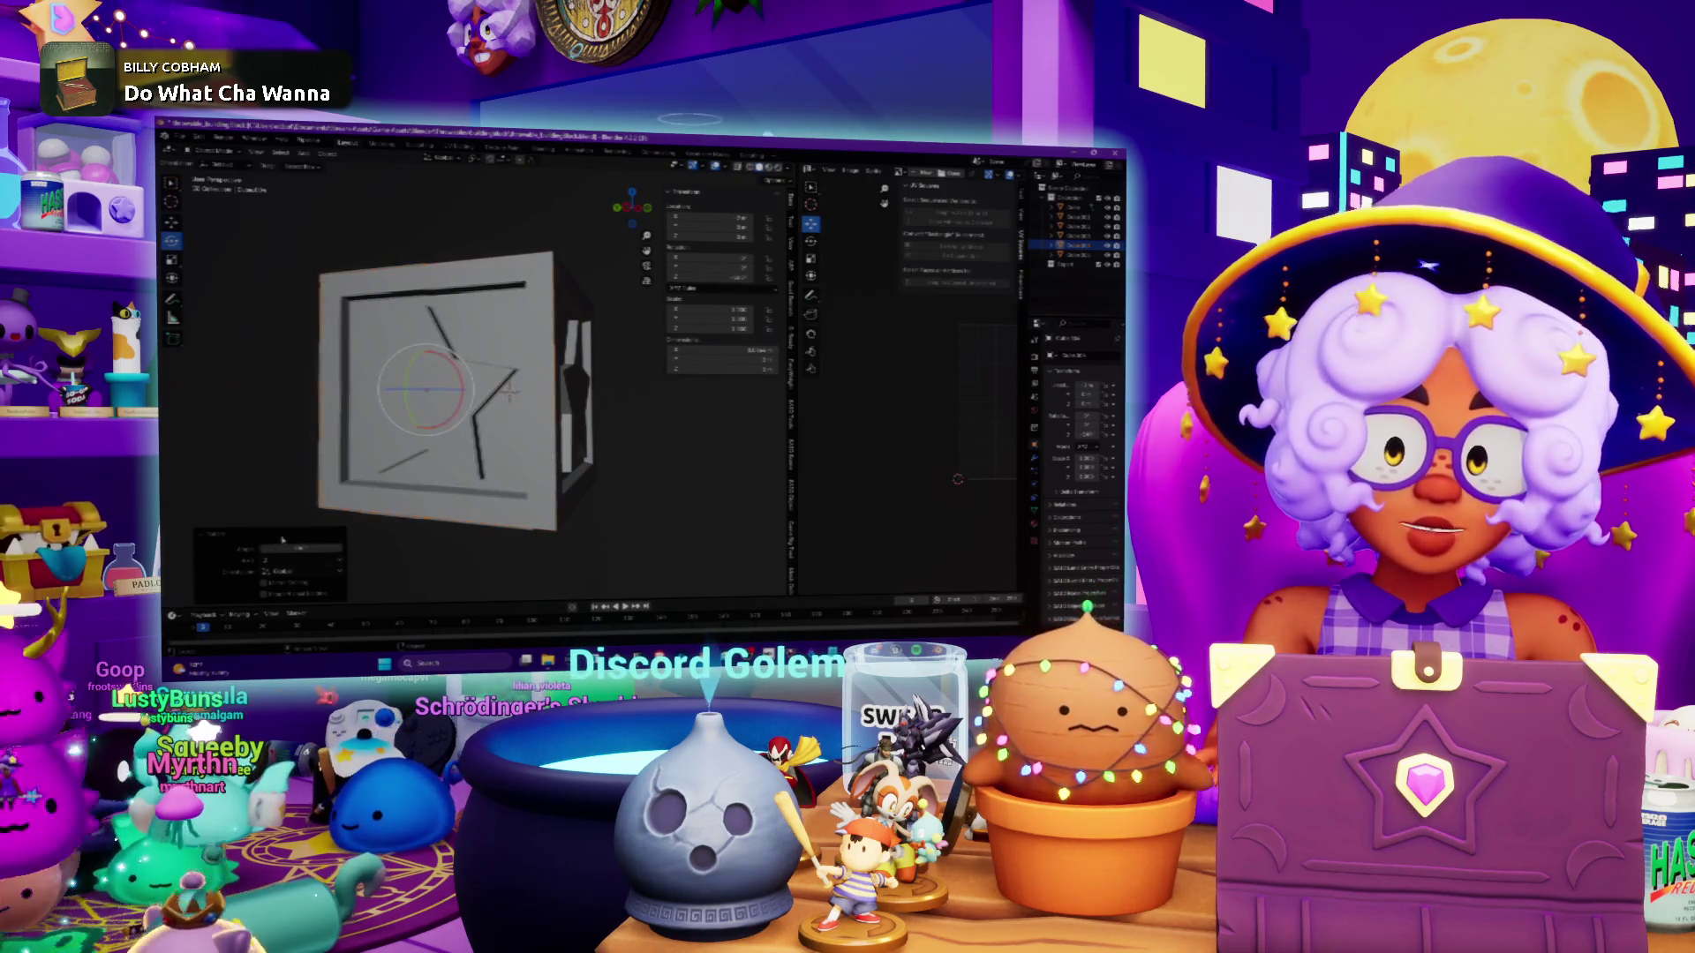
pyautogui.moveTo(291, 494)
pyautogui.mouseDown(button='middle')
pyautogui.moveTo(267, 434)
pyautogui.moveTo(538, 252)
pyautogui.moveTo(524, 285)
pyautogui.mouseUp(button='middle')
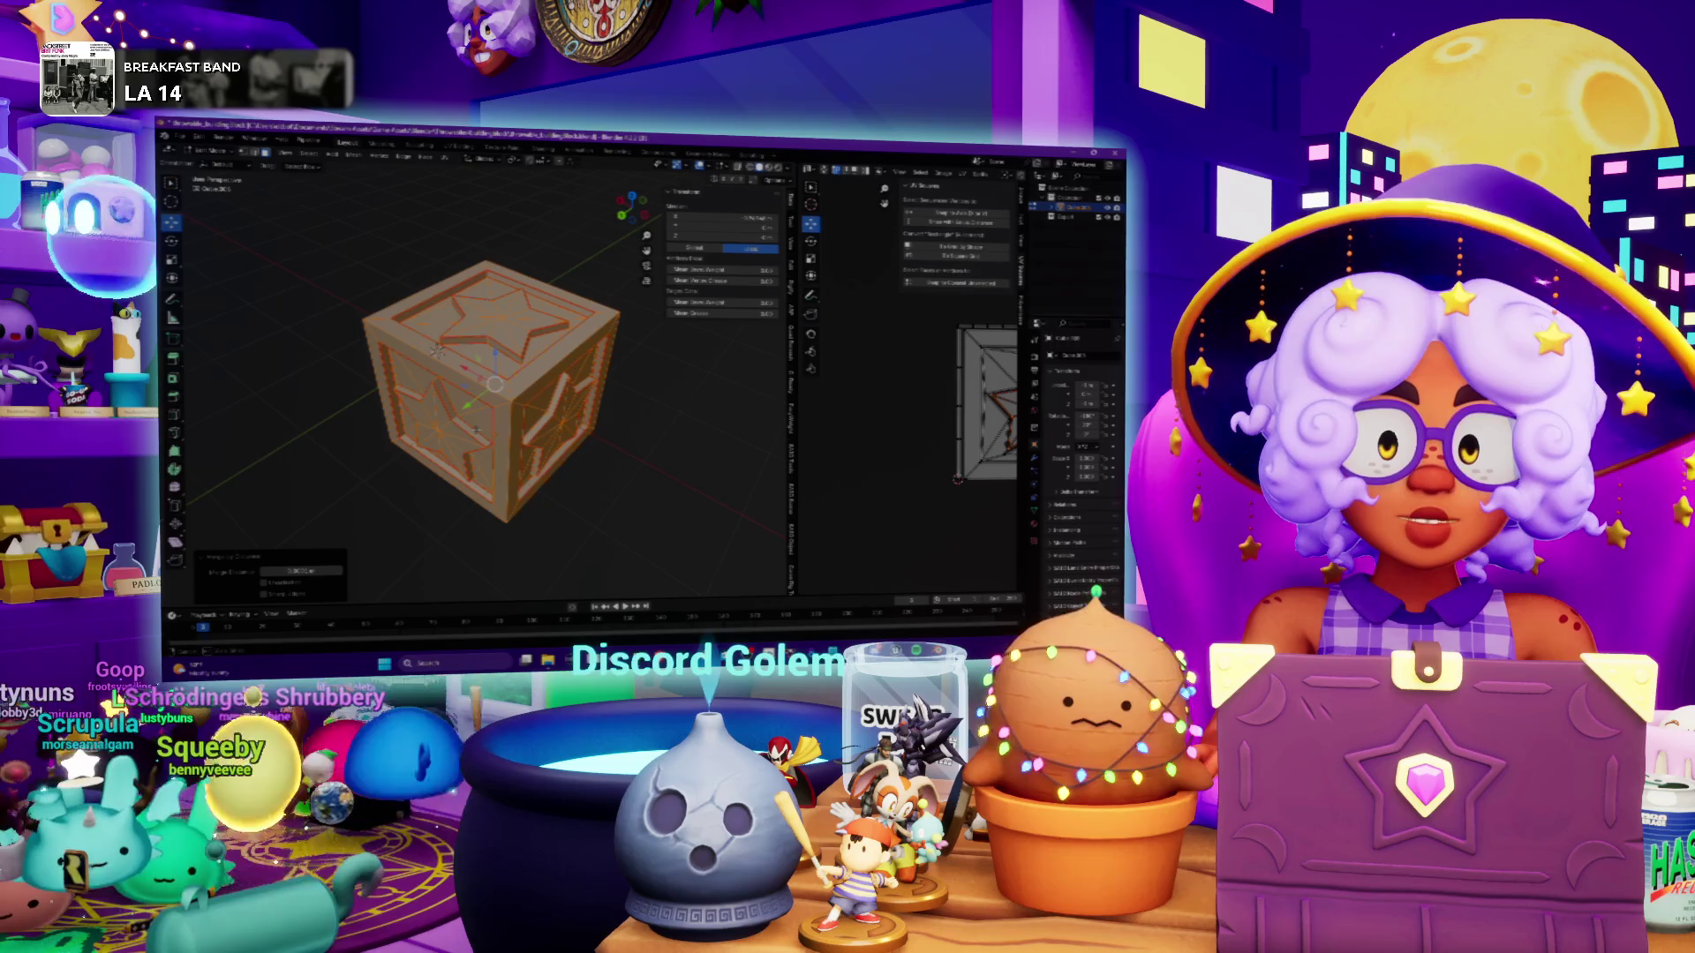
# Clear the cube selection and zoom in to inspect the underside star face
pyautogui.moveTo(435, 350)
pyautogui.mouseDown(button='middle')
pyautogui.moveTo(438, 363)
pyautogui.moveTo(420, 357)
pyautogui.moveTo(450, 379)
pyautogui.mouseUp(button='middle')
pyautogui.scroll(3, 437, 357)
pyautogui.scroll(-3, 432, 357)
pyautogui.hotkey('alt', 'a')
pyautogui.scroll(5, 441, 384)
# Inspect the top star face's edge and left side, then switch to Spotify
pyautogui.moveTo(419, 307)
pyautogui.mouseDown(button='middle')
pyautogui.moveTo(552, 234)
pyautogui.moveTo(544, 308)
pyautogui.mouseUp(button='middle')
pyautogui.scroll(5, 459, 291)
pyautogui.scroll(-5, 553, 234)
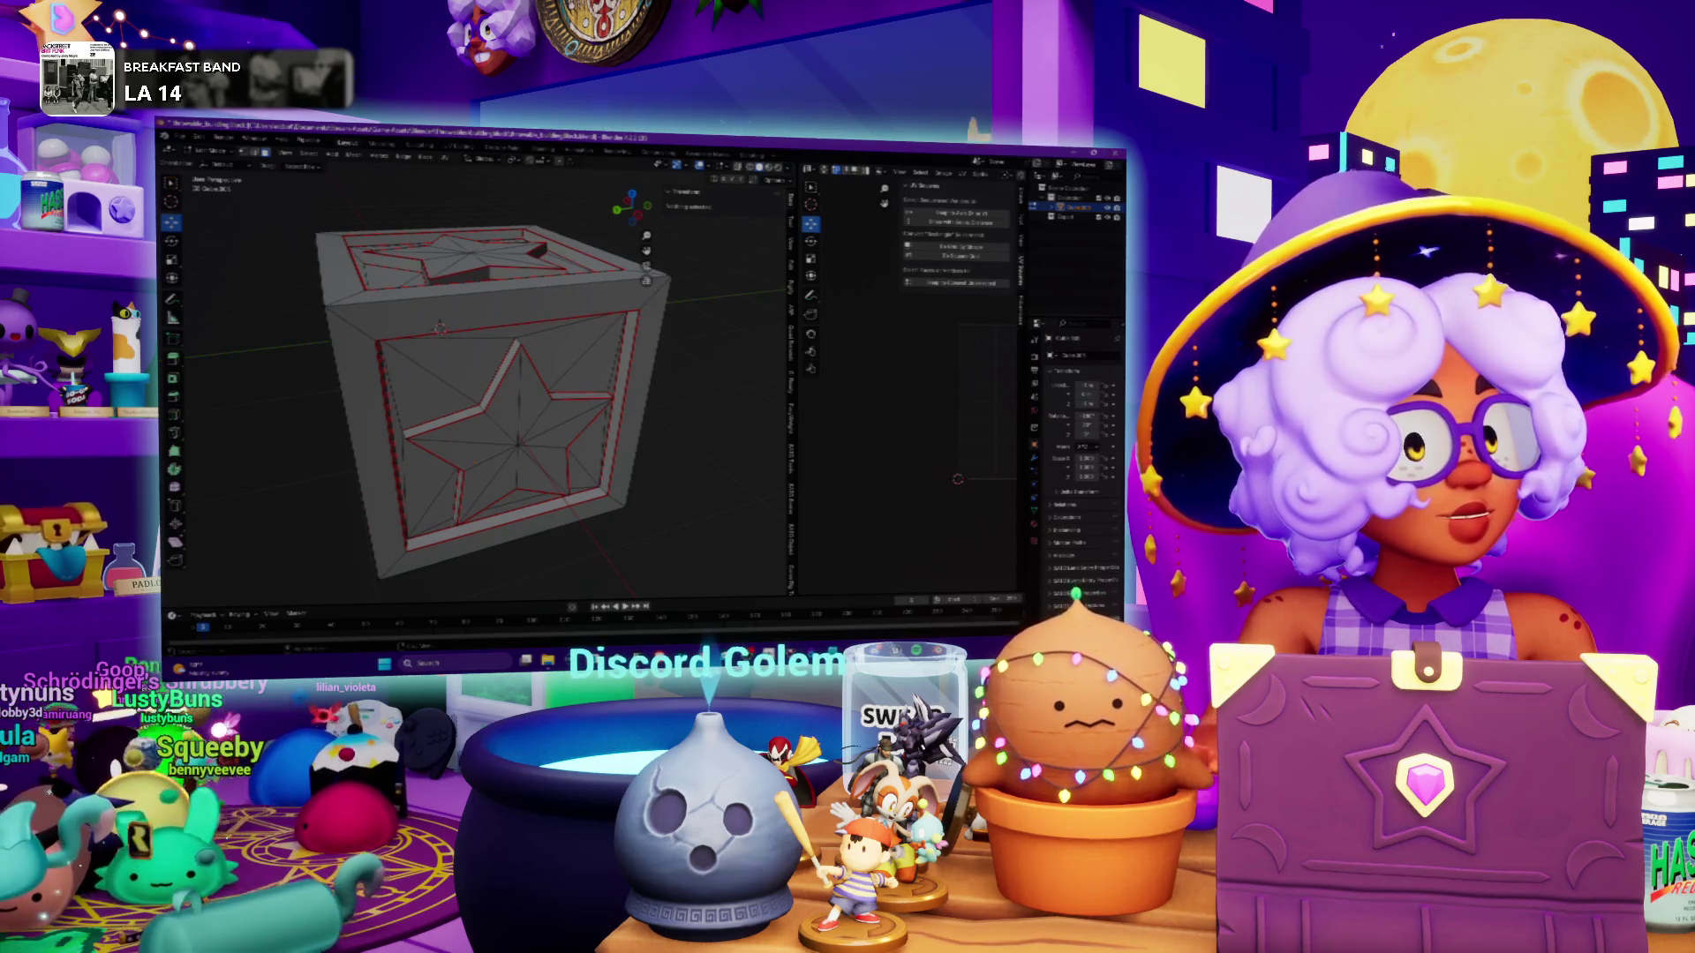
pyautogui.moveTo(545, 308); pyautogui.dragTo(583, 305, button='middle')
pyautogui.moveTo(640, 387); pyautogui.dragTo(647, 386, button='middle')
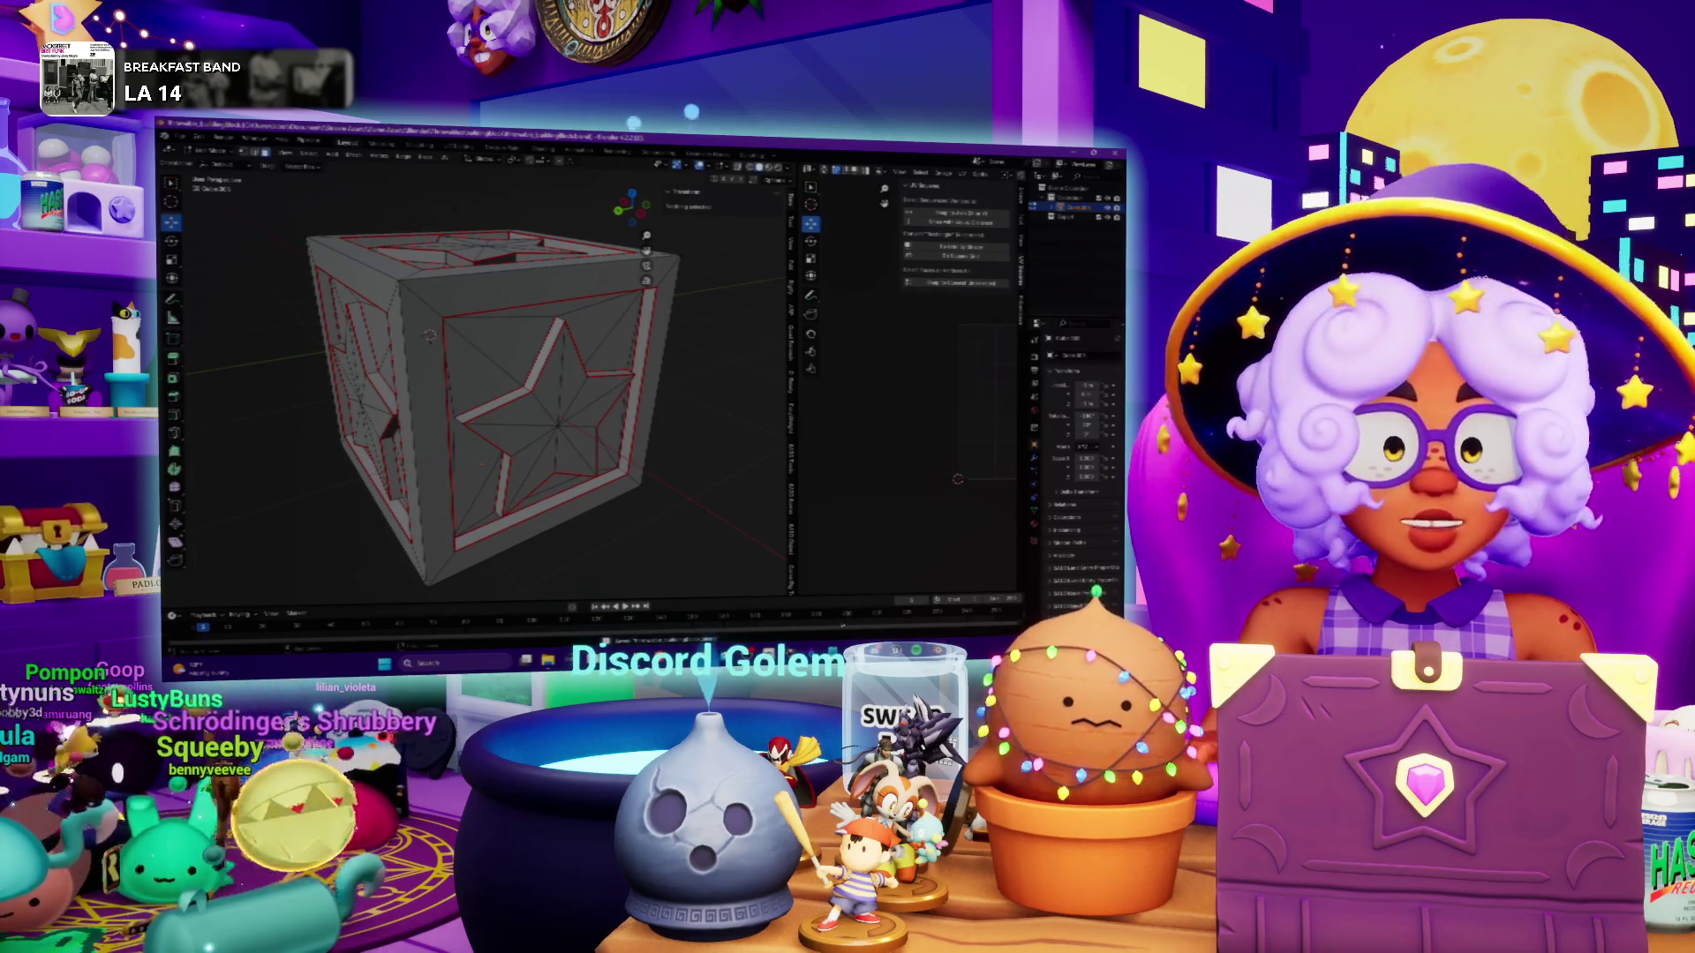
pyautogui.hotkey('alt', 'Tab')
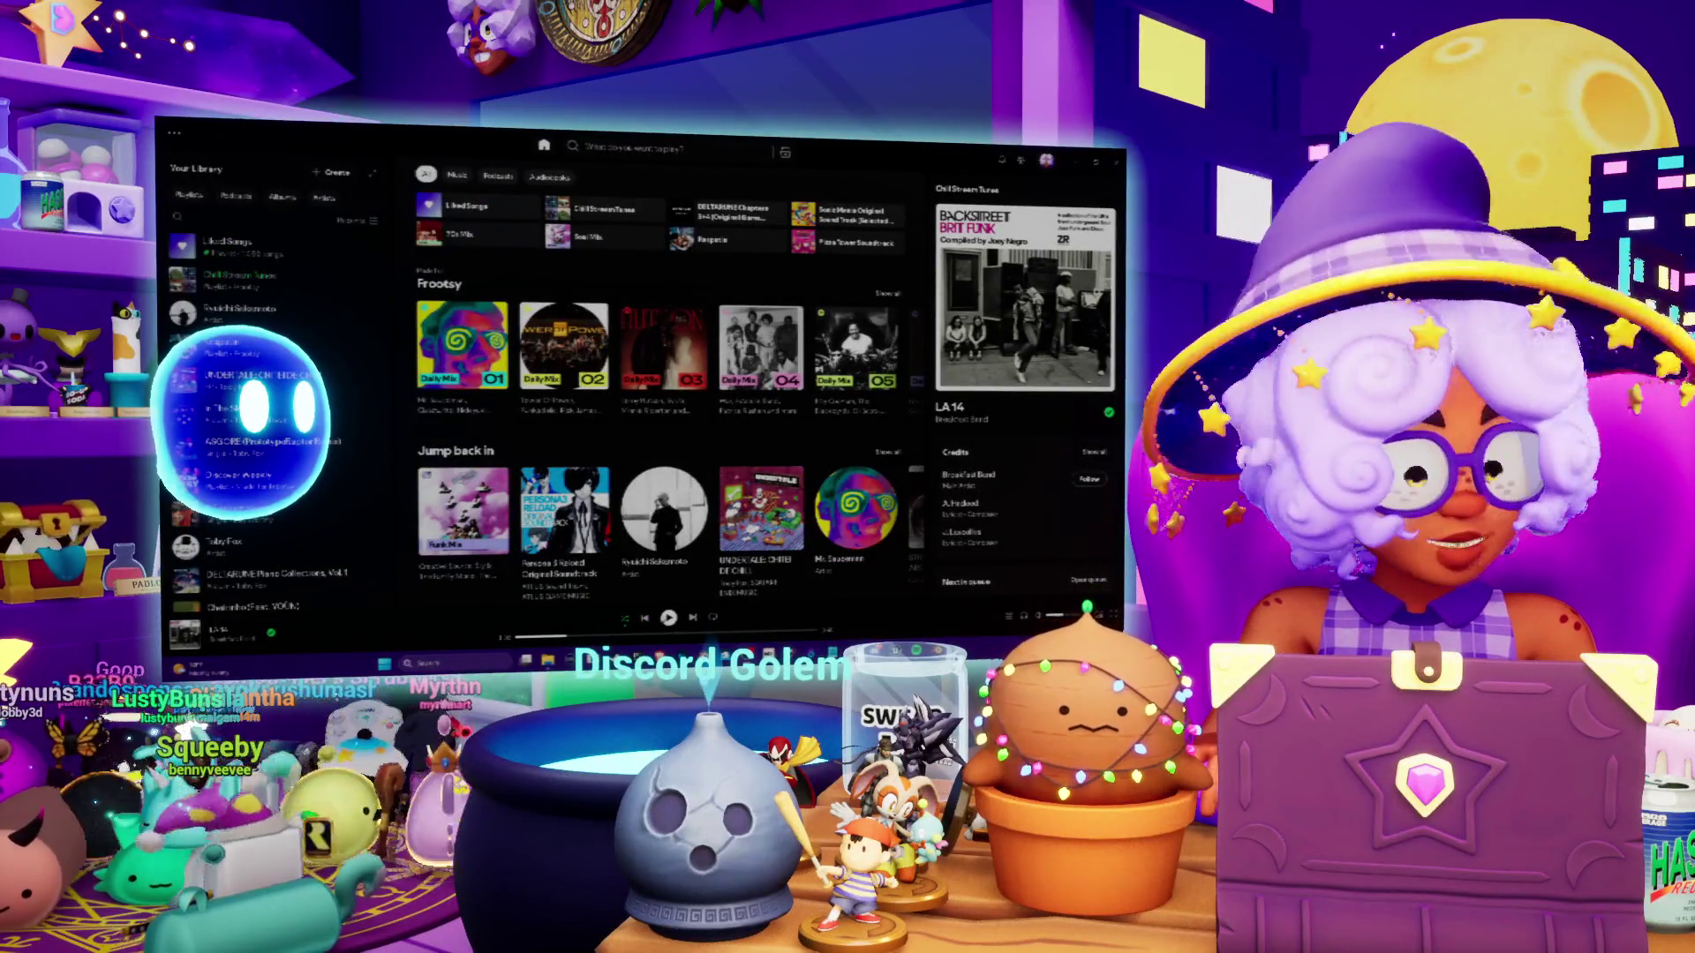
# Play LA 14 by Breakfast Band in Spotify and return to Blender
pyautogui.press('space')
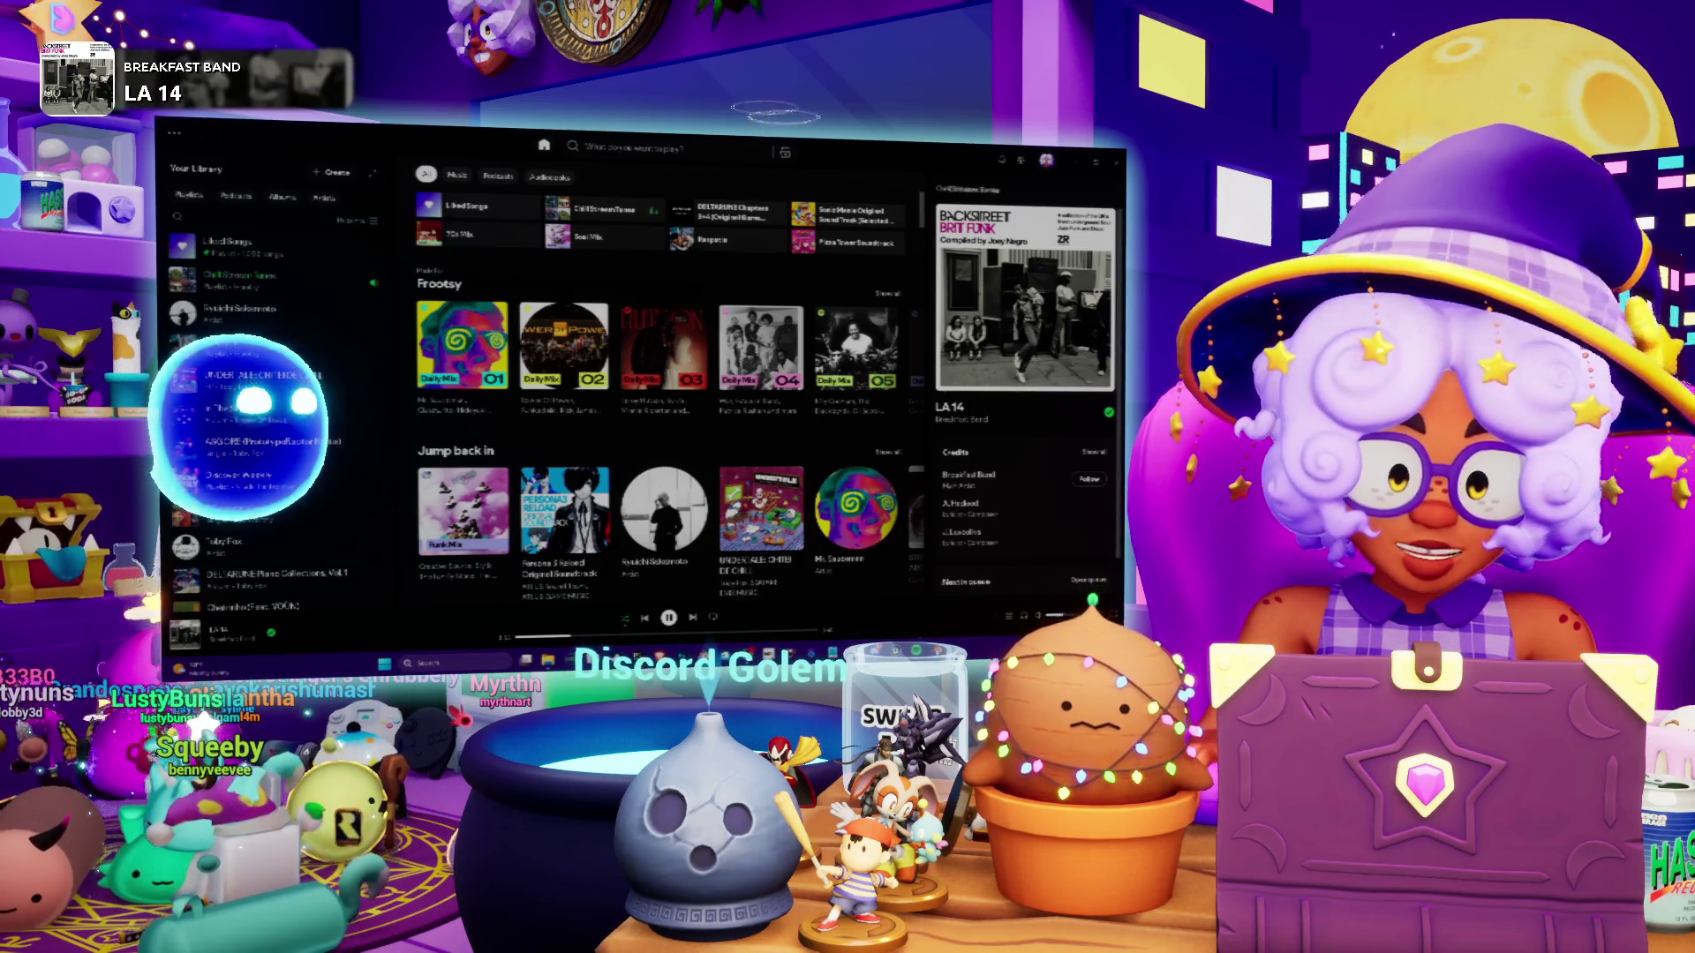
pyautogui.hotkey('alt', 'Tab')
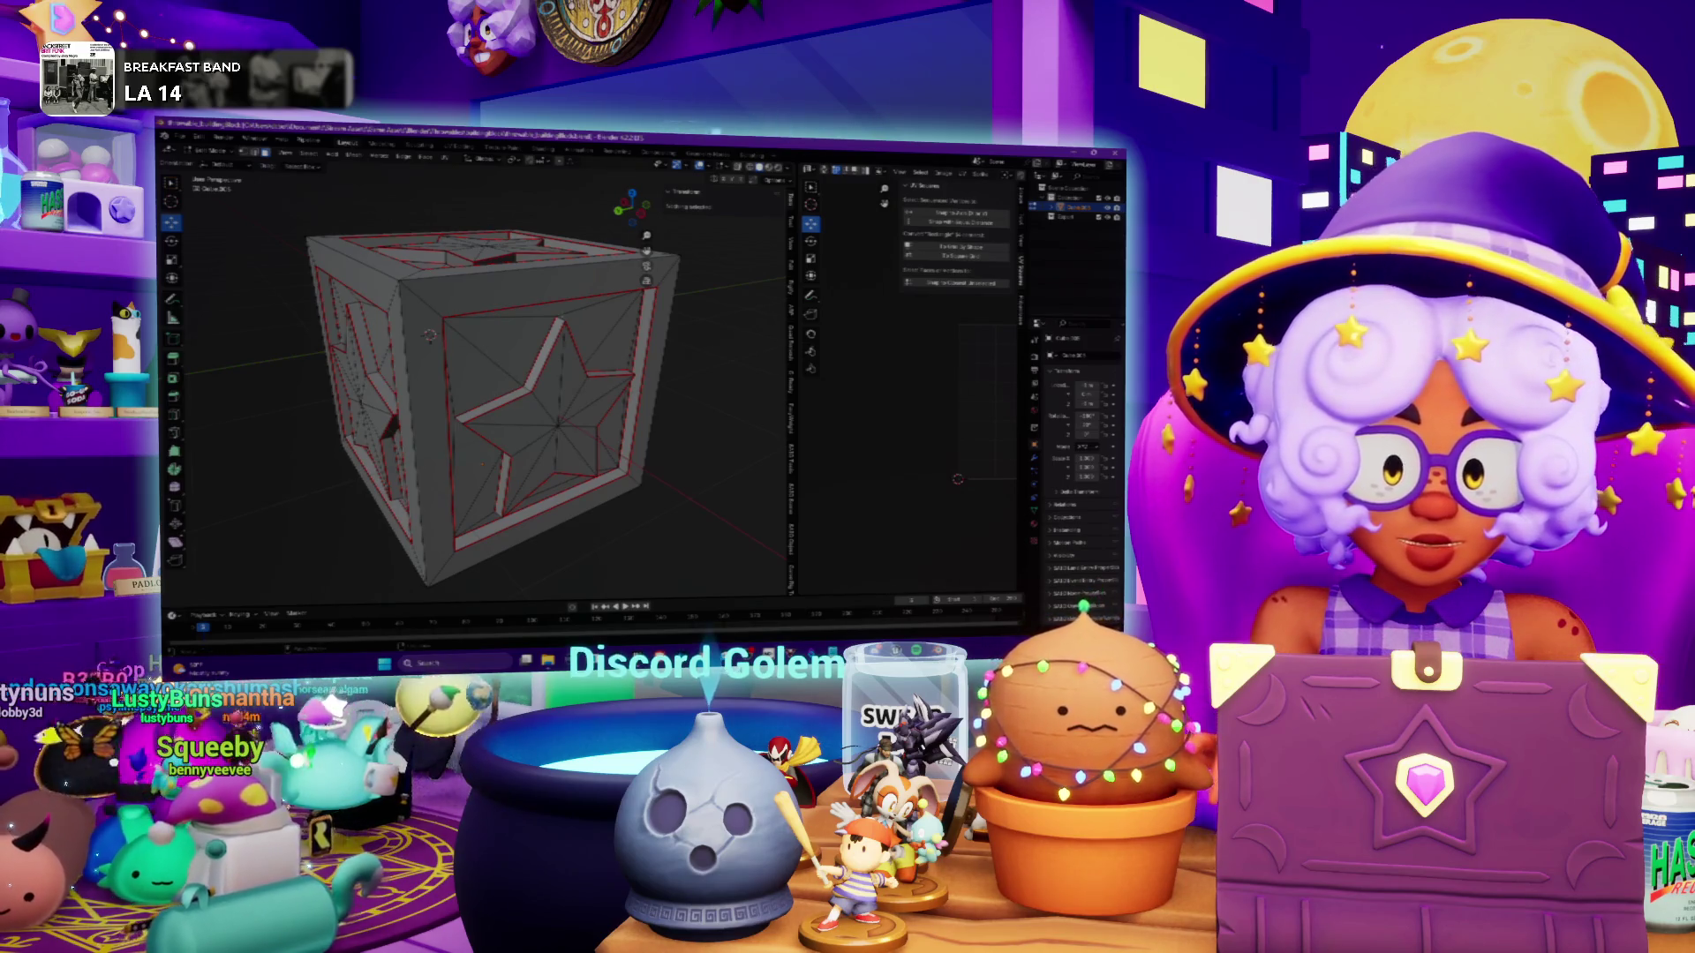
pyautogui.press('KP_1')
pyautogui.scroll(-4, 485, 380)
pyautogui.moveTo(486, 379)
pyautogui.mouseDown(button='middle')
pyautogui.moveTo(529, 353)
pyautogui.moveTo(441, 371)
pyautogui.moveTo(313, 361)
pyautogui.moveTo(354, 370)
pyautogui.moveTo(380, 351)
pyautogui.mouseUp(button='middle')
pyautogui.press('KP_1')
pyautogui.press('KP_1')
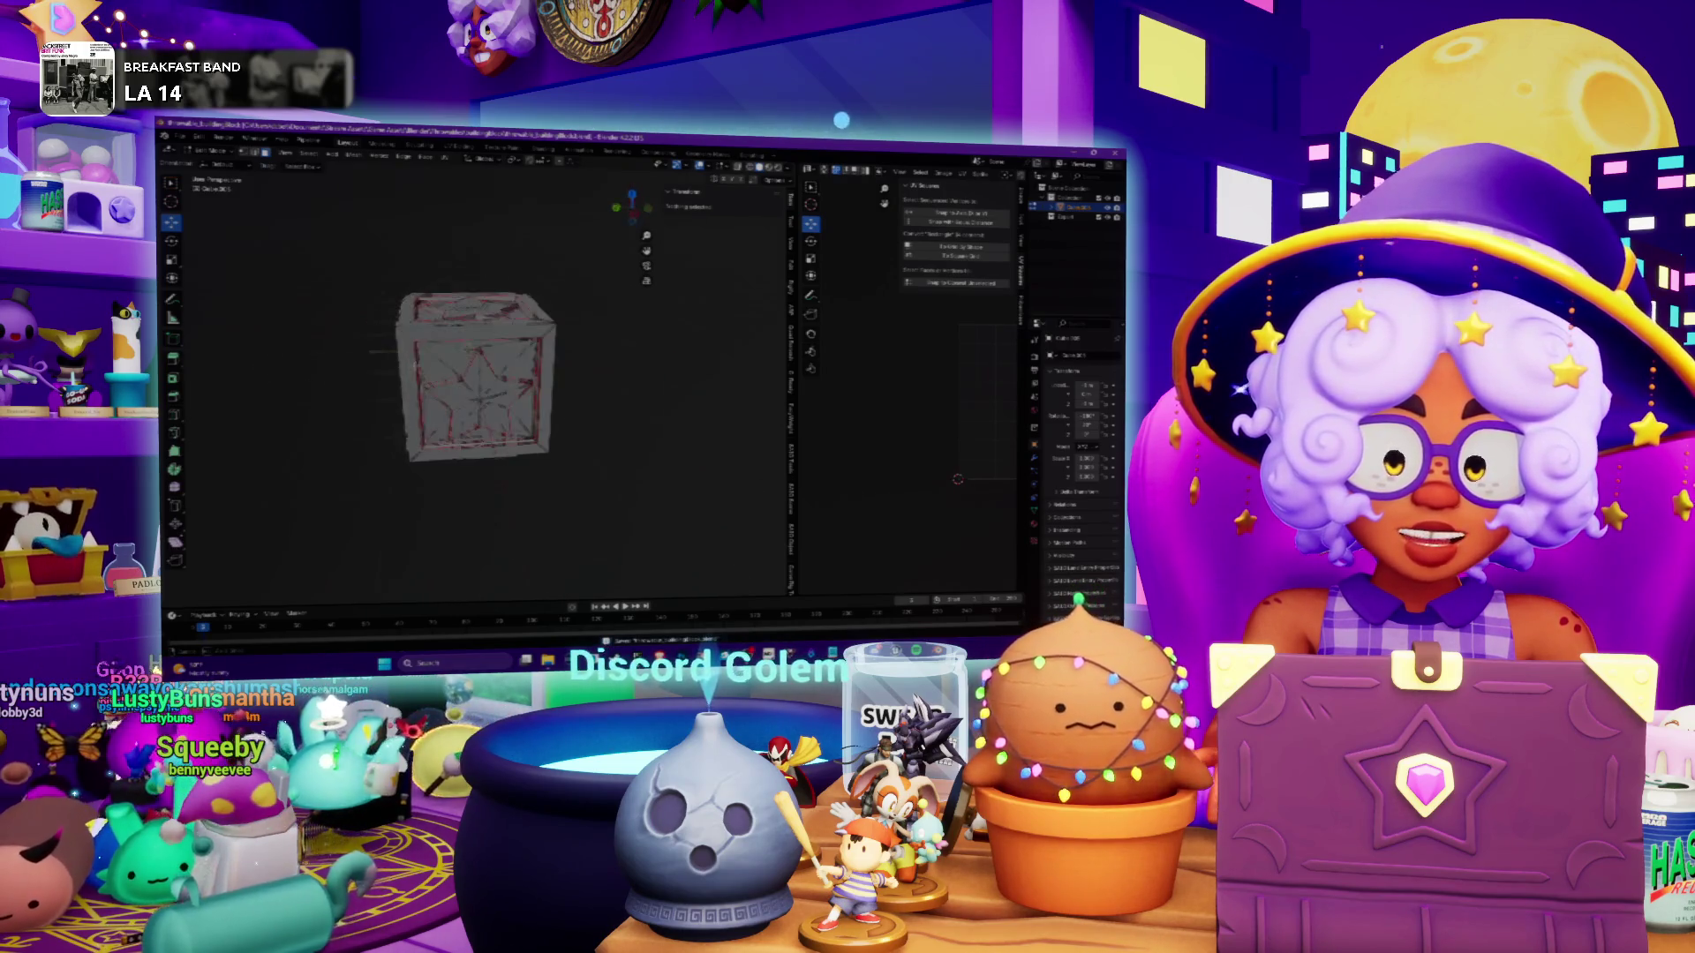
pyautogui.scroll(-3, 481, 375)
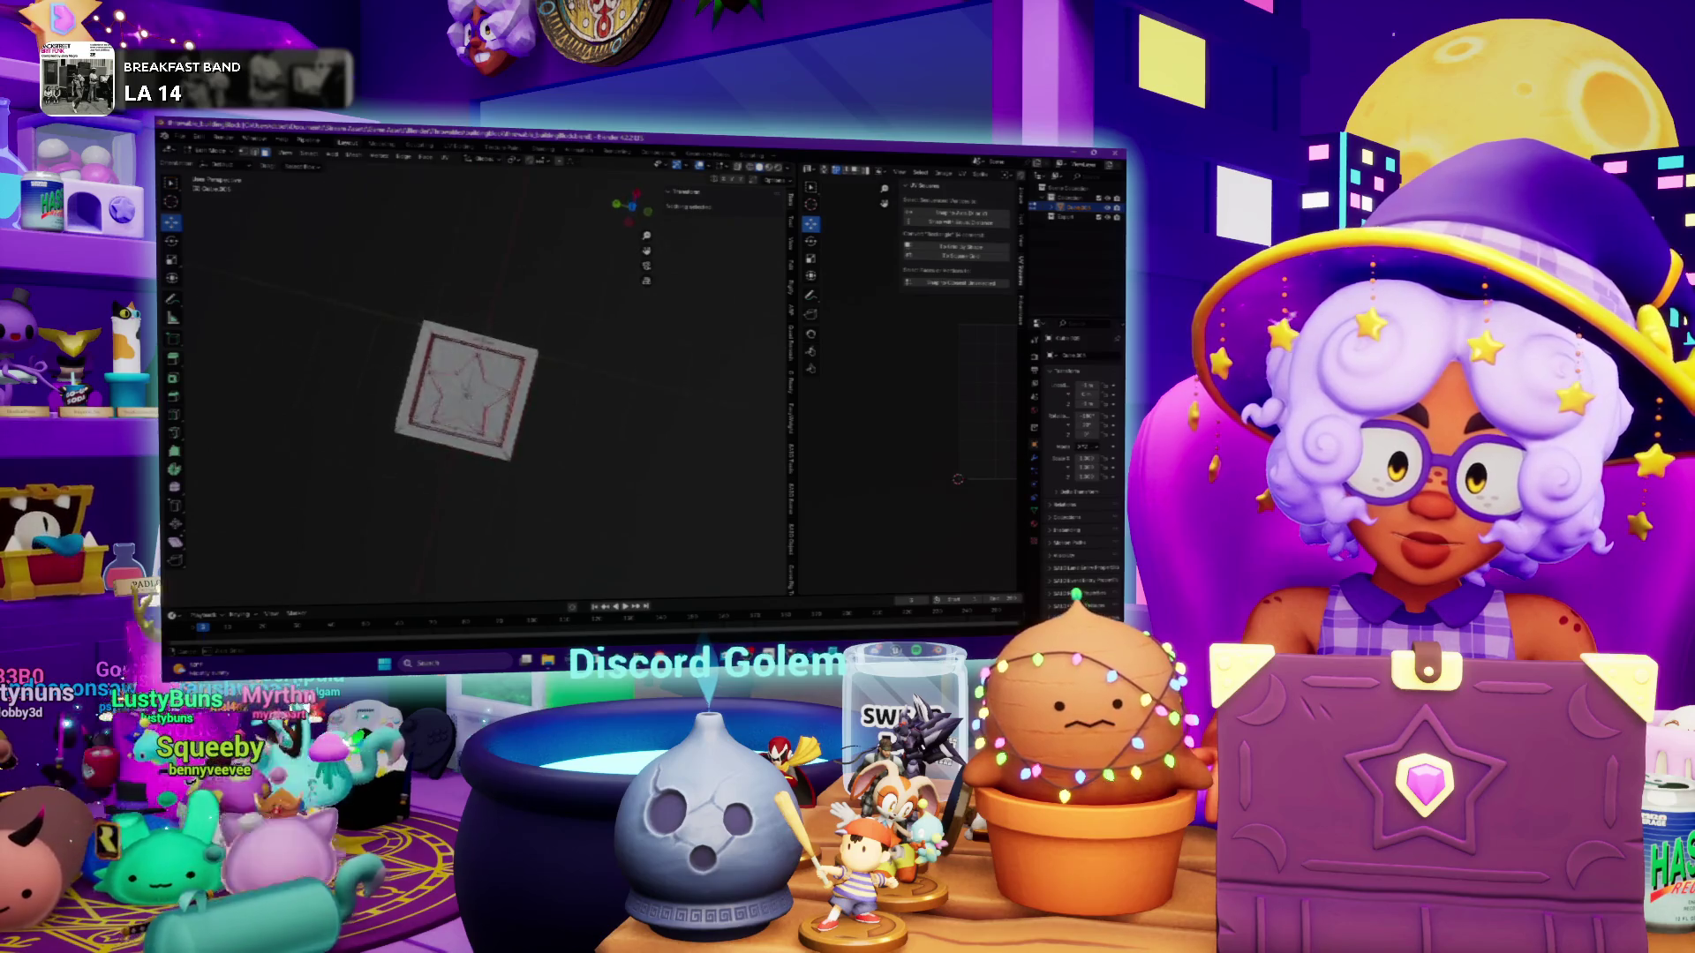
pyautogui.moveTo(495, 371)
pyautogui.mouseDown(button='middle')
pyautogui.moveTo(328, 333)
pyautogui.moveTo(465, 555)
pyautogui.mouseUp(button='middle')
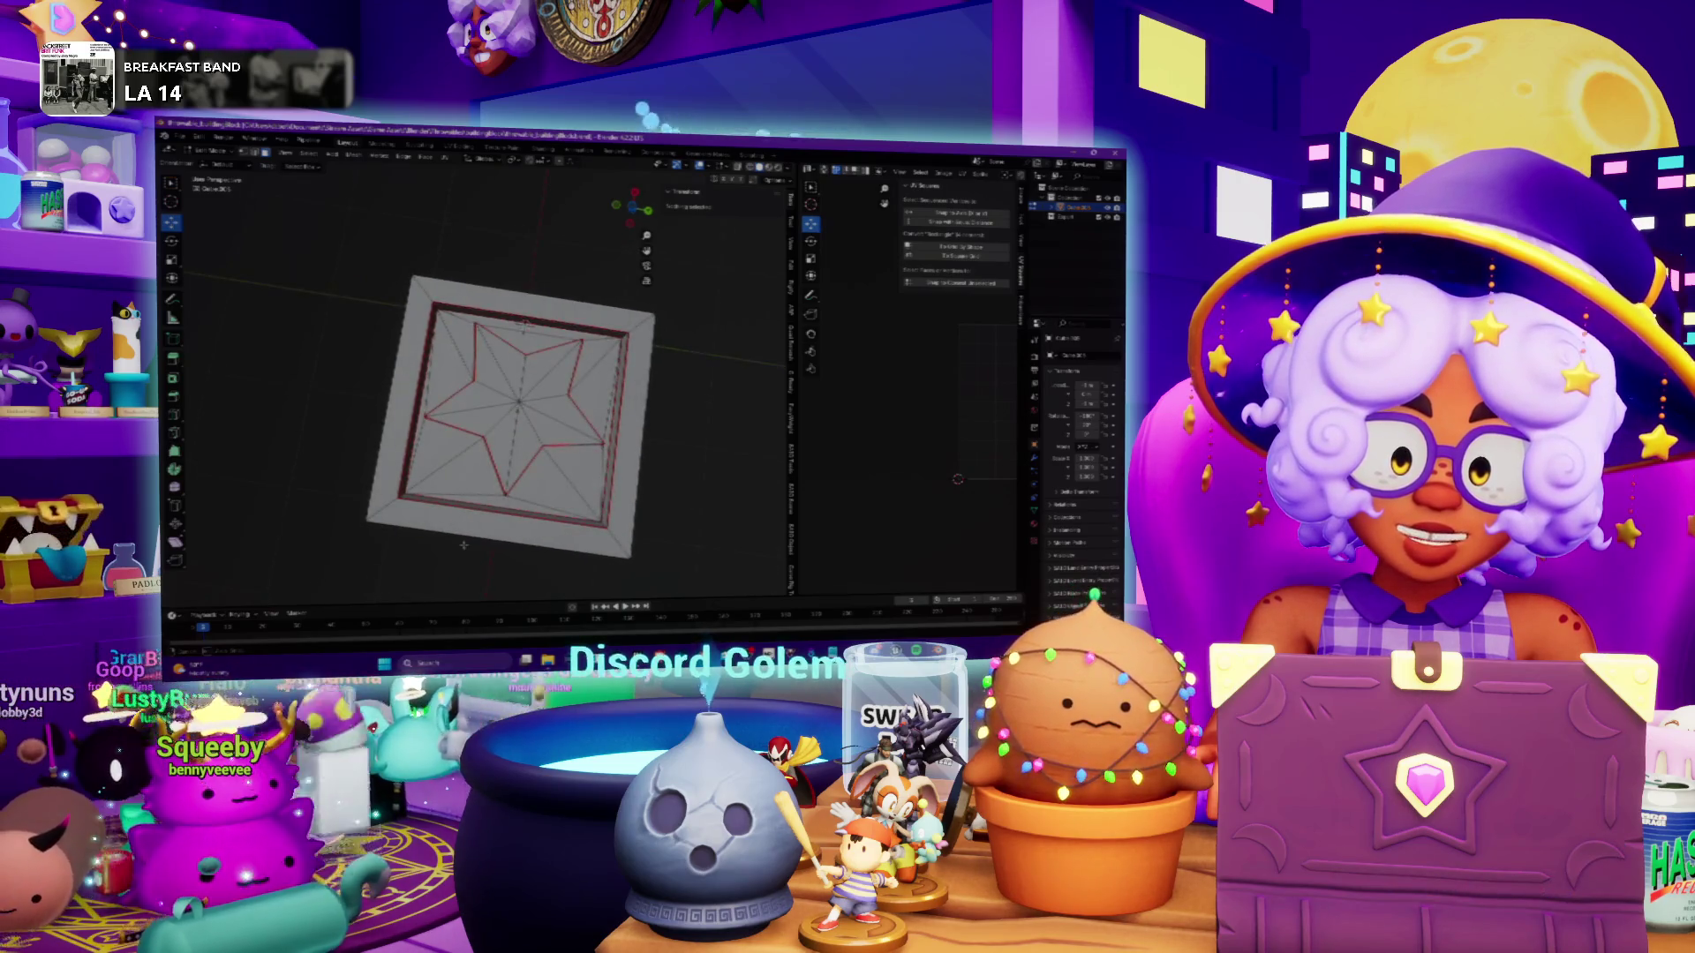
pyautogui.moveTo(464, 545)
pyautogui.mouseDown(button='middle')
pyautogui.moveTo(271, 561)
pyautogui.moveTo(371, 556)
pyautogui.moveTo(576, 270)
pyautogui.mouseUp(button='middle')
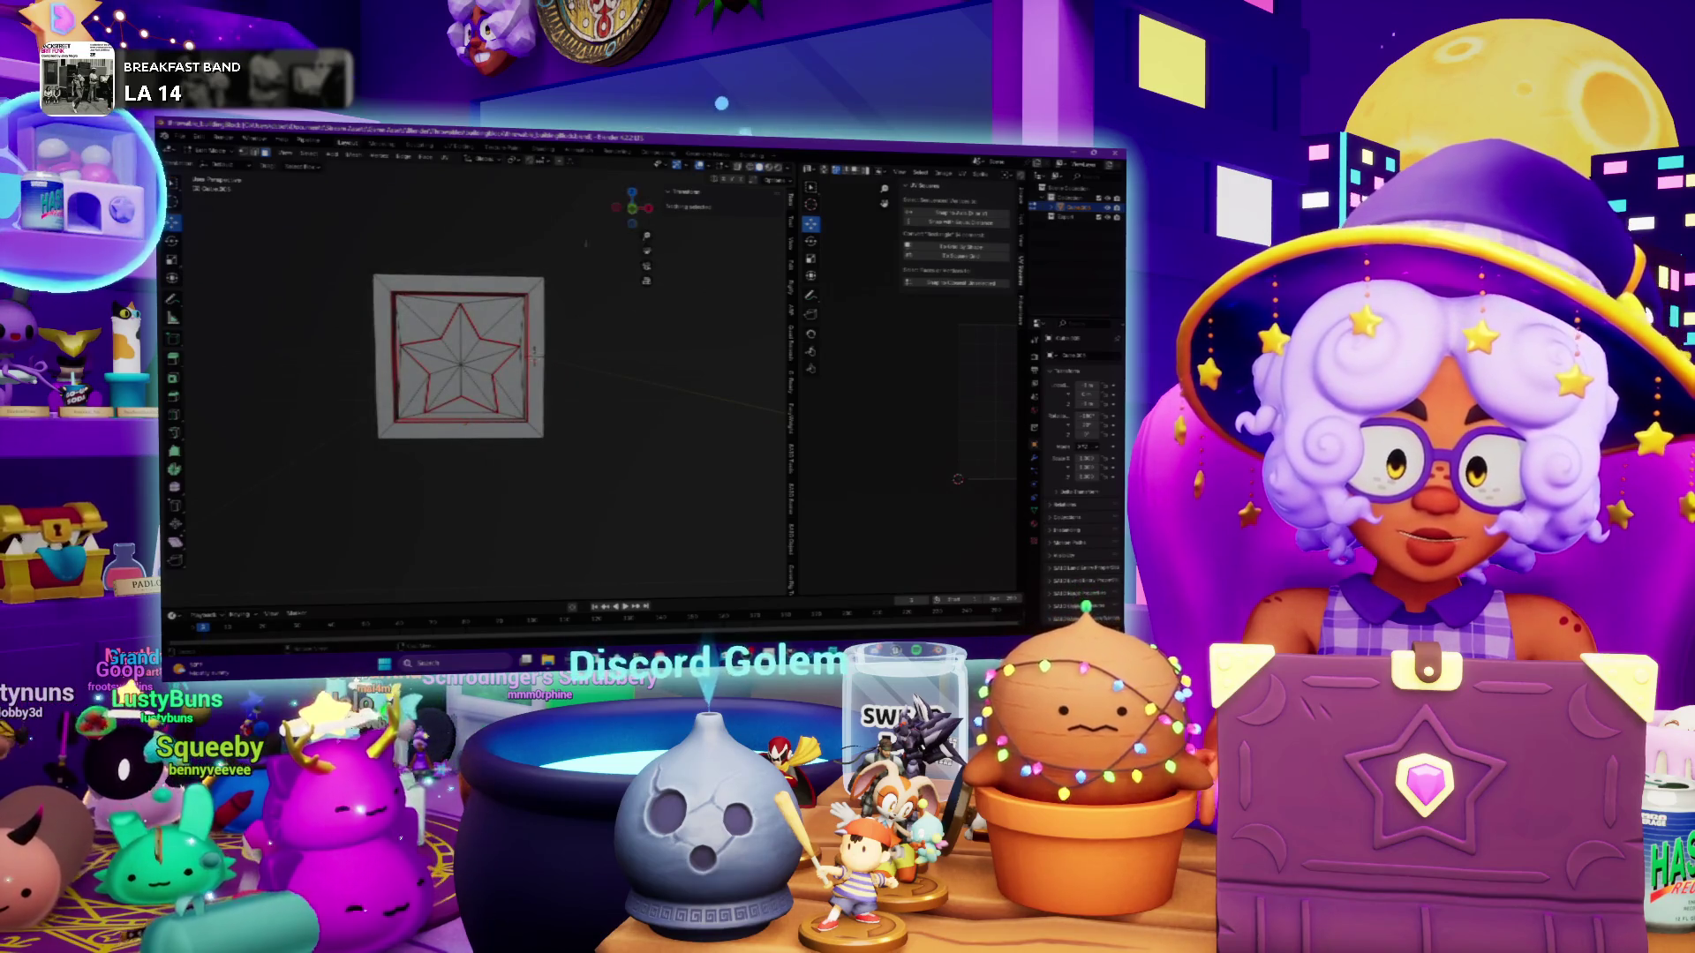
pyautogui.moveTo(632, 207); pyautogui.dragTo(485, 345)
# Select the entire cube mesh, close the Face menu unused, and exit Edit Mode
pyautogui.press('a')
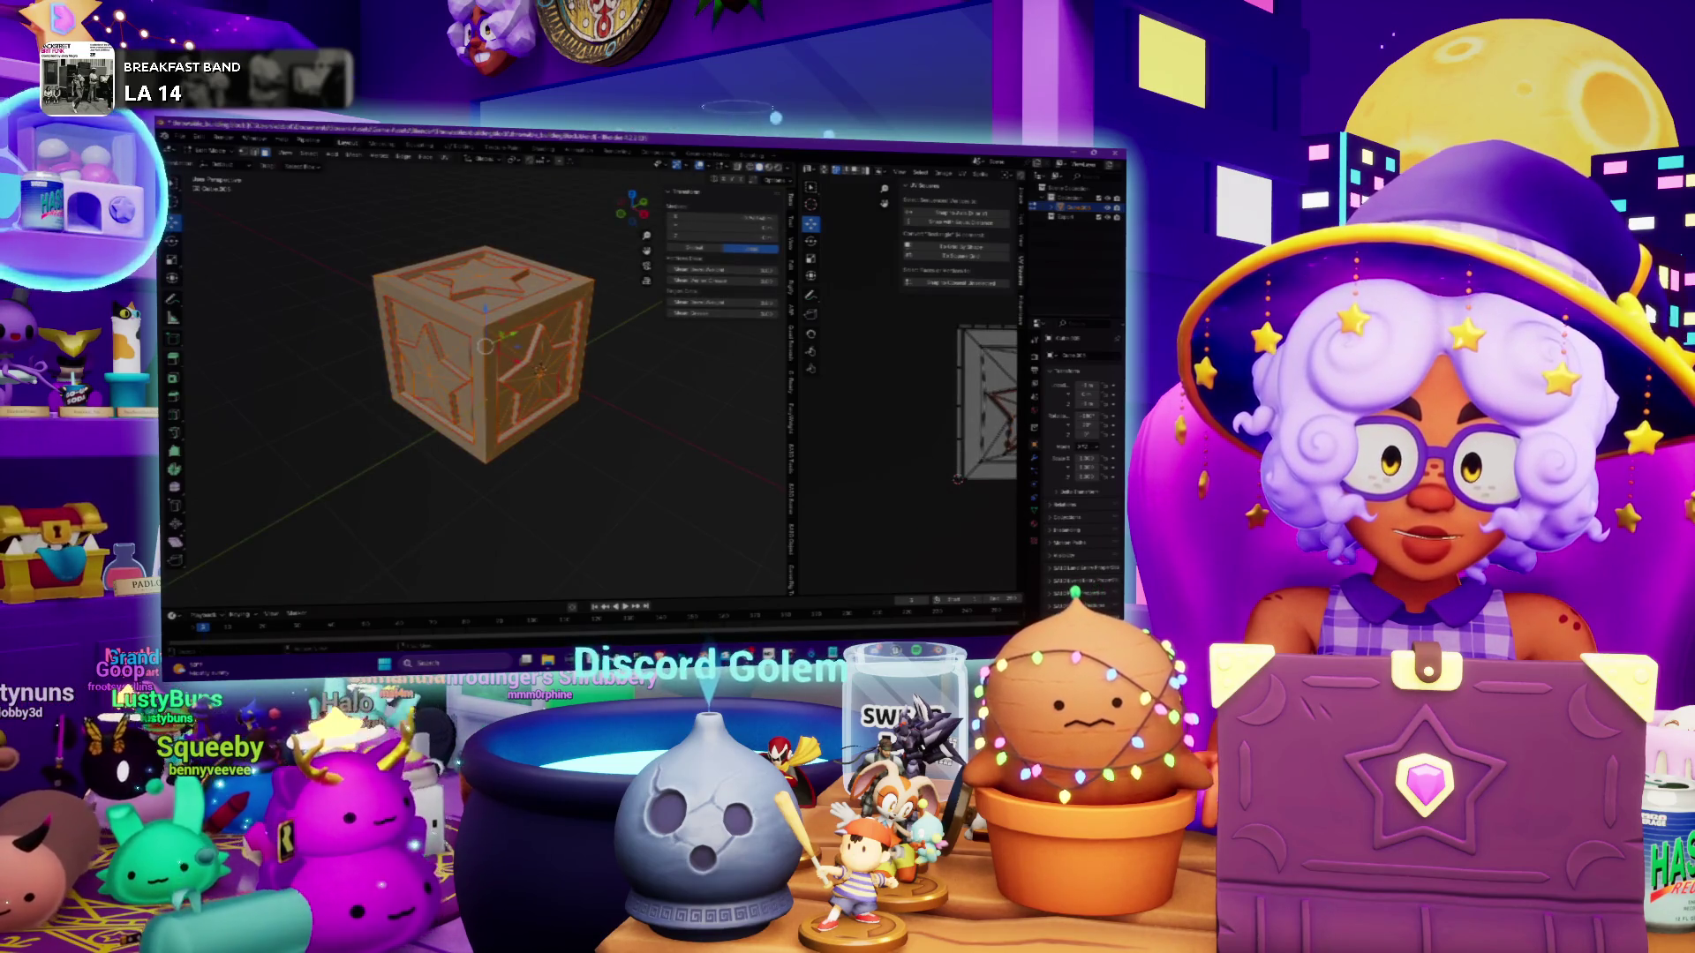
pyautogui.click(446, 158)
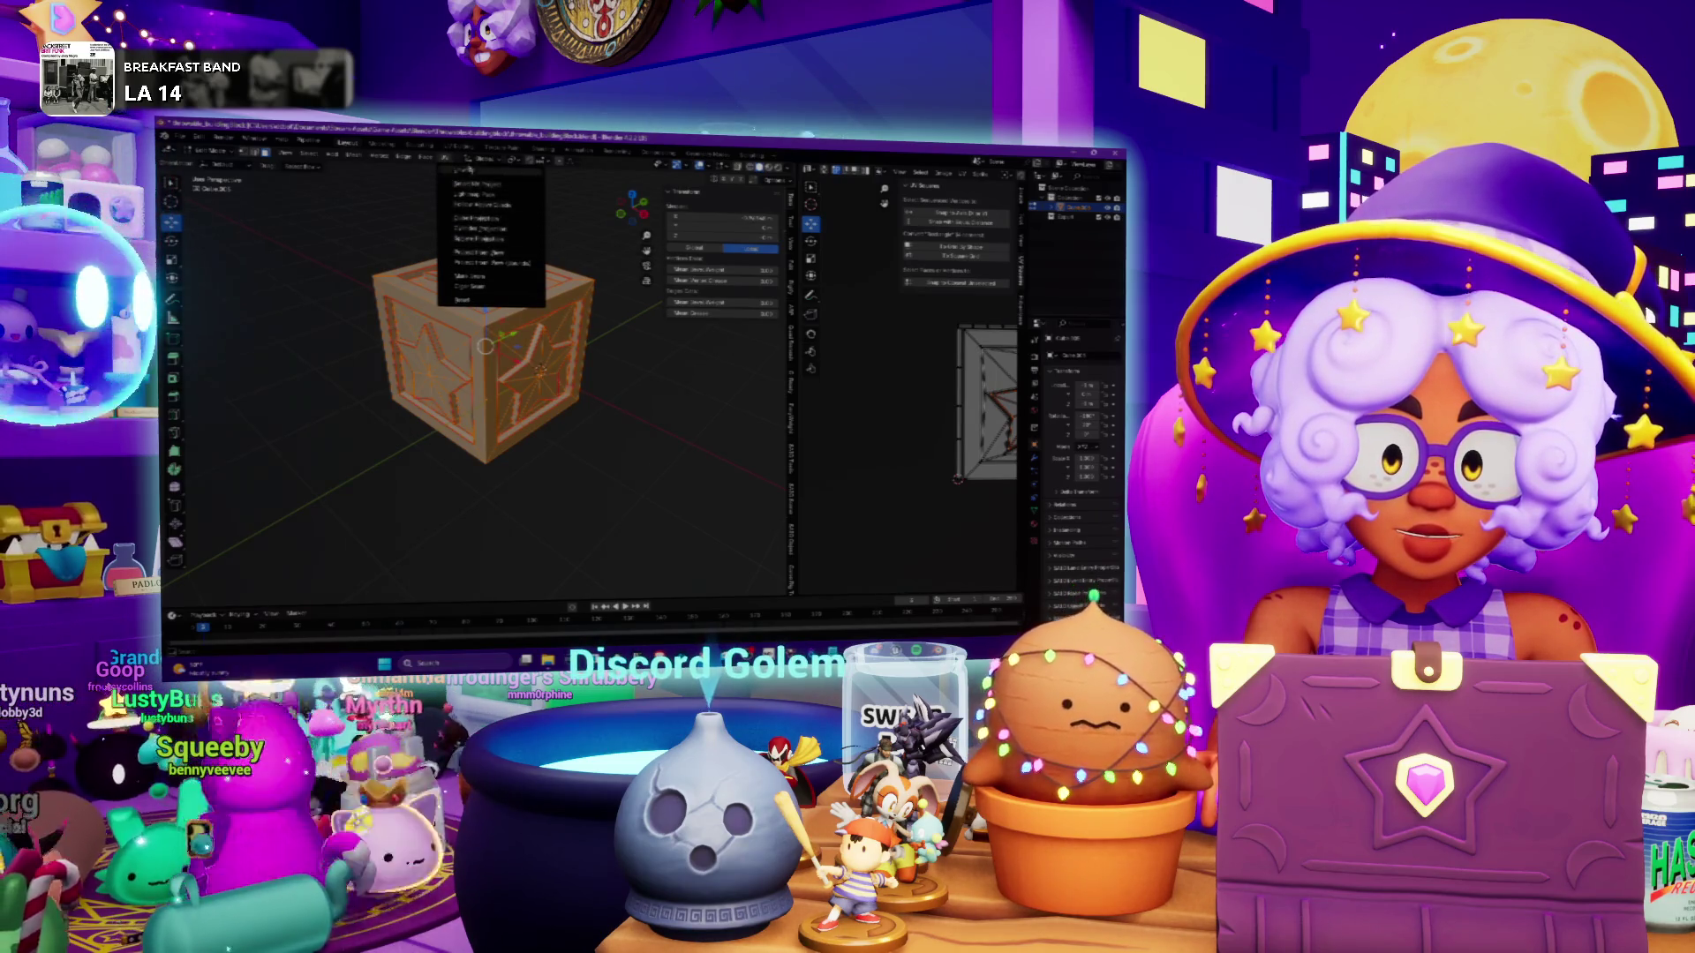
pyautogui.click(488, 228)
pyautogui.press('Tab')
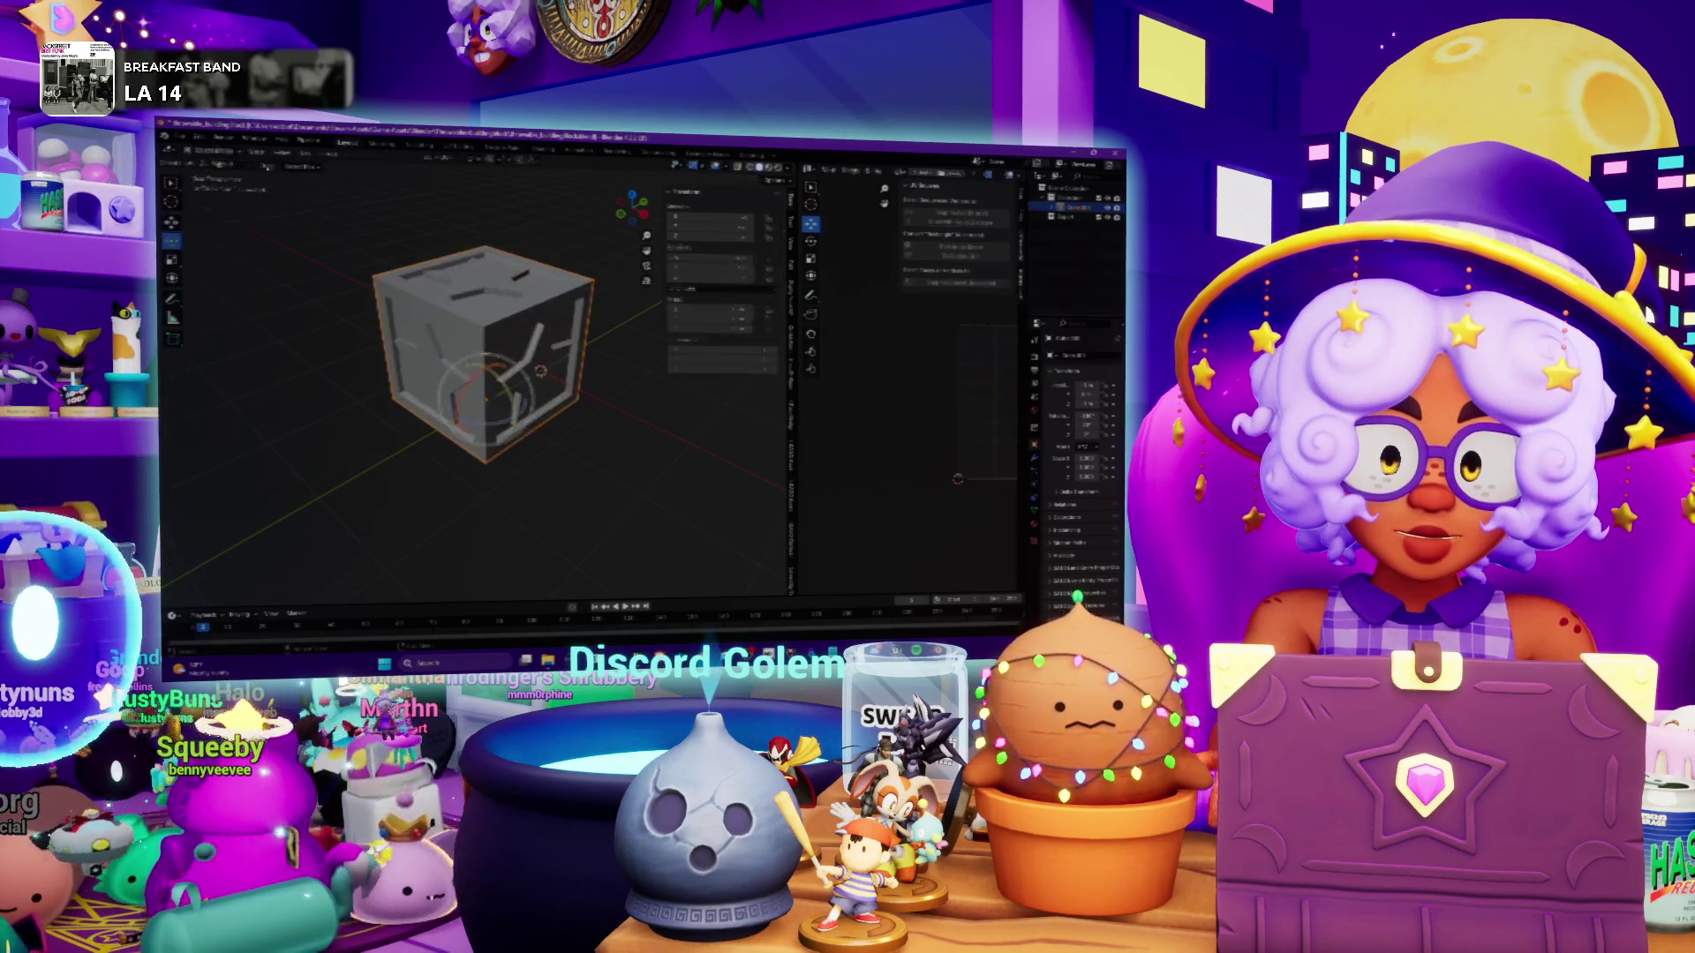
pyautogui.click(328, 155)
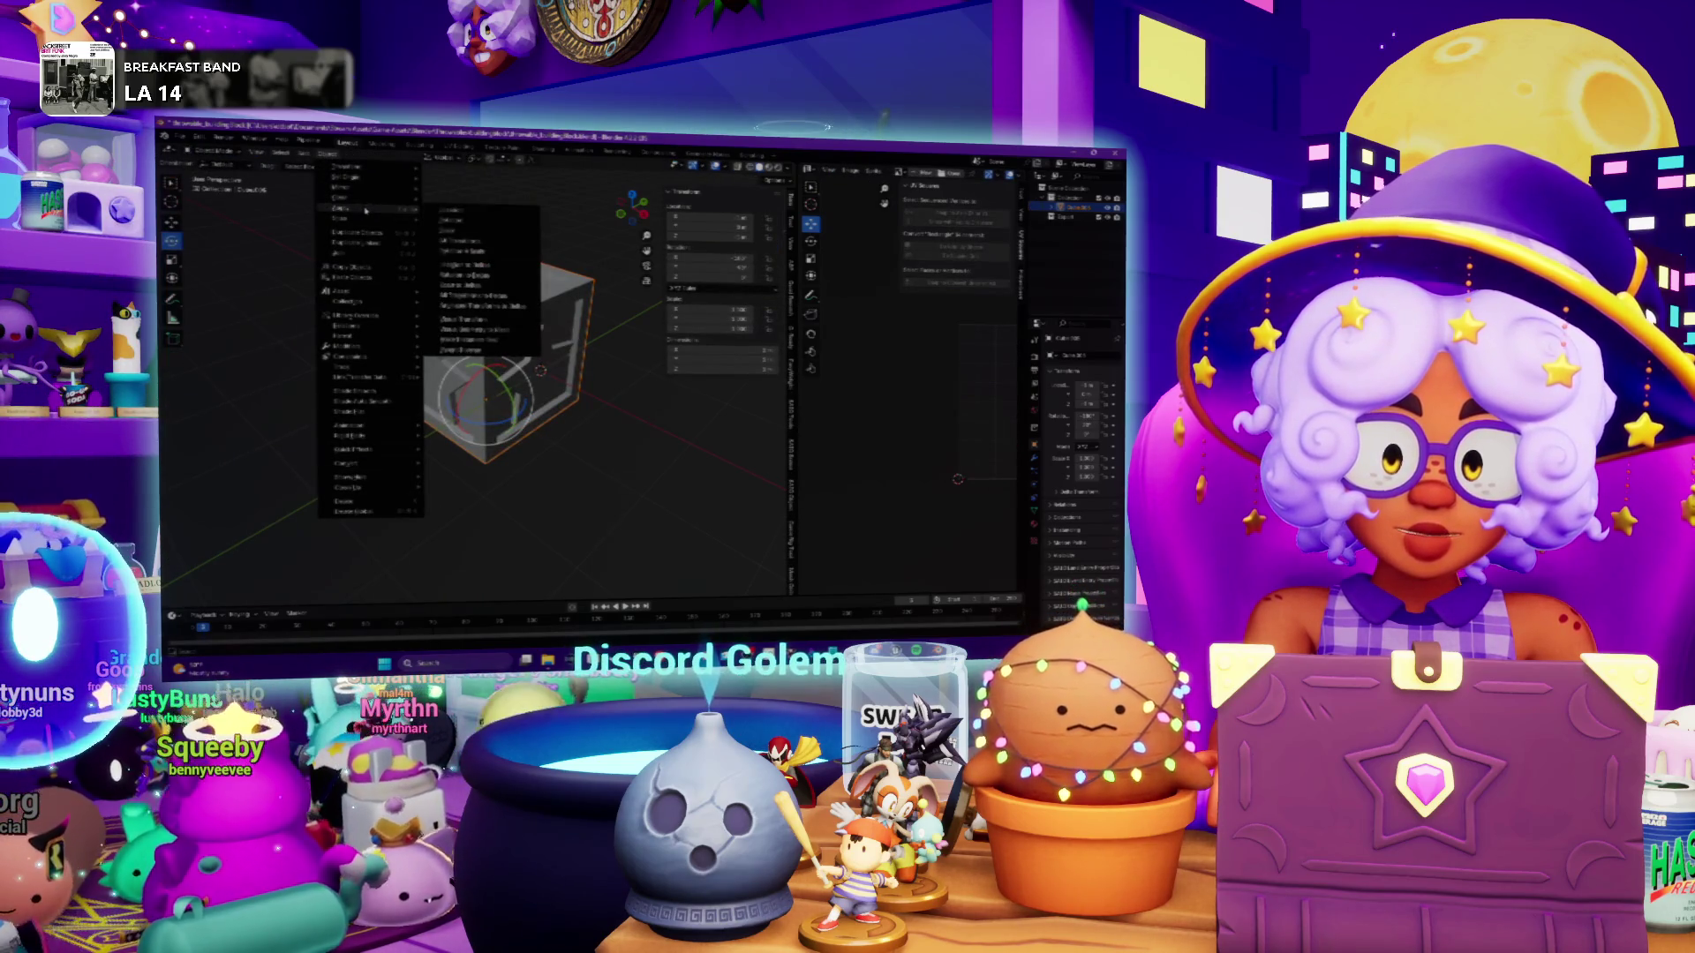
pyautogui.moveTo(347, 210)
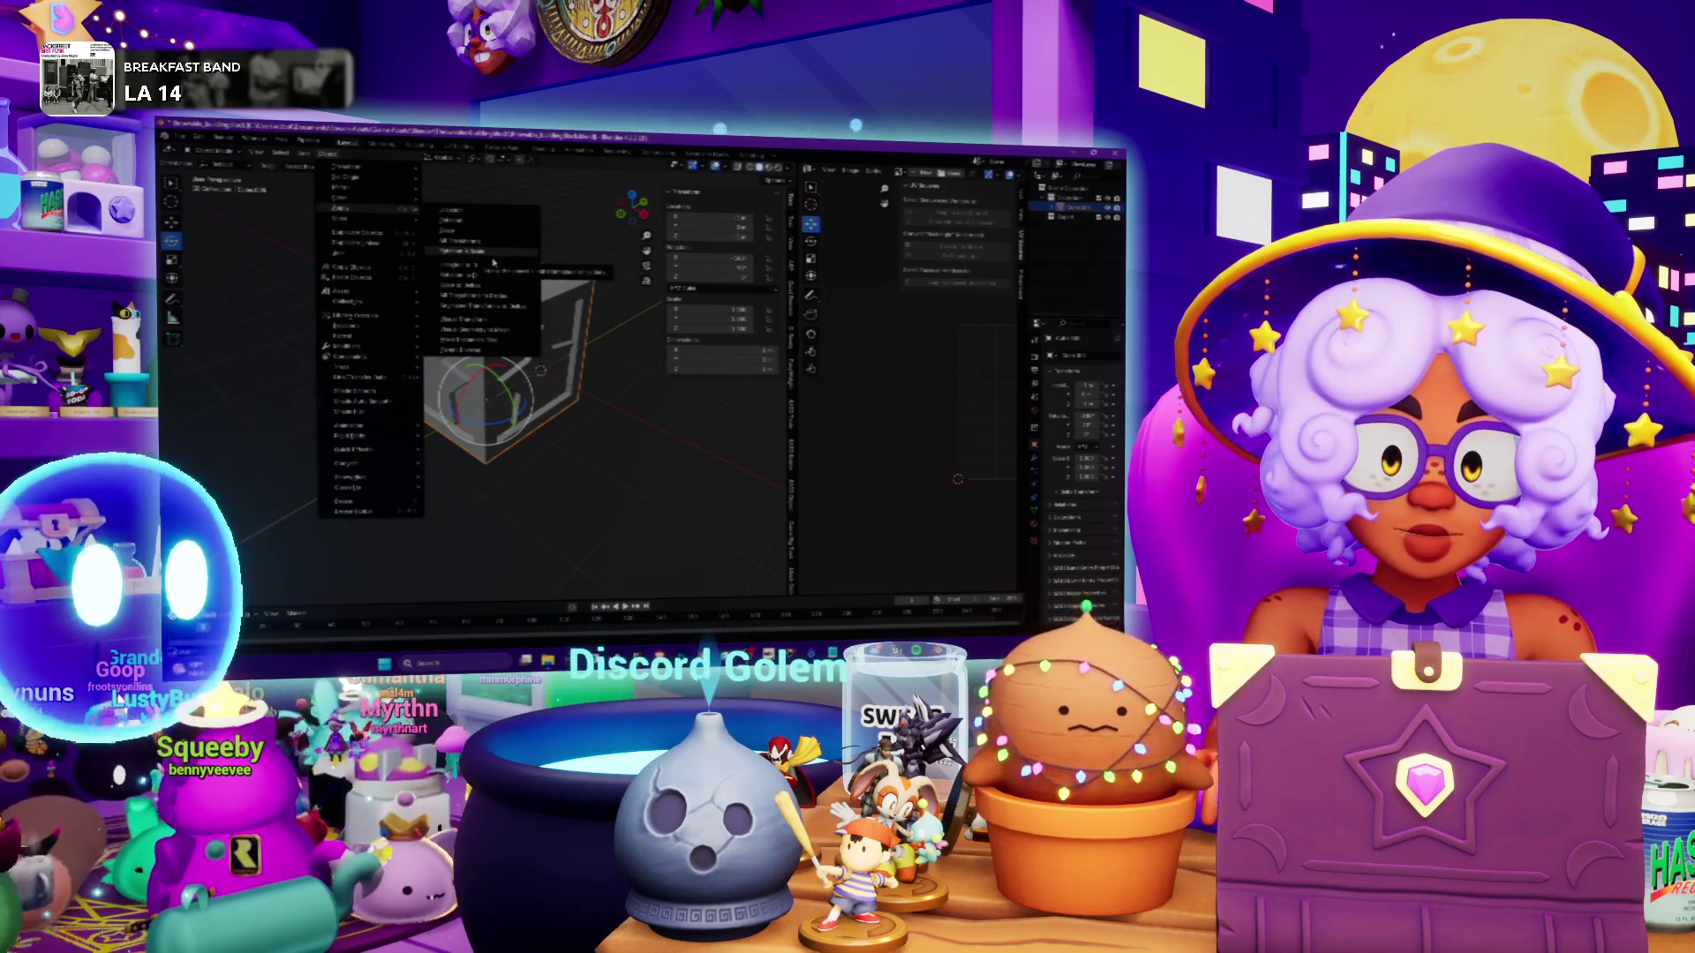
# Apply Geometry to Origin to the cube, verify it in front view, and reapply Set Origin
pyautogui.moveTo(364, 178)
pyautogui.click(481, 181)
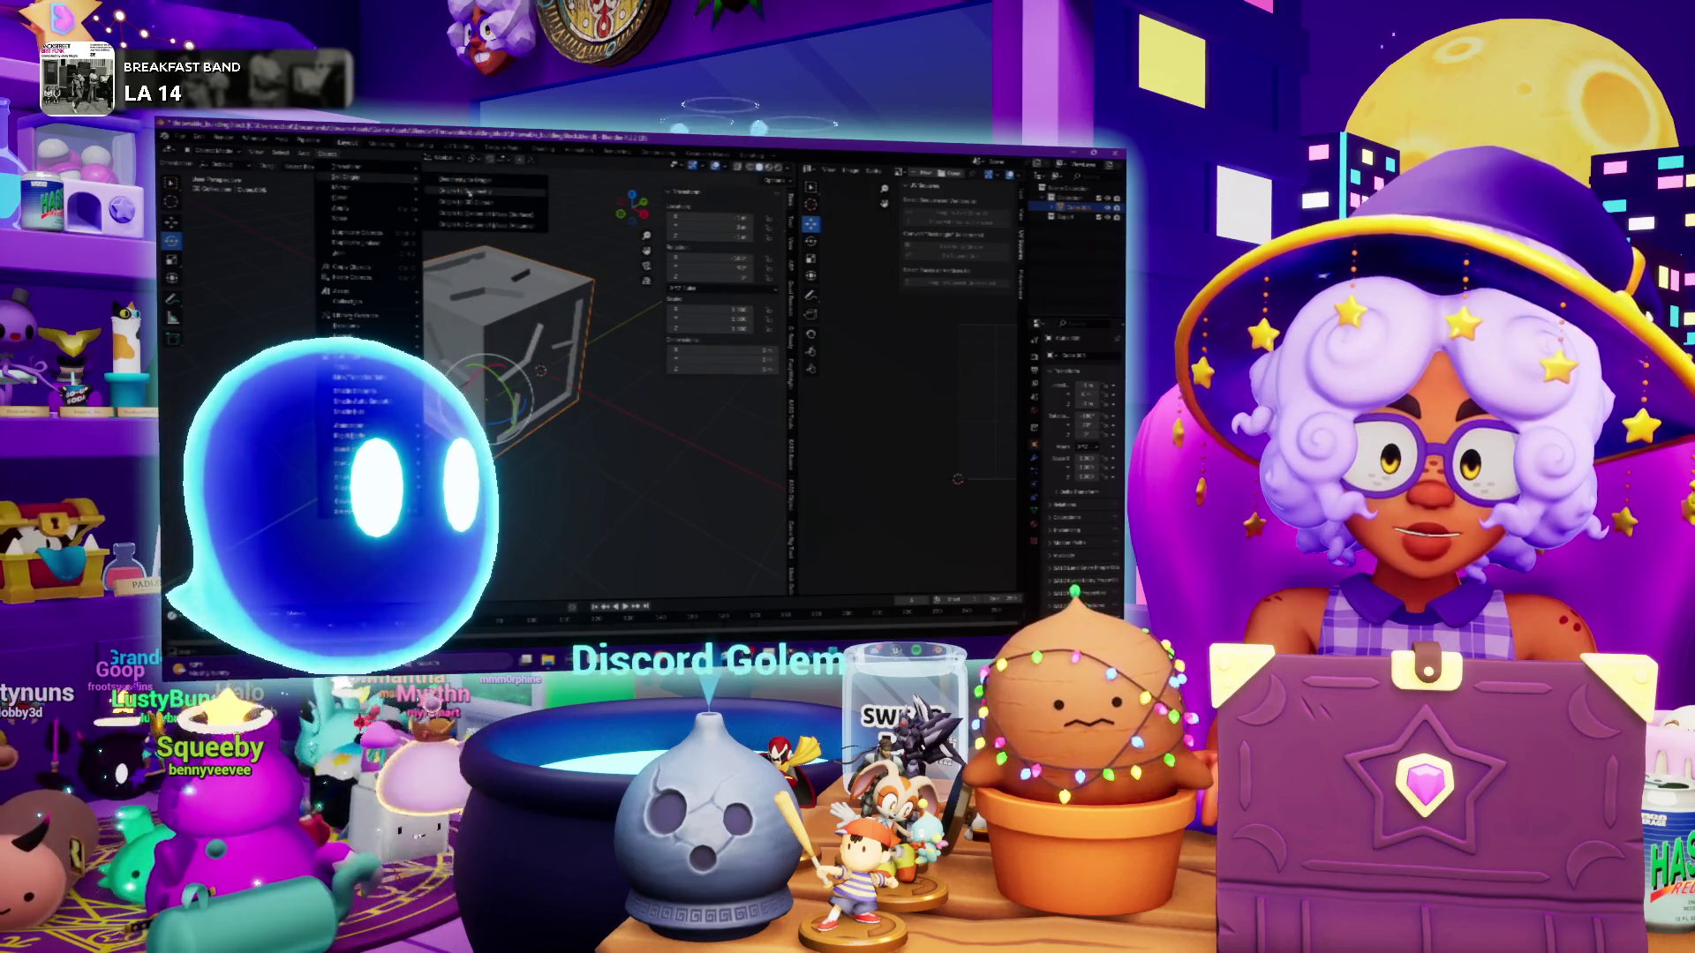
pyautogui.click(618, 214)
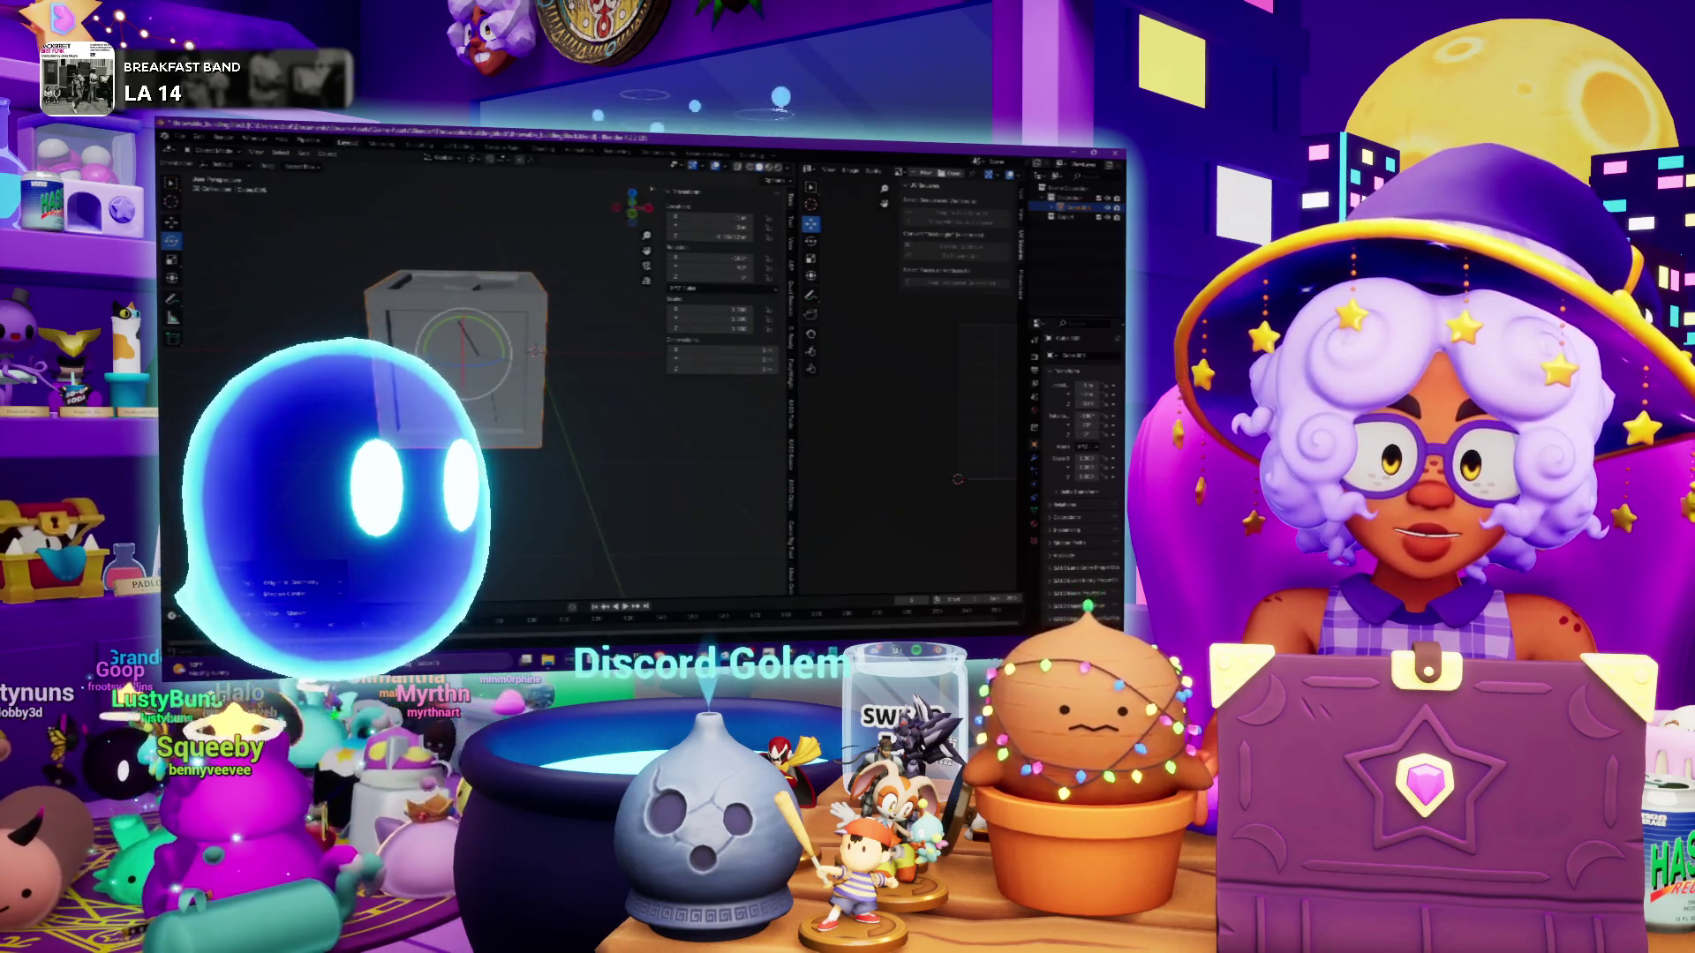
pyautogui.moveTo(611, 224); pyautogui.dragTo(582, 243)
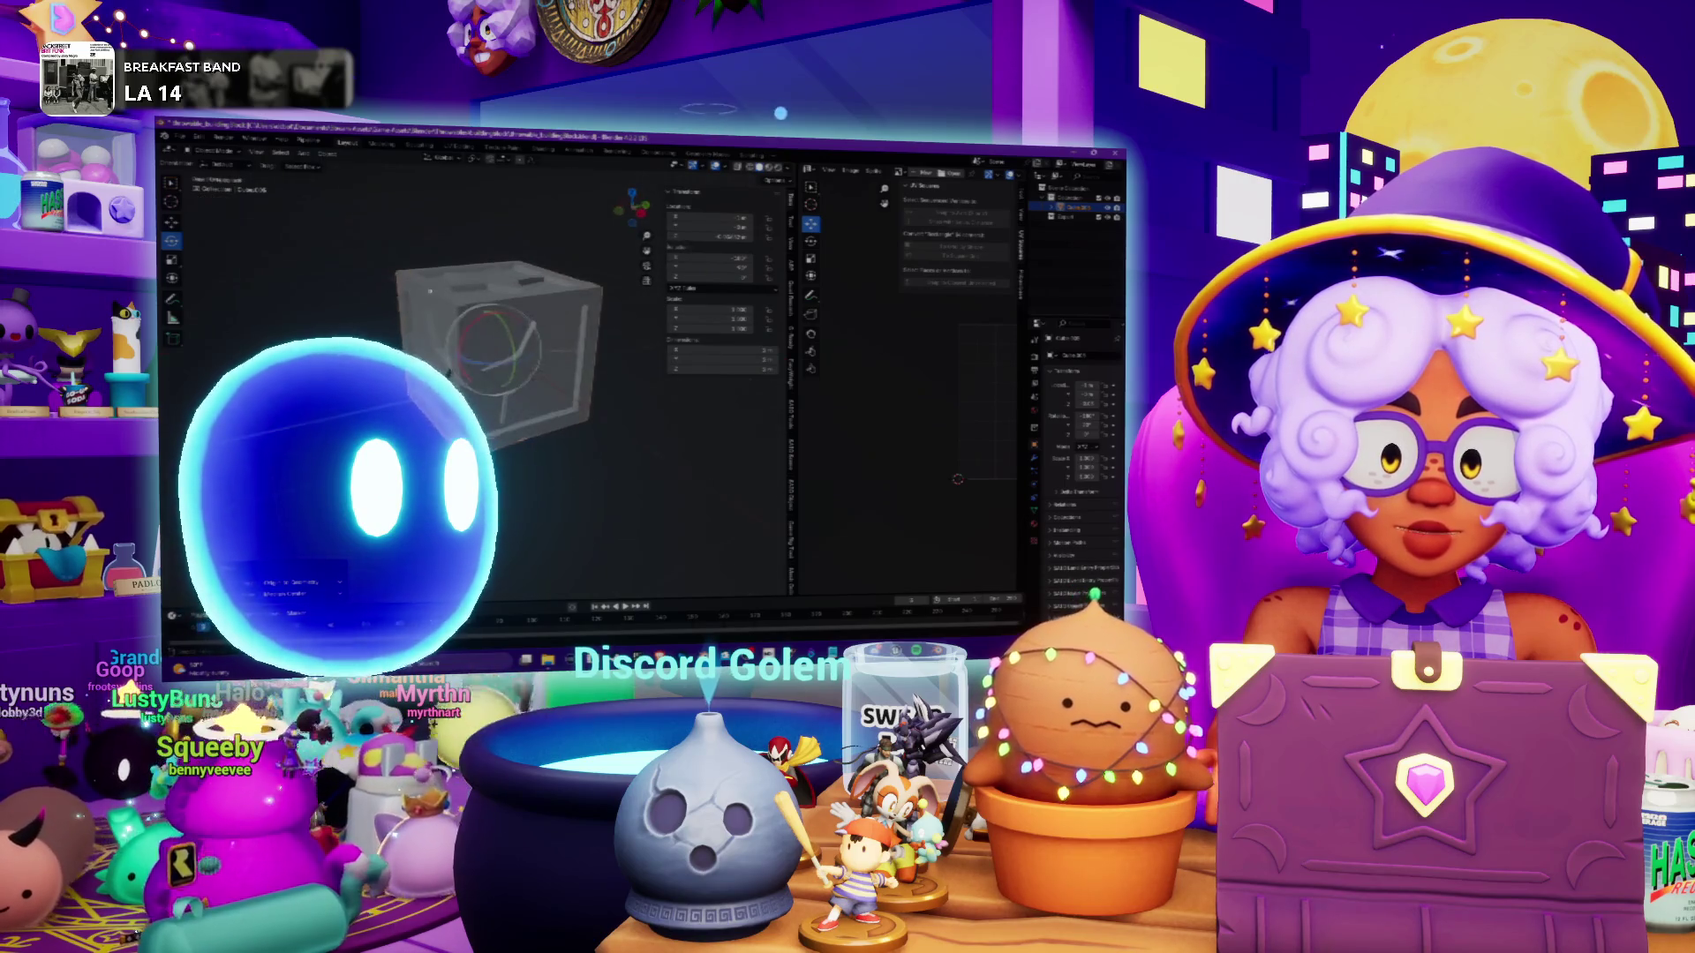
pyautogui.click(327, 154)
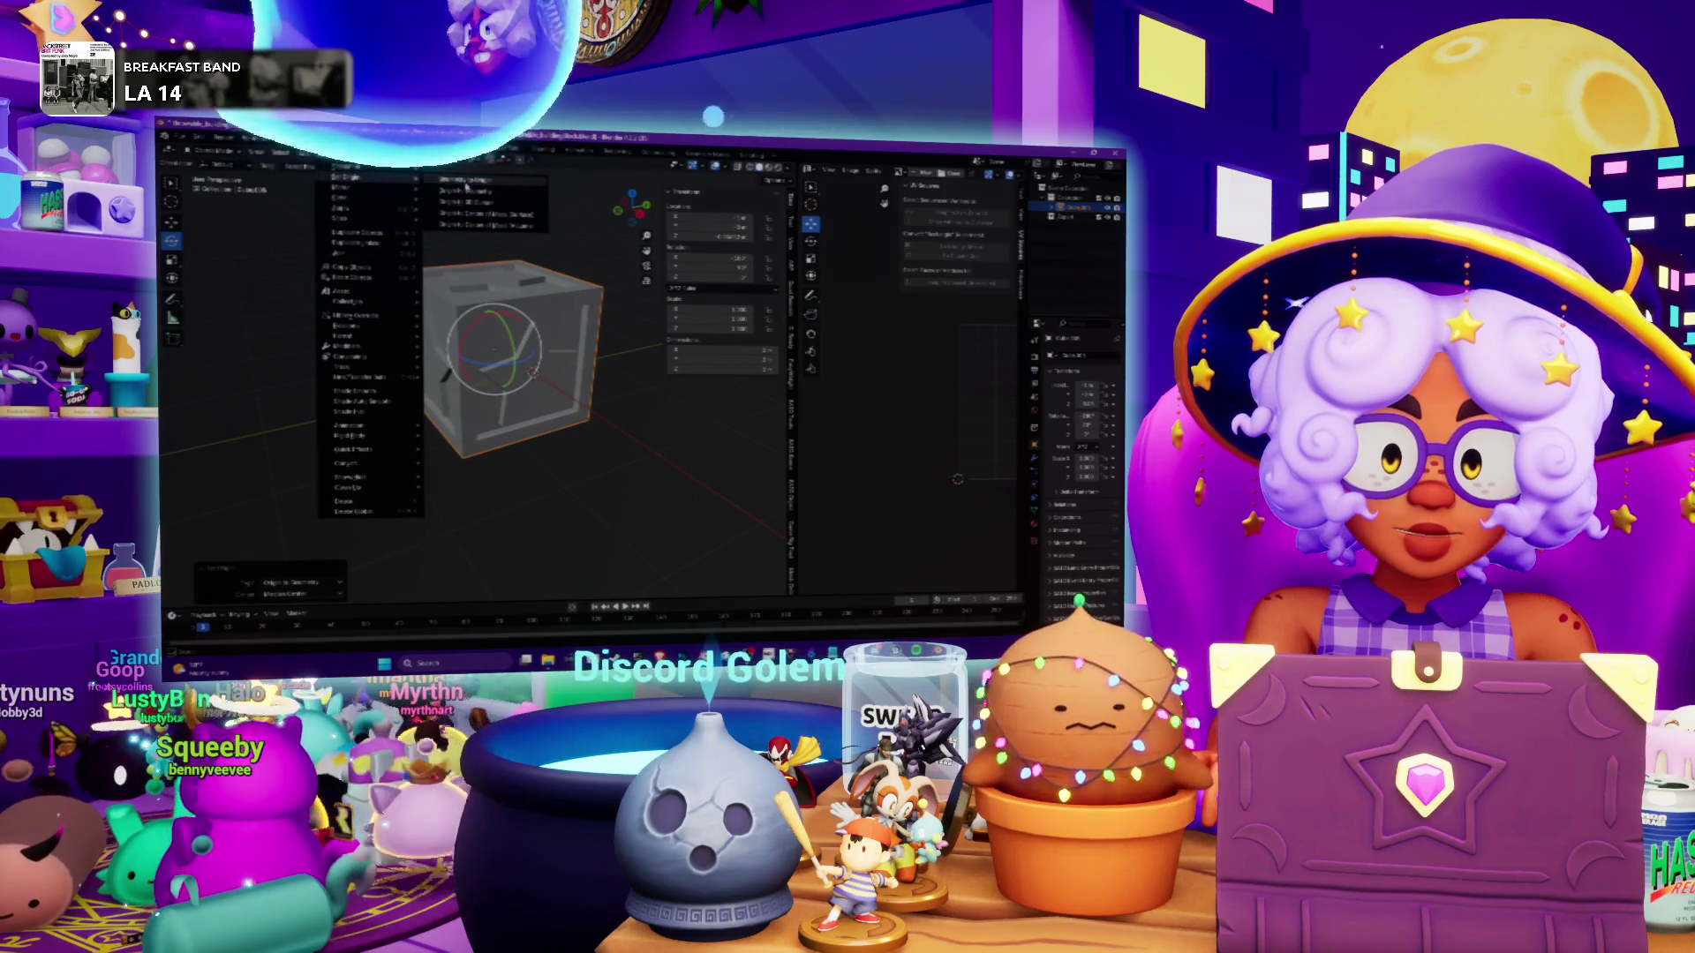
pyautogui.click(467, 188)
pyautogui.moveTo(466, 187); pyautogui.dragTo(529, 229, button='middle')
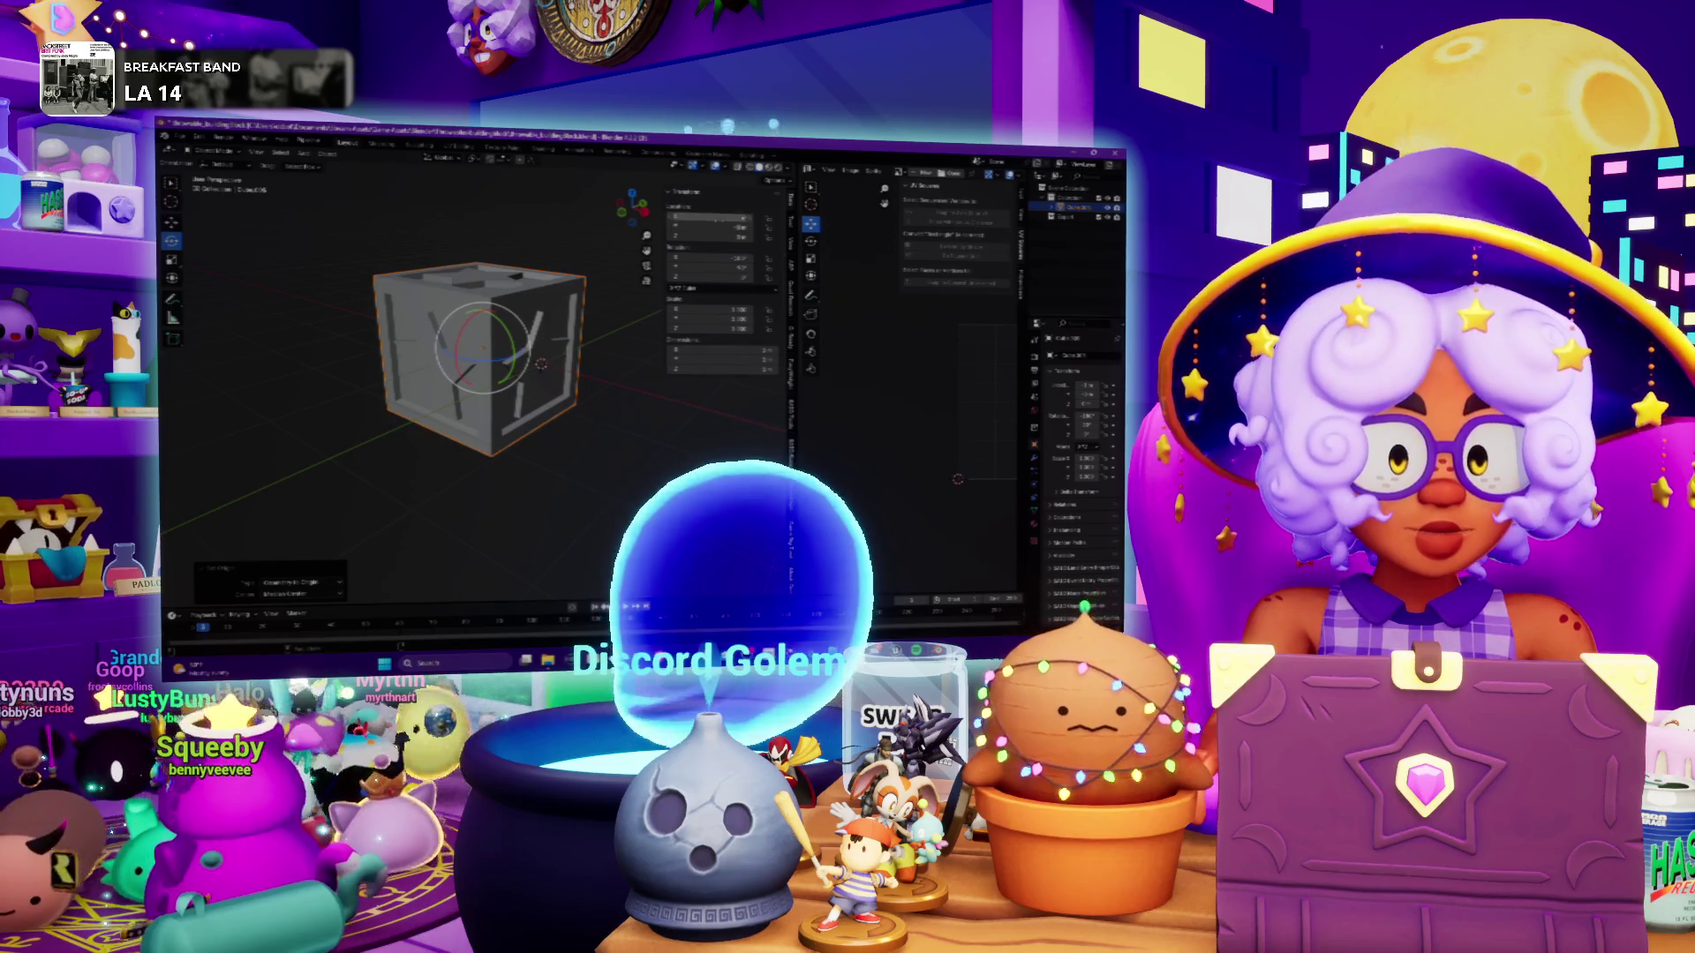
pyautogui.moveTo(530, 230); pyautogui.dragTo(565, 238, button='middle')
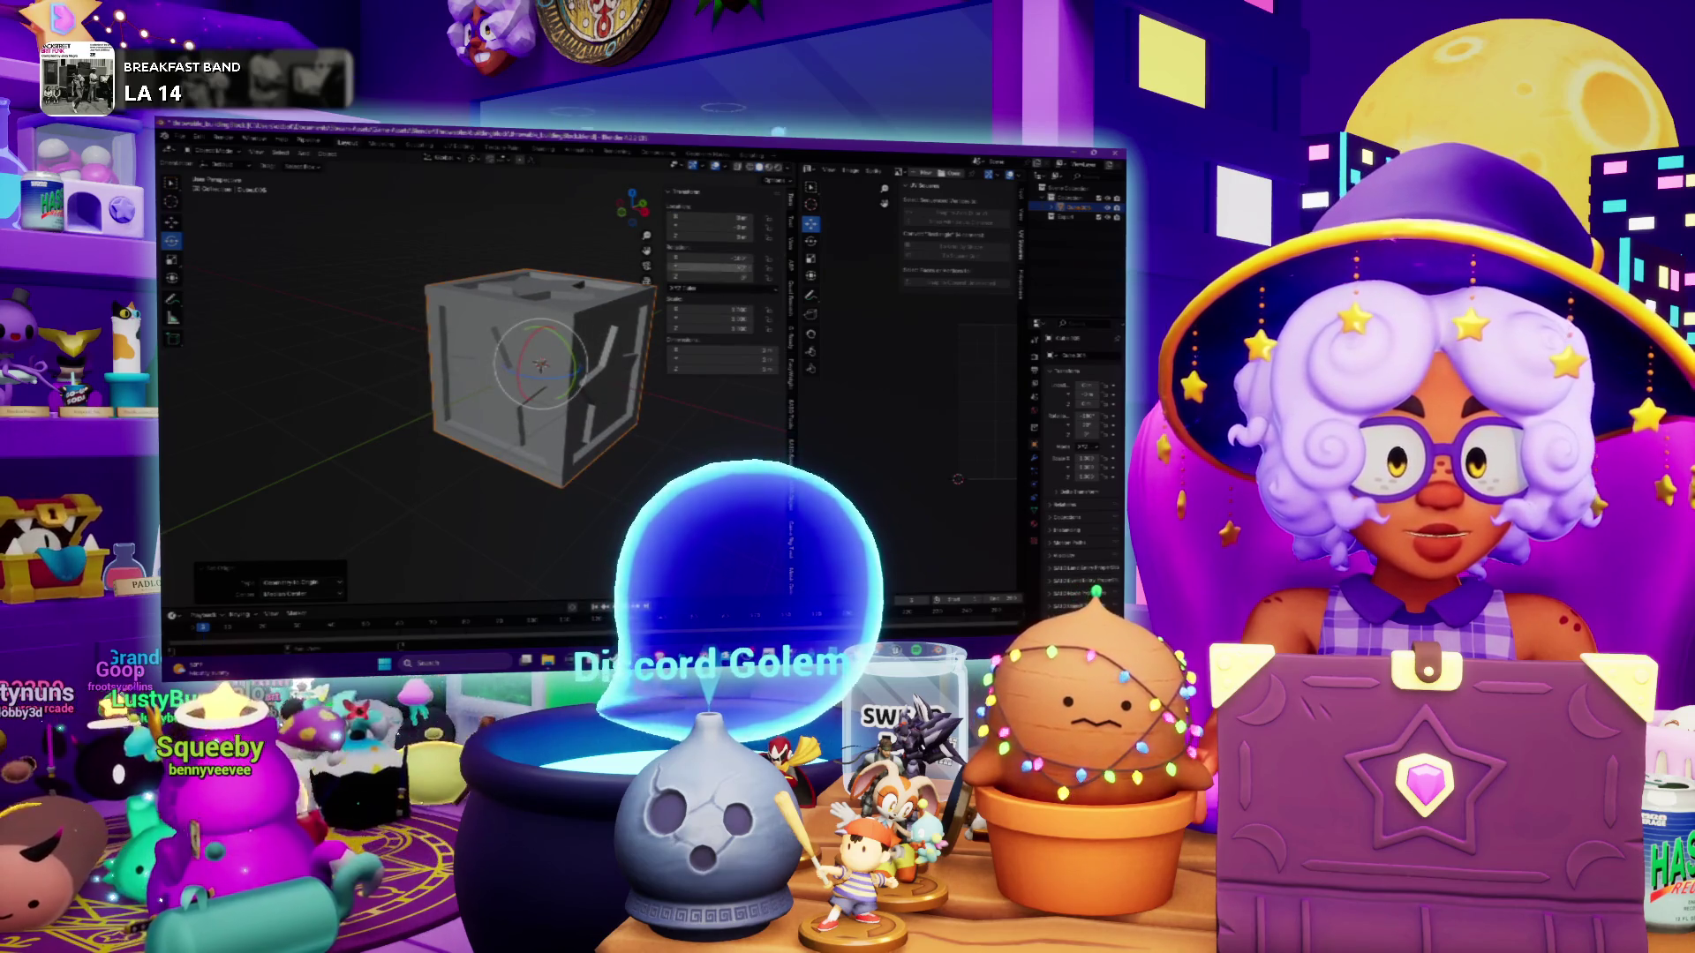
pyautogui.moveTo(530, 371)
pyautogui.mouseDown(button='middle')
pyautogui.moveTo(583, 353)
pyautogui.moveTo(556, 362)
pyautogui.moveTo(573, 354)
pyautogui.moveTo(591, 389)
pyautogui.mouseUp(button='middle')
pyautogui.moveTo(434, 434)
pyautogui.mouseDown(button='middle')
pyautogui.moveTo(471, 419)
pyautogui.moveTo(489, 339)
pyautogui.mouseUp(button='middle')
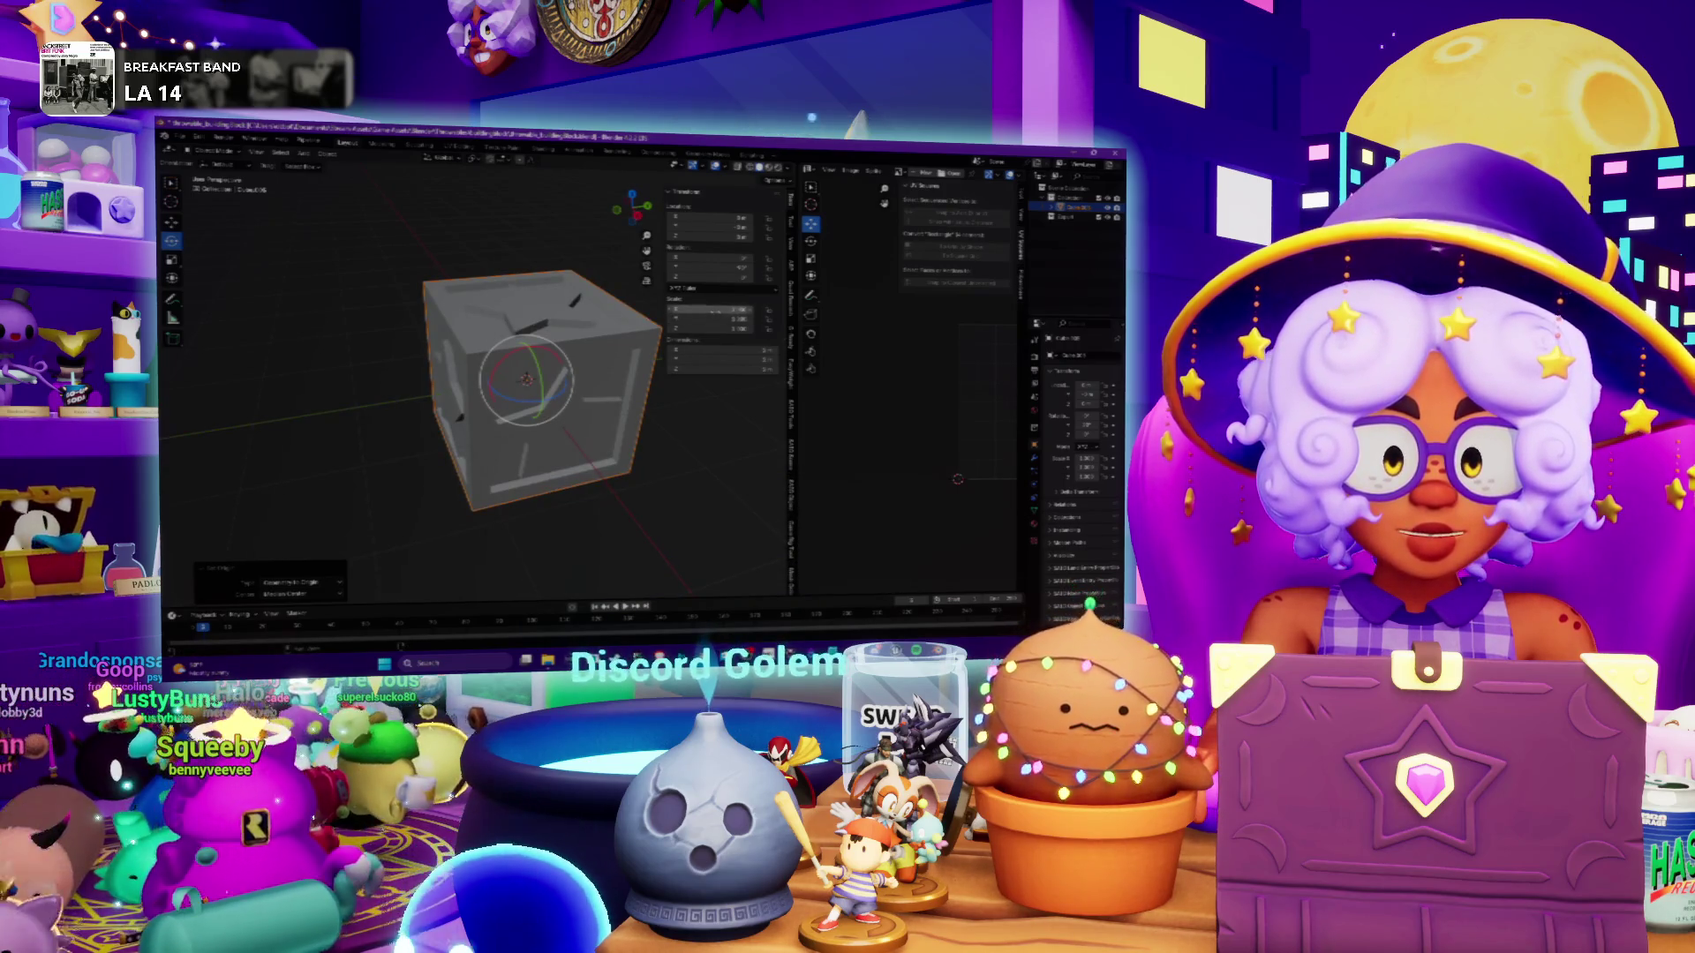
pyautogui.click(326, 160)
pyautogui.moveTo(347, 205)
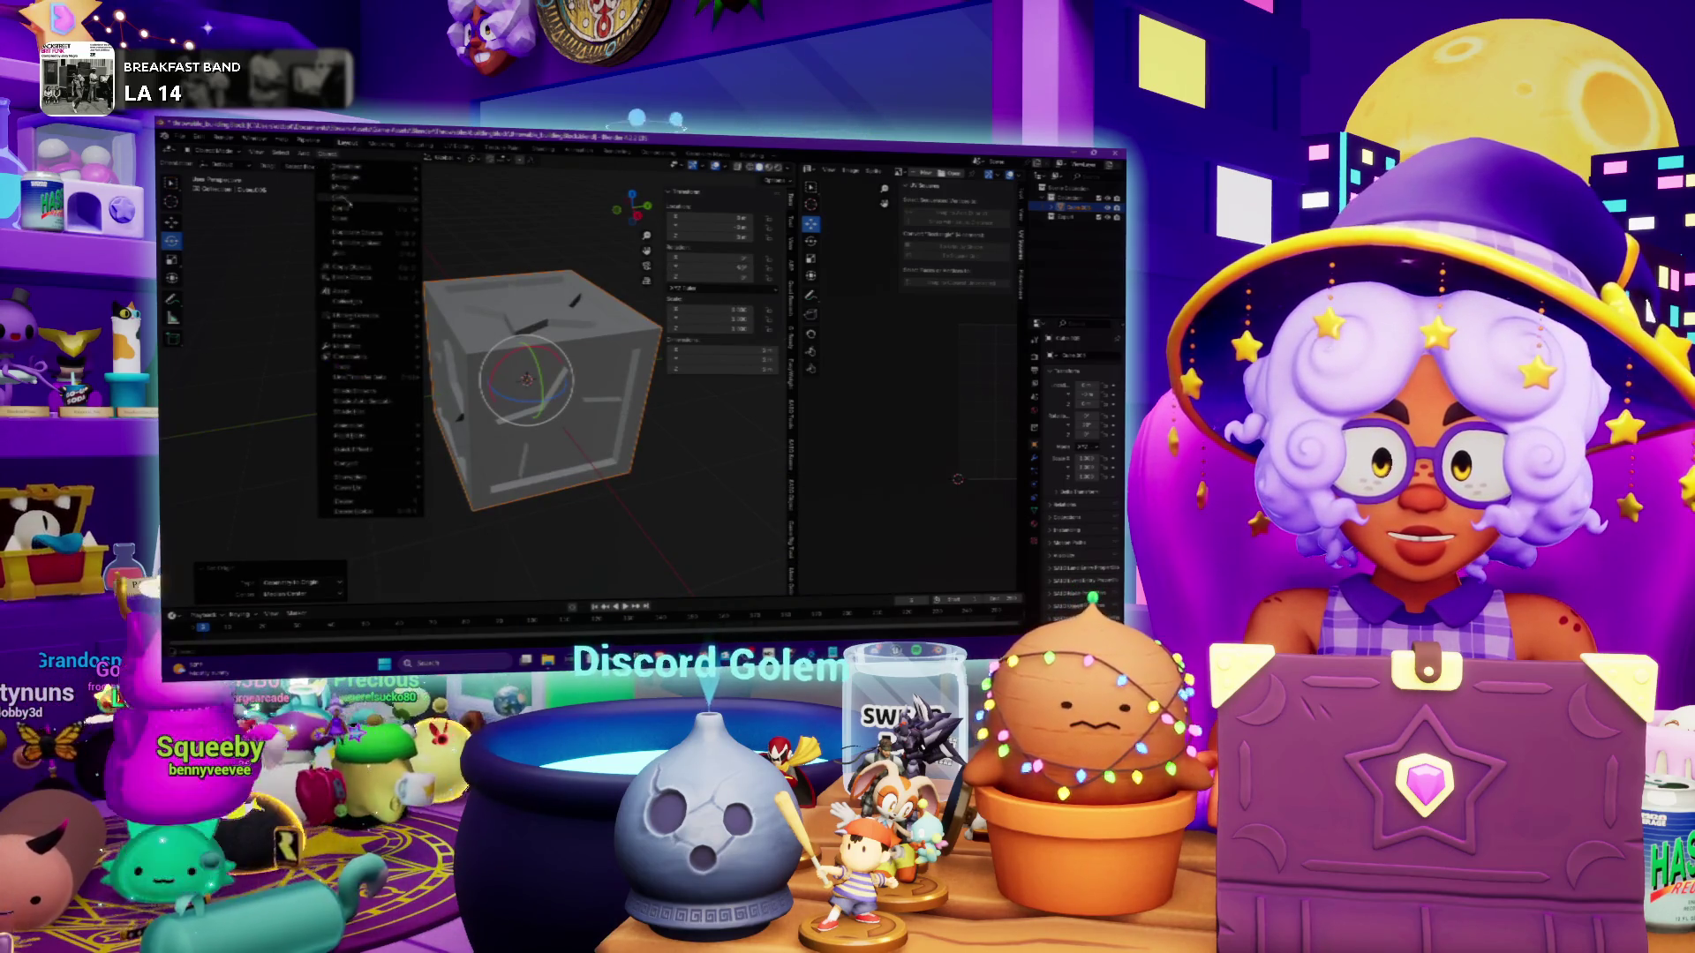
pyautogui.click(468, 218)
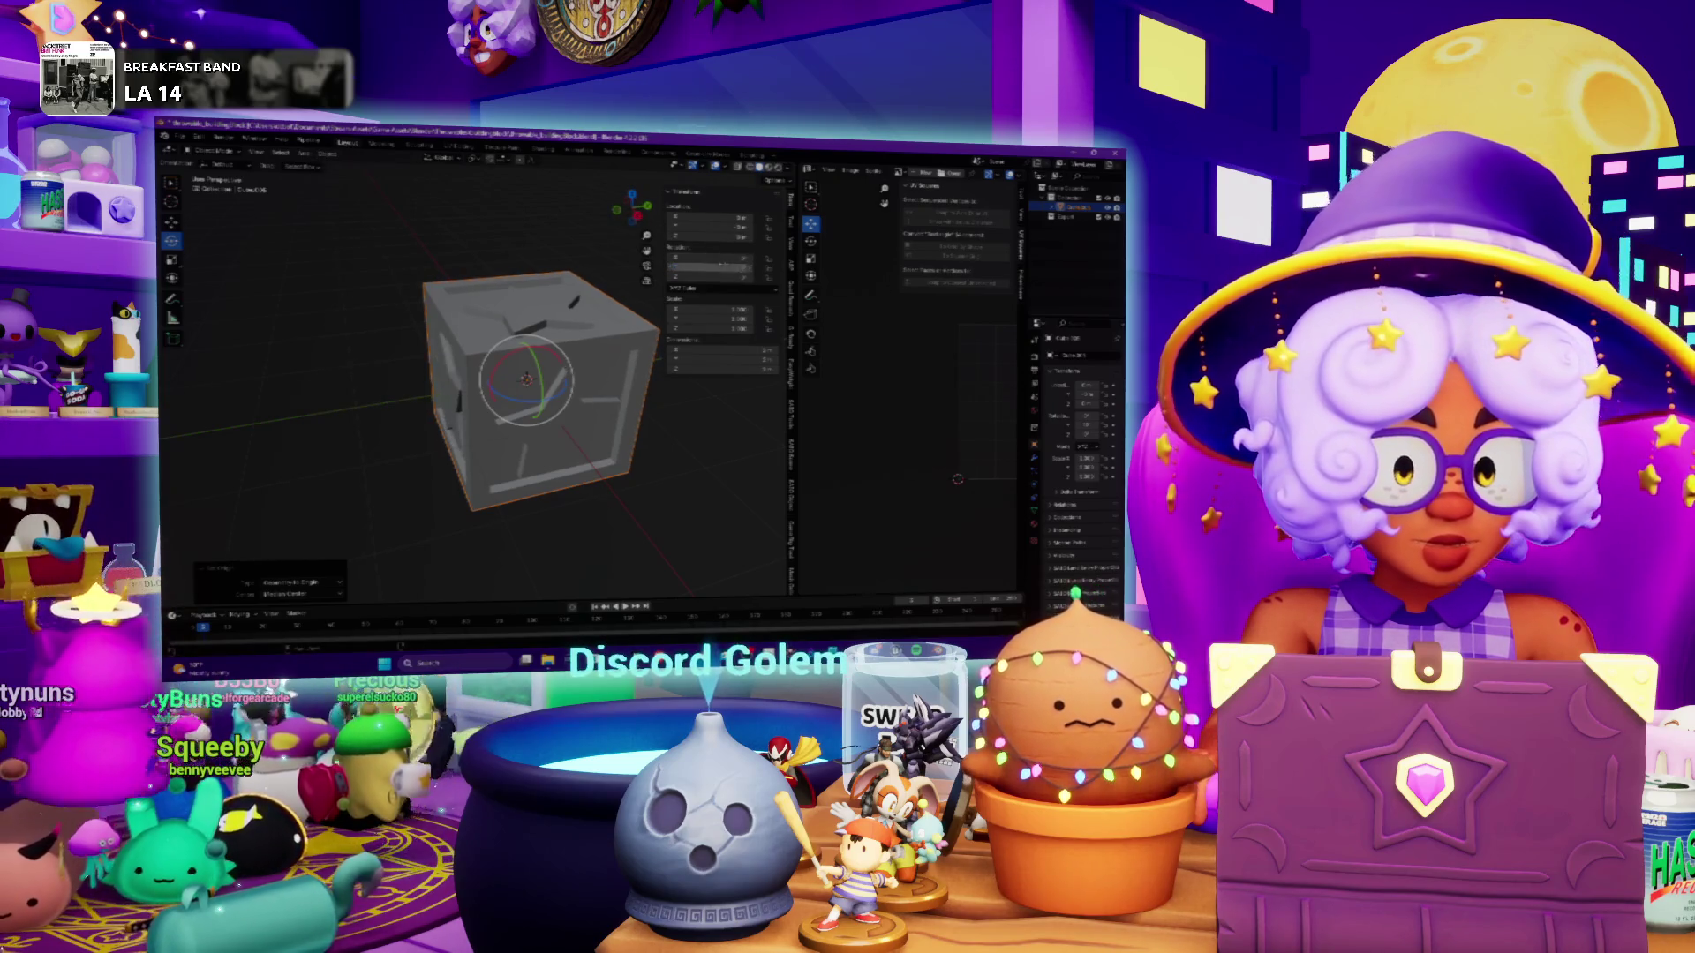
pyautogui.press('KP_1')
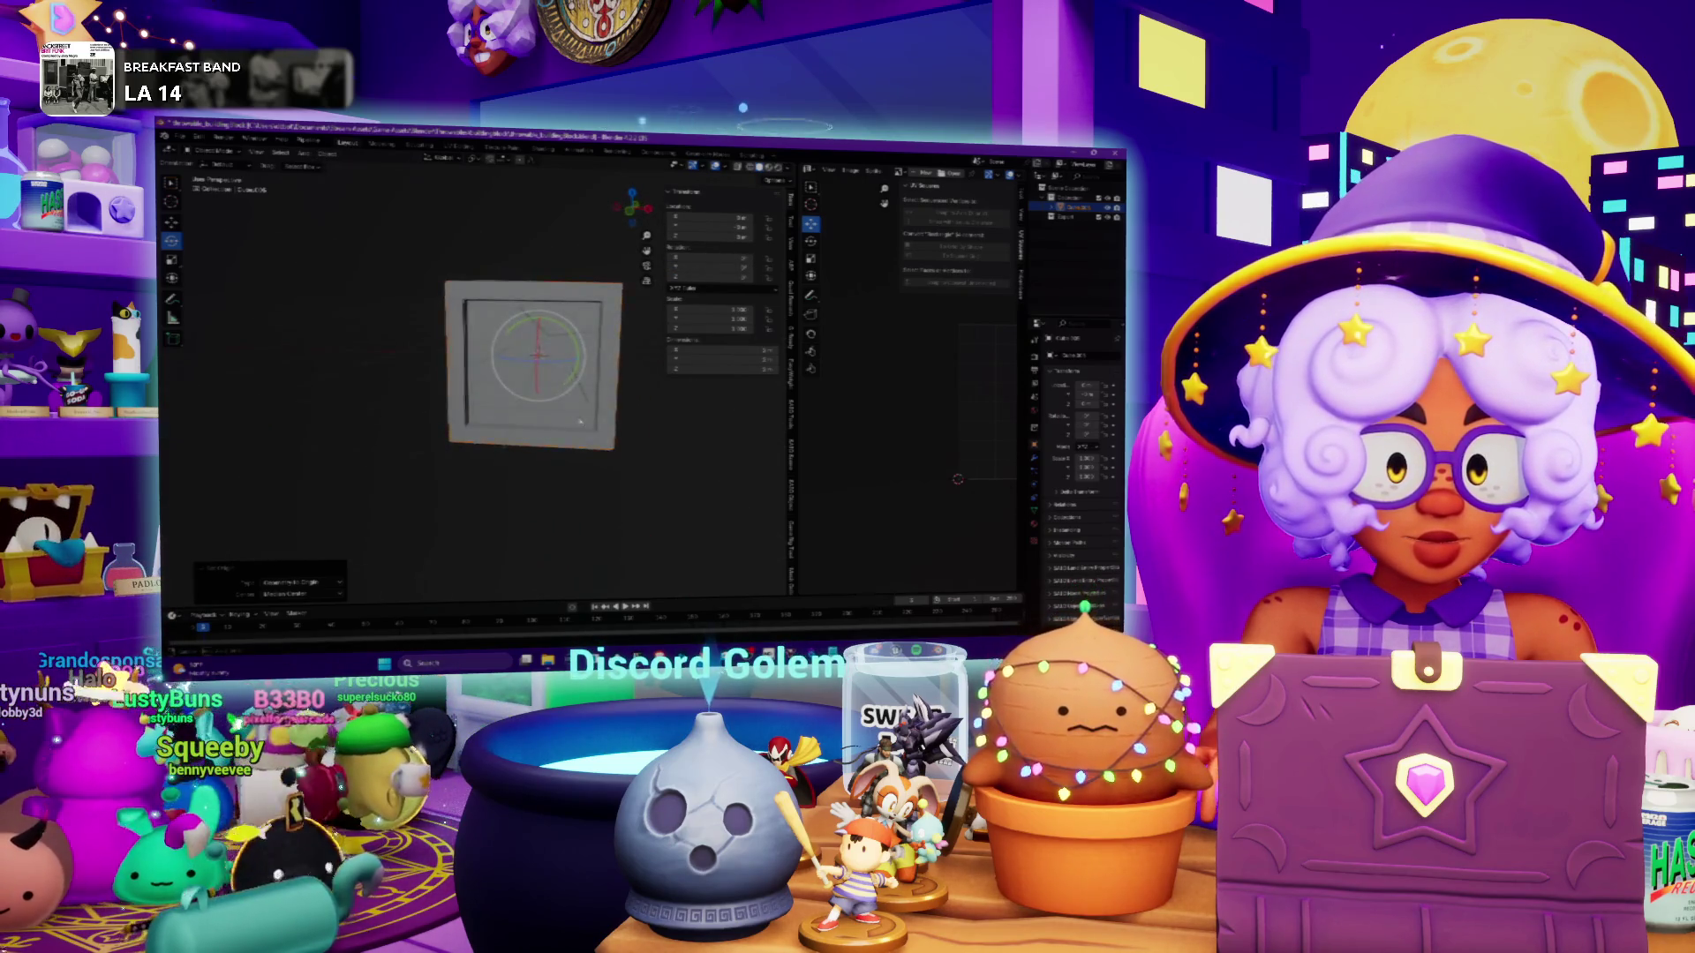
pyautogui.moveTo(545, 435); pyautogui.dragTo(462, 410, button='middle')
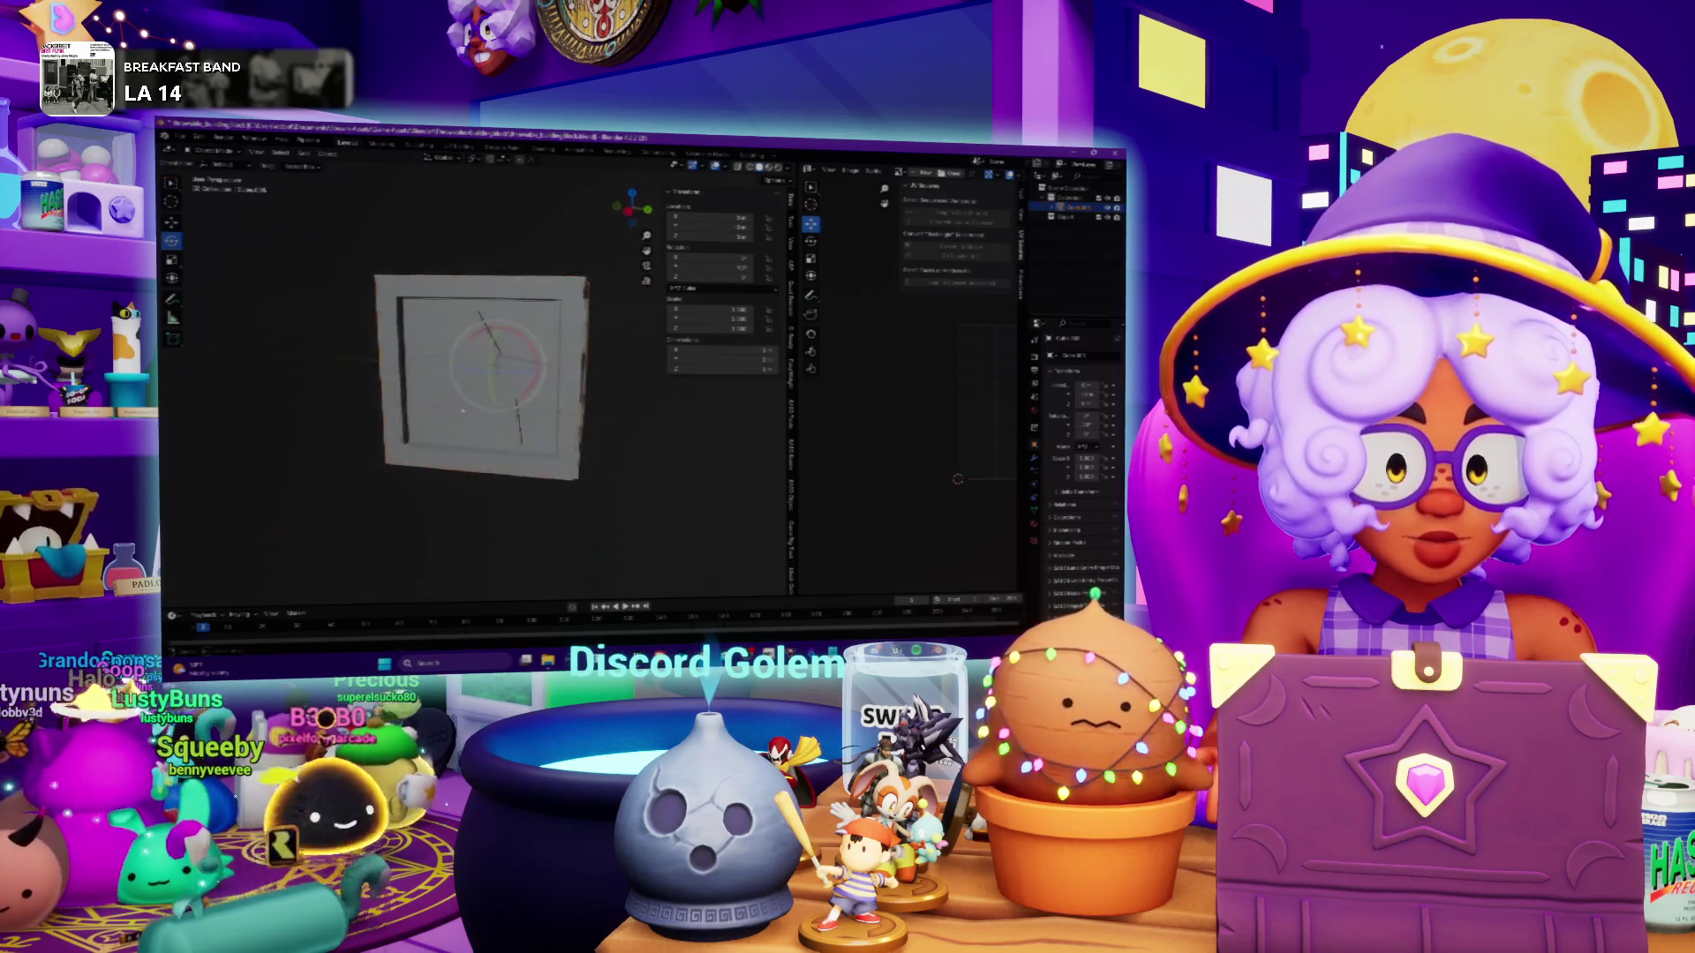
pyautogui.click(631, 212)
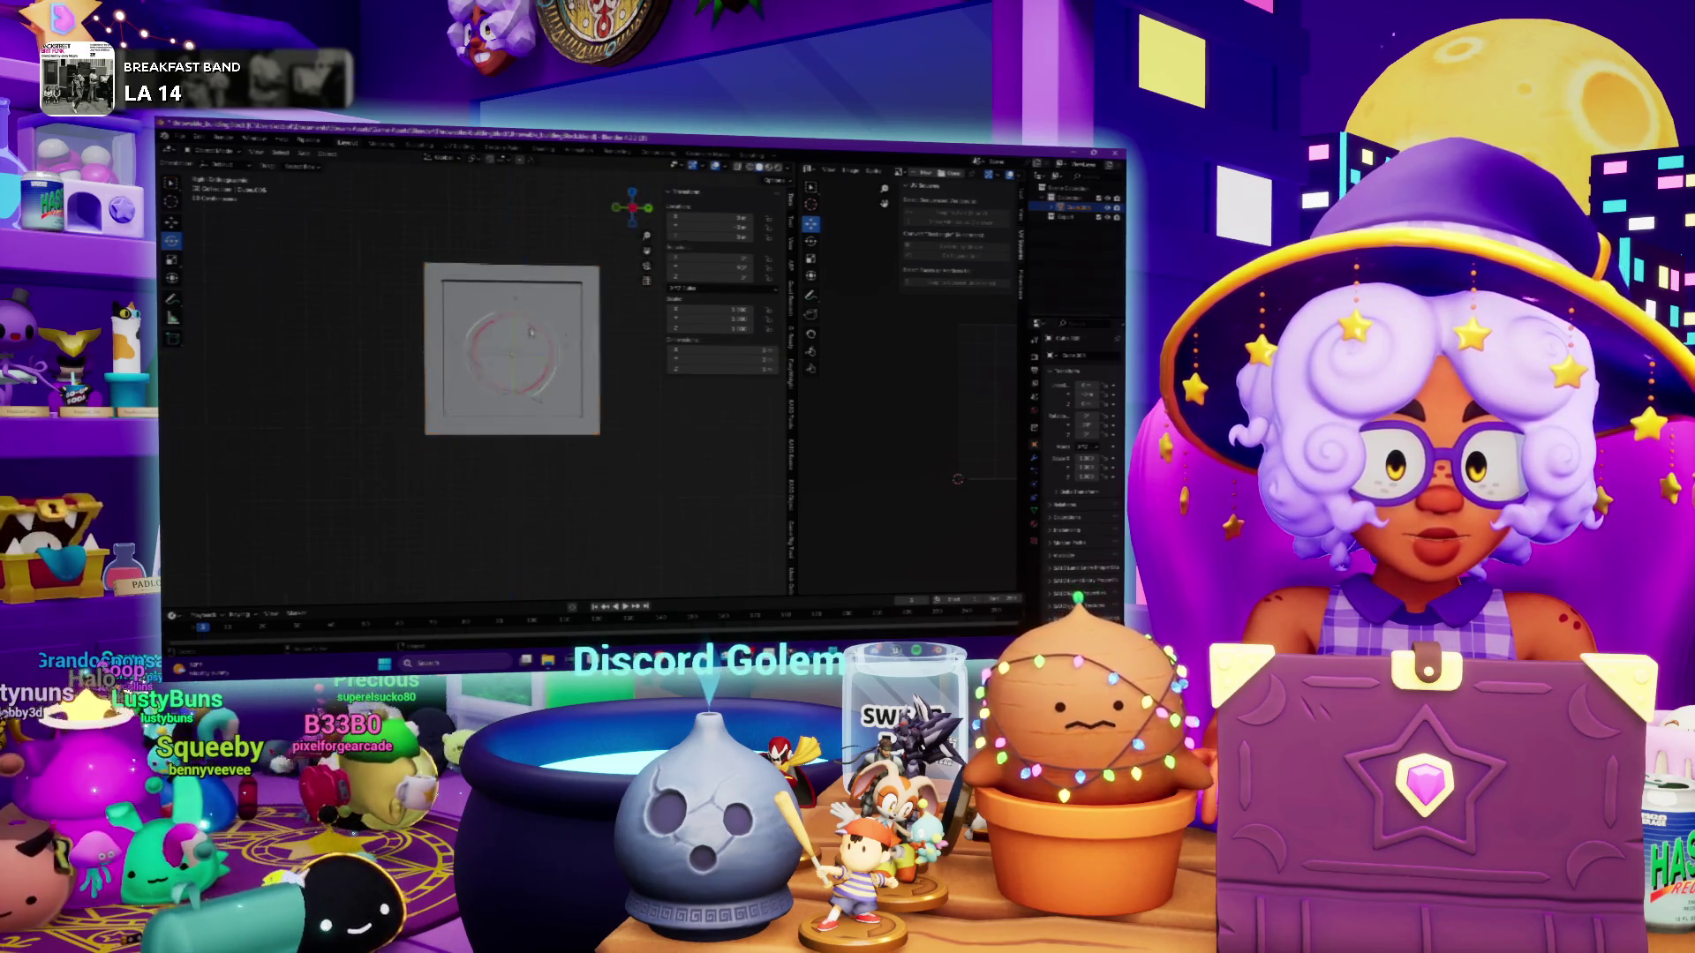
pyautogui.scroll(4, 531, 332)
pyautogui.moveTo(530, 350); pyautogui.dragTo(501, 375, button='middle')
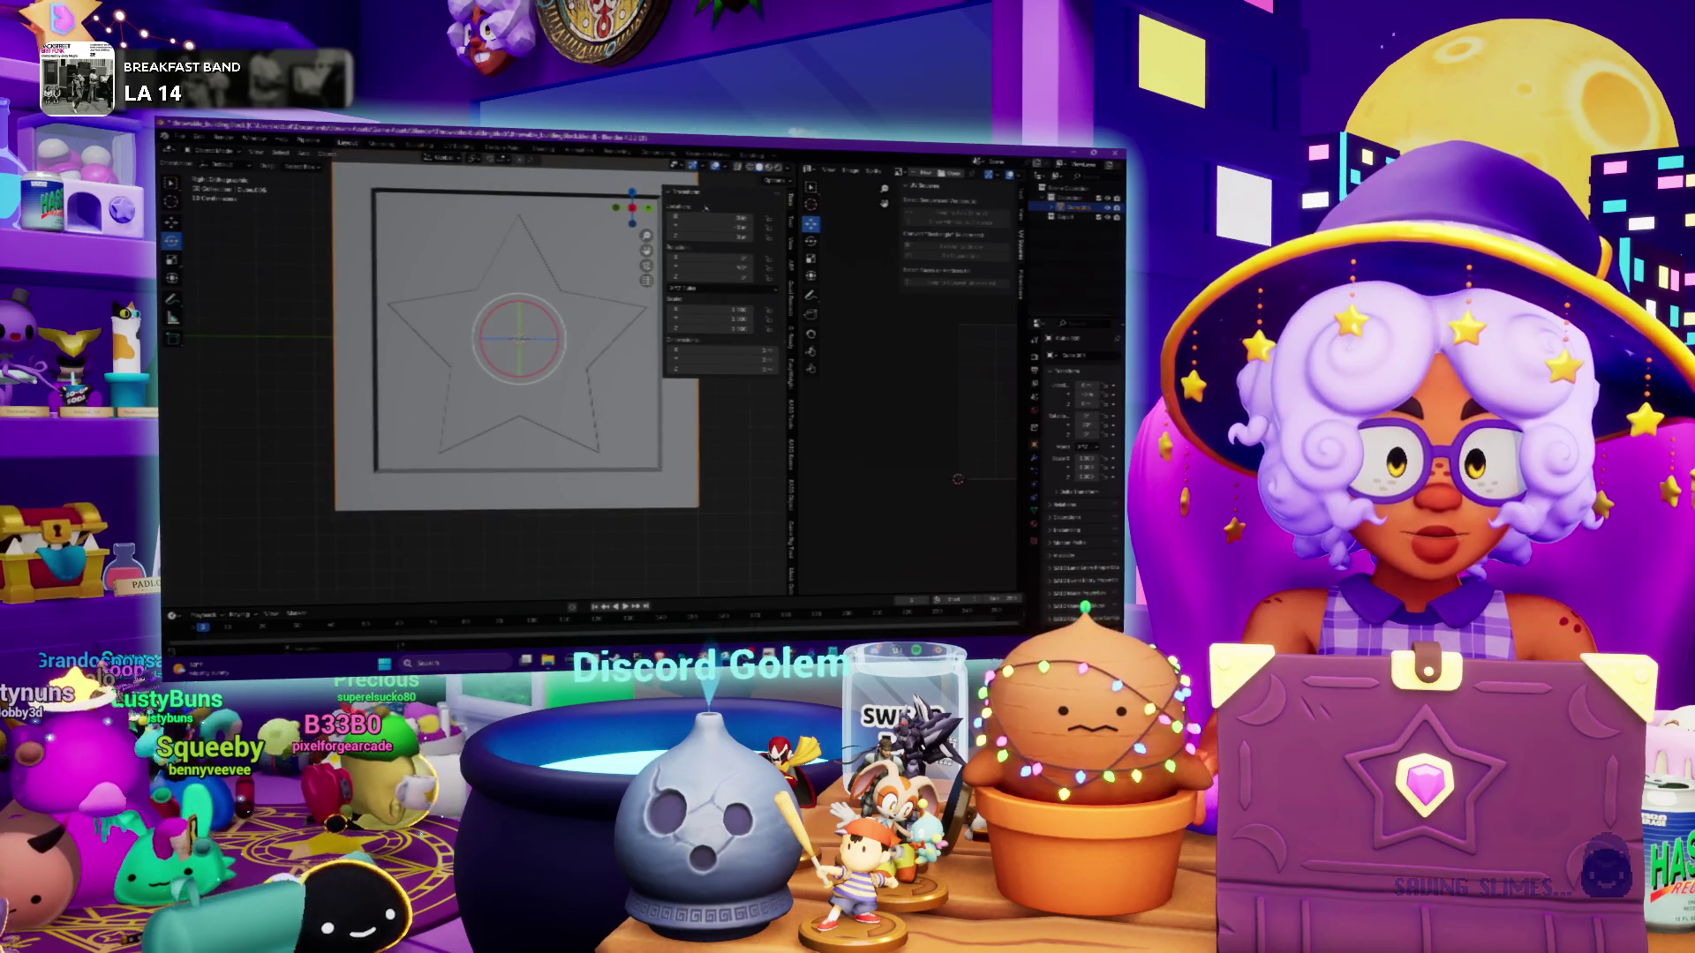
pyautogui.click(727, 167)
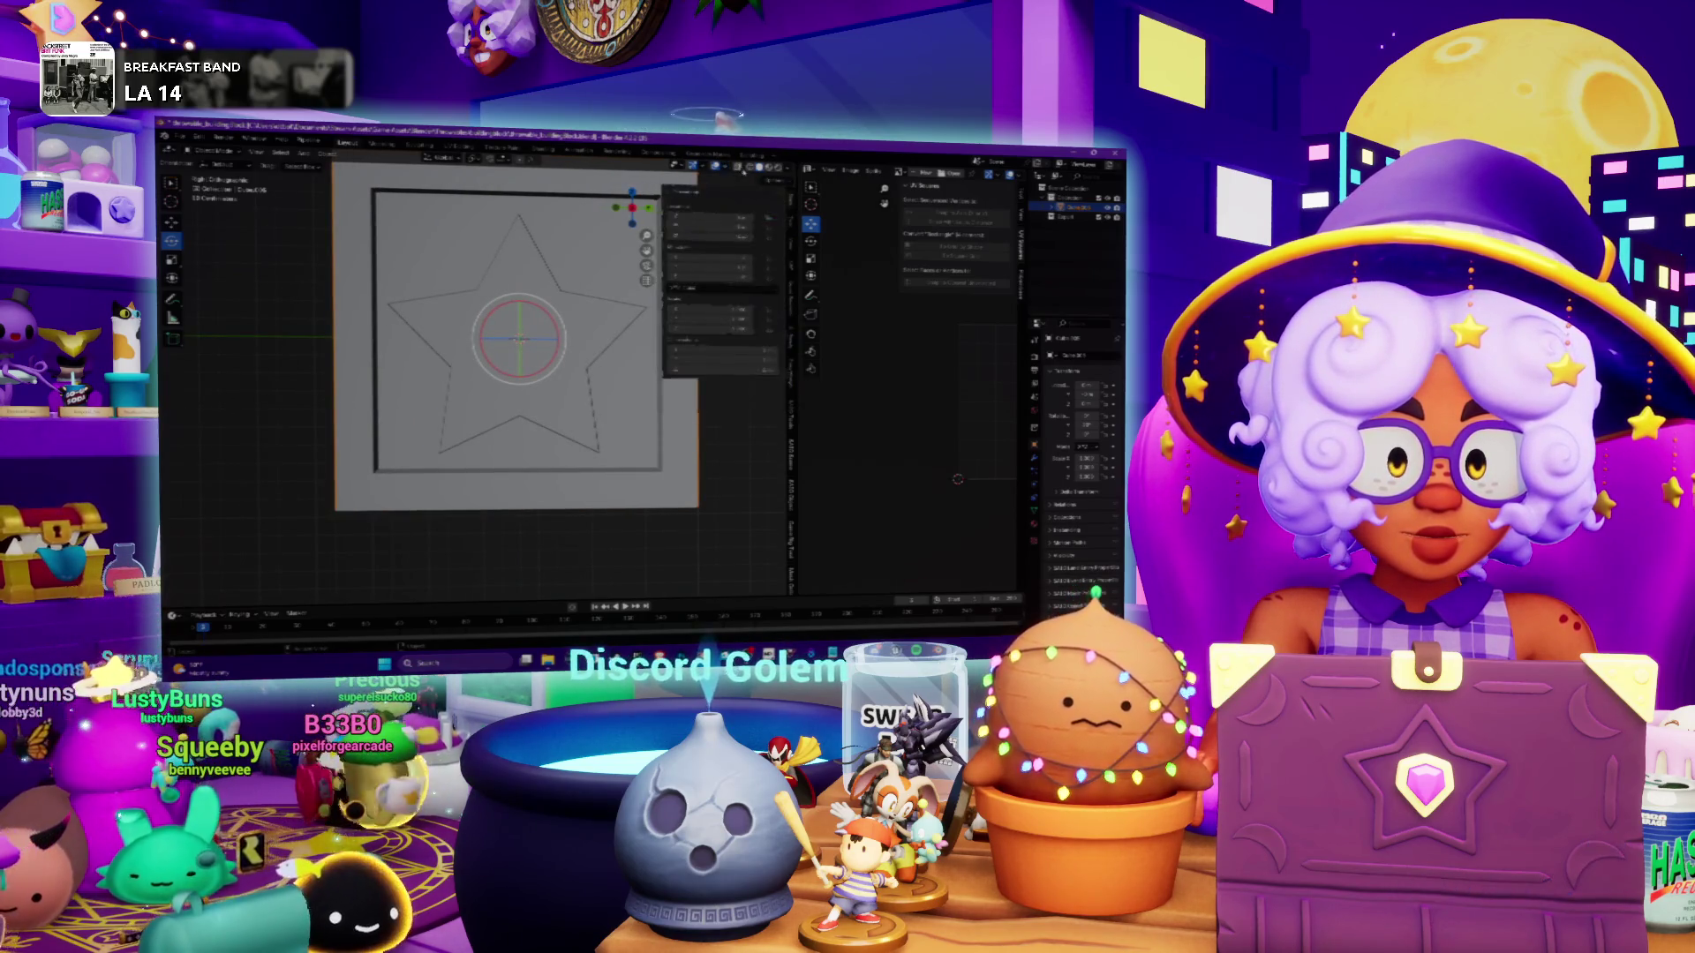
pyautogui.click(739, 167)
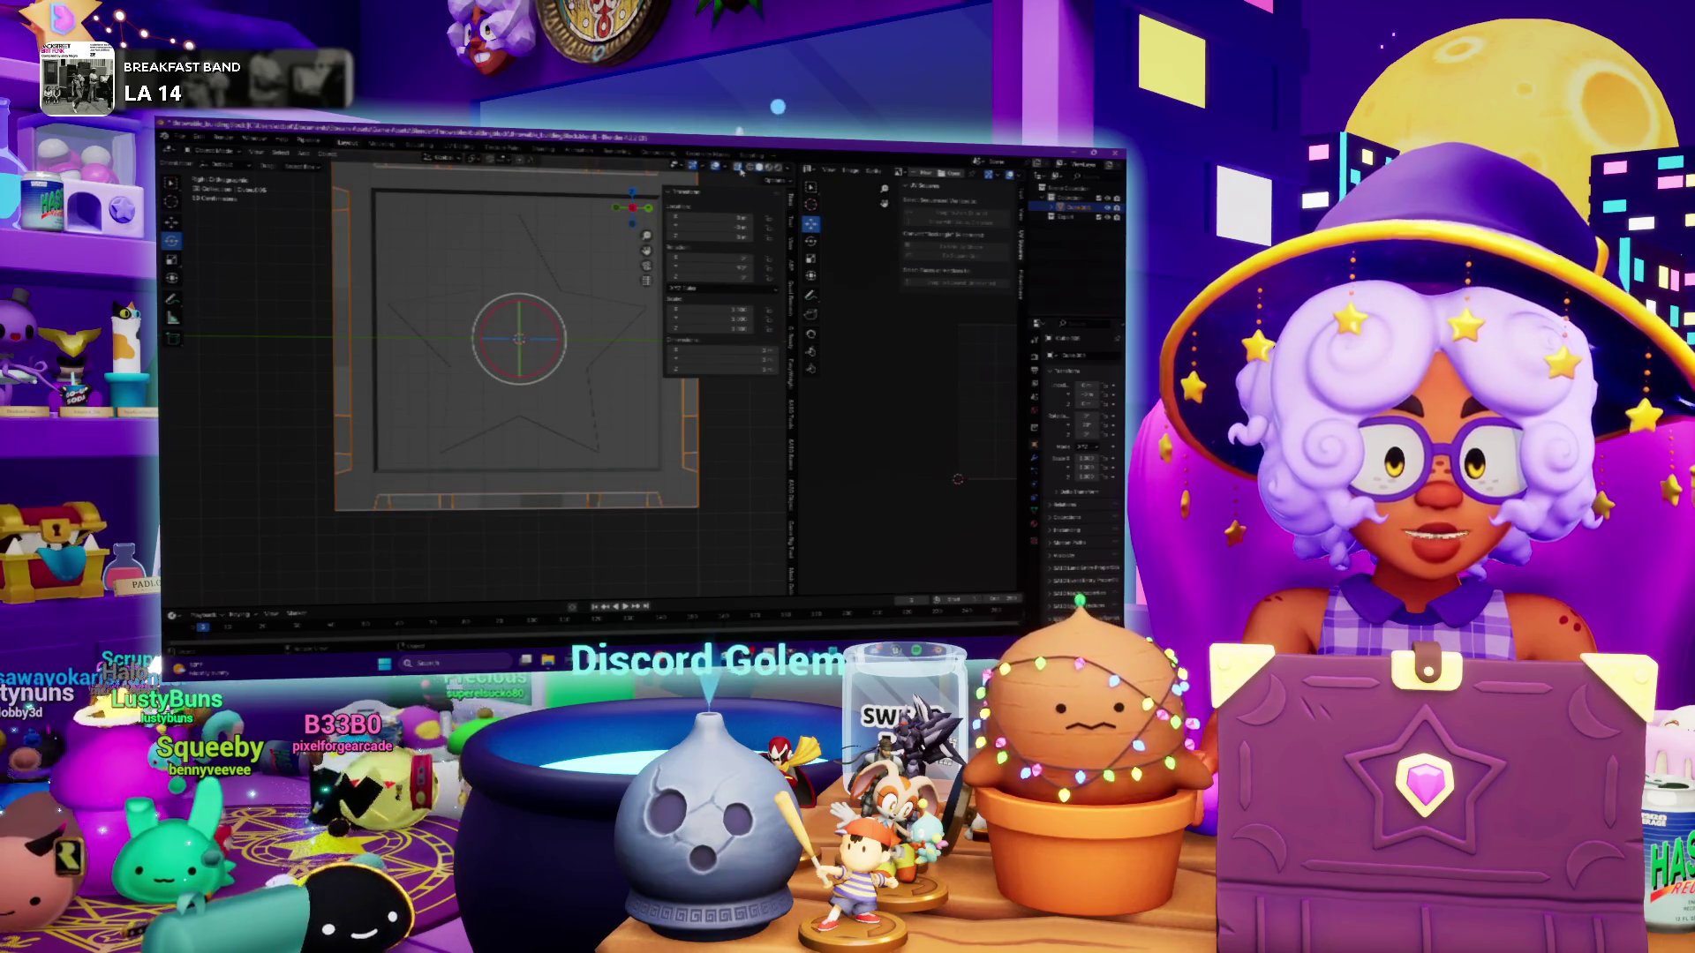
pyautogui.click(749, 167)
pyautogui.moveTo(530, 370); pyautogui.dragTo(600, 336, button='middle')
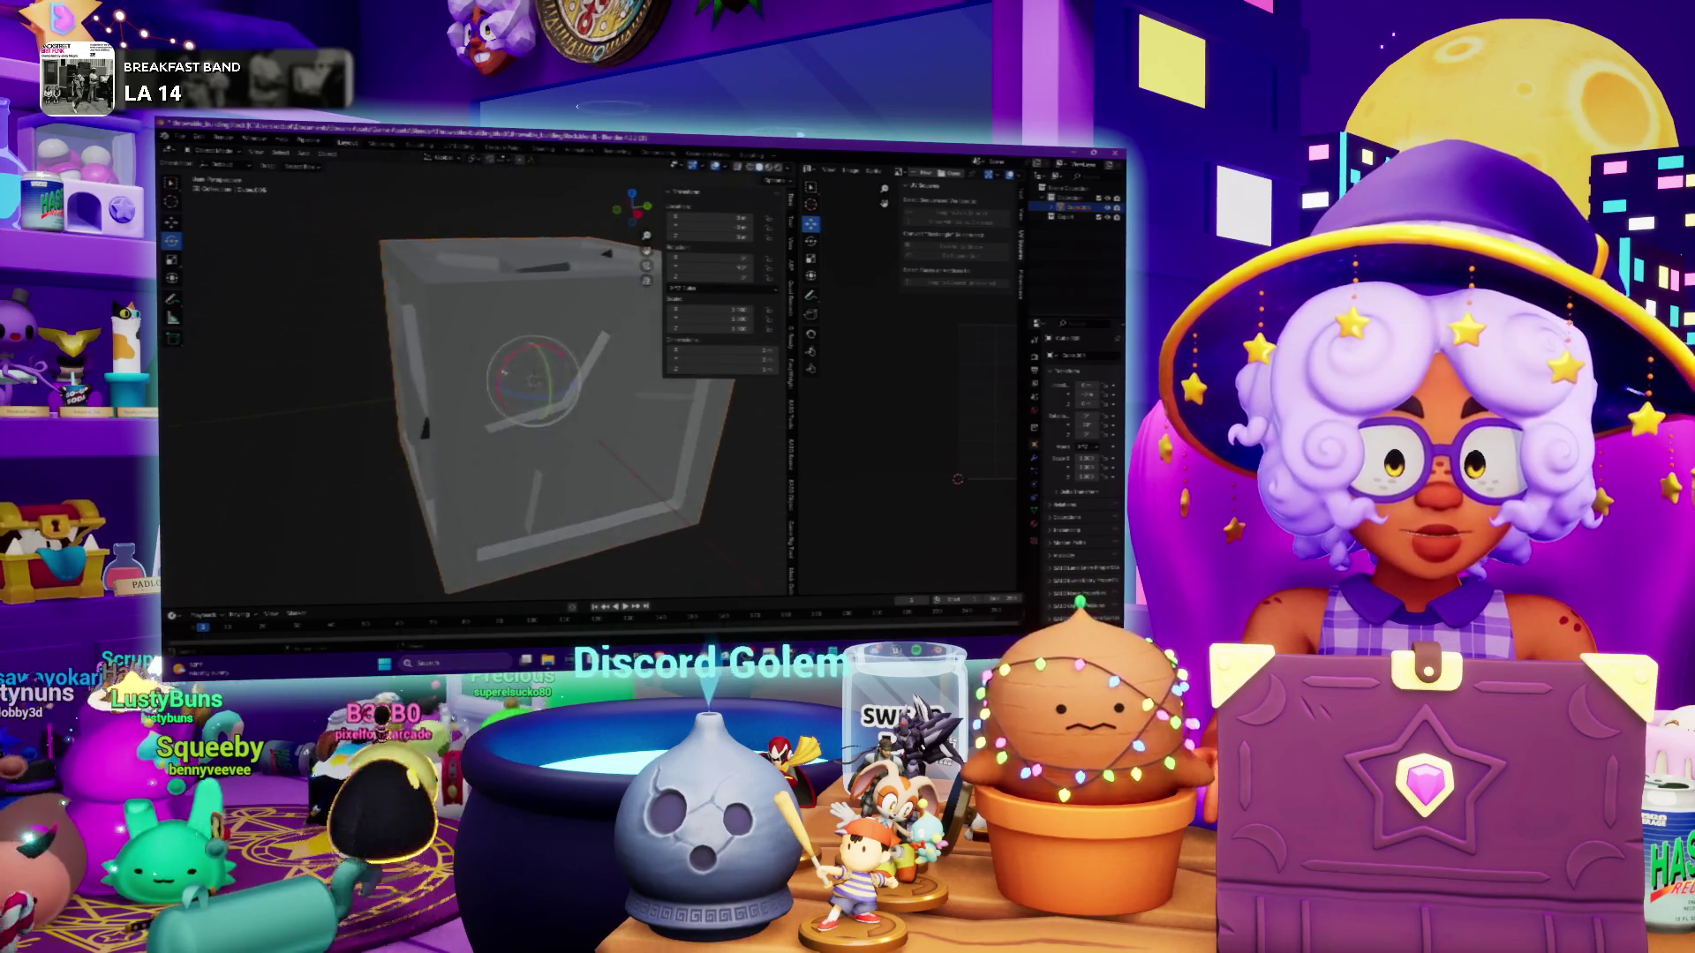
pyautogui.scroll(-2, 483, 178)
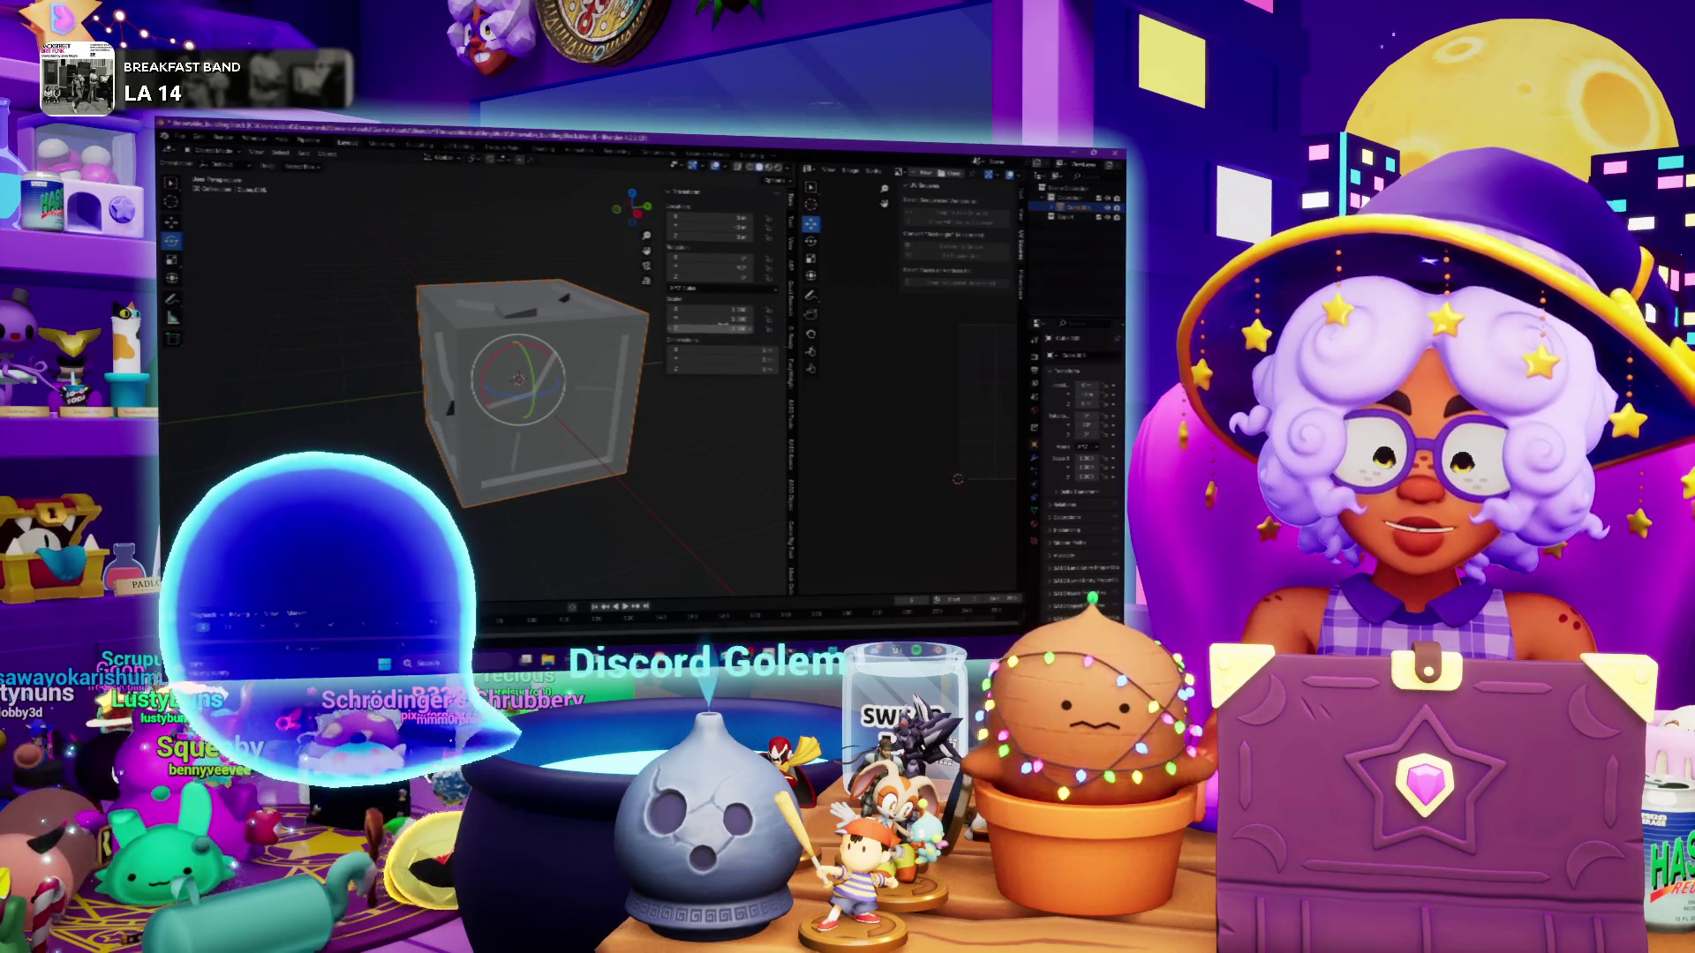
# Orbit to a front view and enter new Scale values so the cube becomes a thin slab
pyautogui.moveTo(529, 397)
pyautogui.mouseDown(button='middle')
pyautogui.moveTo(565, 371)
pyautogui.moveTo(548, 414)
pyautogui.moveTo(521, 397)
pyautogui.moveTo(565, 424)
pyautogui.mouseUp(button='middle')
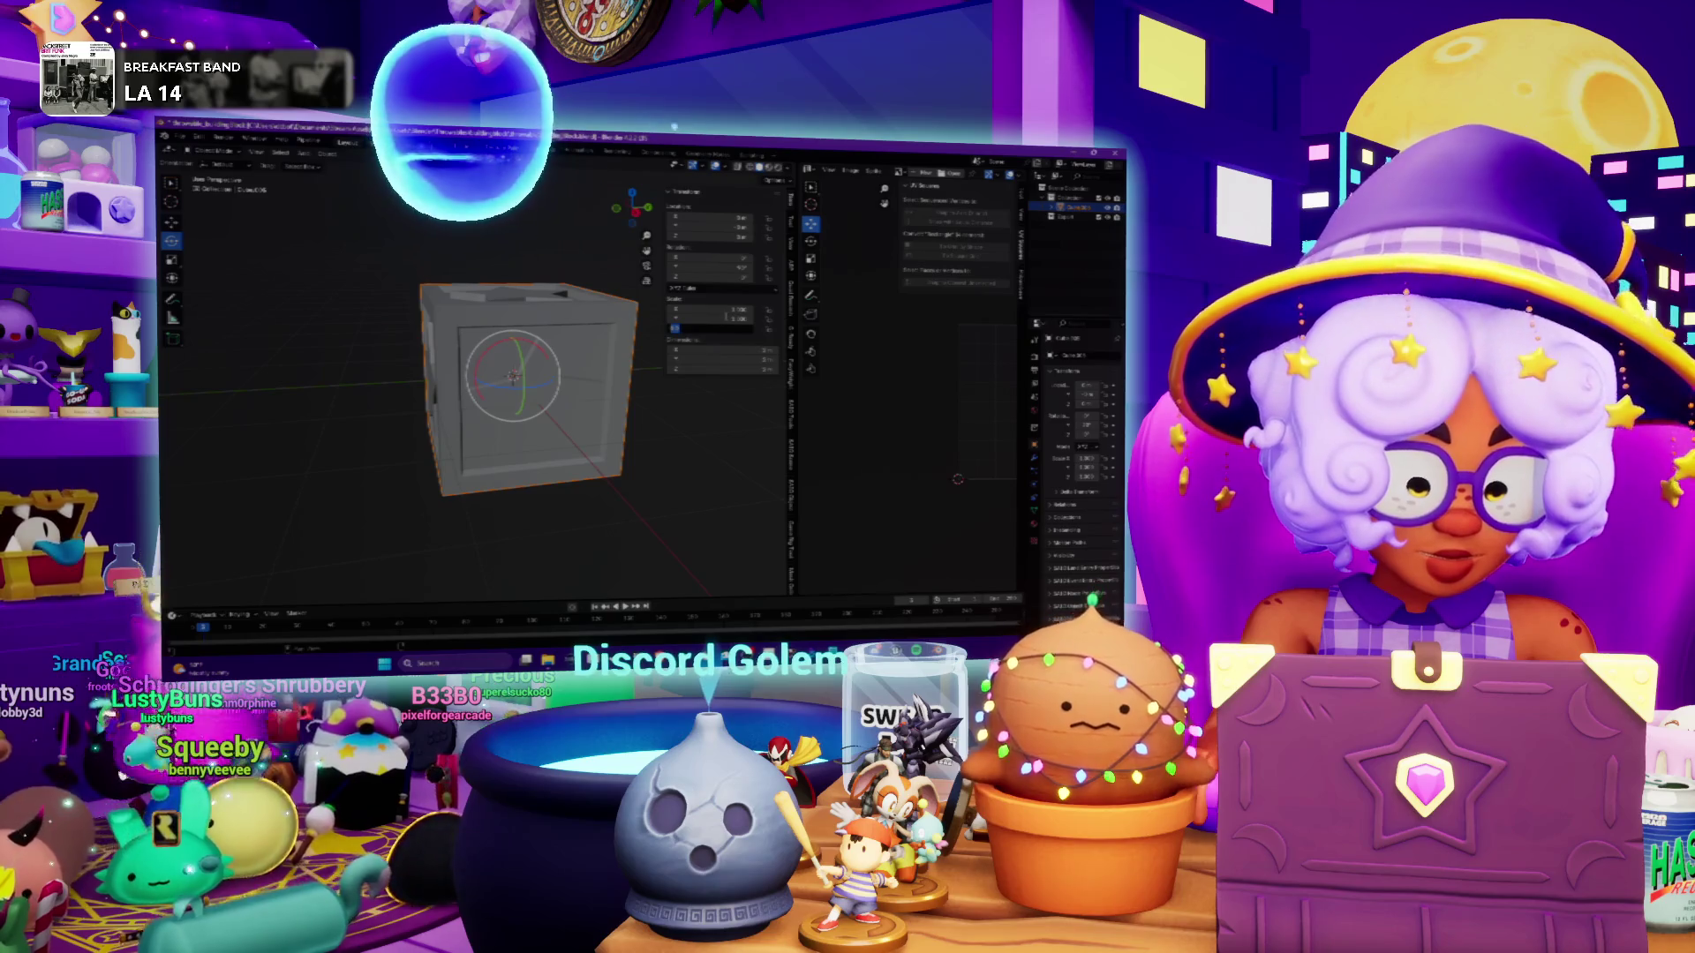
pyautogui.press('Return')
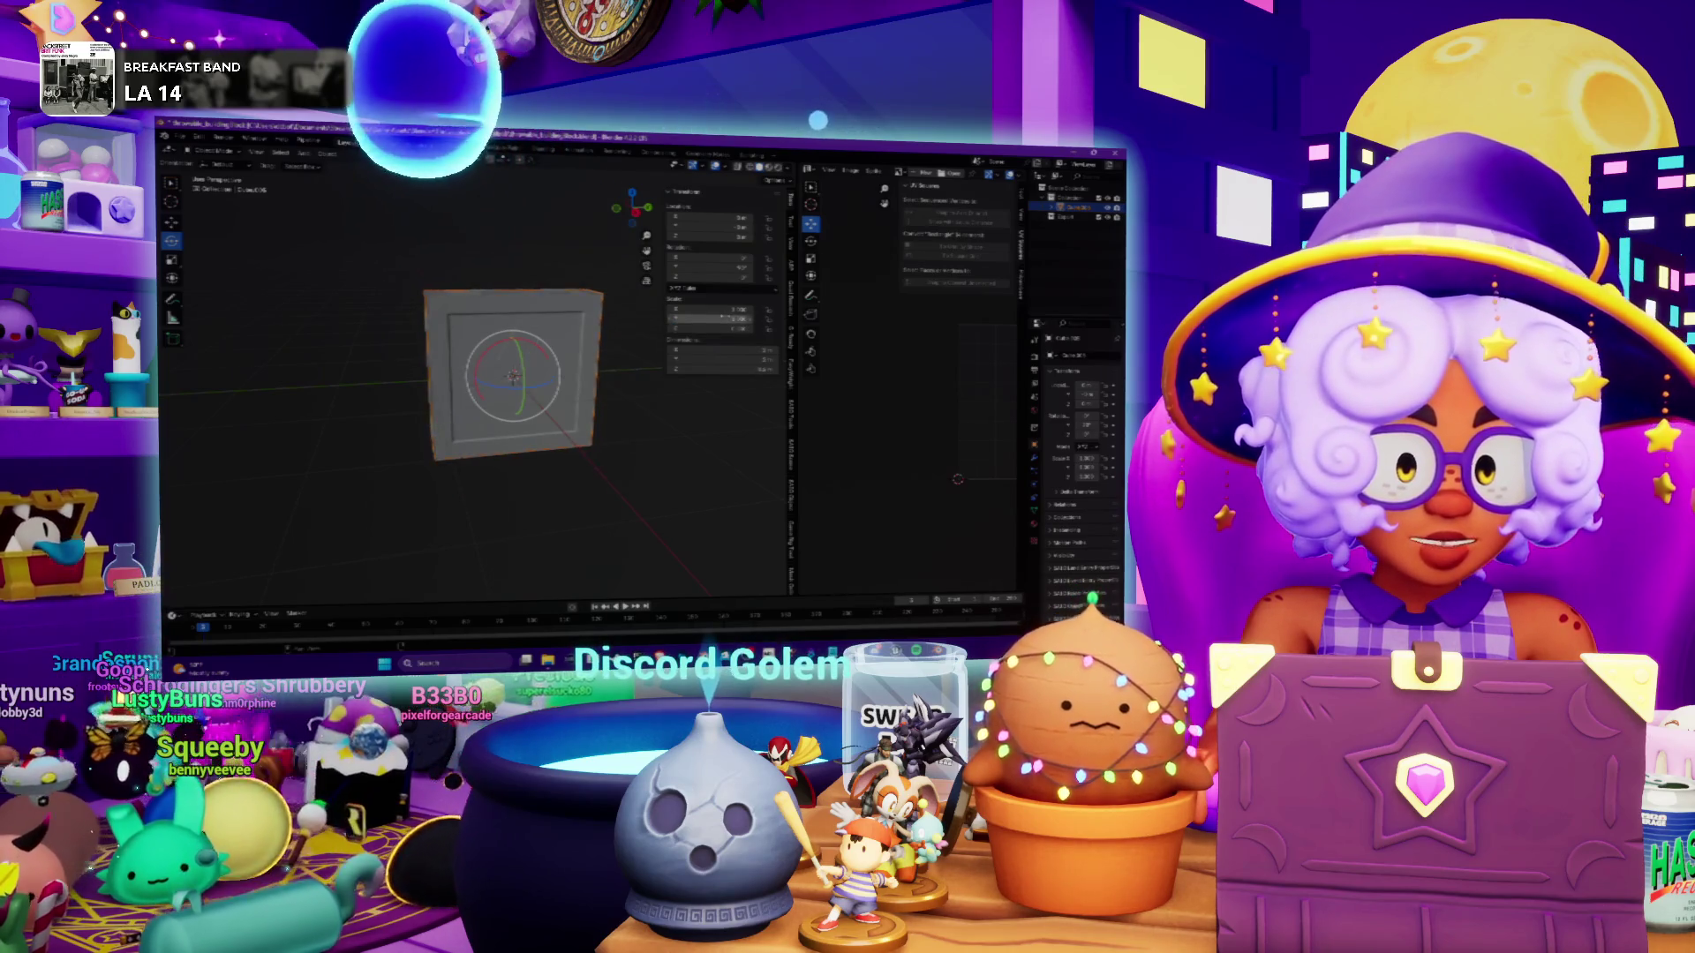
pyautogui.press('Return')
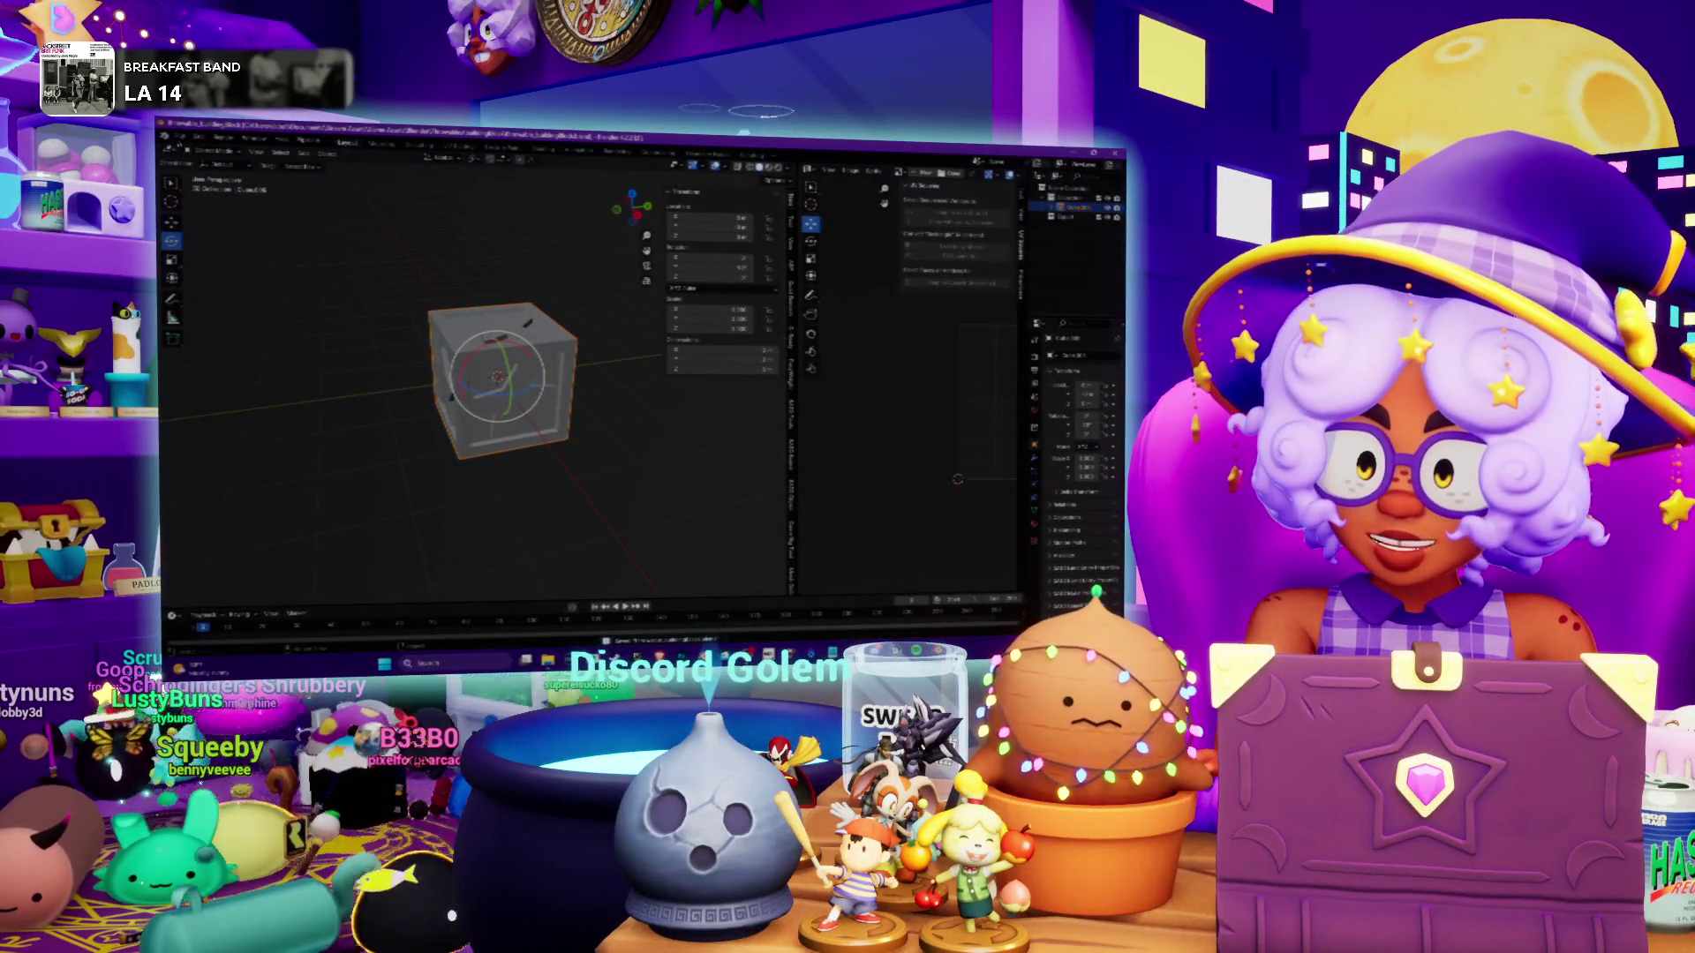
# Open Blender's model-format export dialog and change a dropdown export option
pyautogui.click(180, 139)
pyautogui.moveTo(211, 299)
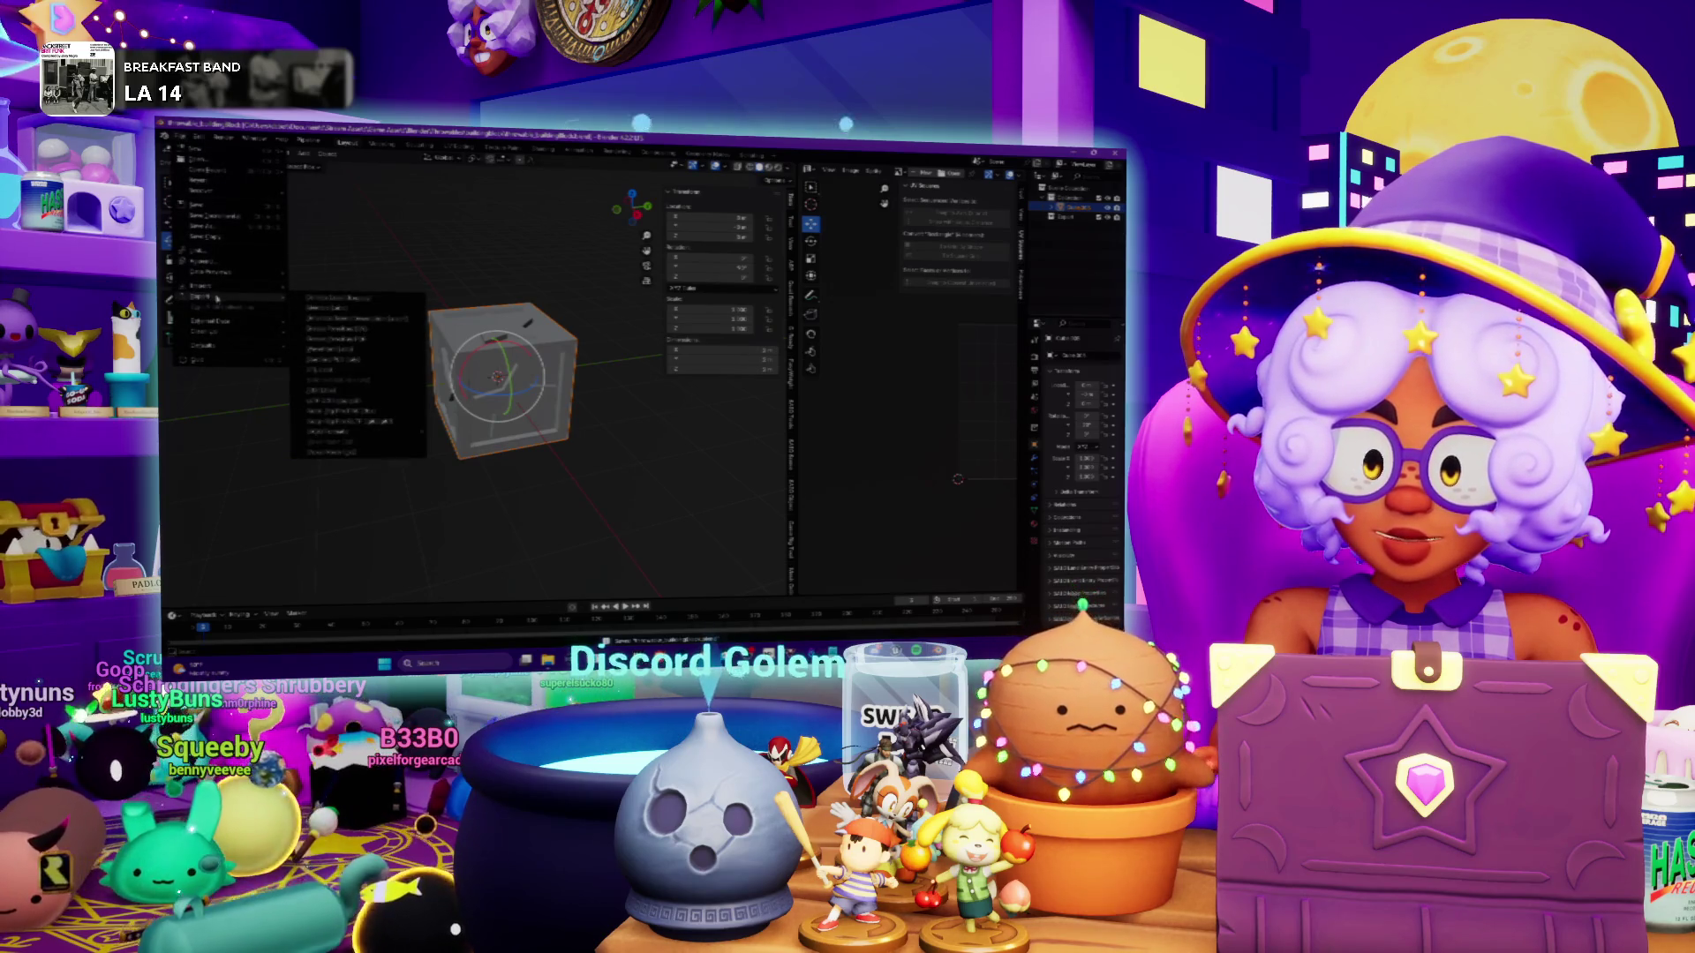
pyautogui.click(322, 391)
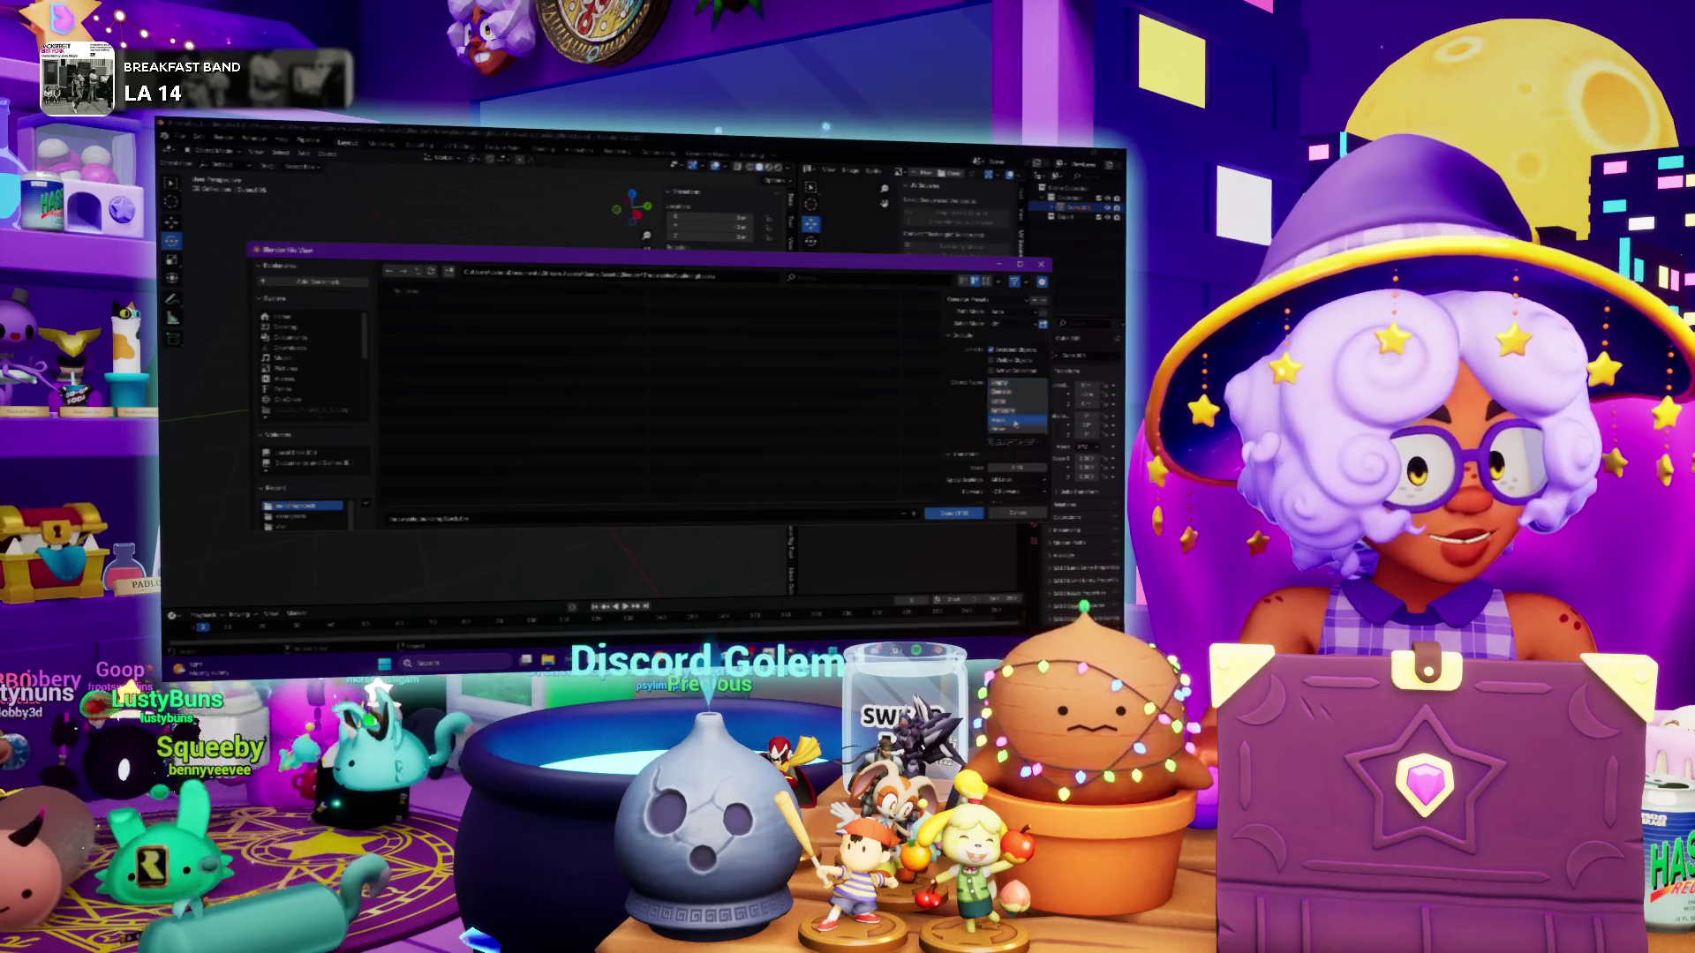
pyautogui.scroll(-3, 947, 454)
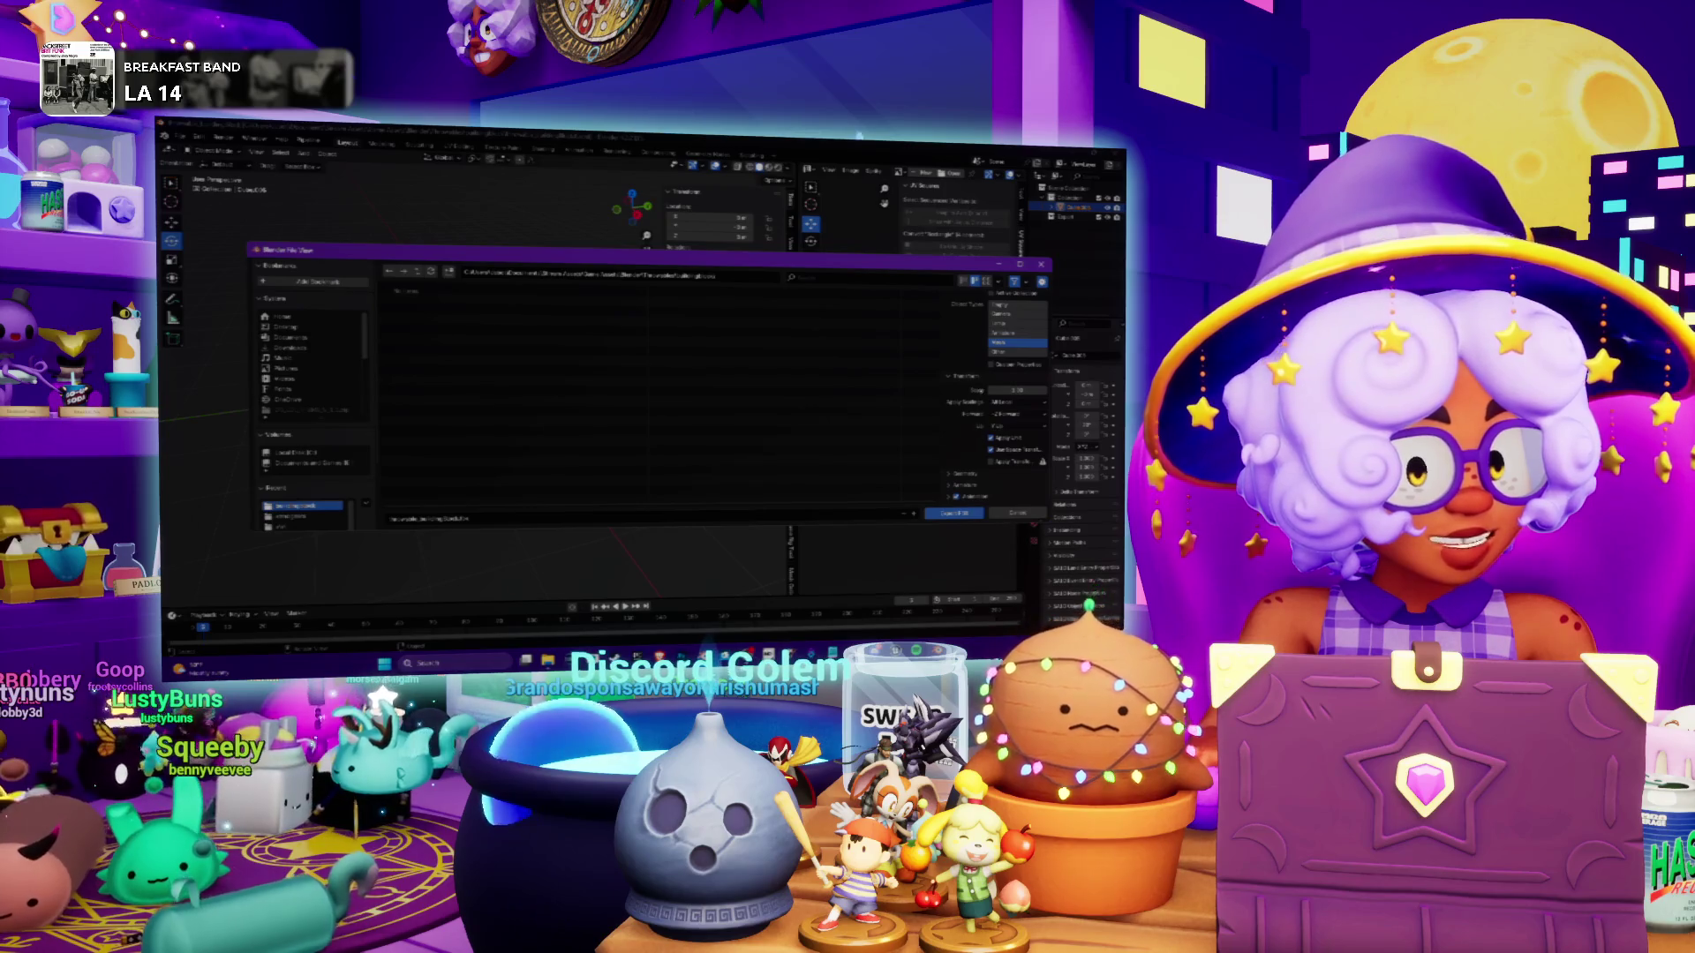
pyautogui.scroll(3, 960, 379)
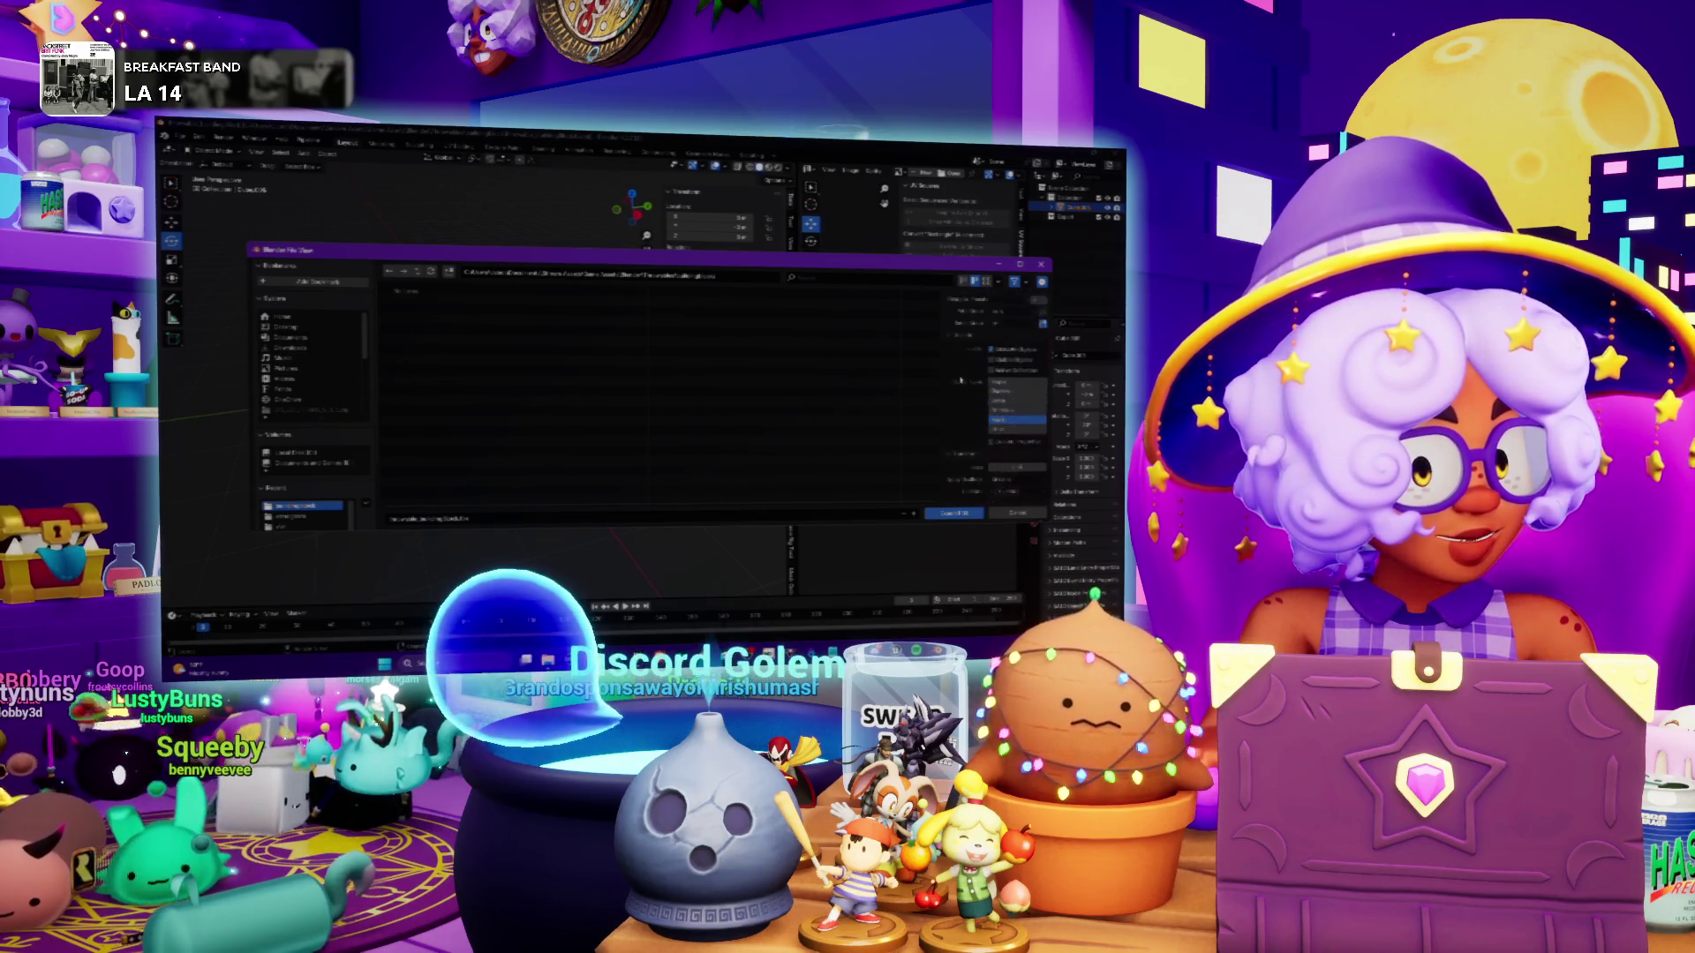
pyautogui.scroll(-3, 961, 379)
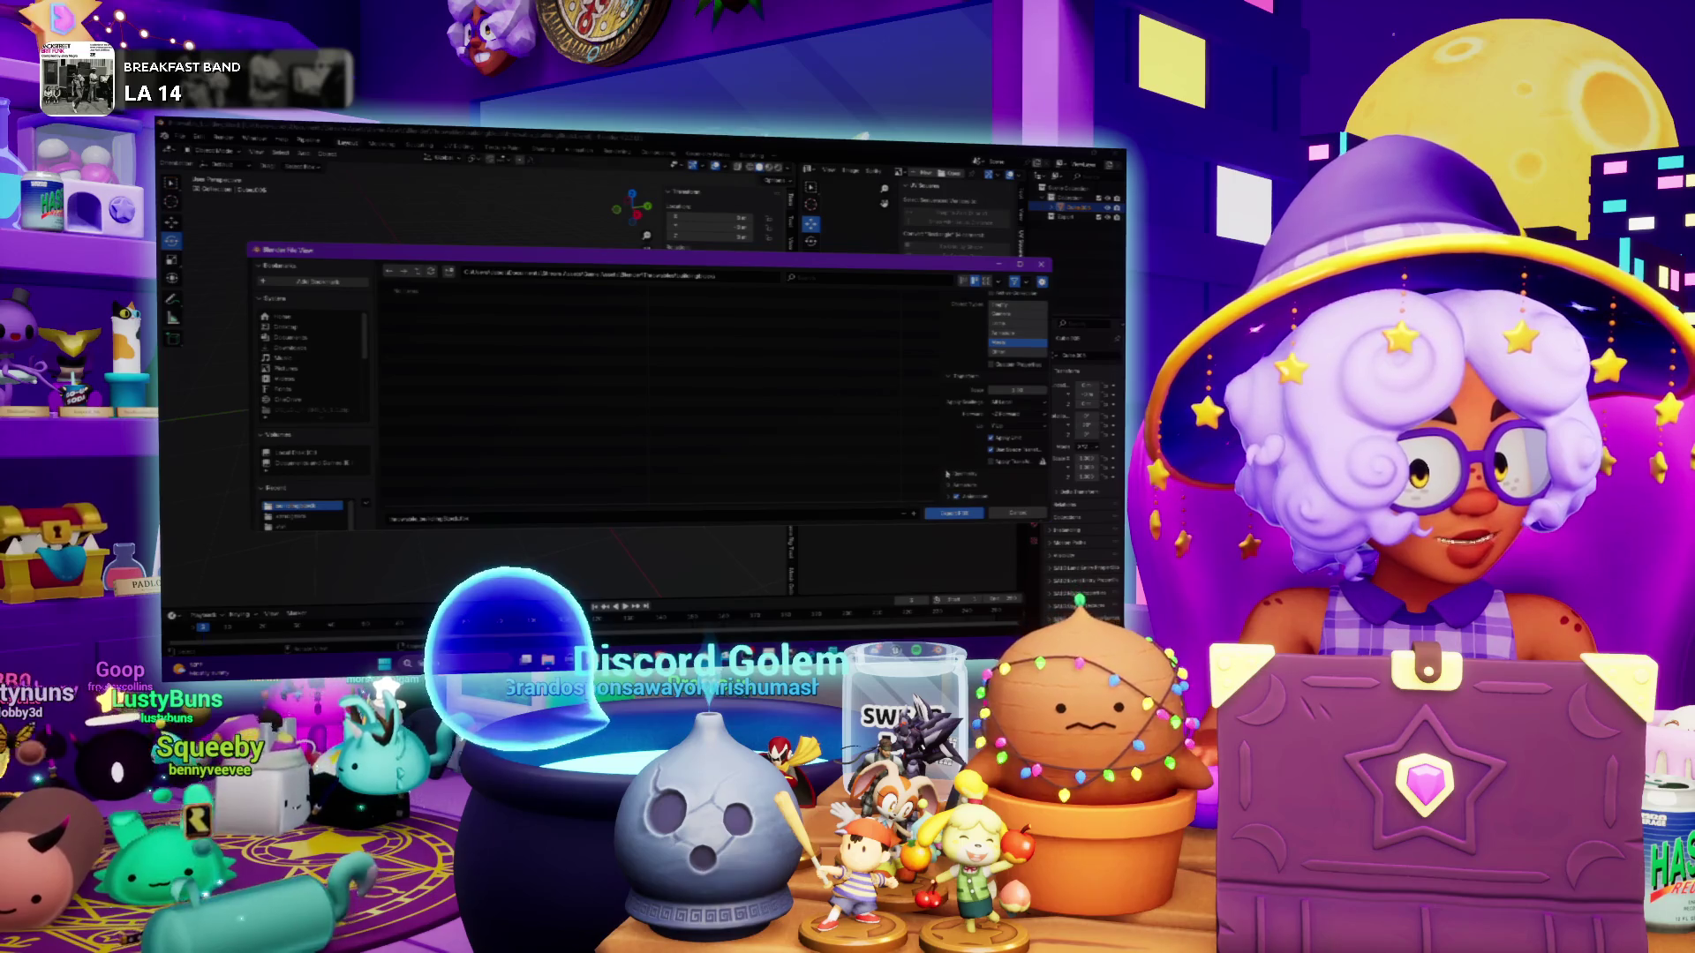
pyautogui.scroll(-3, 954, 468)
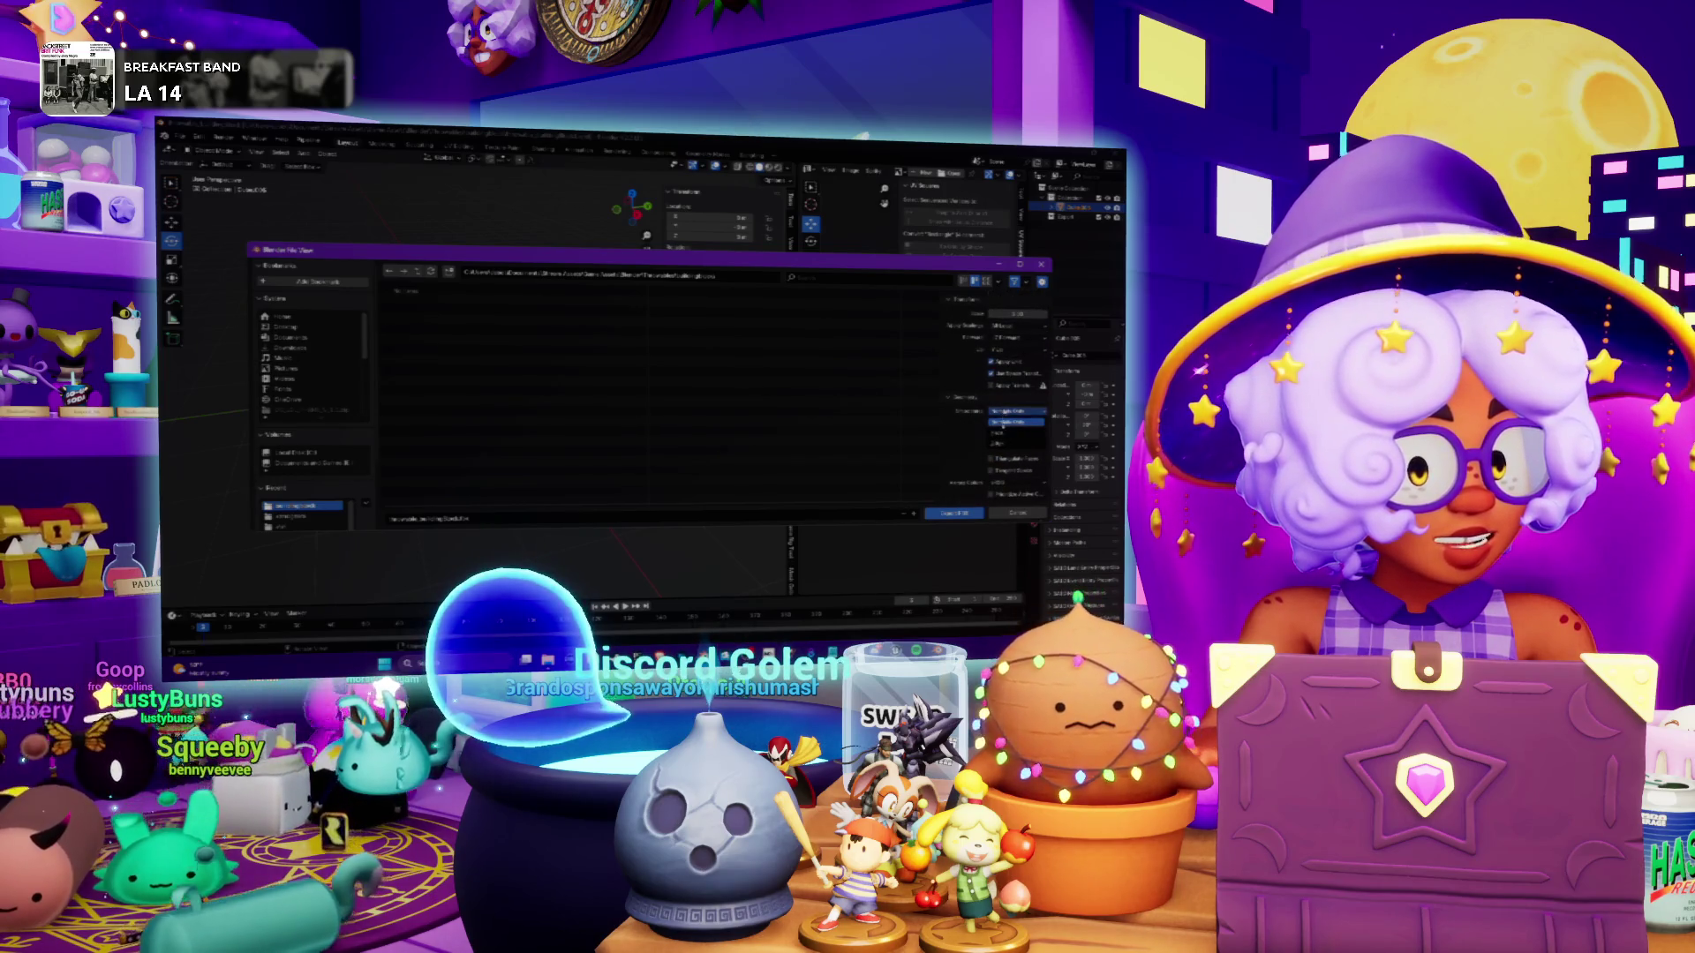
pyautogui.click(999, 444)
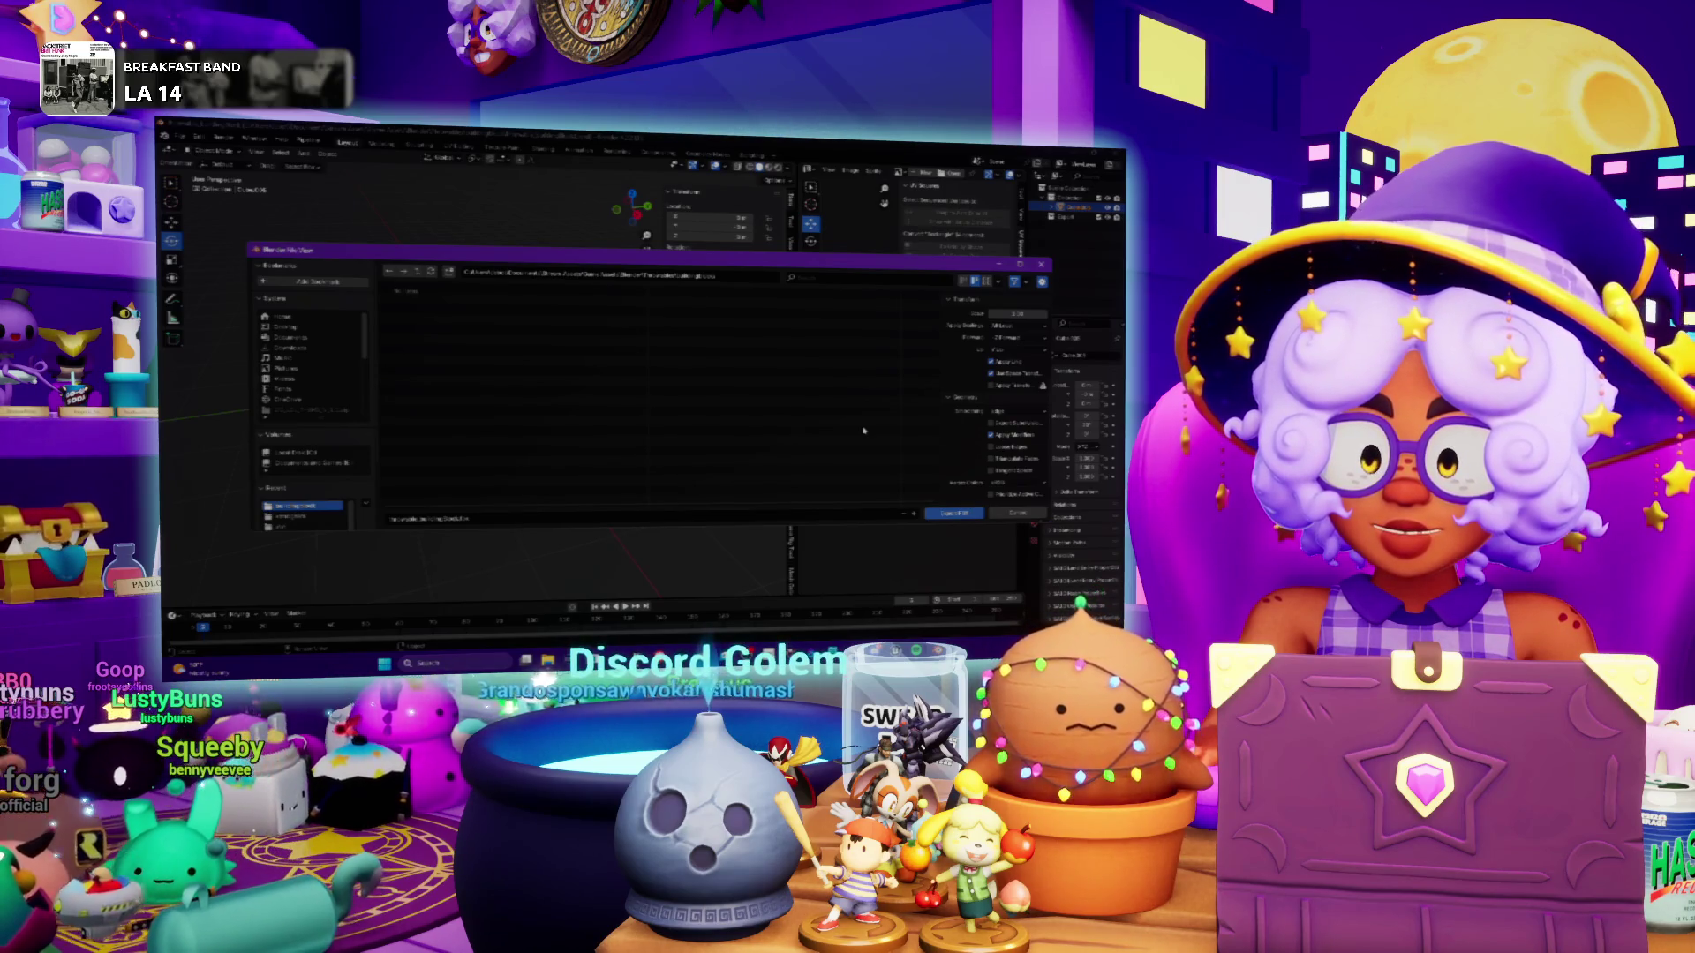
pyautogui.scroll(-2, 962, 459)
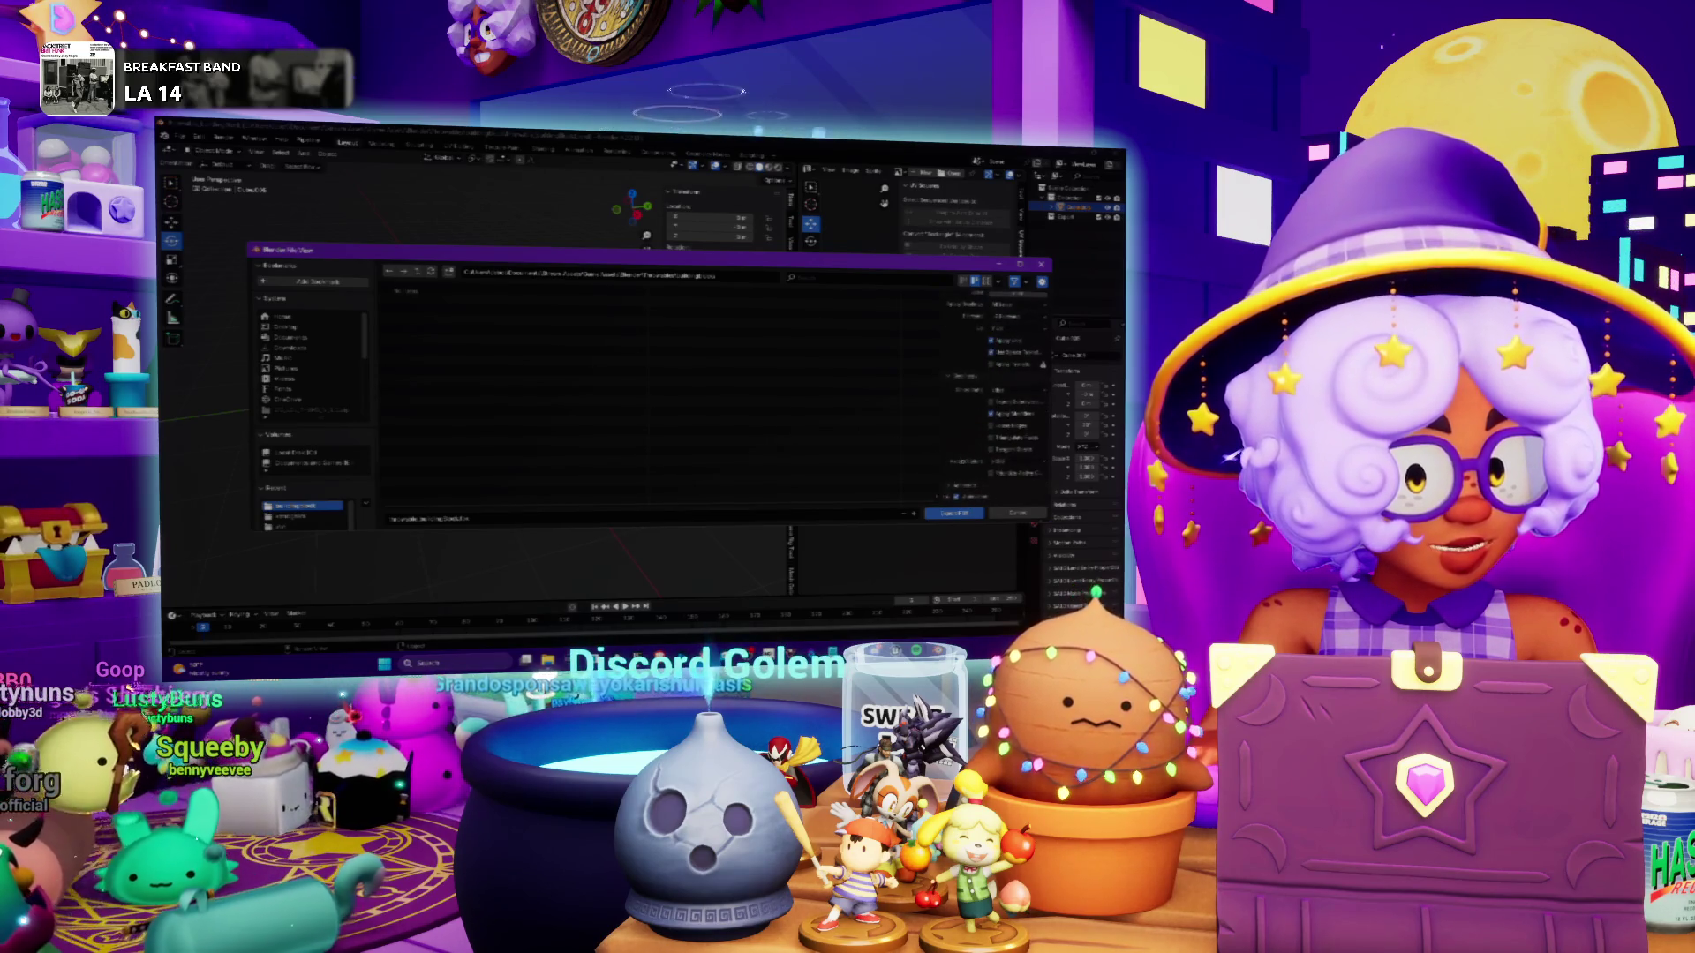
pyautogui.scroll(1, 959, 424)
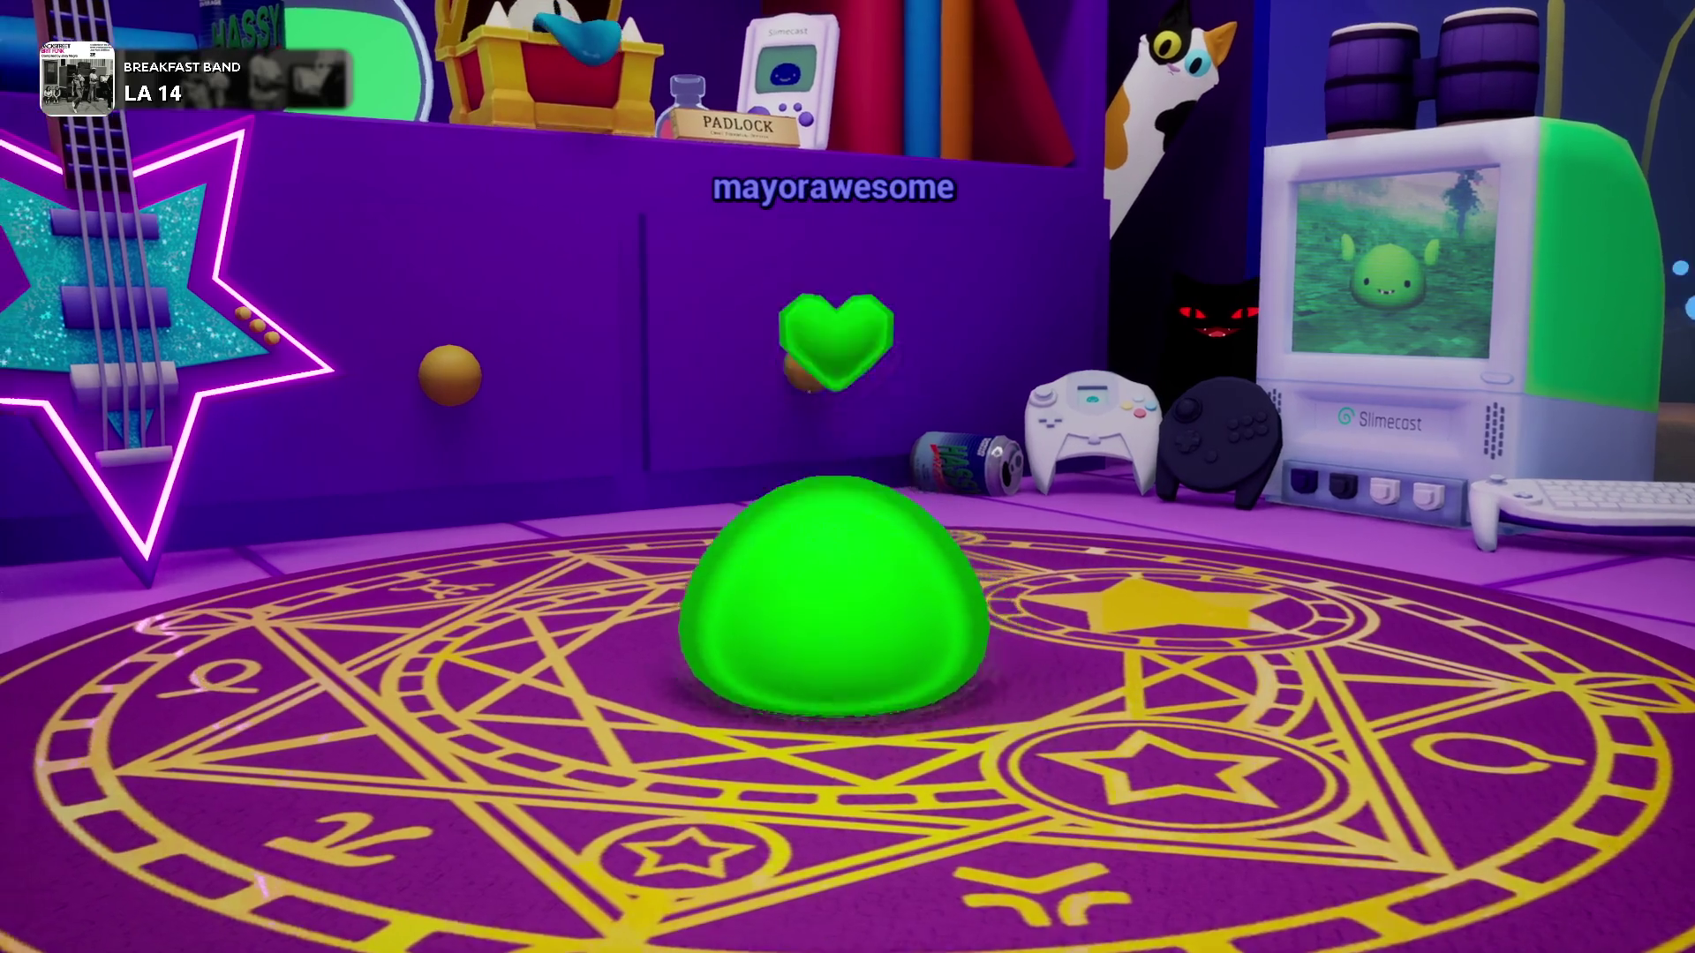
pyautogui.moveTo(347, 372)
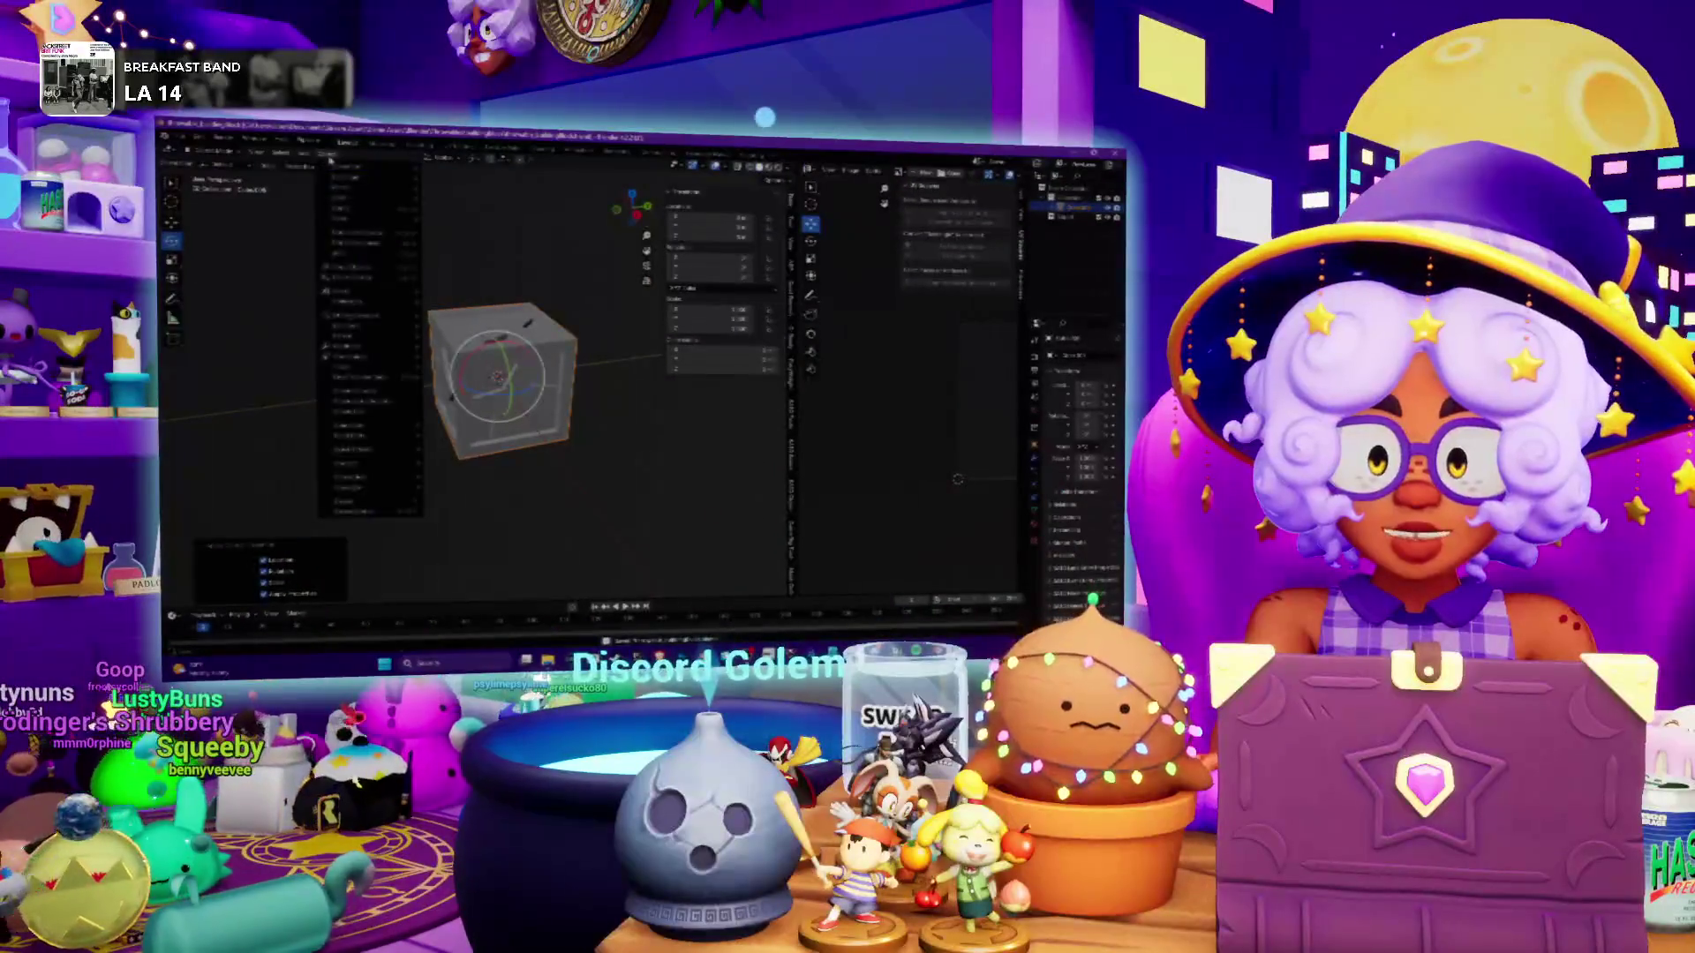
# Export the cube once more through File > Export using the updated settings
pyautogui.click(179, 138)
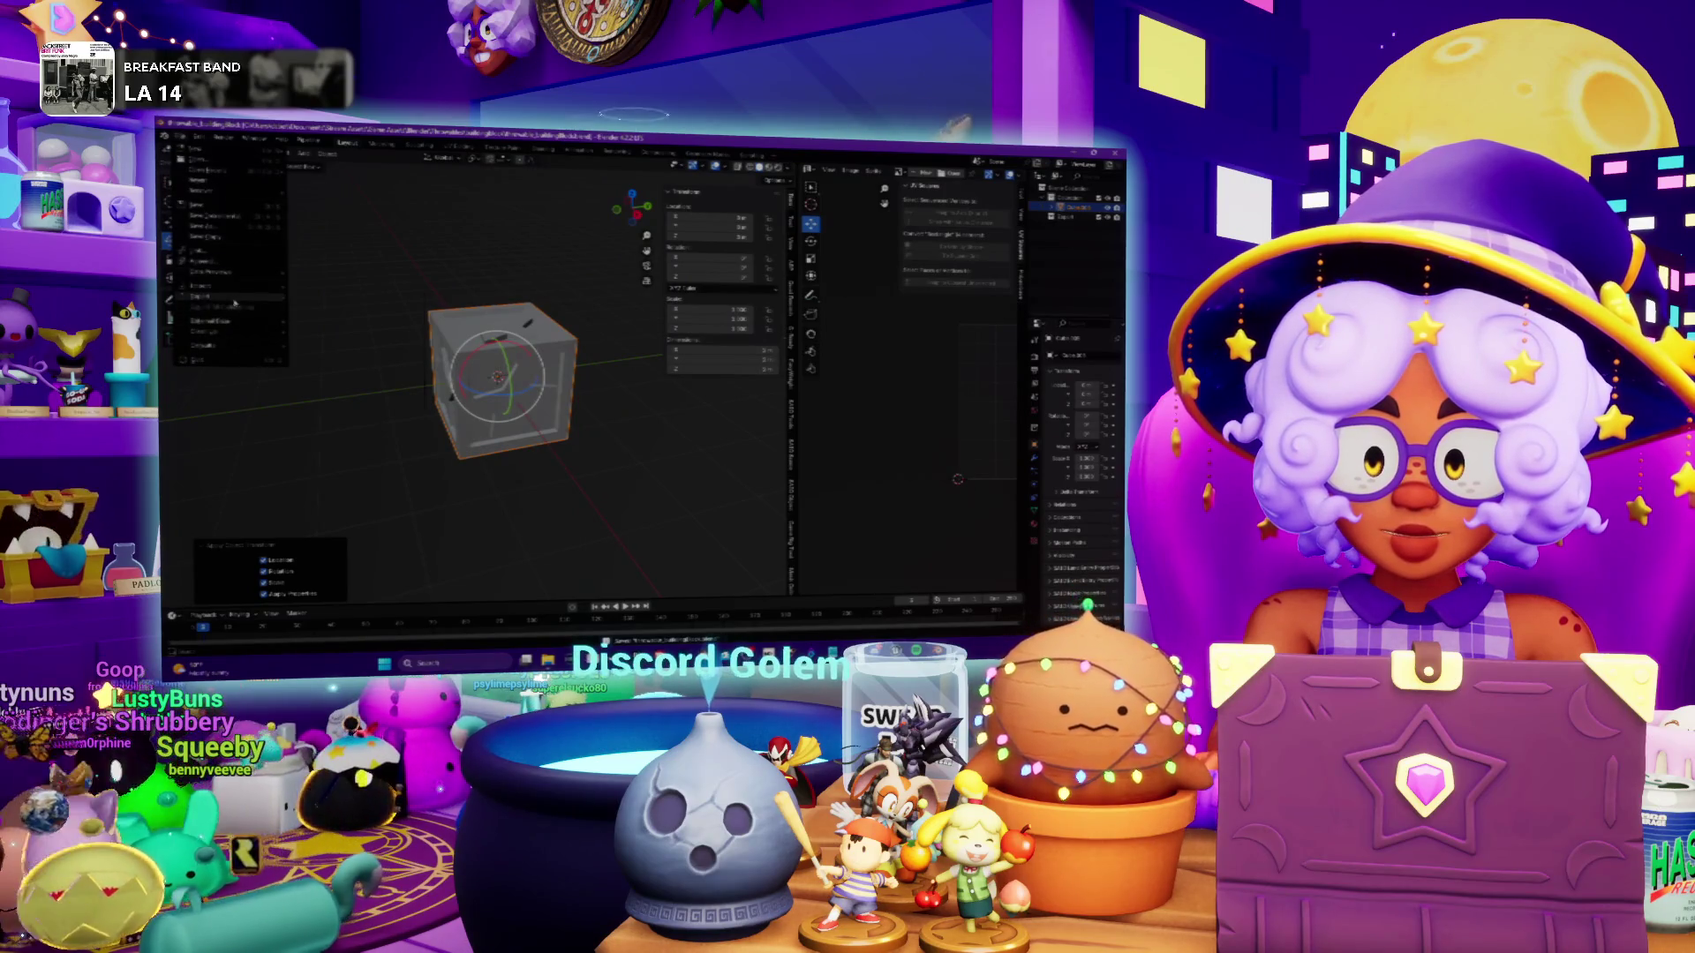
pyautogui.click(335, 390)
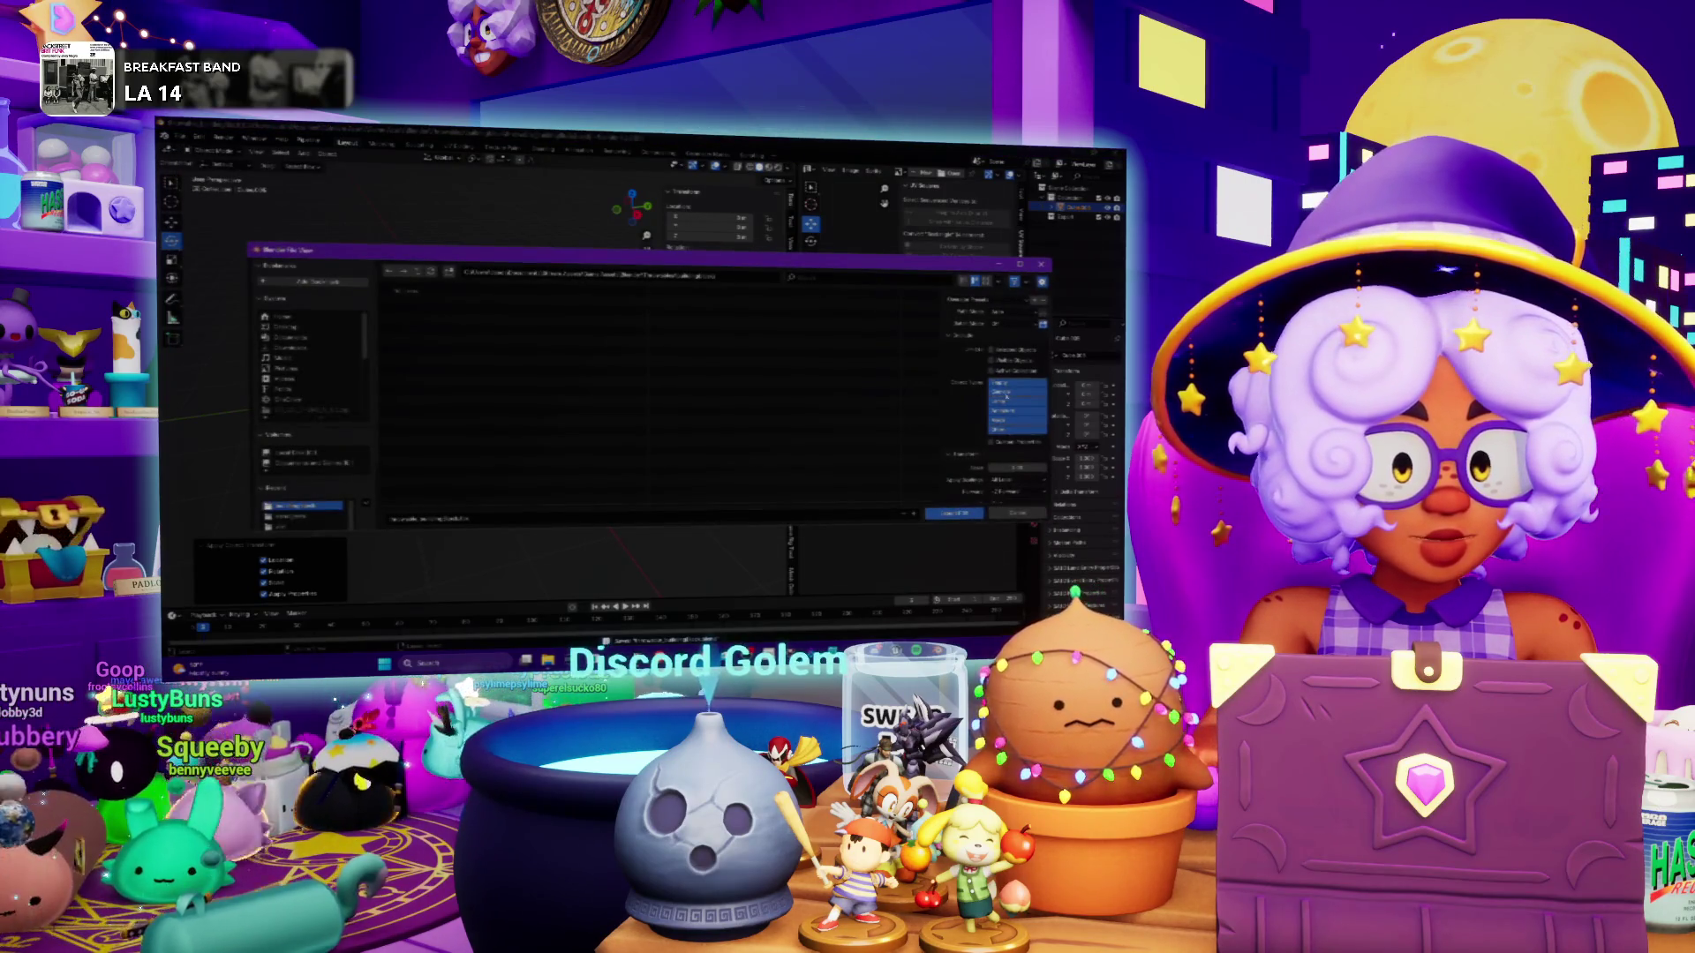
pyautogui.scroll(-3, 998, 428)
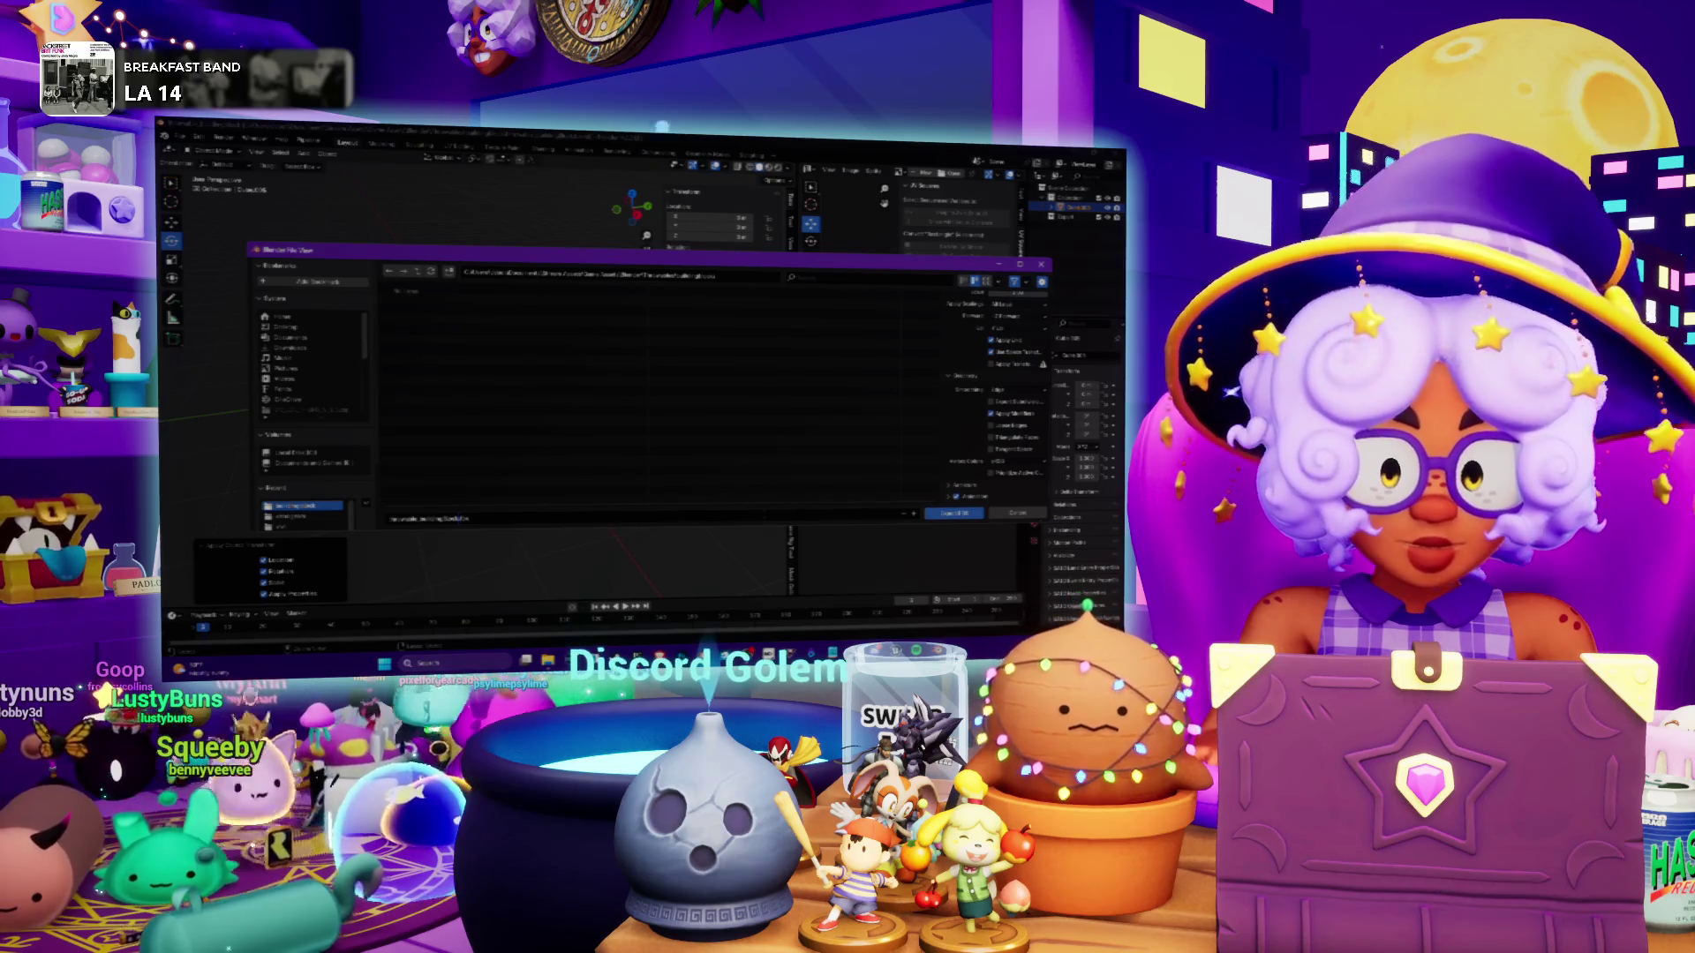
pyautogui.click(949, 514)
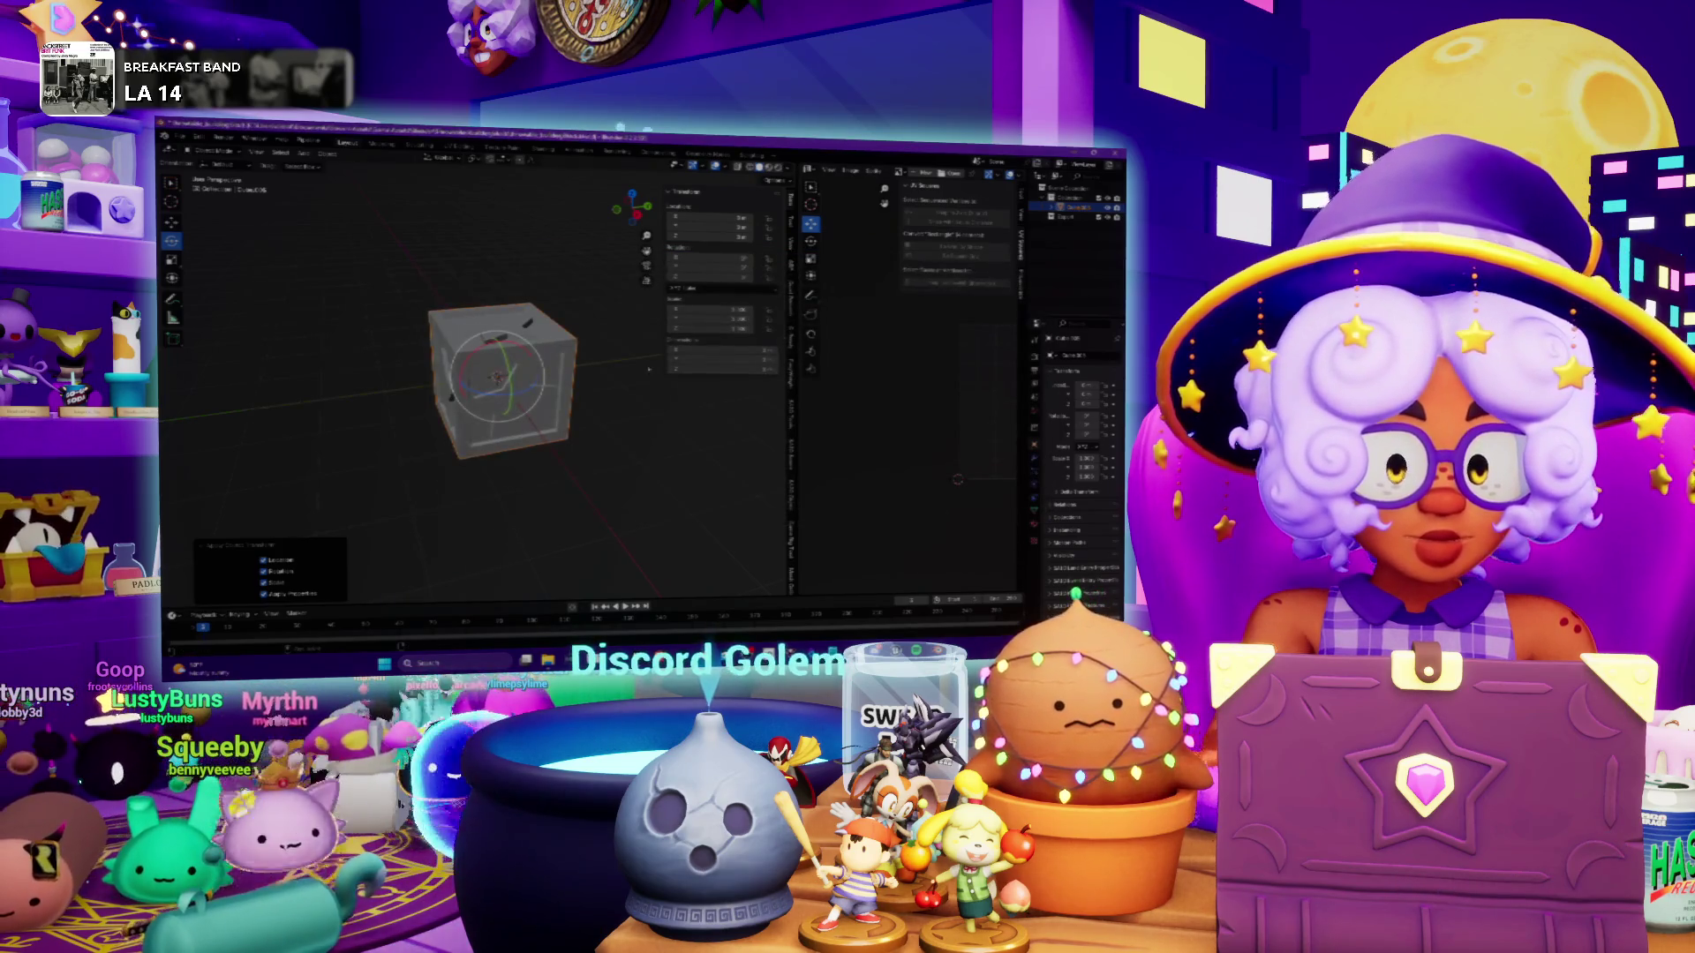
pyautogui.moveTo(458, 250); pyautogui.dragTo(486, 254, button='middle')
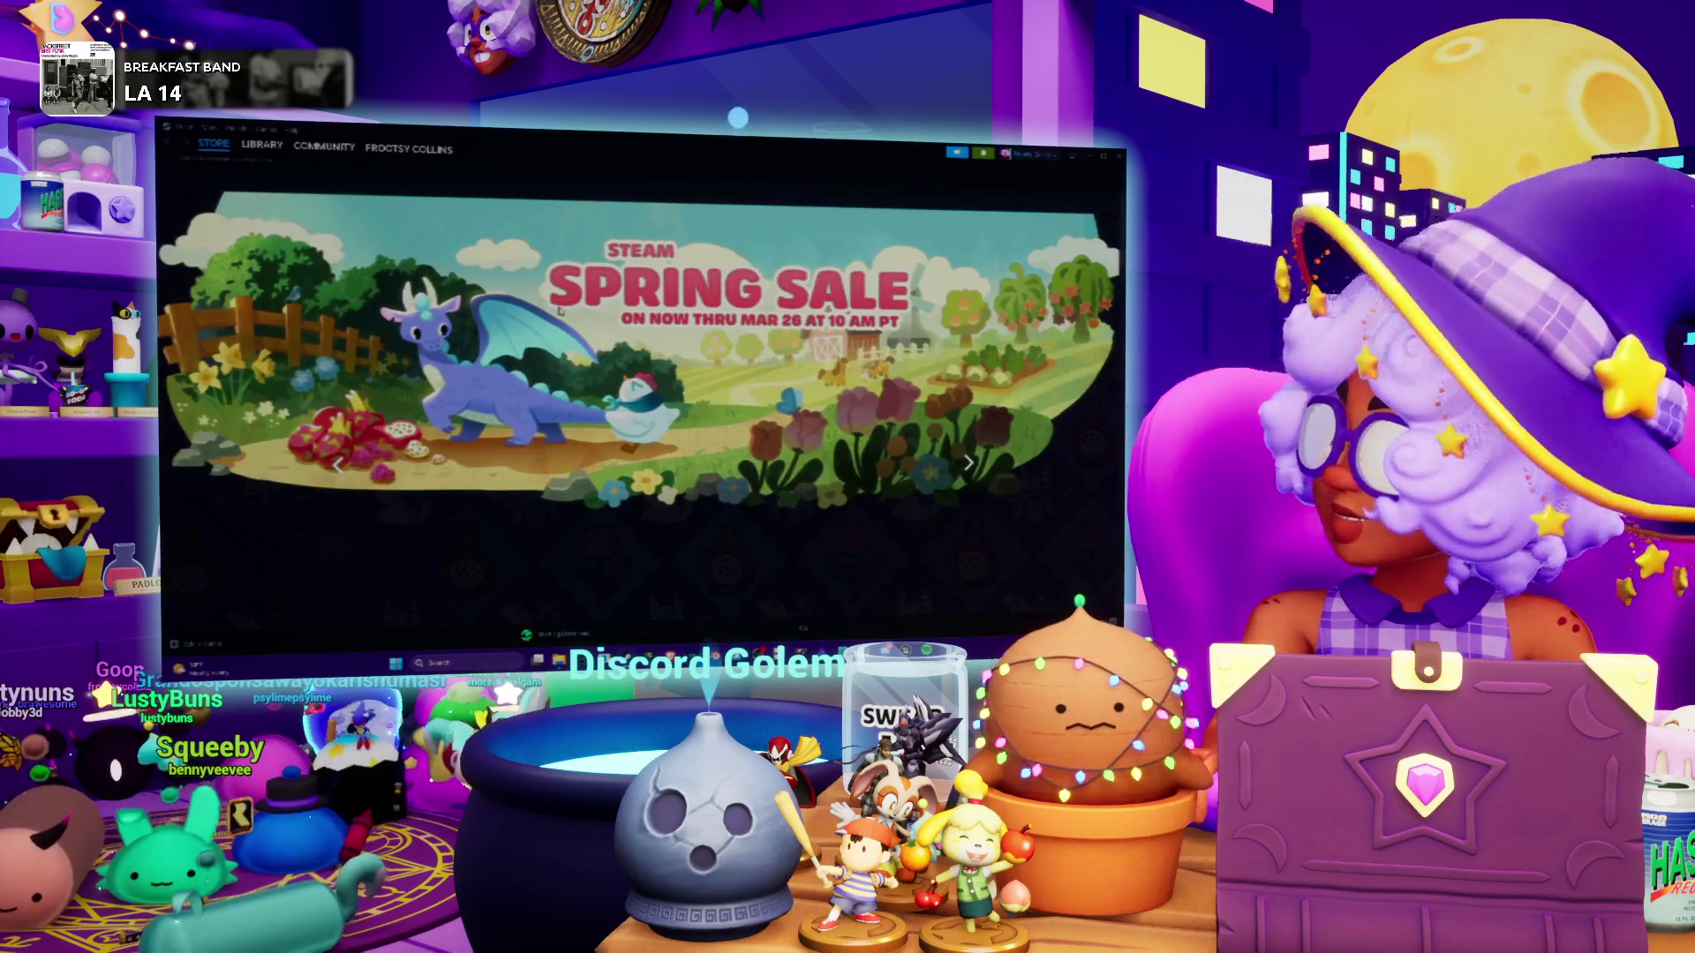
pyautogui.moveTo(214, 146)
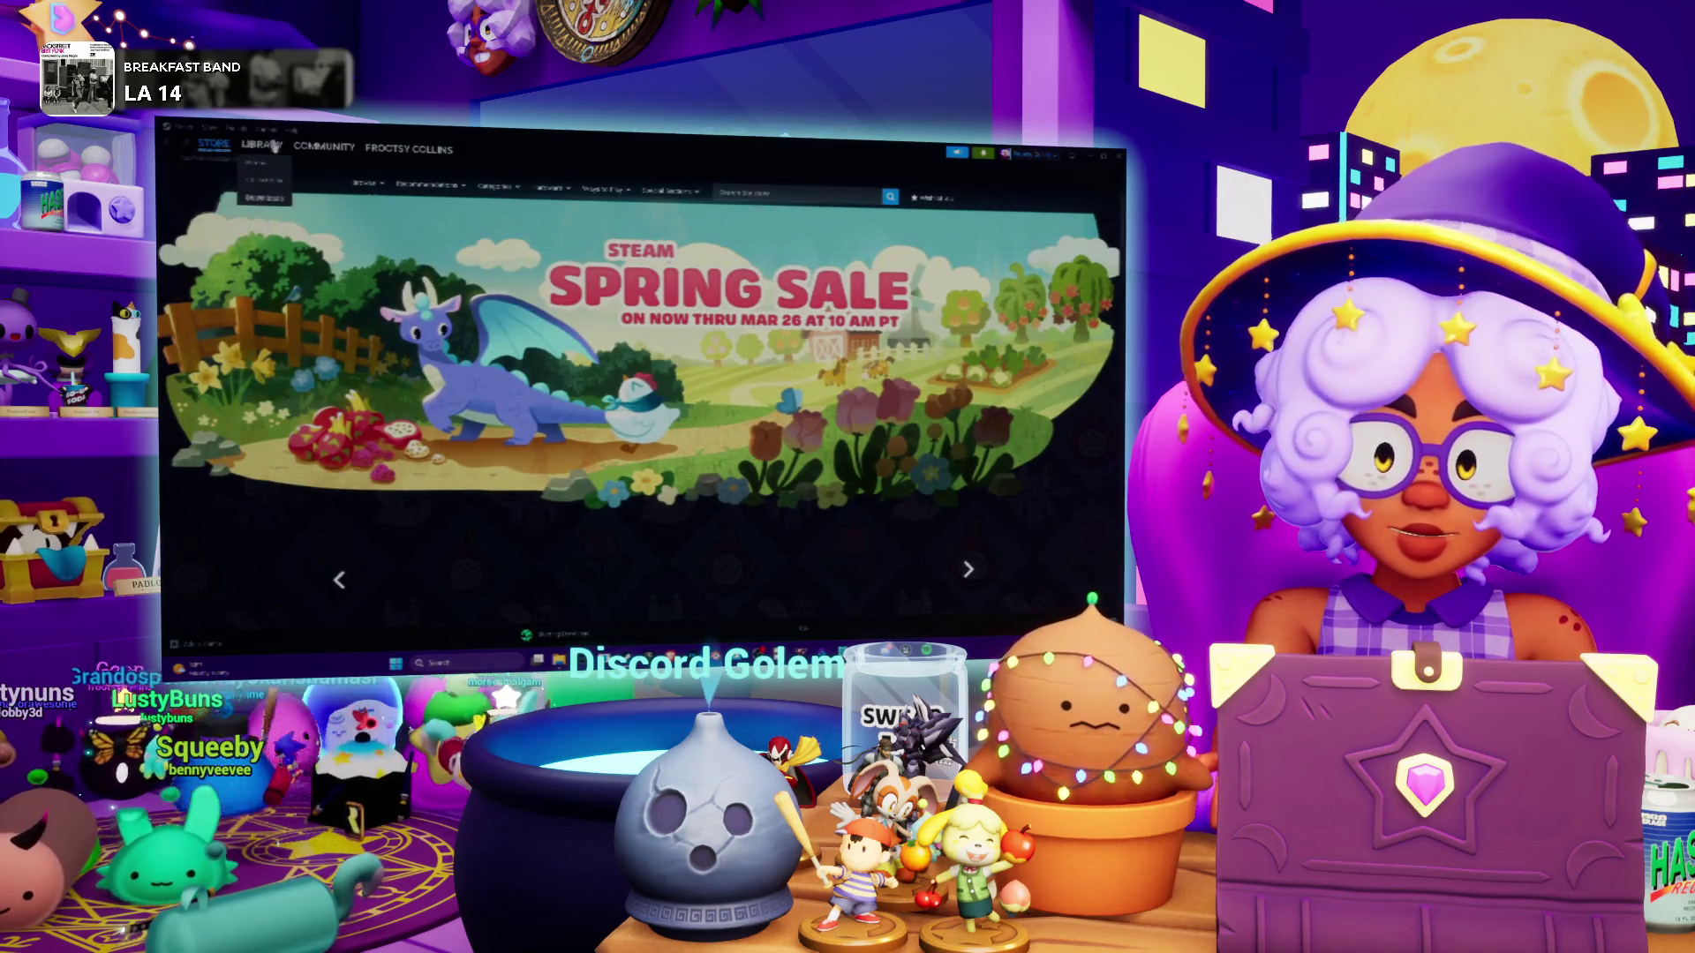
# Open the Steam library and launch the Substance 3D Painter entry
pyautogui.click(275, 146)
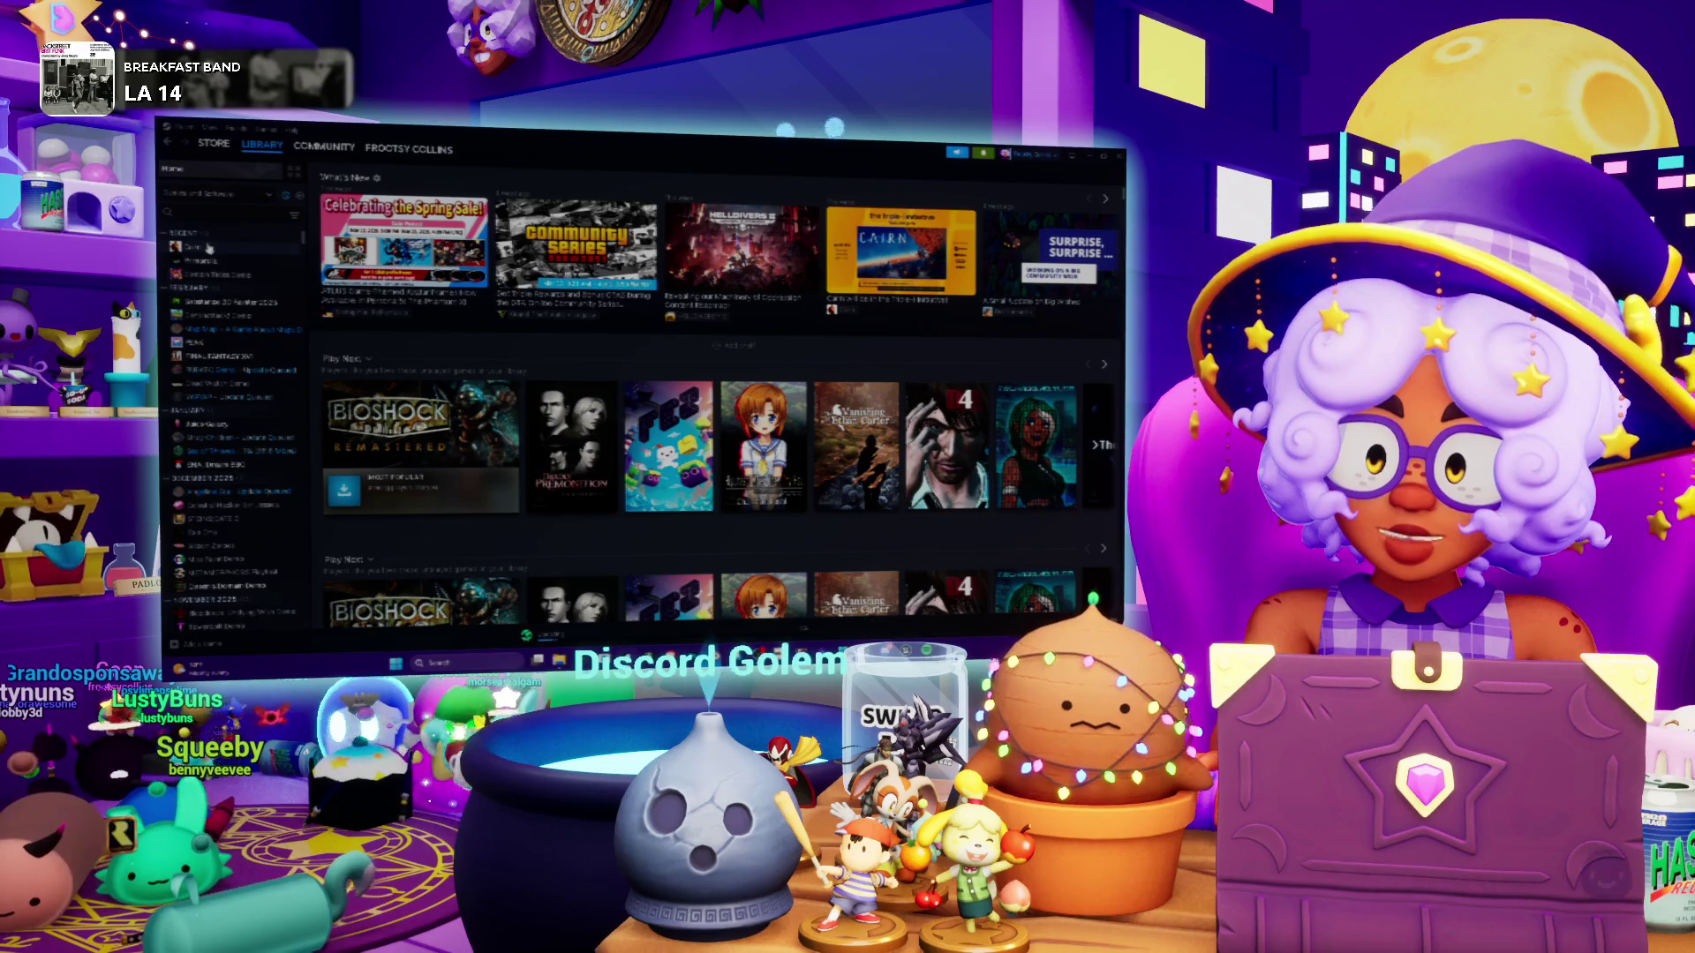
pyautogui.click(218, 303)
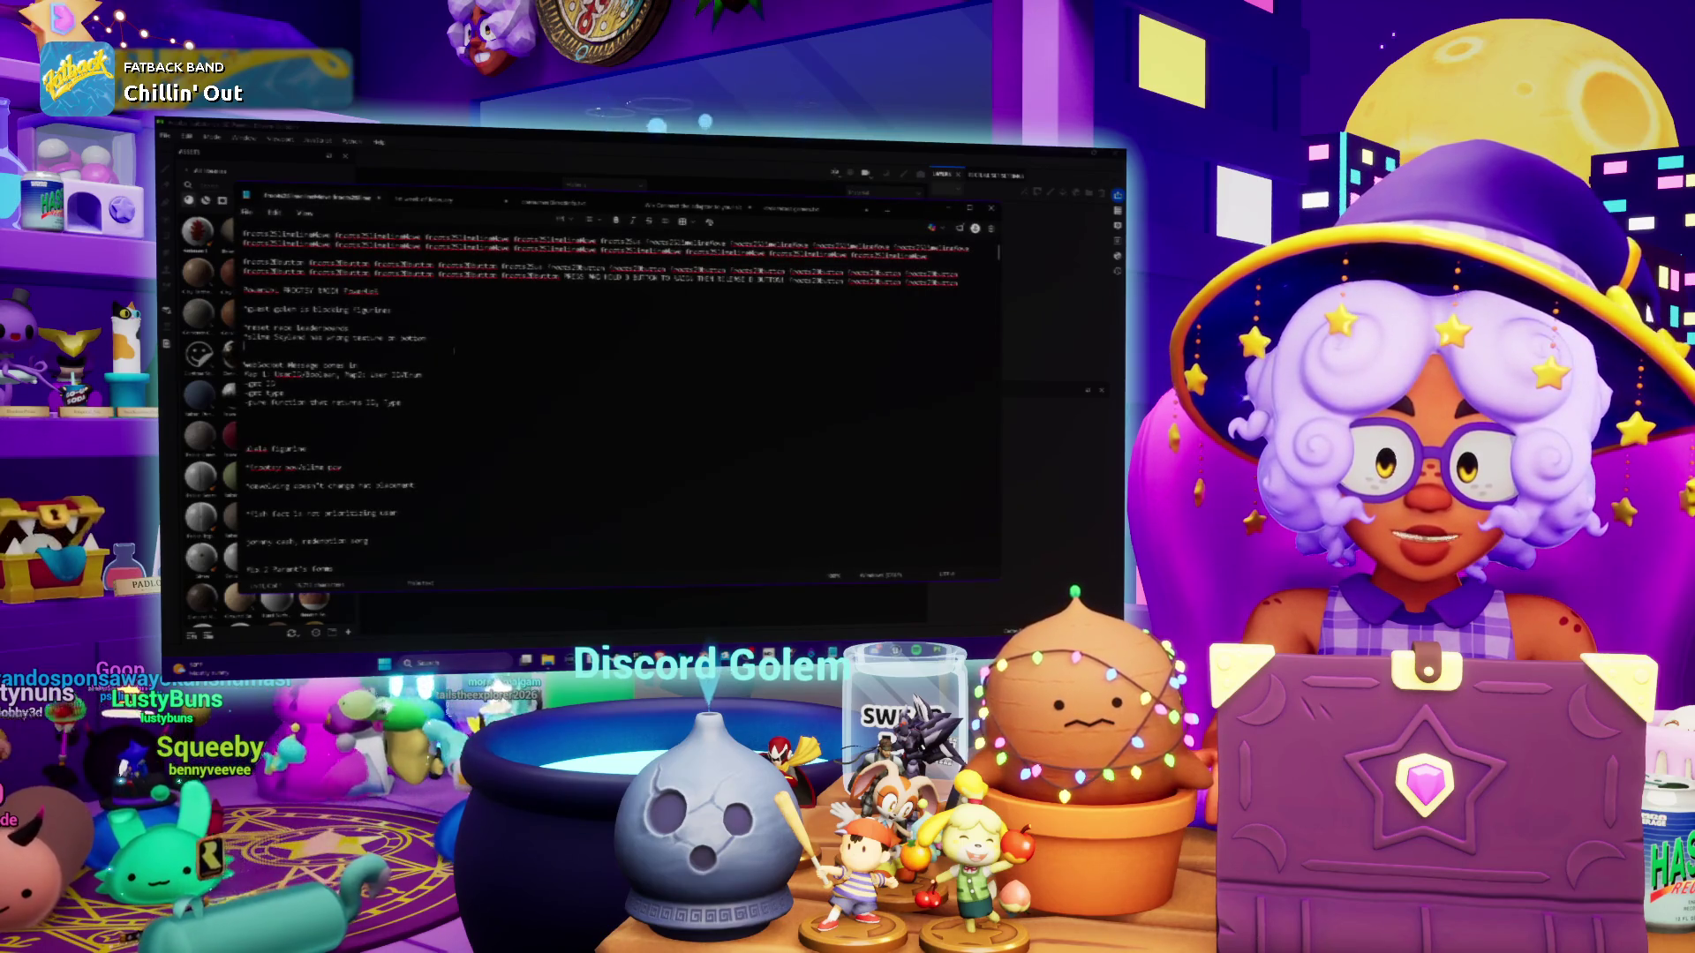
# Add a Notepad line with the viewer's username followed by 'delete hat'
pyautogui.press('Return')
pyautogui.write('tailstheexplorer2026')
pyautogui.press('Return')
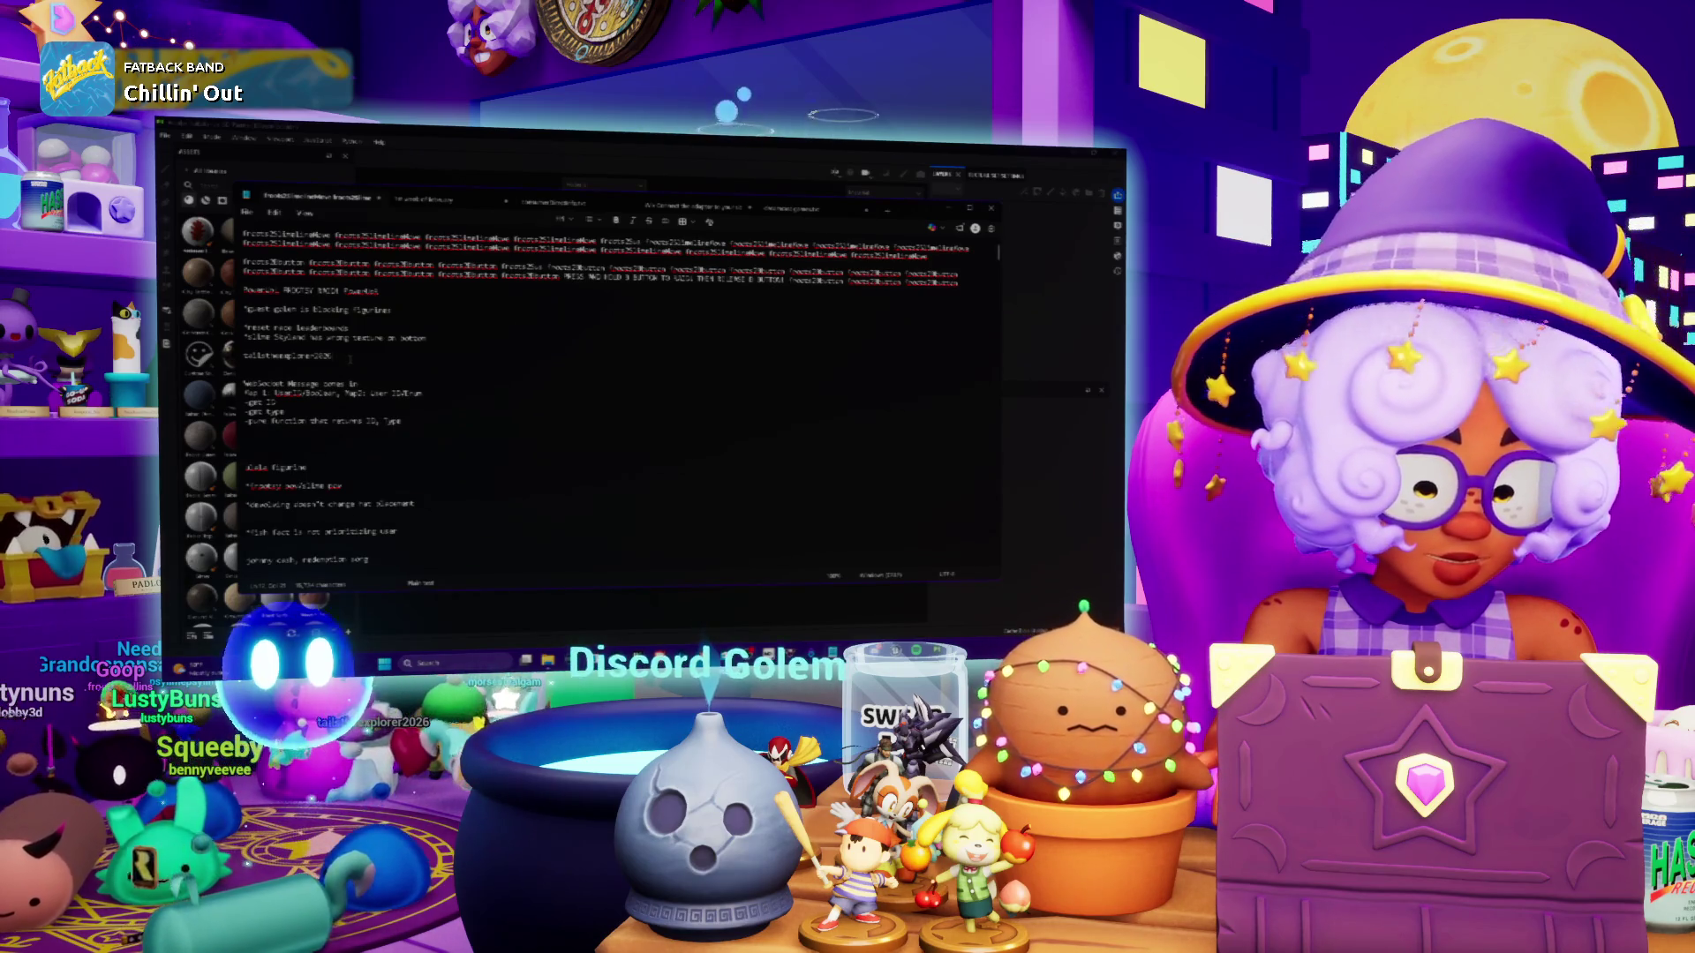
pyautogui.write(' delete hat')
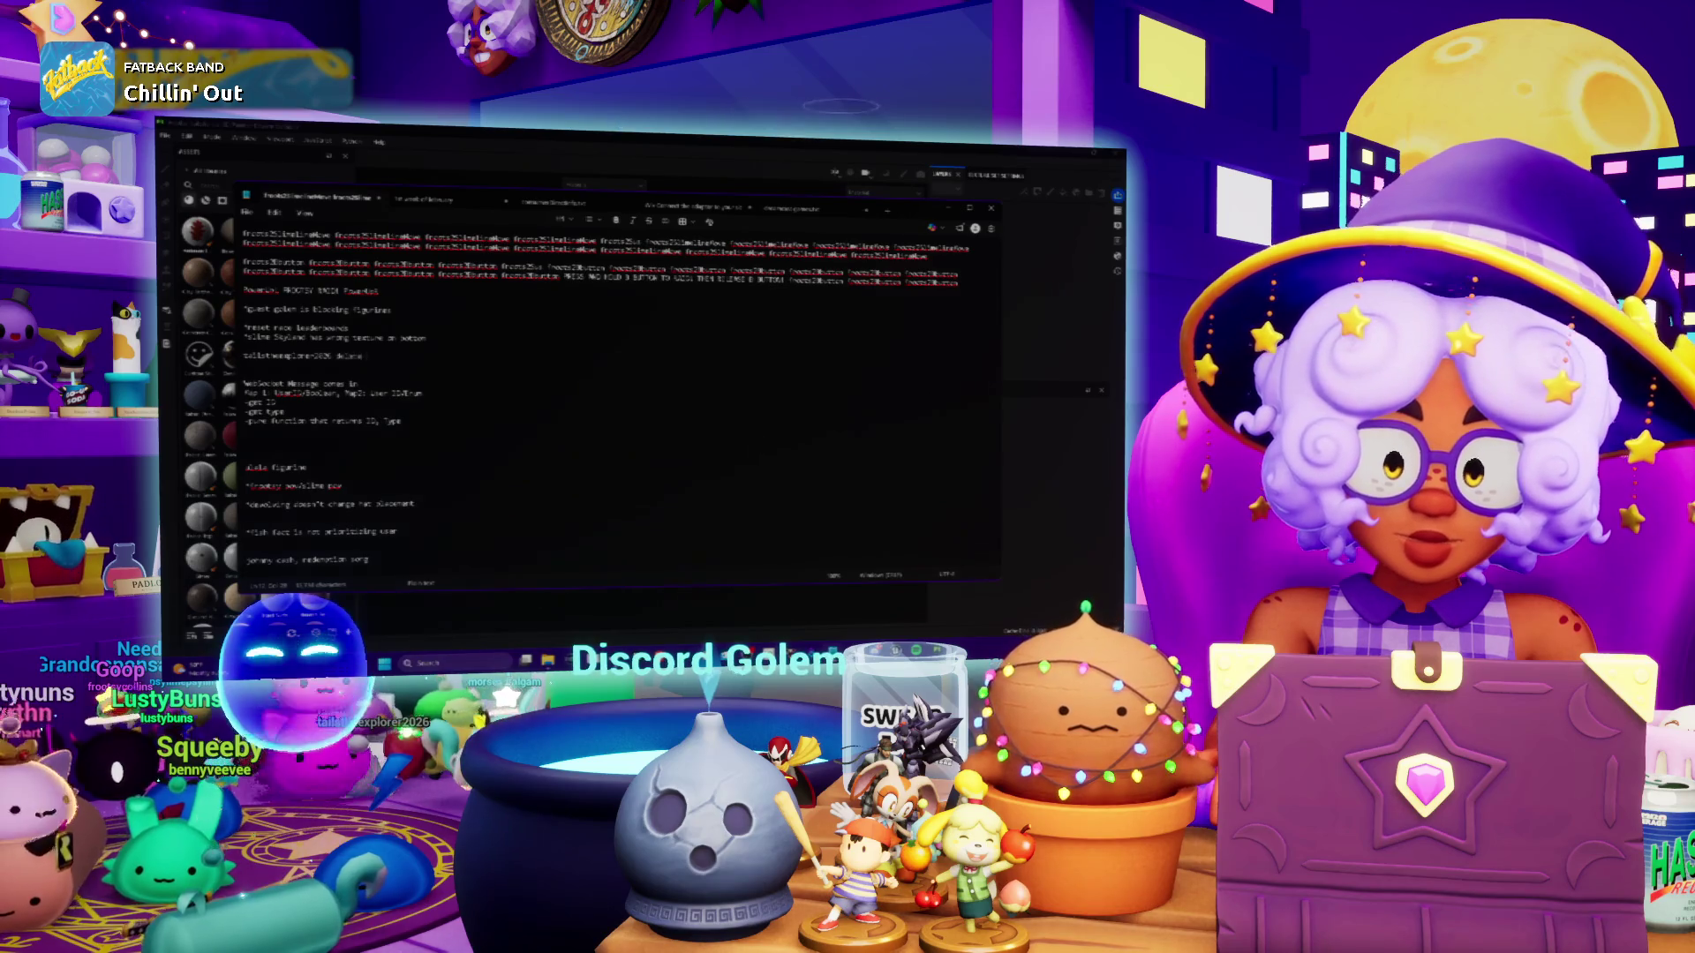
# Start a new Substance 3D Painter project and choose its document resolution
pyautogui.click(702, 139)
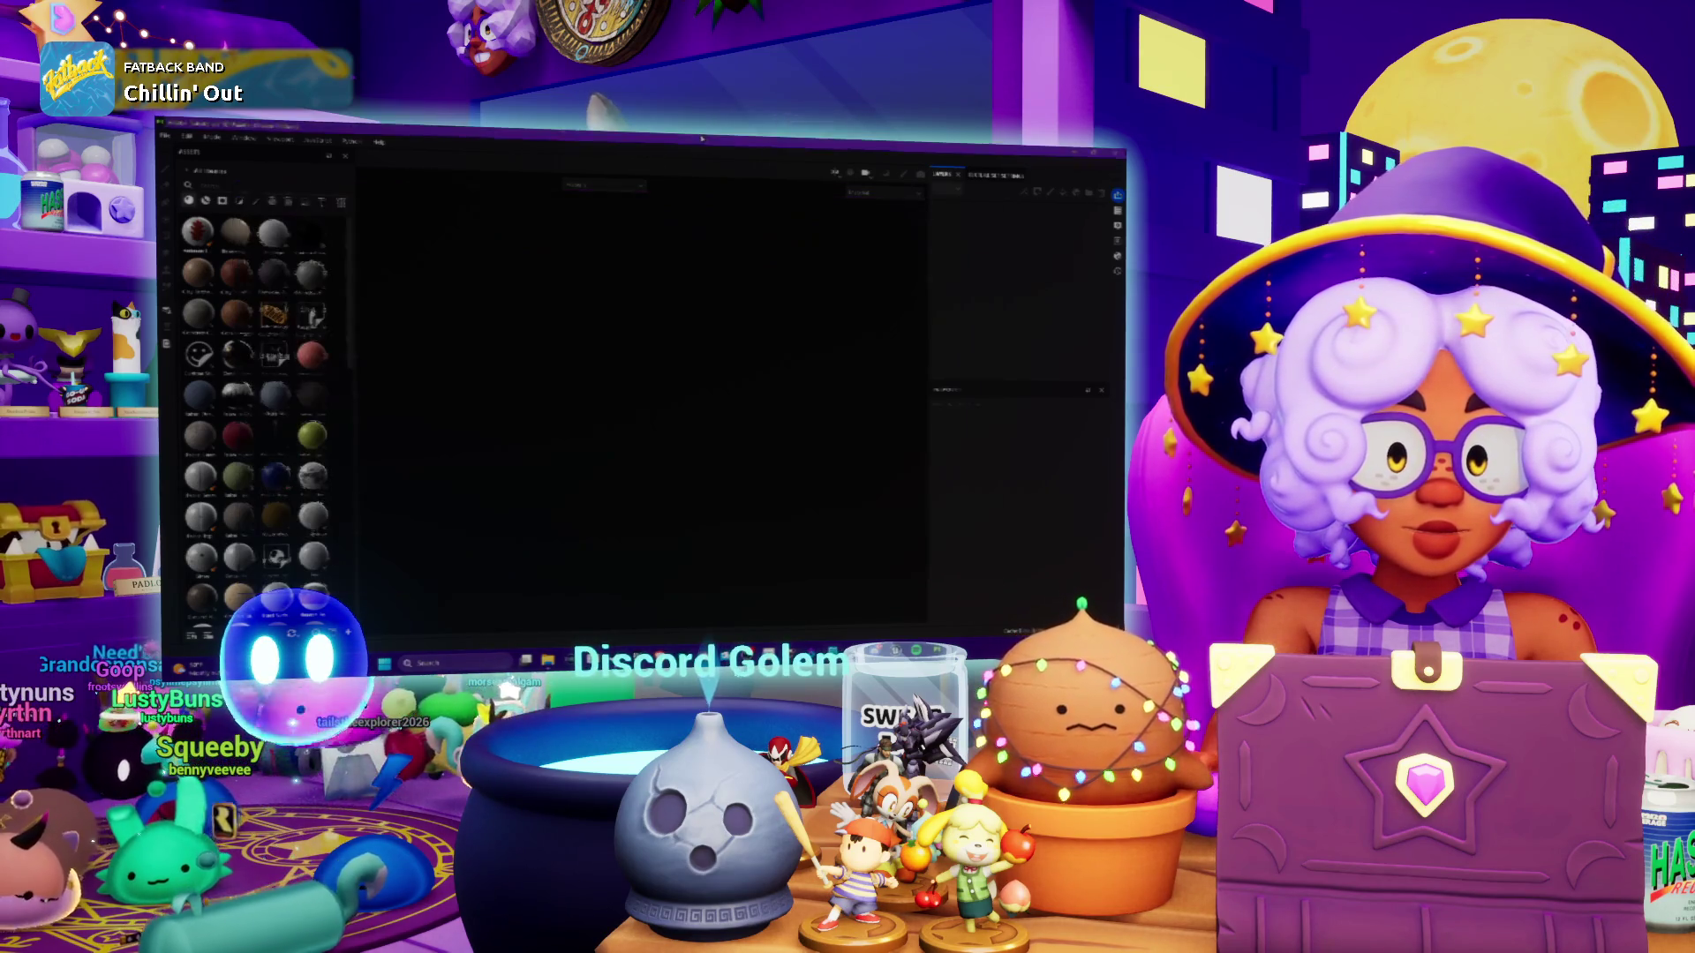
pyautogui.click(164, 137)
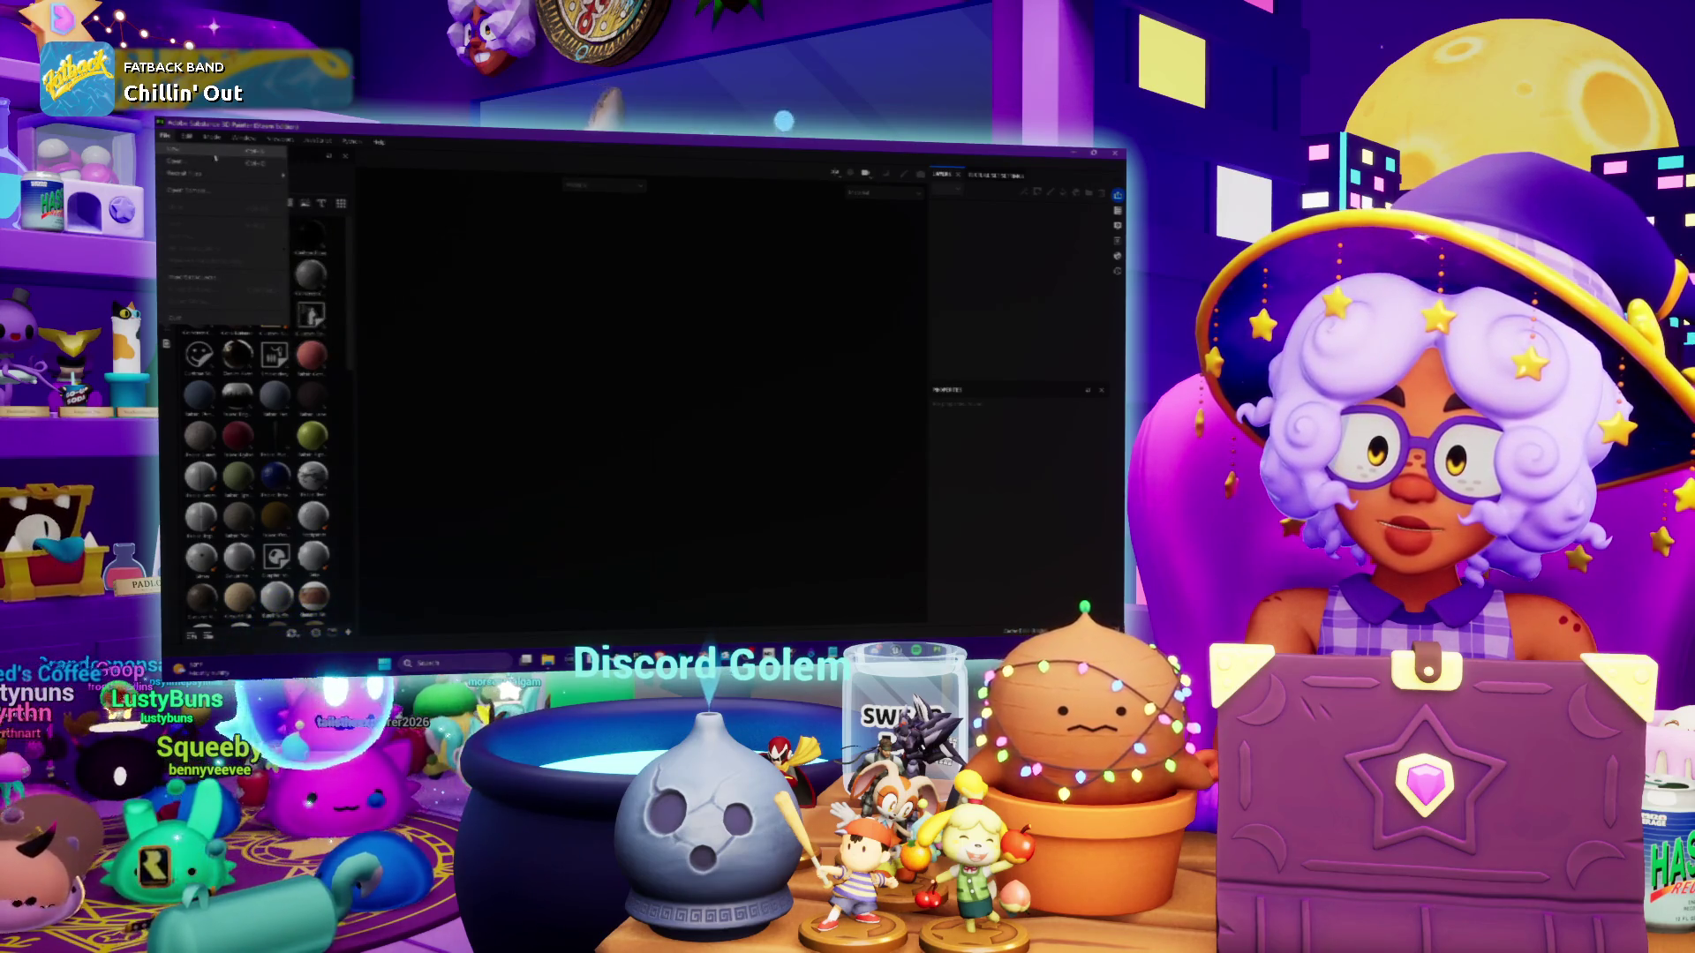
pyautogui.moveTo(192, 277)
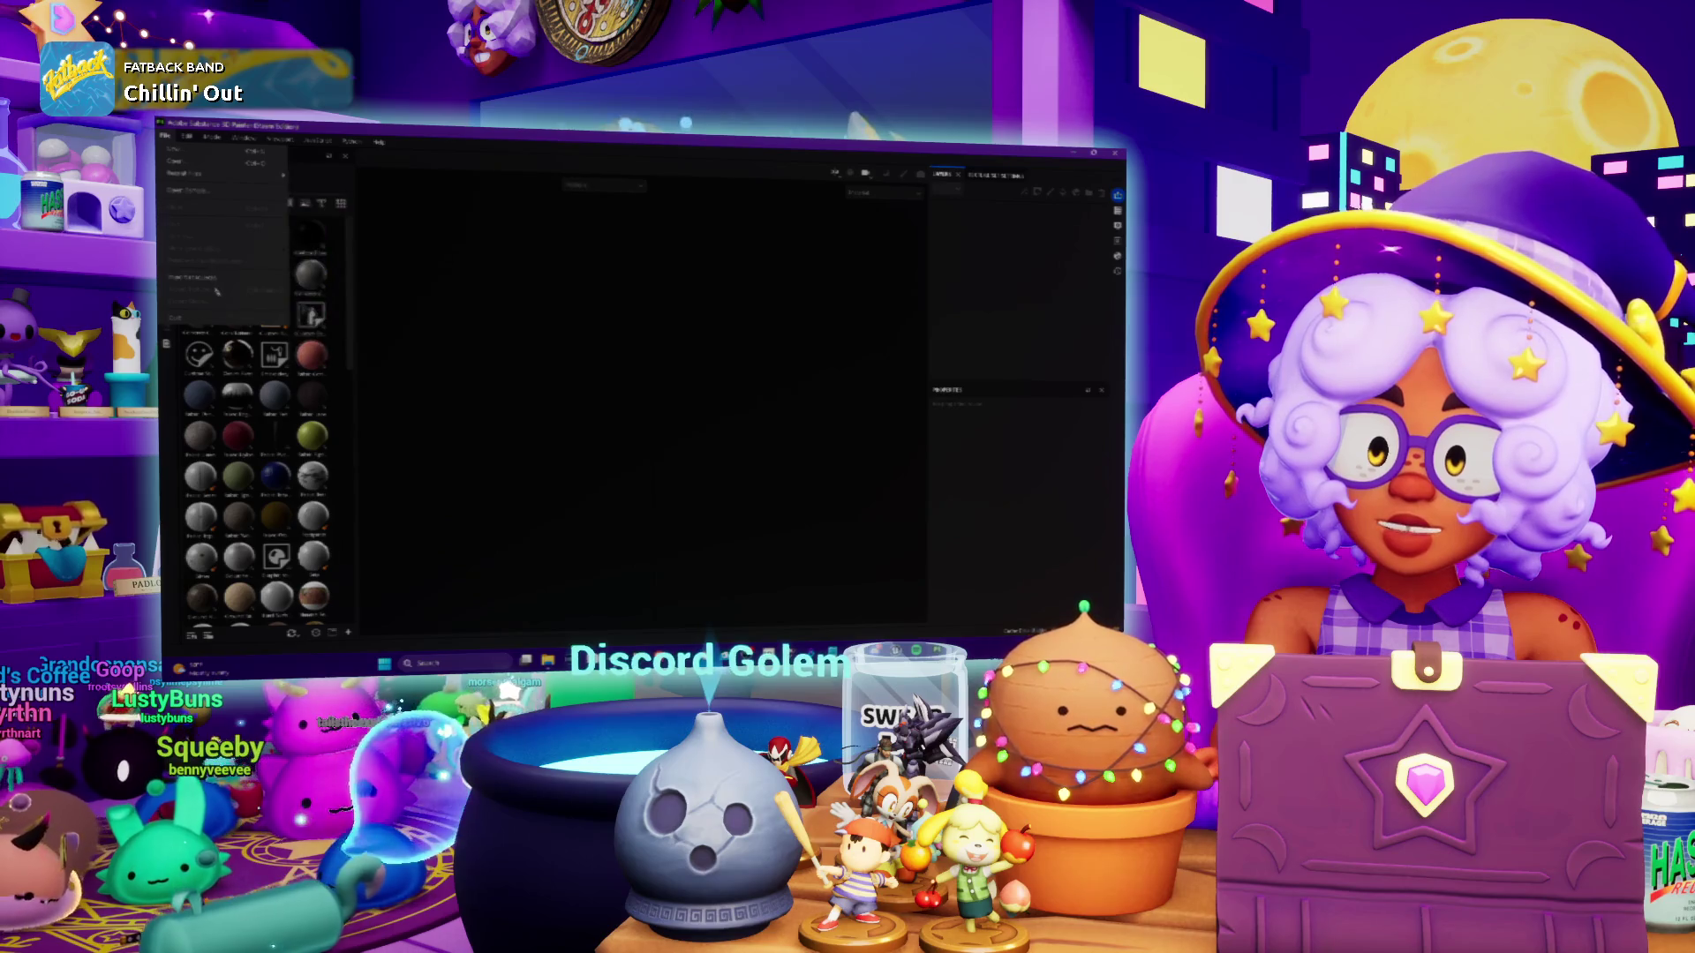
pyautogui.click(215, 154)
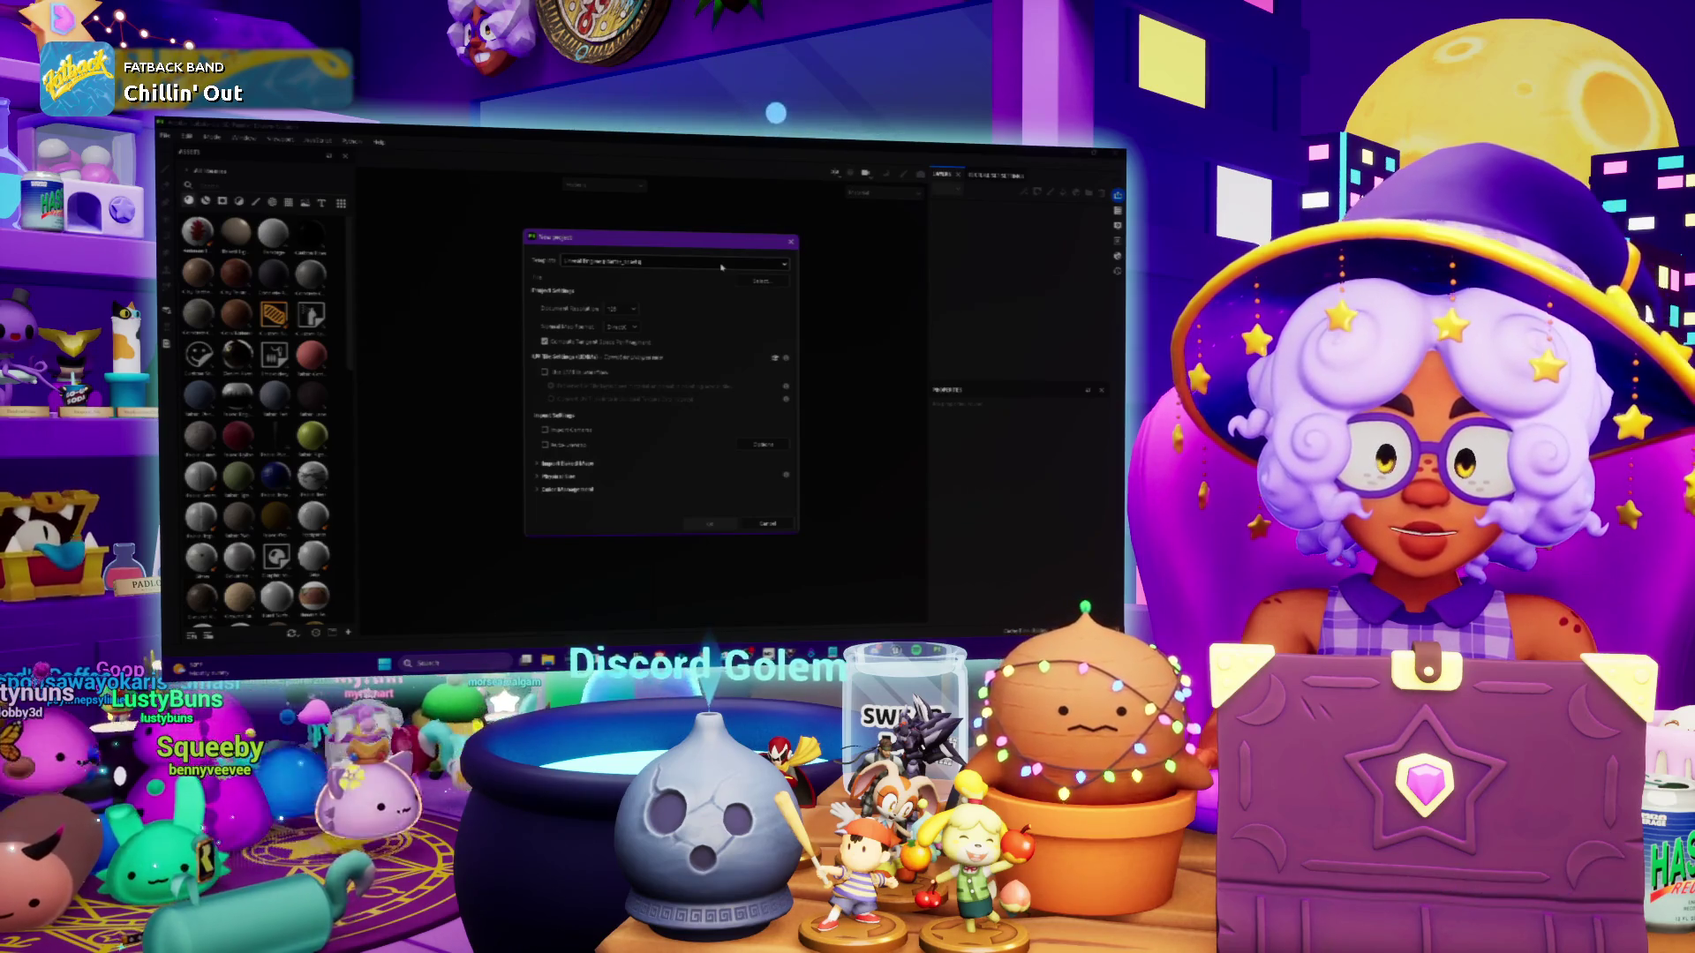
pyautogui.click(628, 309)
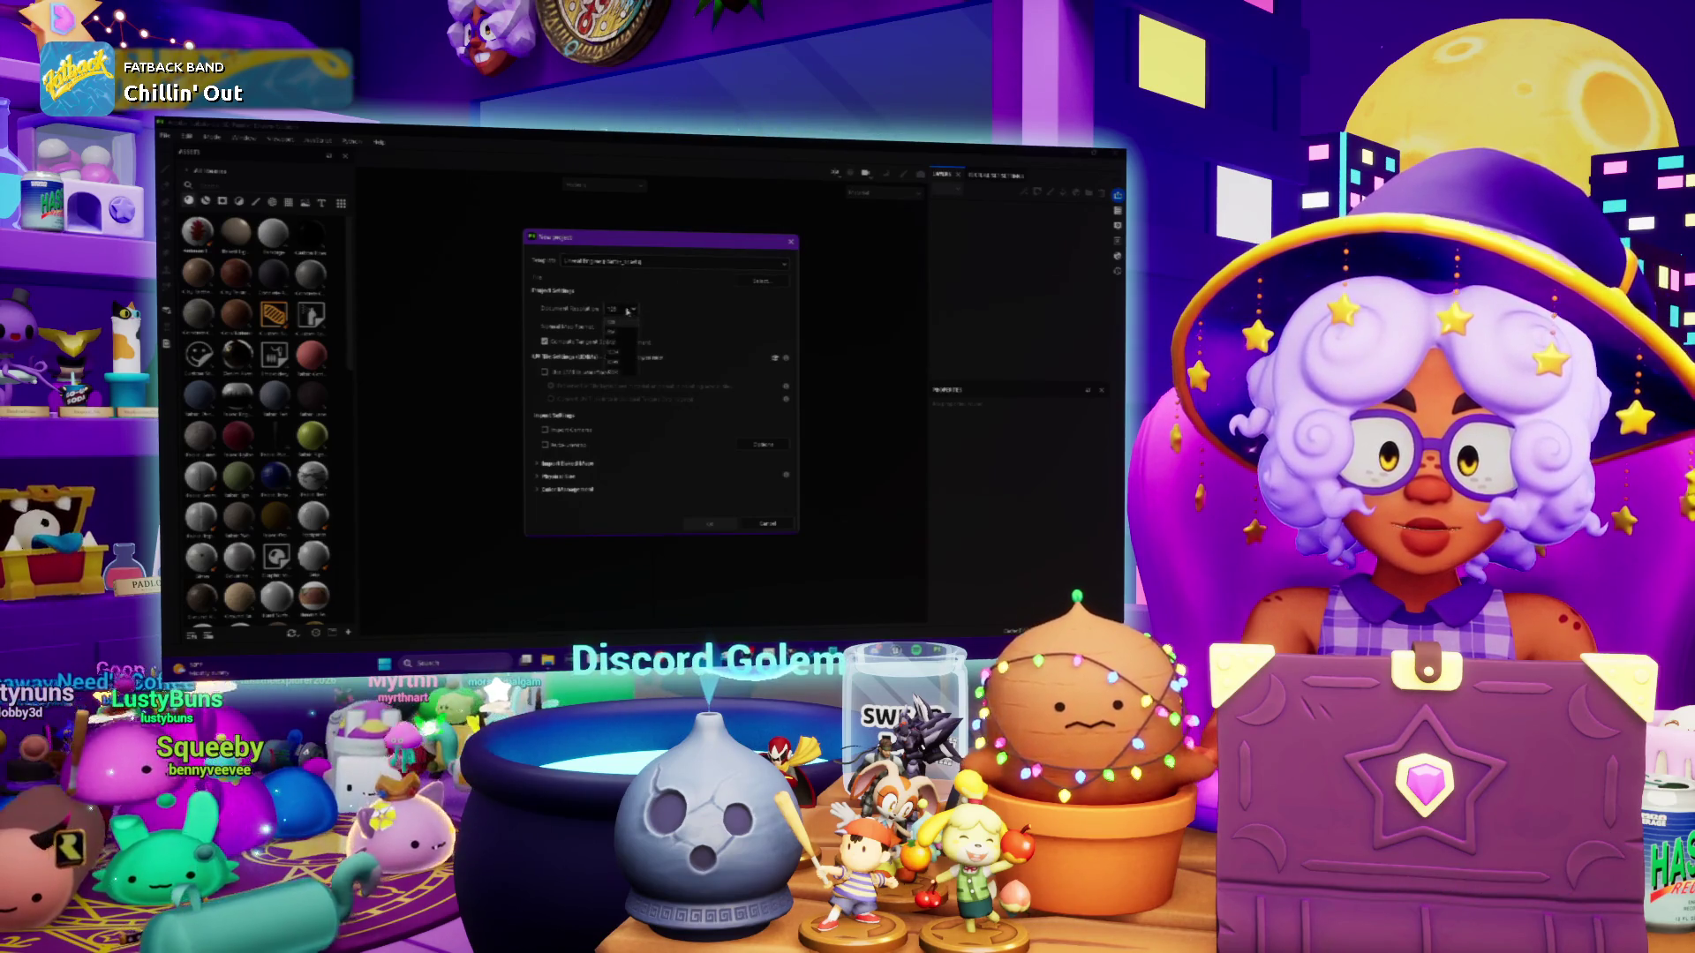
pyautogui.click(621, 327)
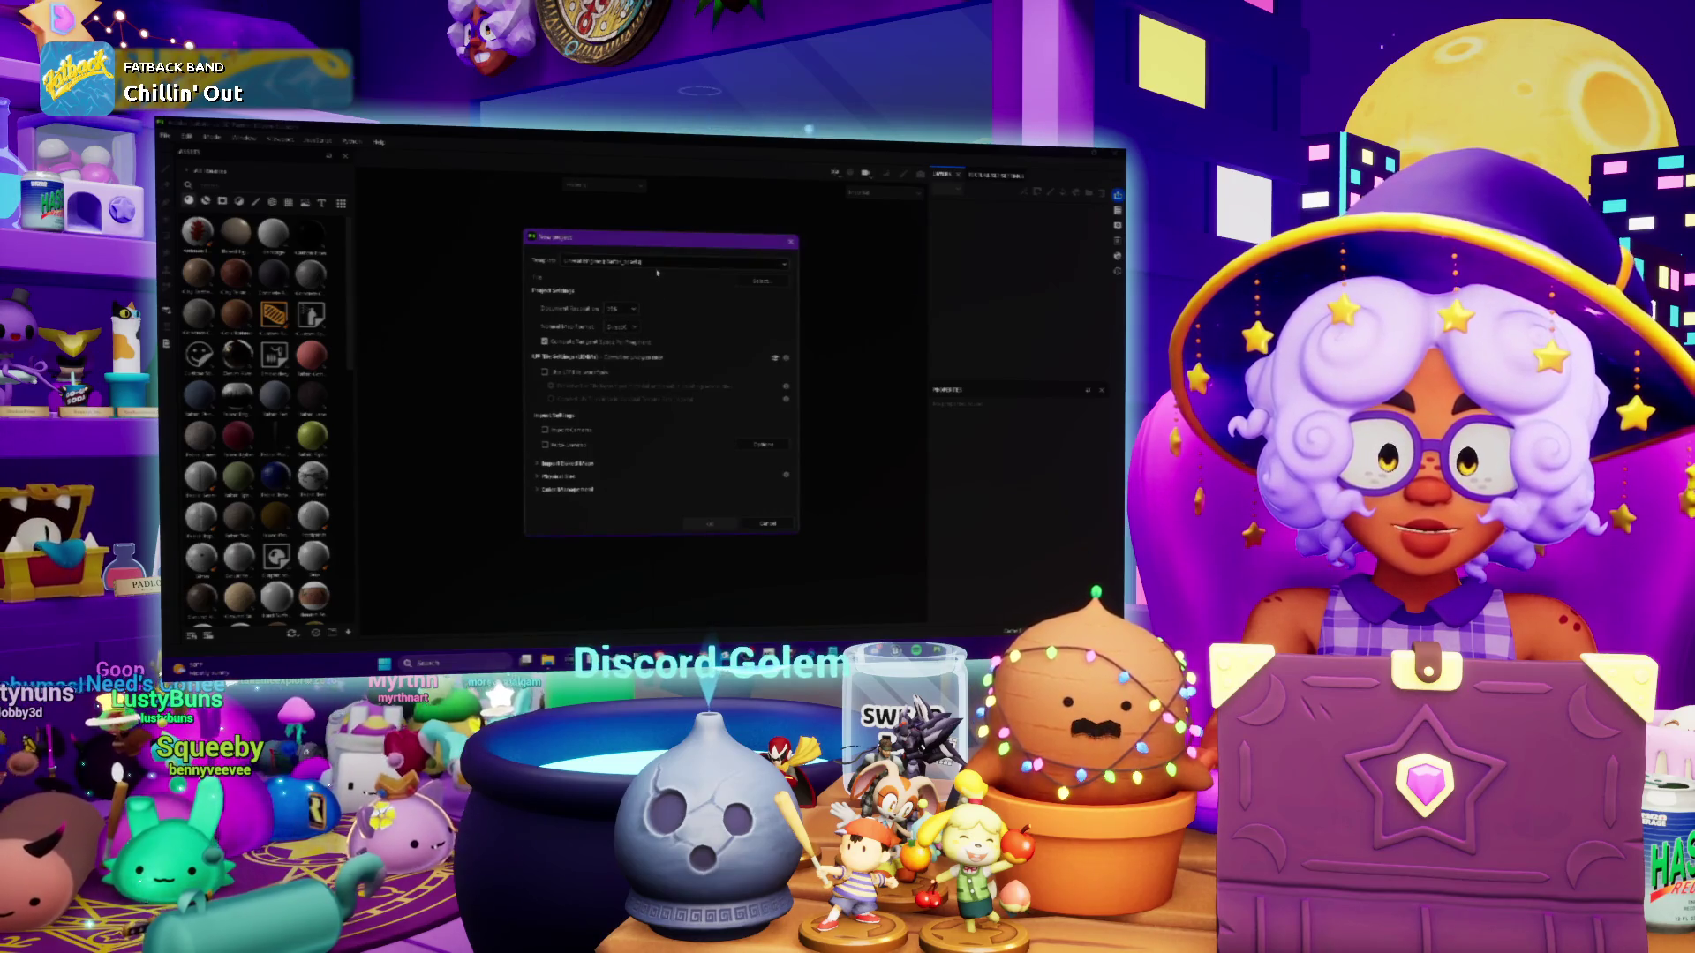
# Select the exported cube mesh from its folder and create the project
pyautogui.click(761, 281)
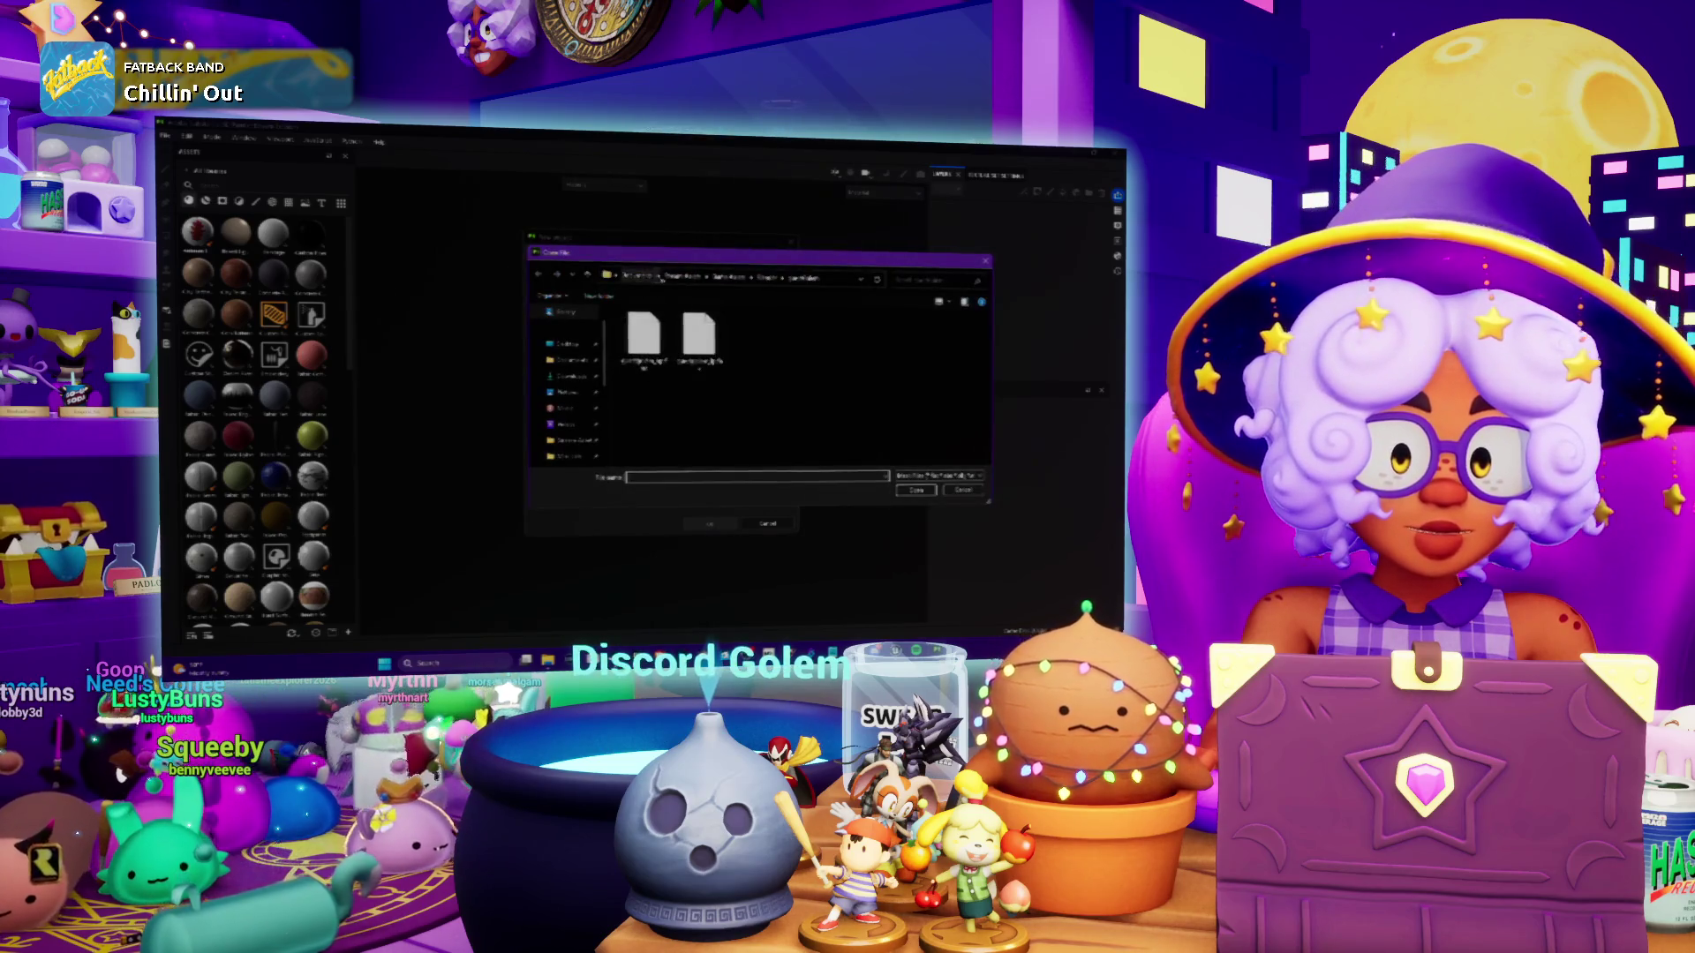
pyautogui.click(734, 279)
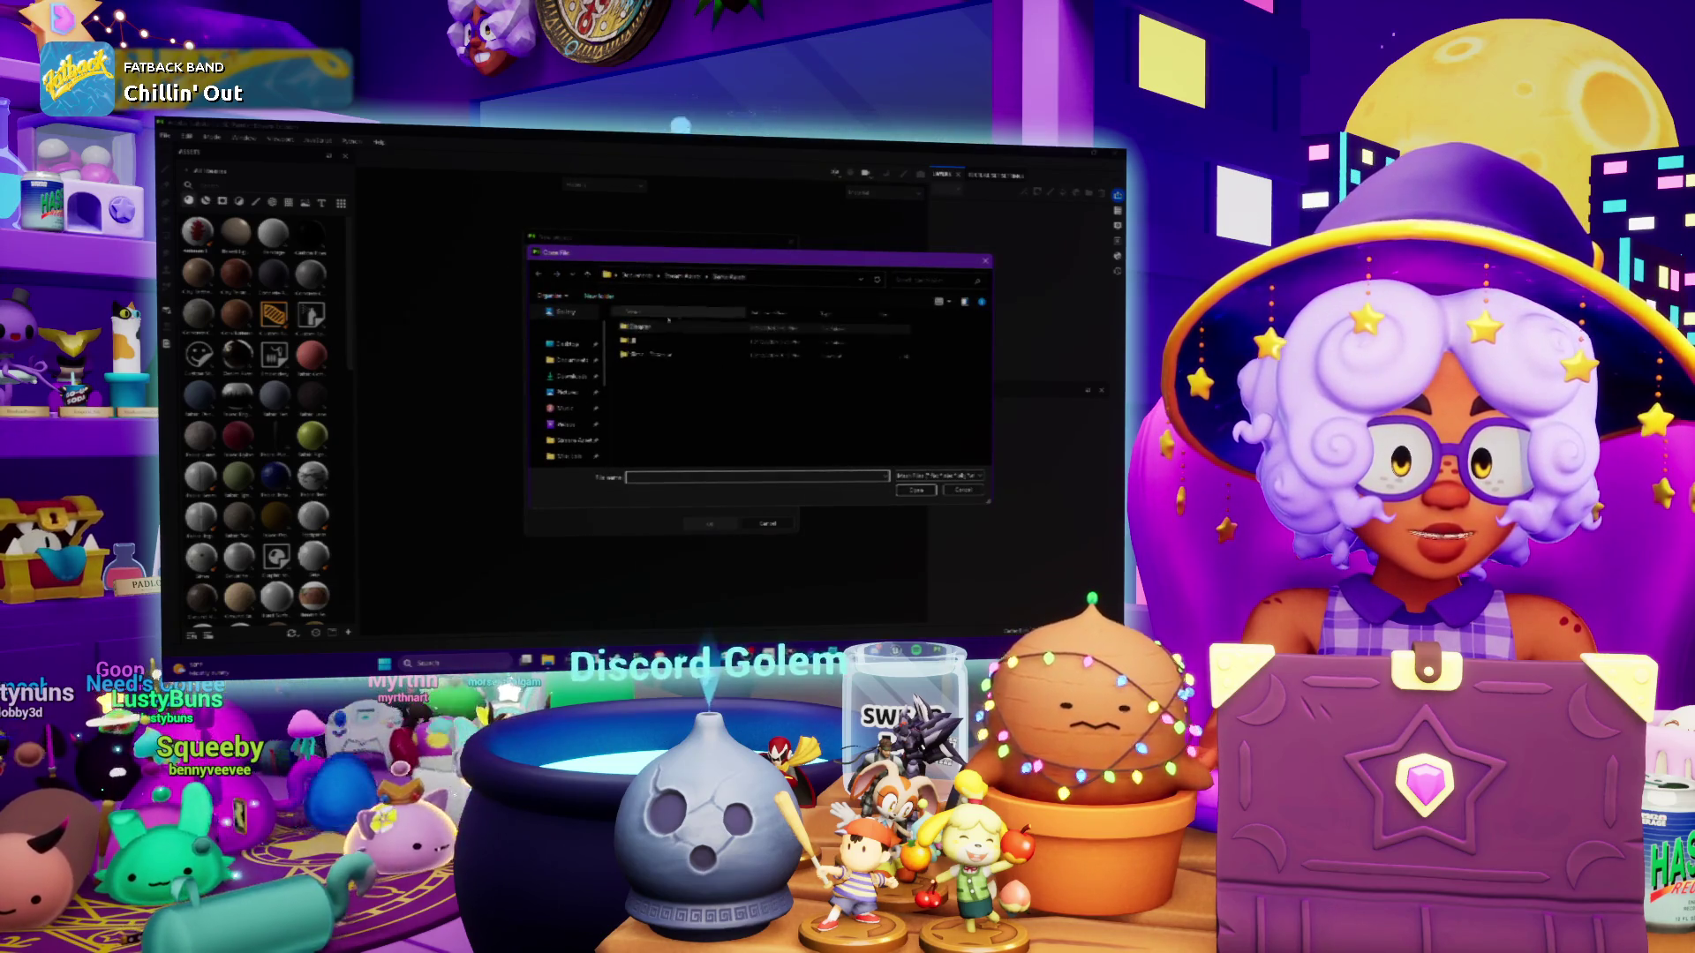
pyautogui.scroll(-3, 648, 407)
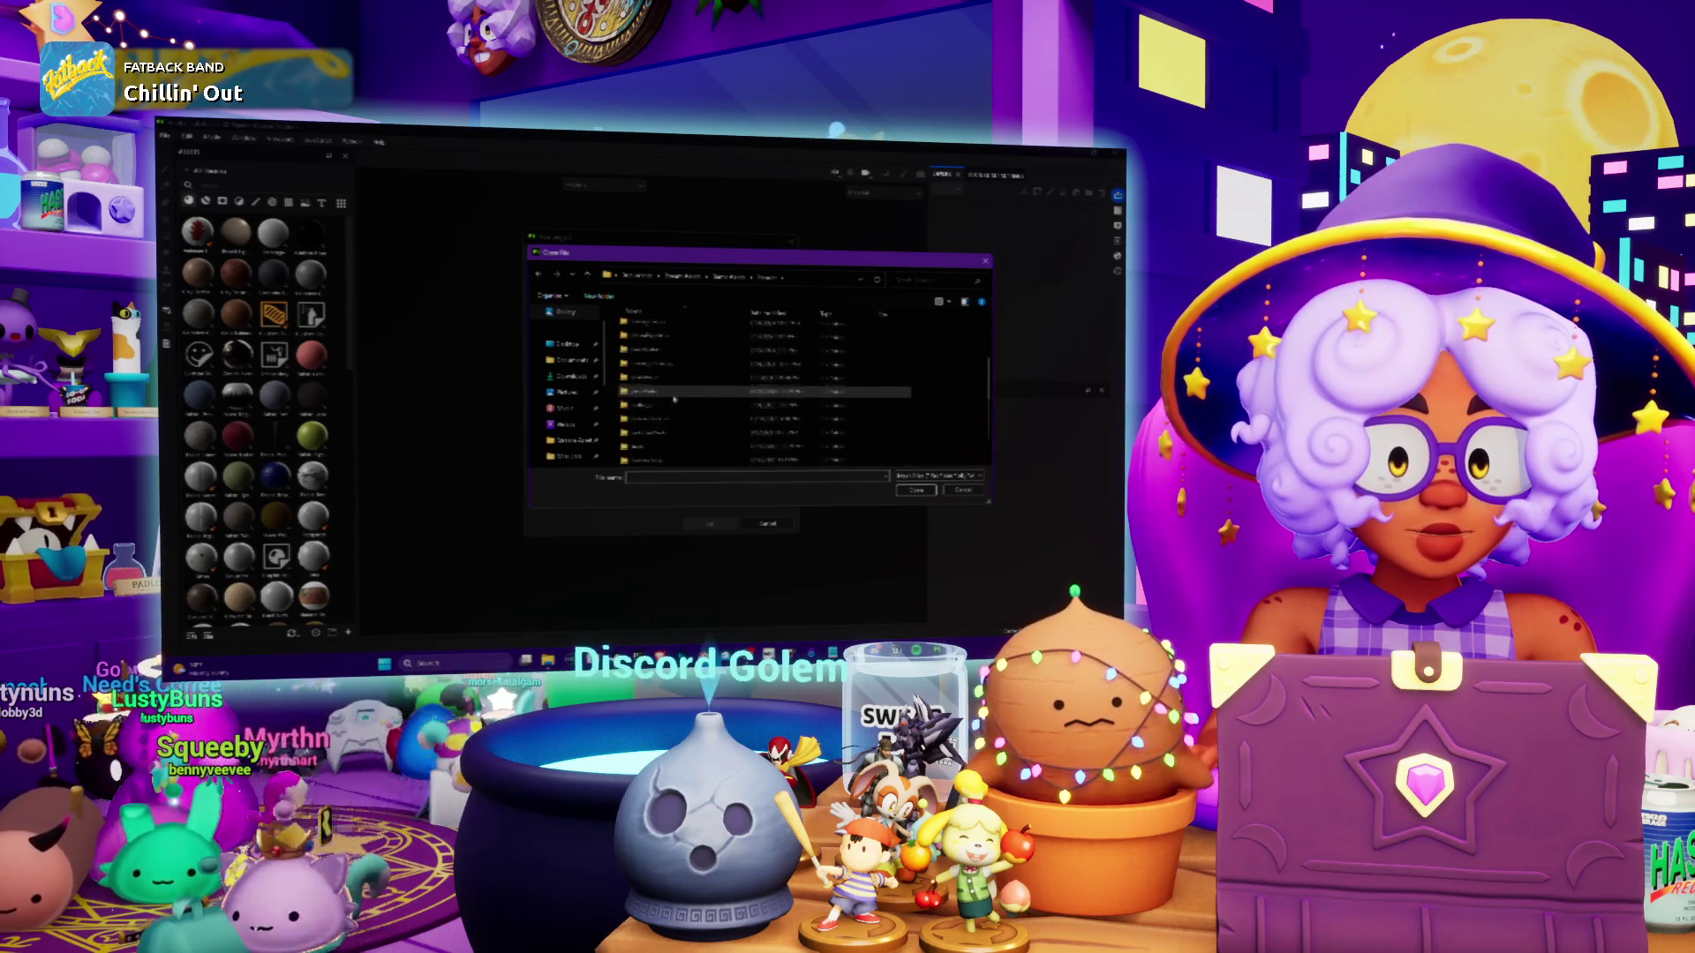
pyautogui.scroll(3, 654, 402)
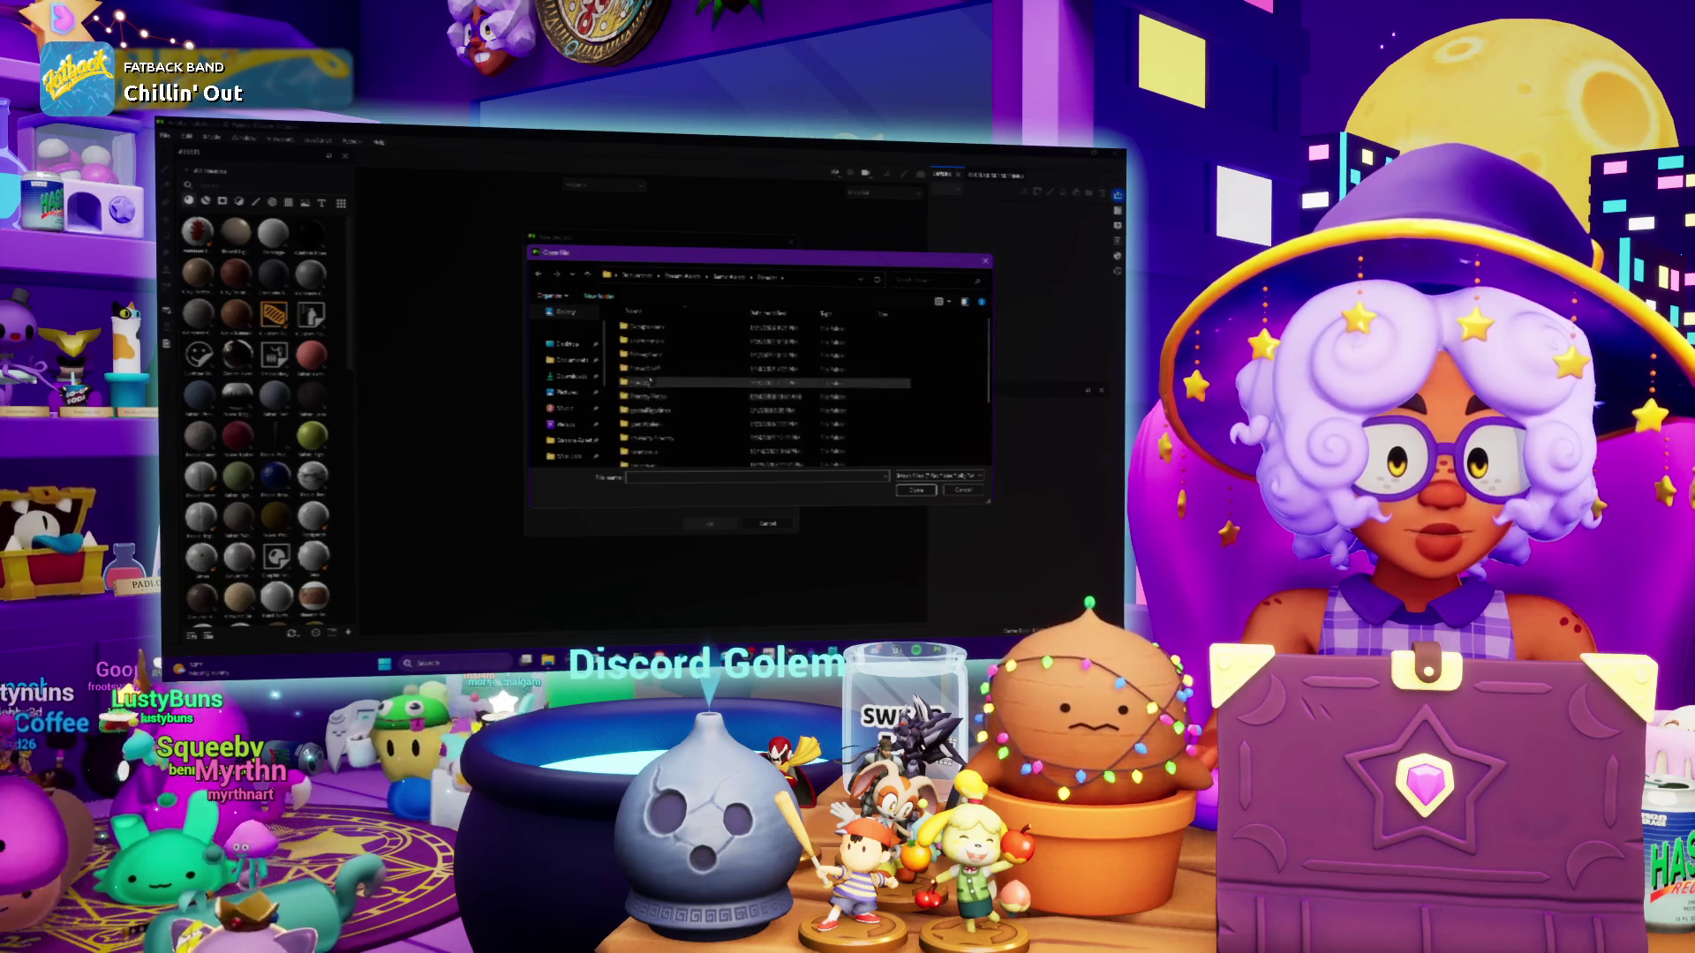
pyautogui.scroll(-3, 645, 415)
pyautogui.doubleClick(639, 432)
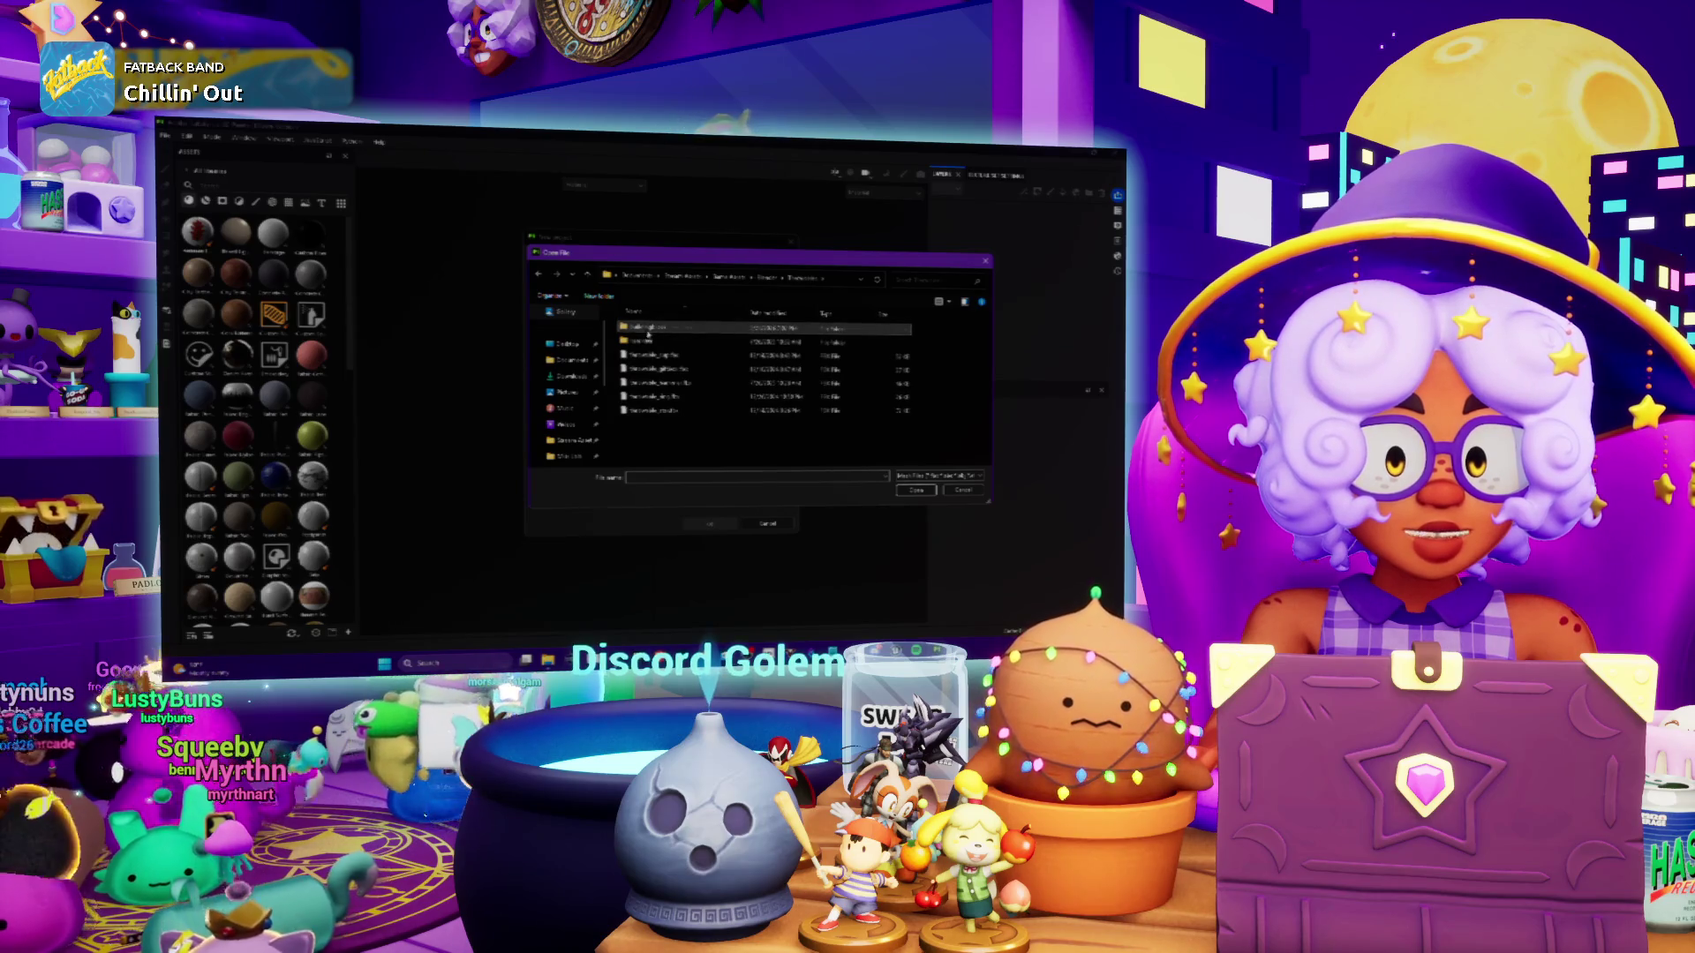
pyautogui.doubleClick(653, 369)
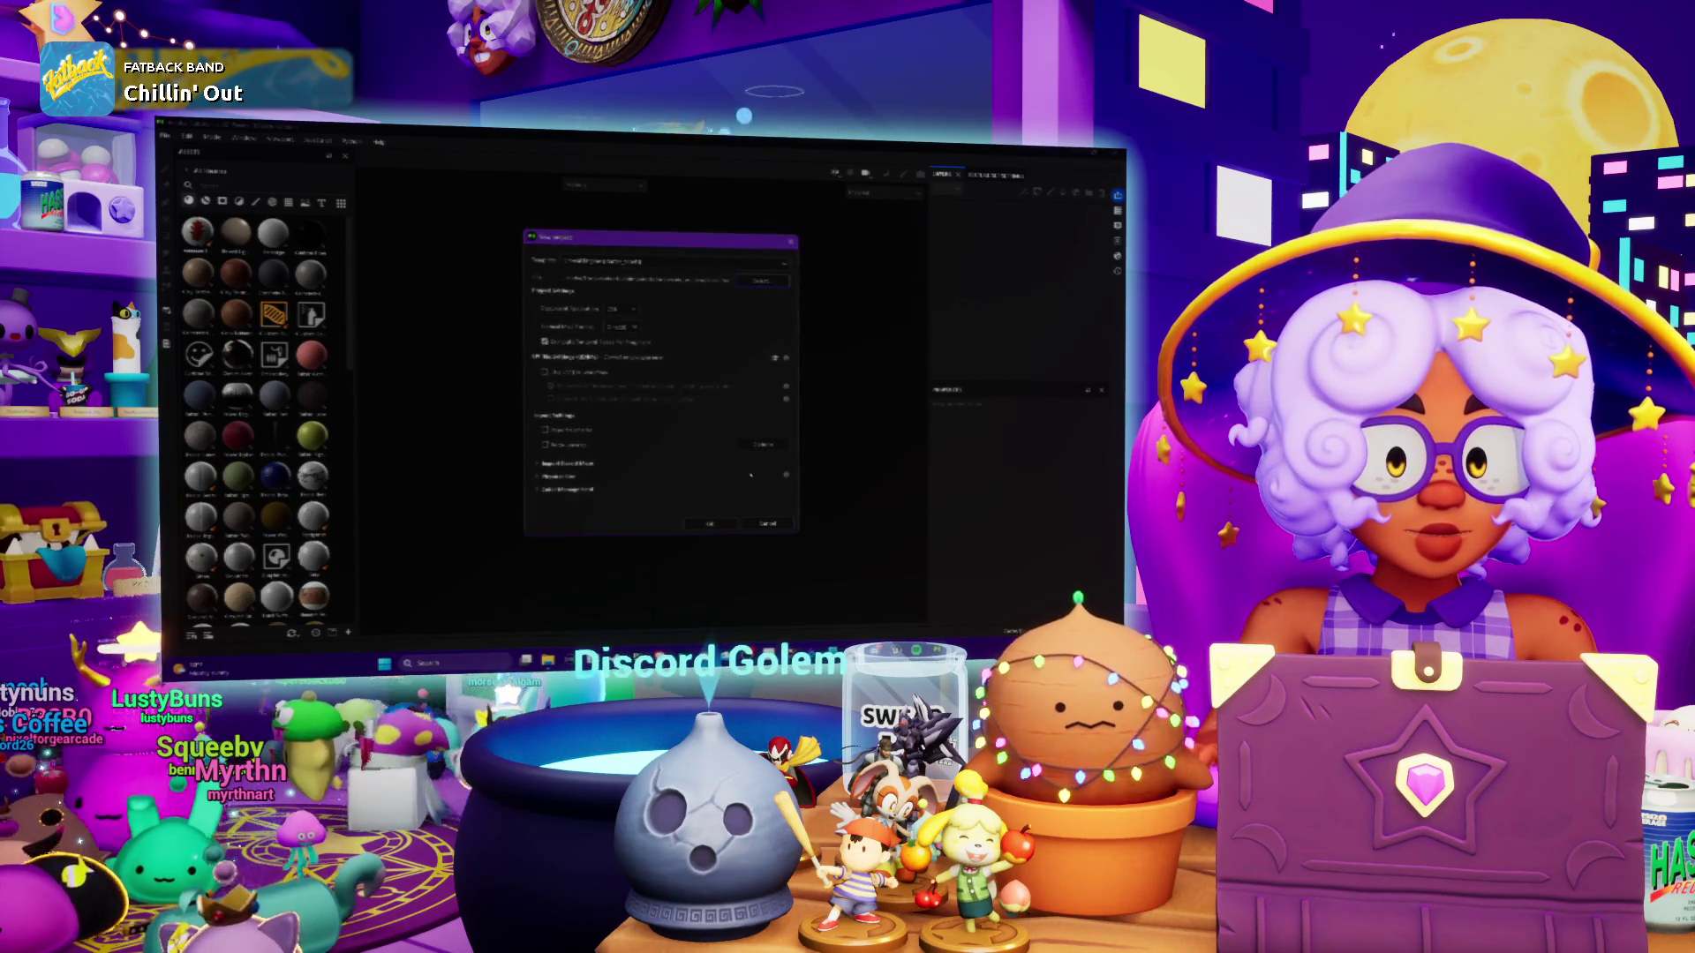
pyautogui.click(713, 524)
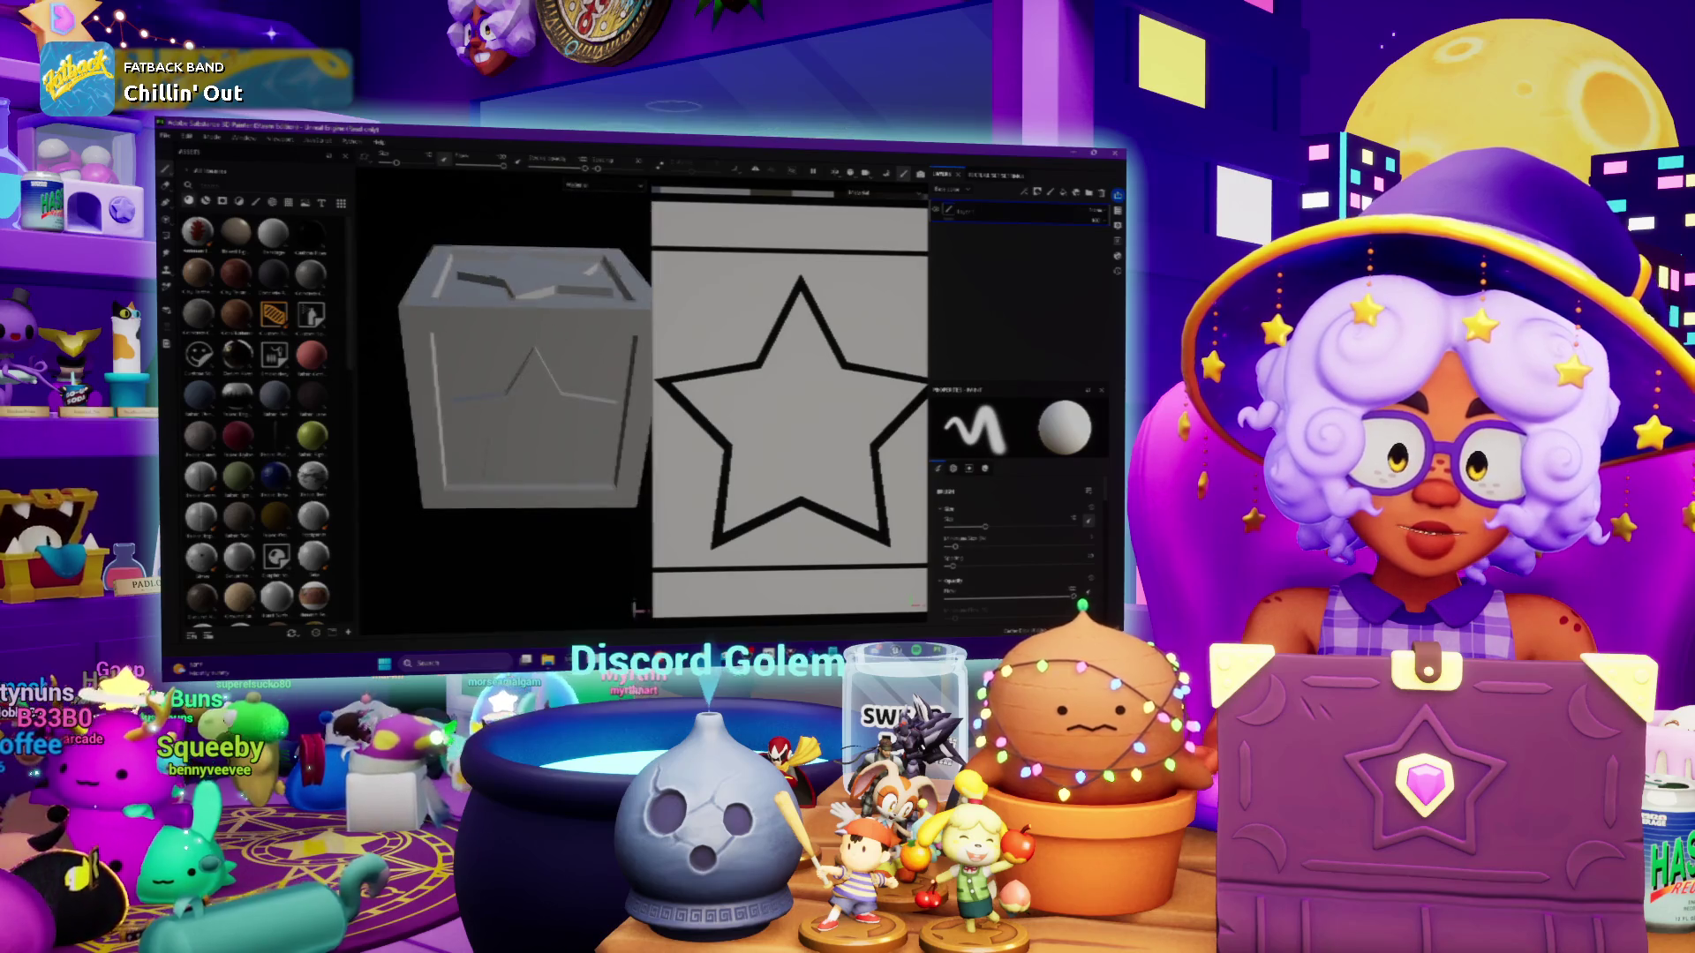
# Orbit the cube to inspect the star detail and open the Bake Mesh Maps settings
pyautogui.moveTo(512, 379)
pyautogui.keyDown('alt'); pyautogui.mouseDown()
pyautogui.moveTo(490, 375)
pyautogui.moveTo(511, 335)
pyautogui.moveTo(476, 371)
pyautogui.mouseUp(); pyautogui.keyUp('alt')
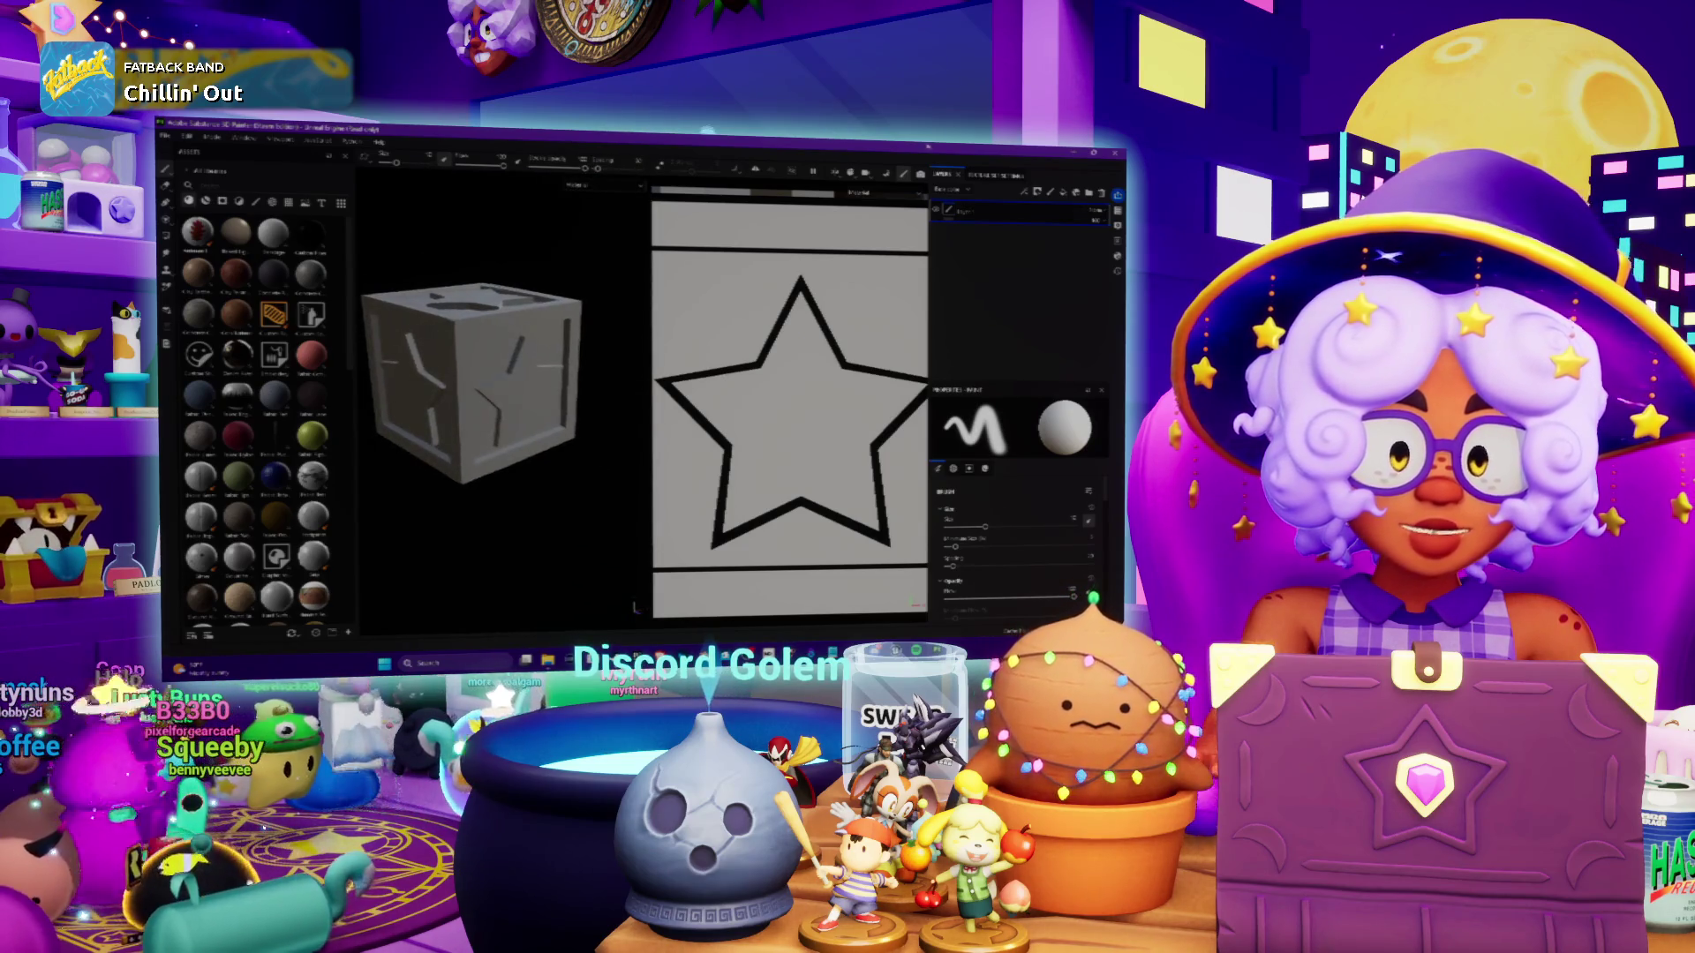
pyautogui.click(885, 181)
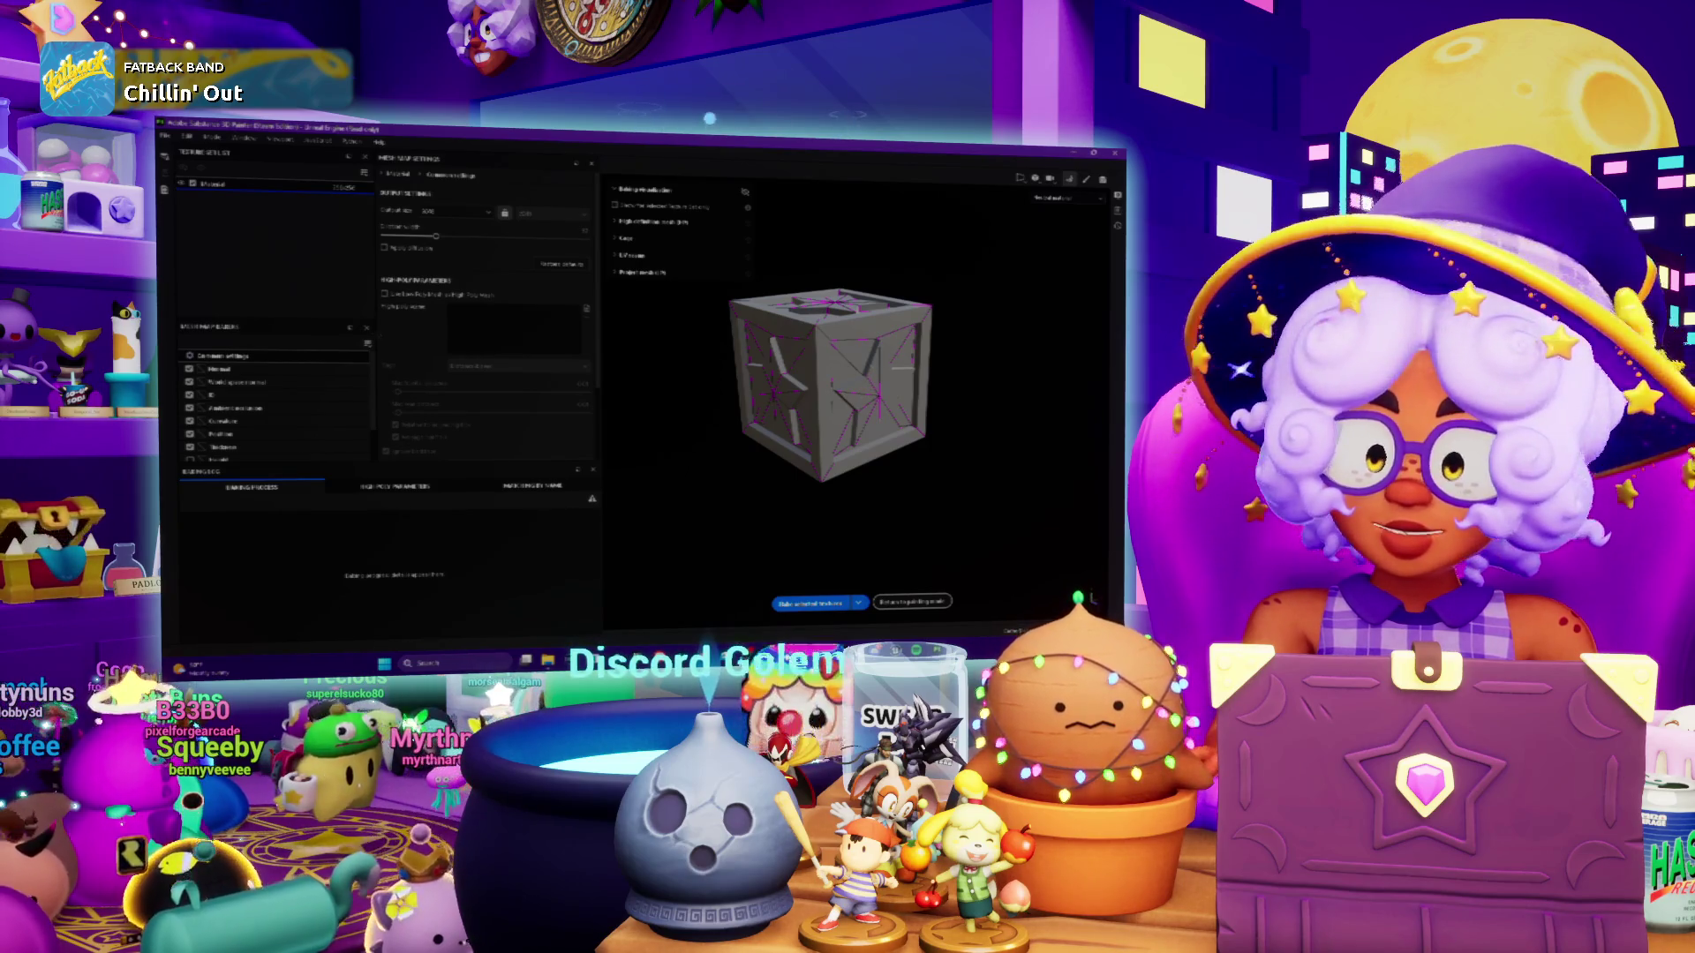
# Pick a smaller bake Output Size and bake the selected mesh maps
pyautogui.click(459, 213)
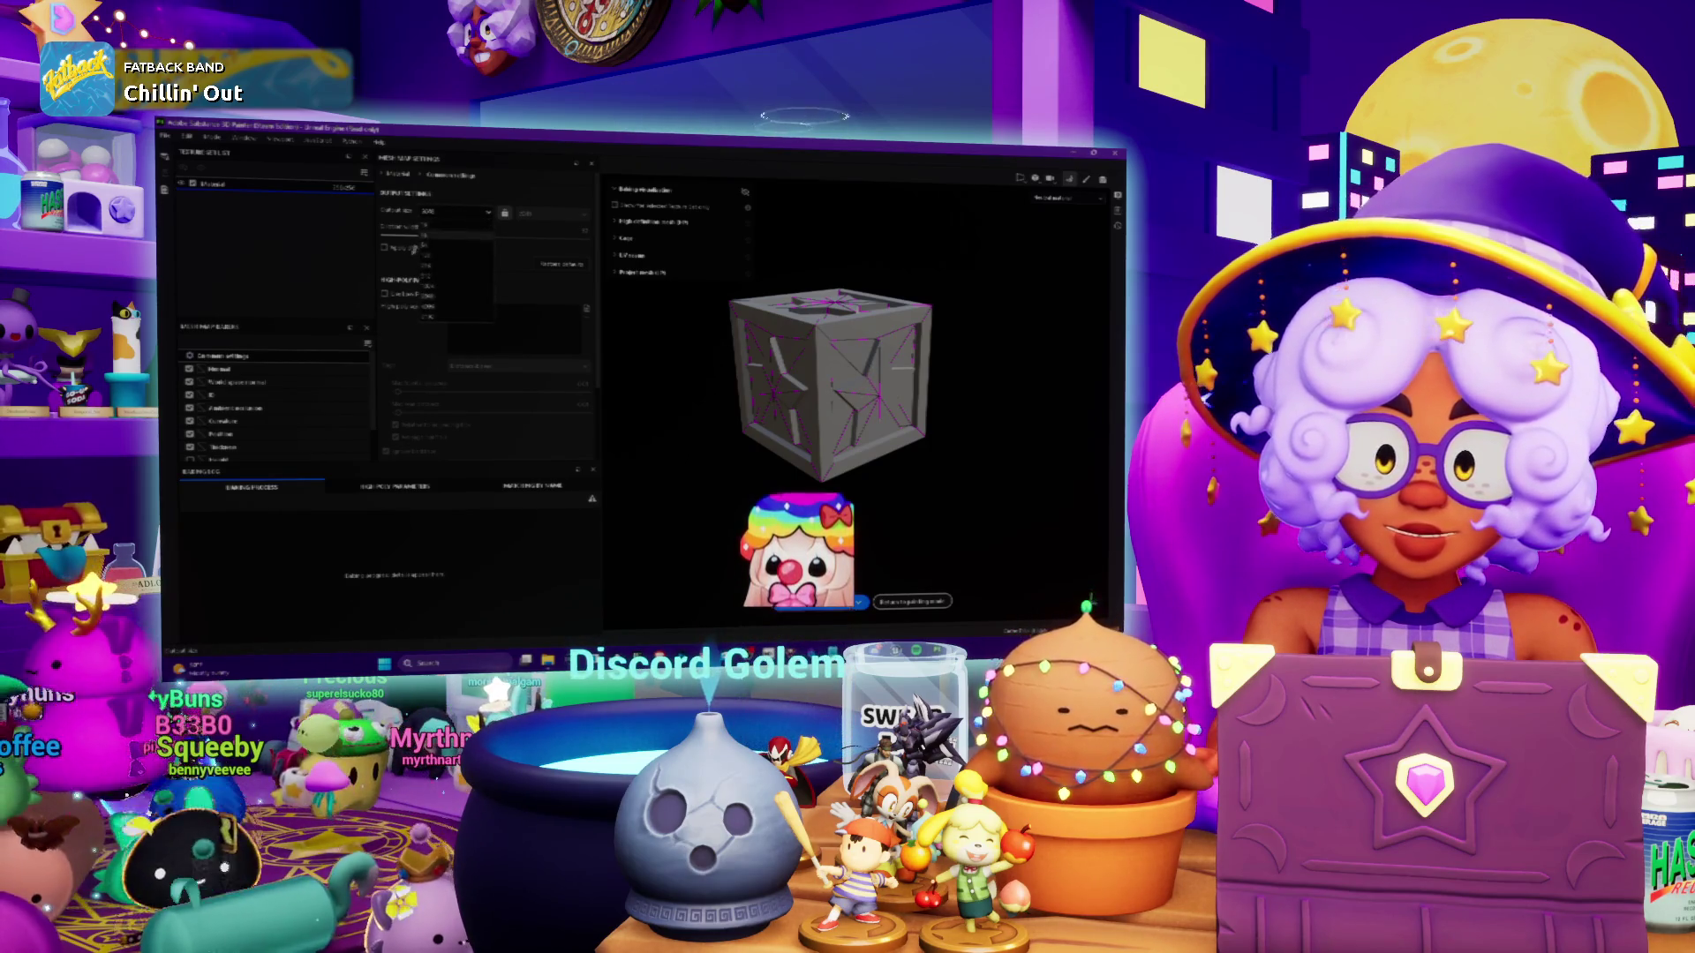
pyautogui.click(426, 267)
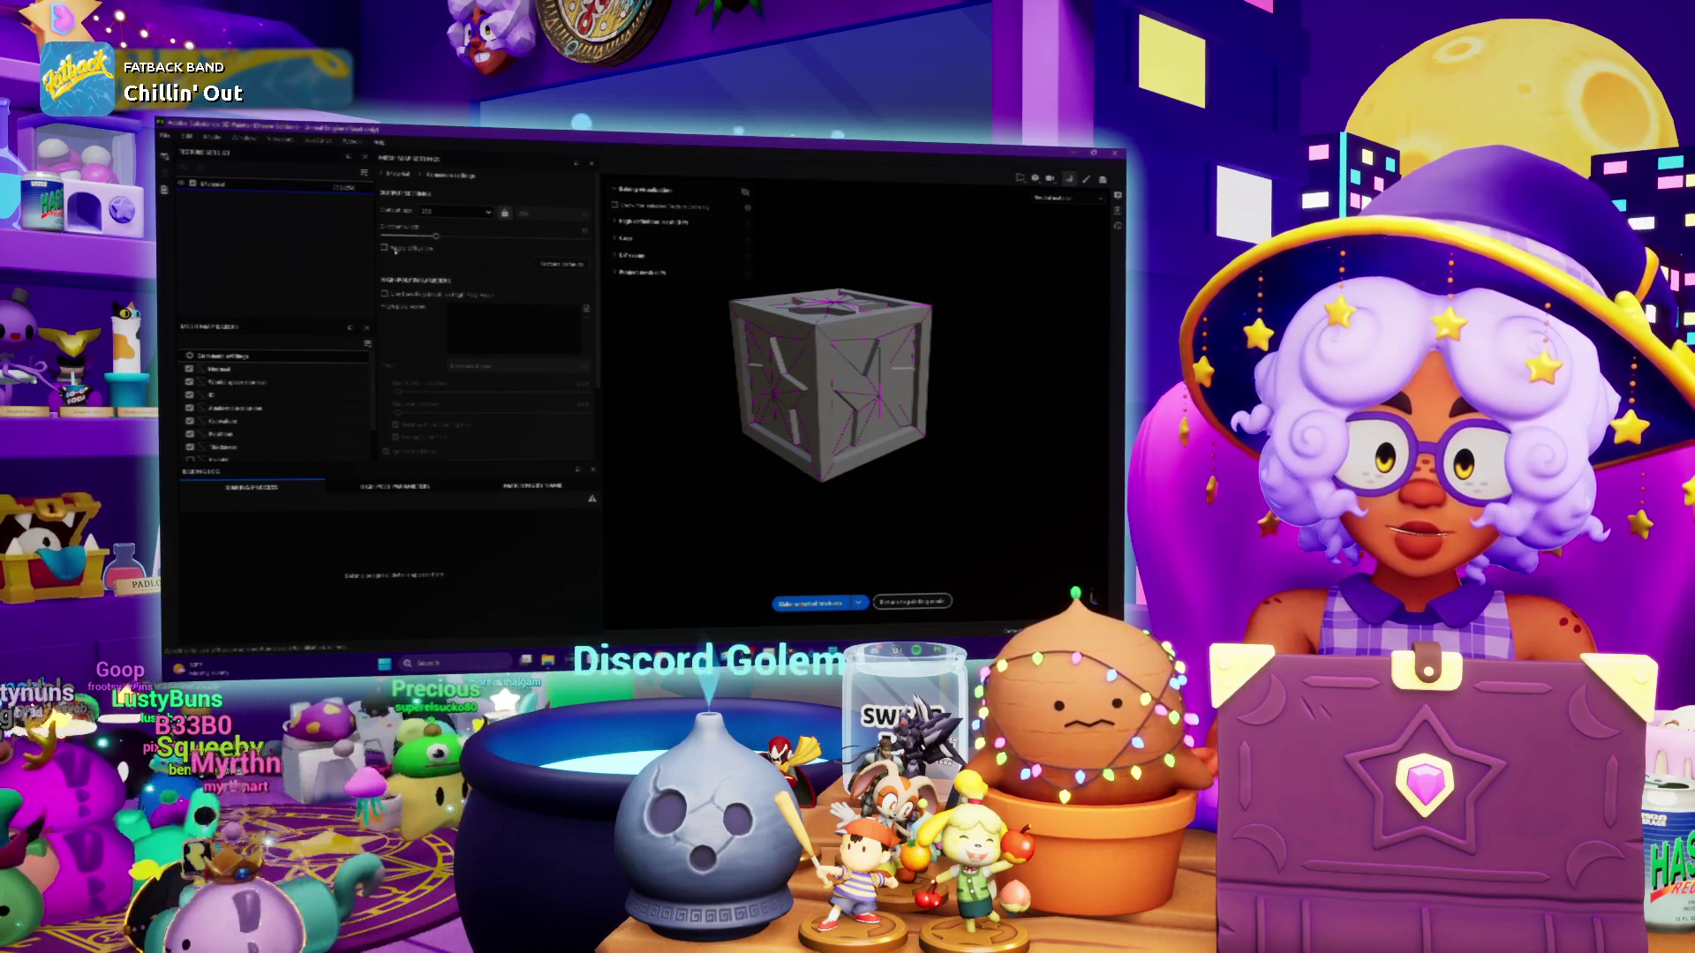
pyautogui.scroll(-2, 419, 326)
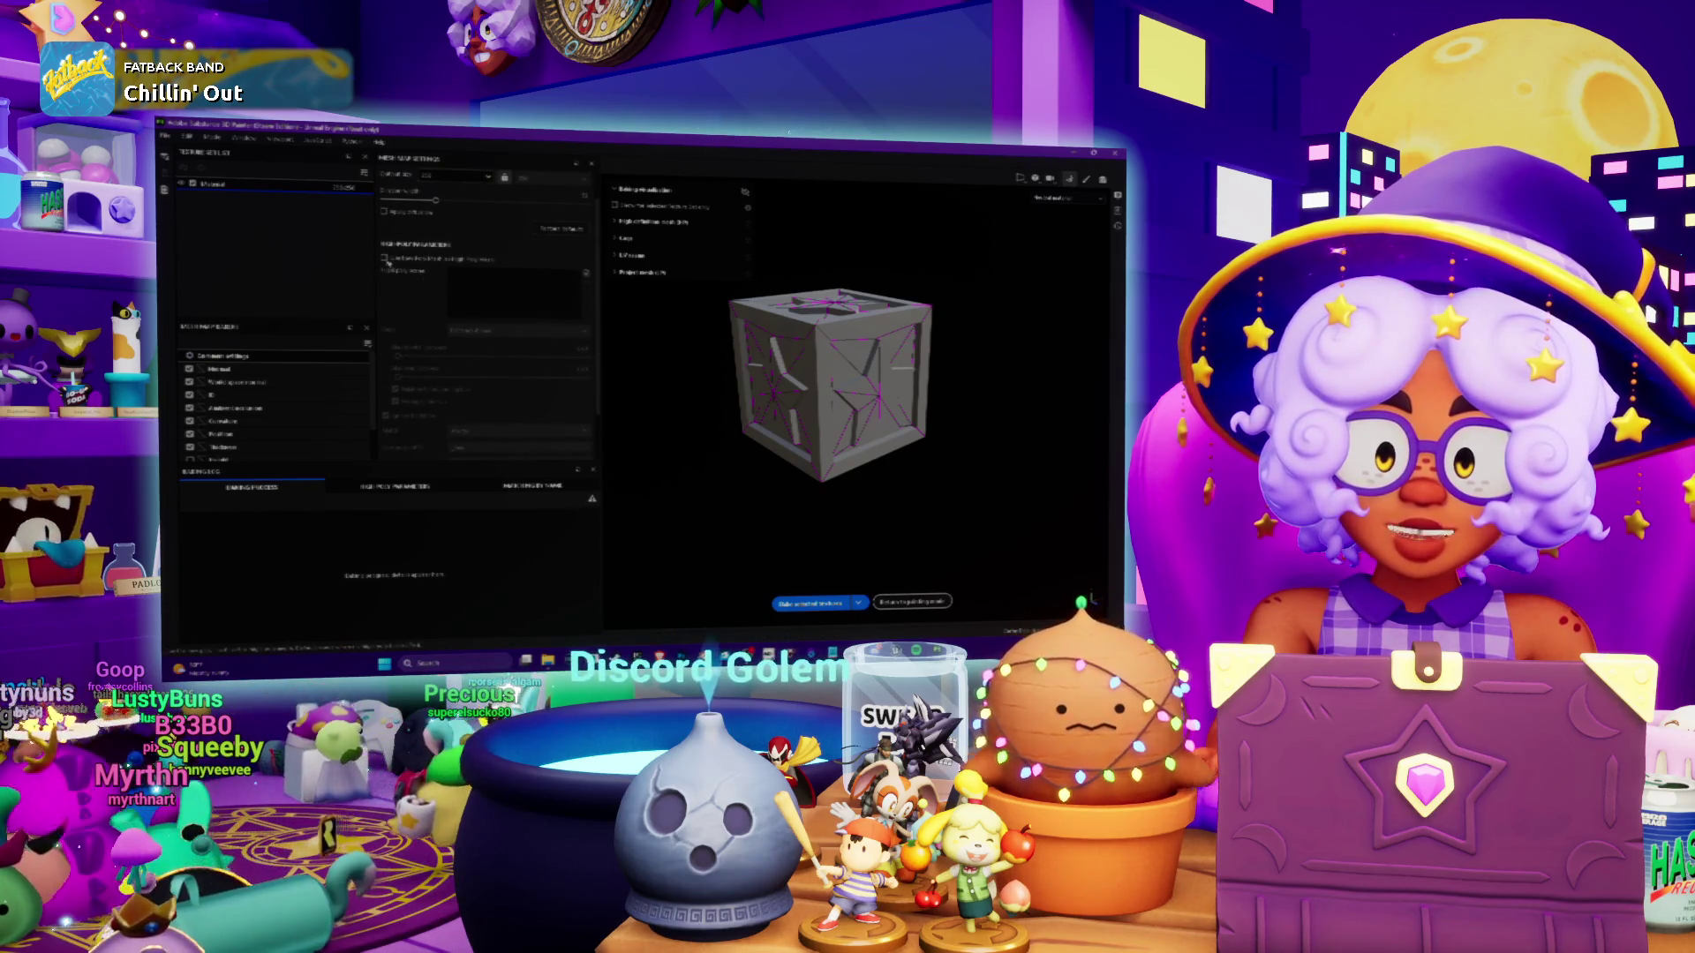
pyautogui.scroll(-3, 414, 346)
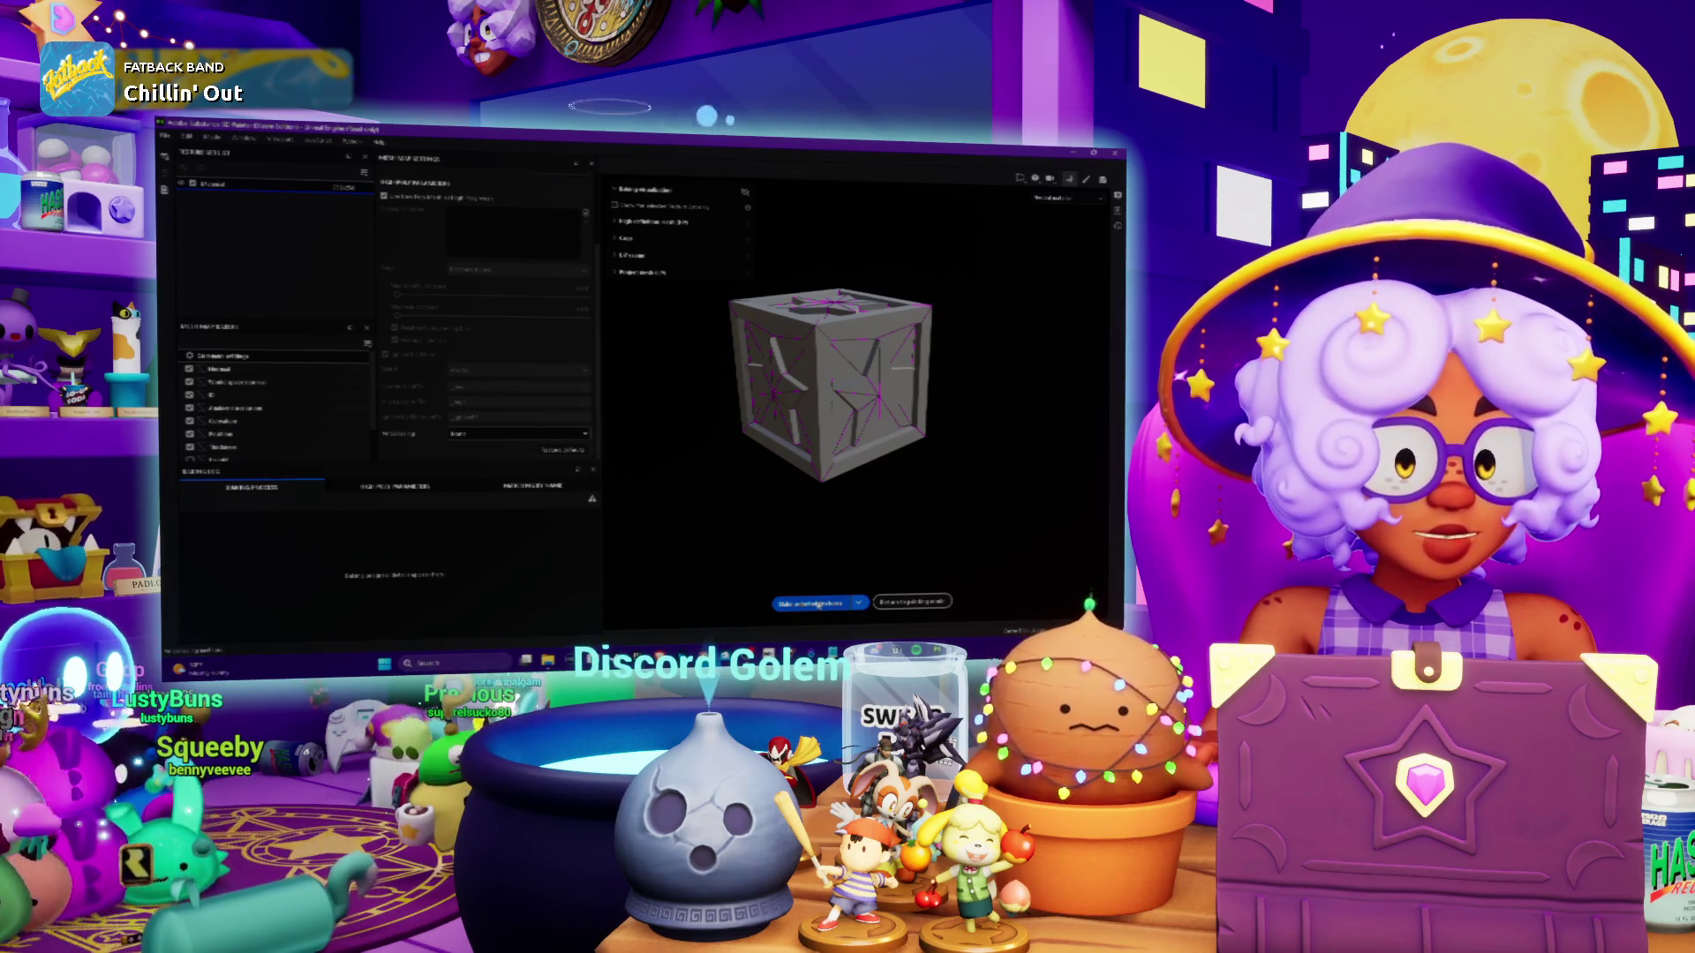
pyautogui.click(819, 605)
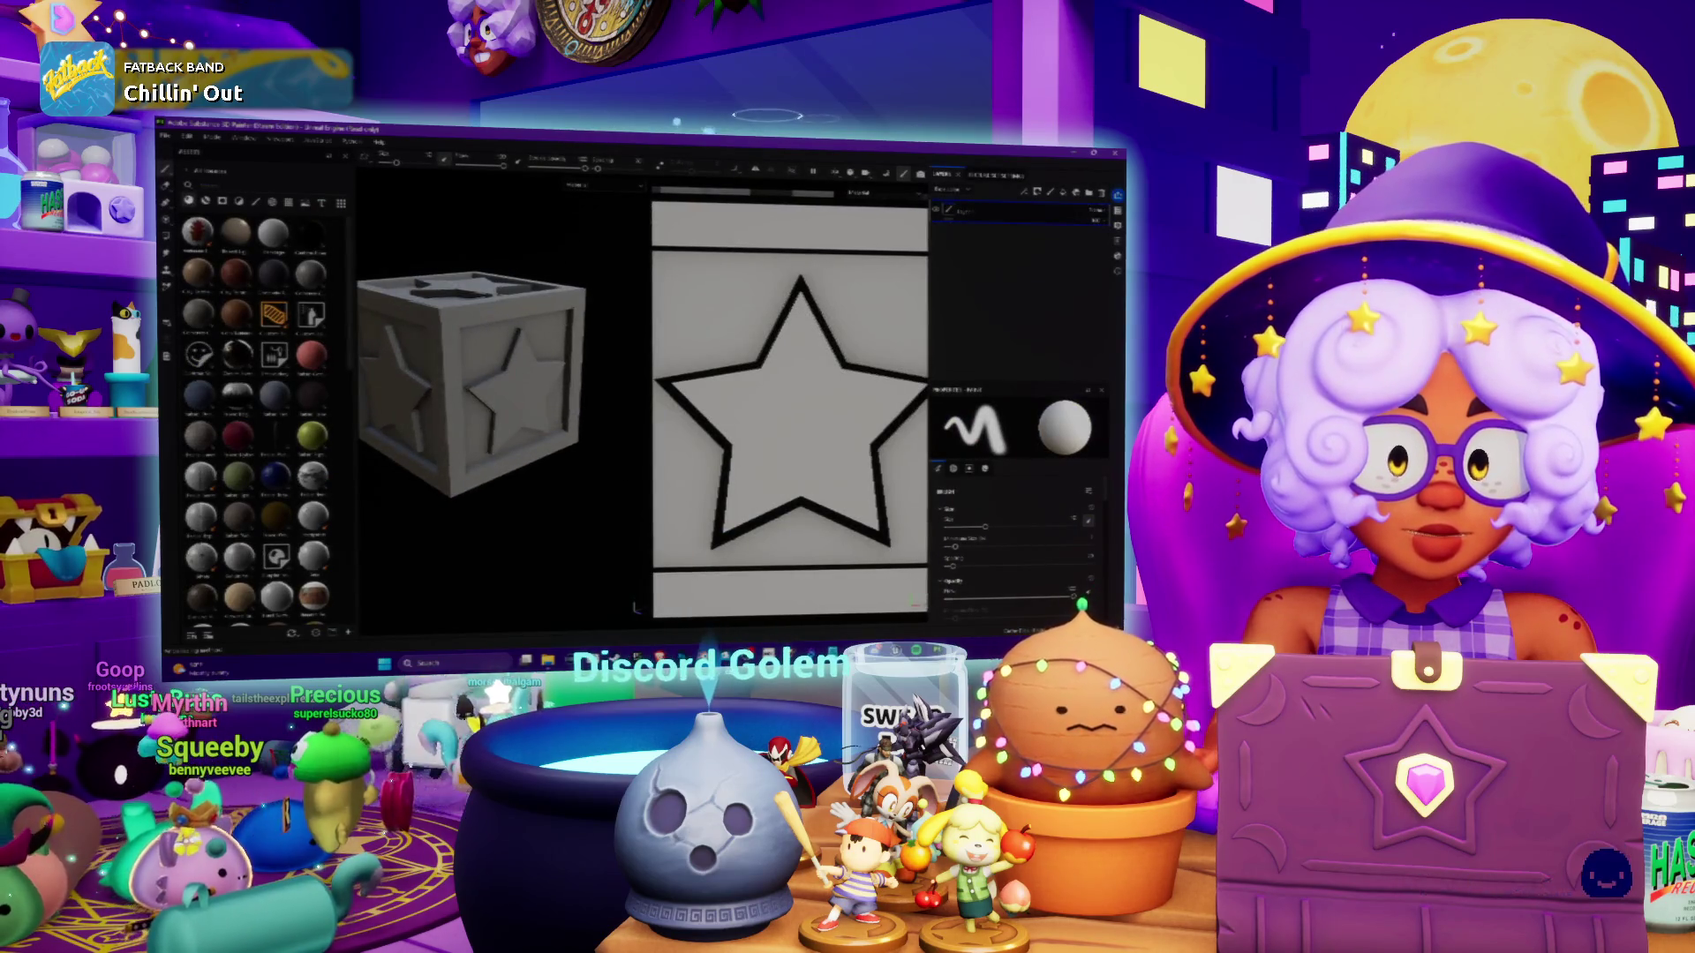
# Switch the viewport to the flat 2D texture view and bring up the Save project dialog
pyautogui.click(591, 190)
pyautogui.click(594, 264)
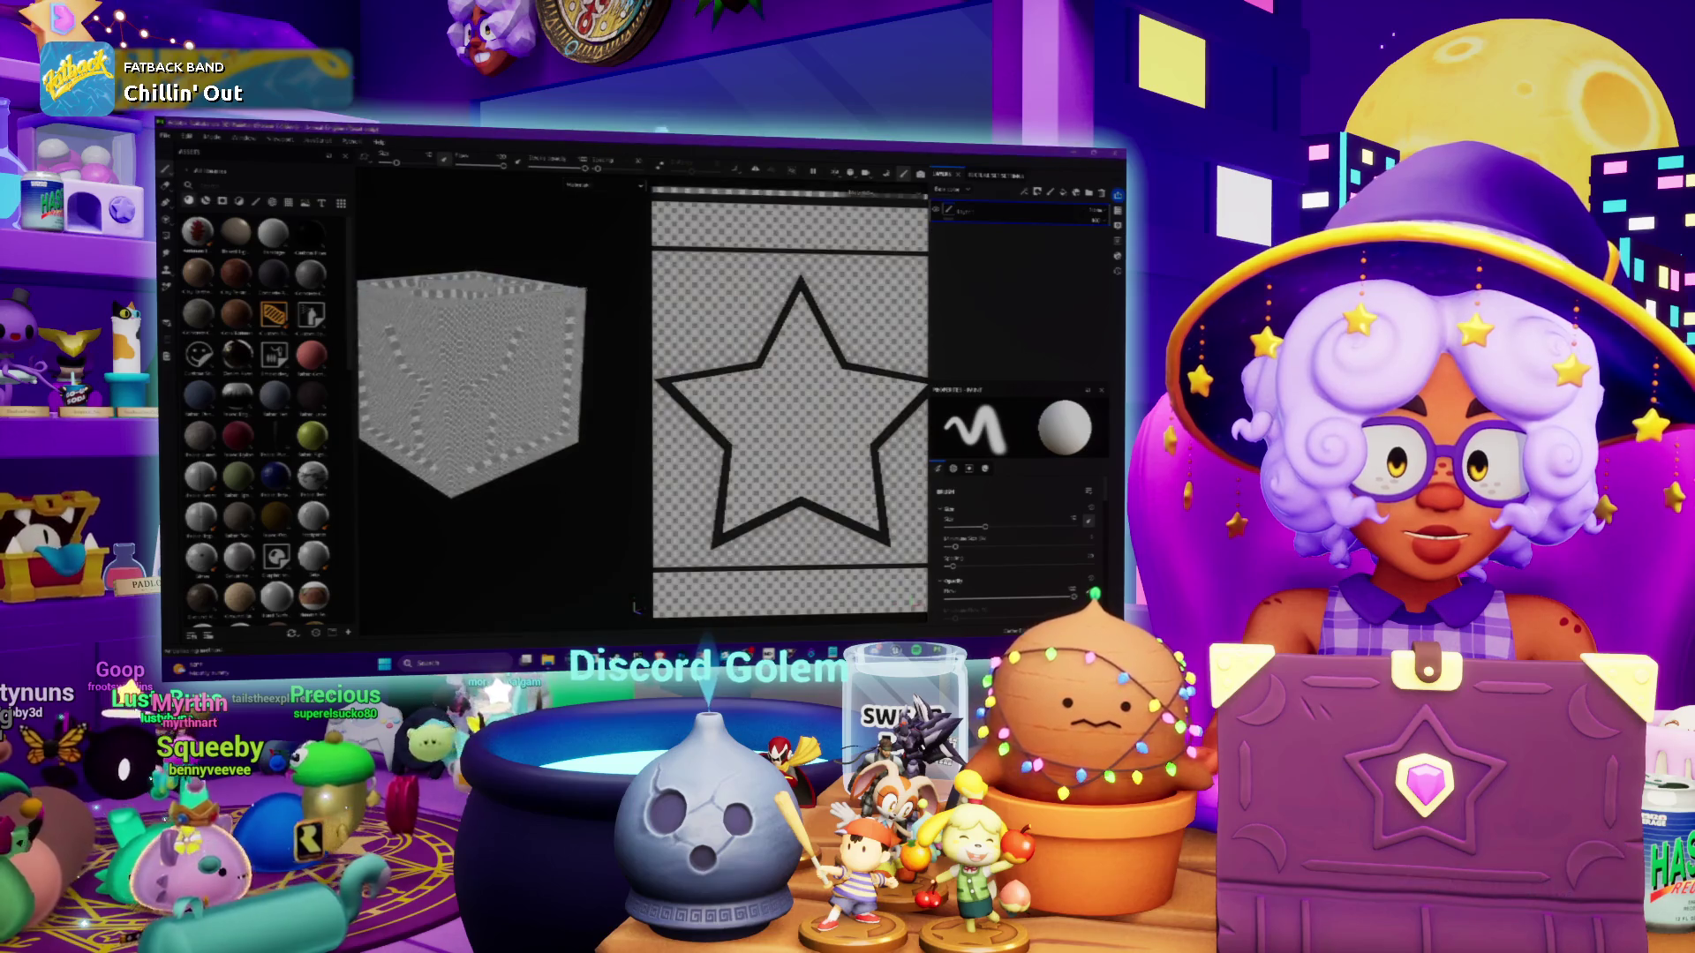
pyautogui.press('m')
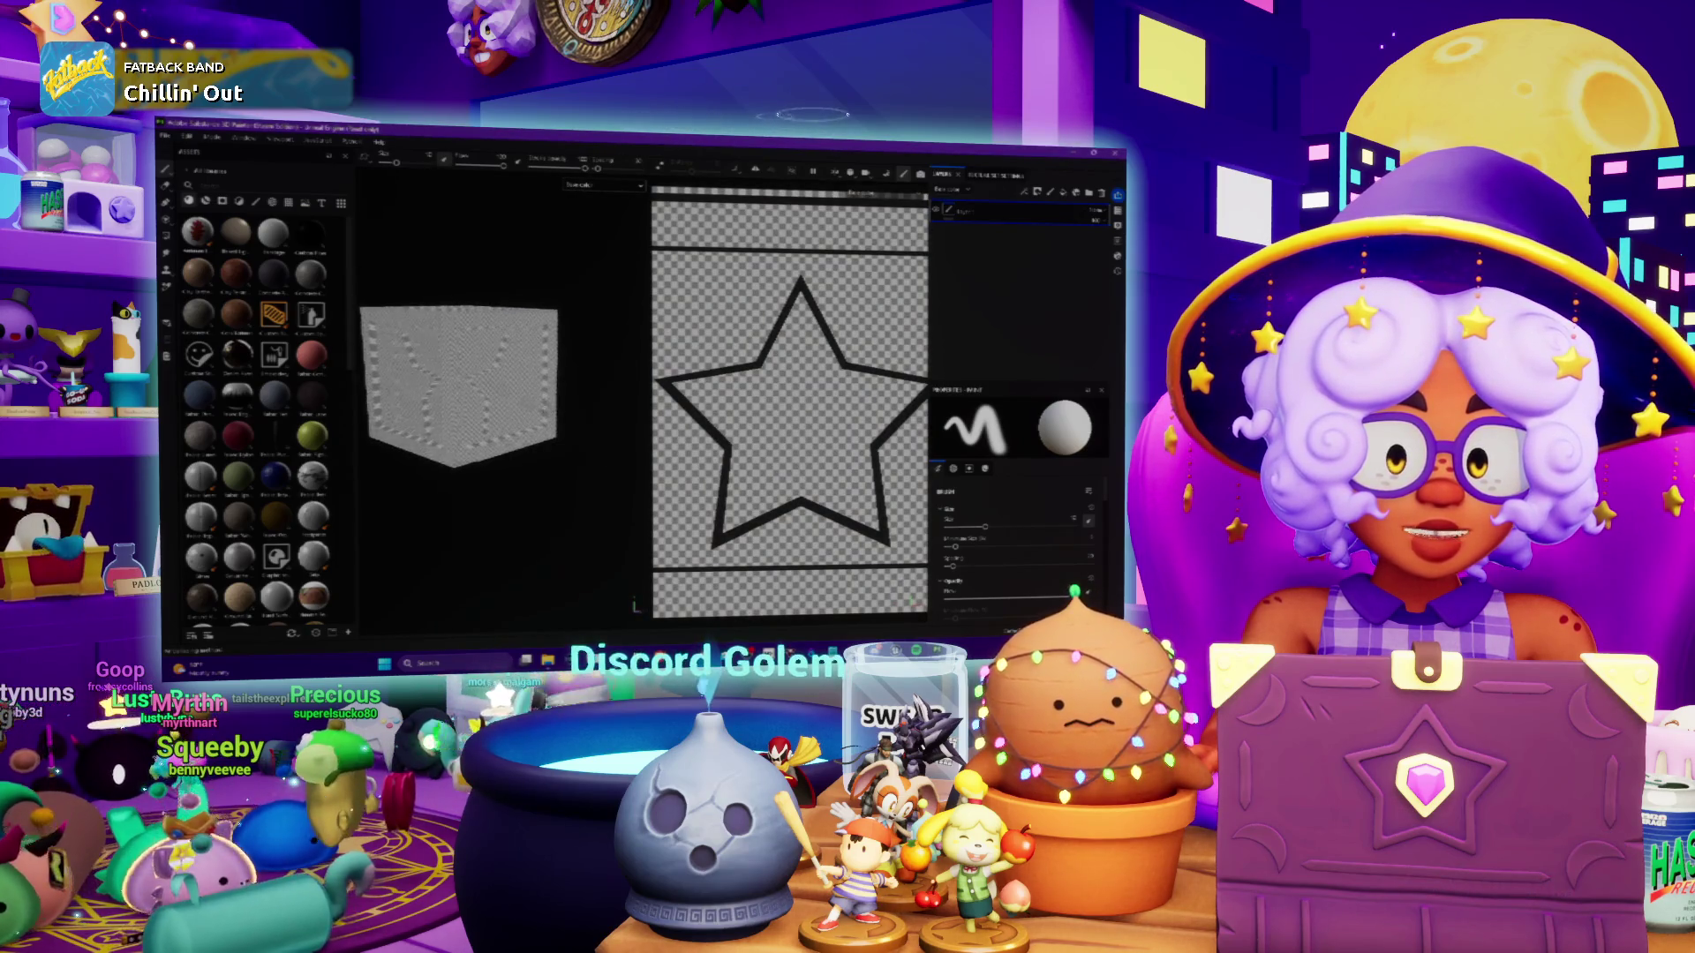
pyautogui.hotkey('ctrl', 's')
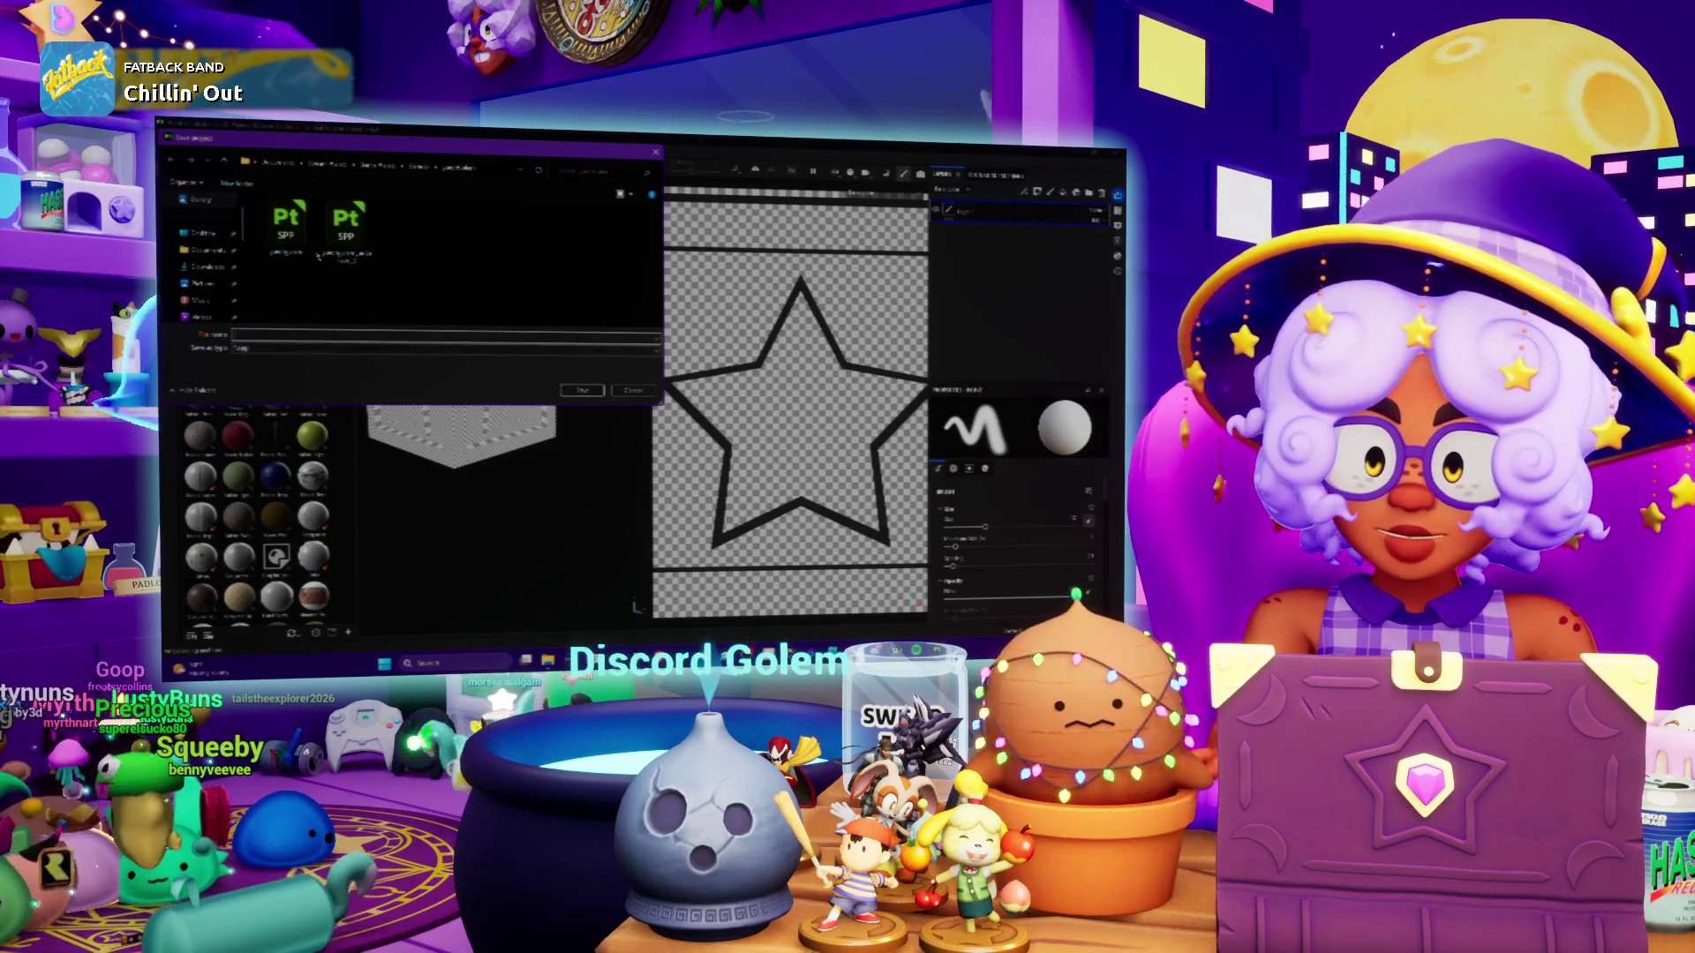
# Save the project as 'Star' in the target subfolder, then paste the screenshot into Photoshop
pyautogui.click(421, 167)
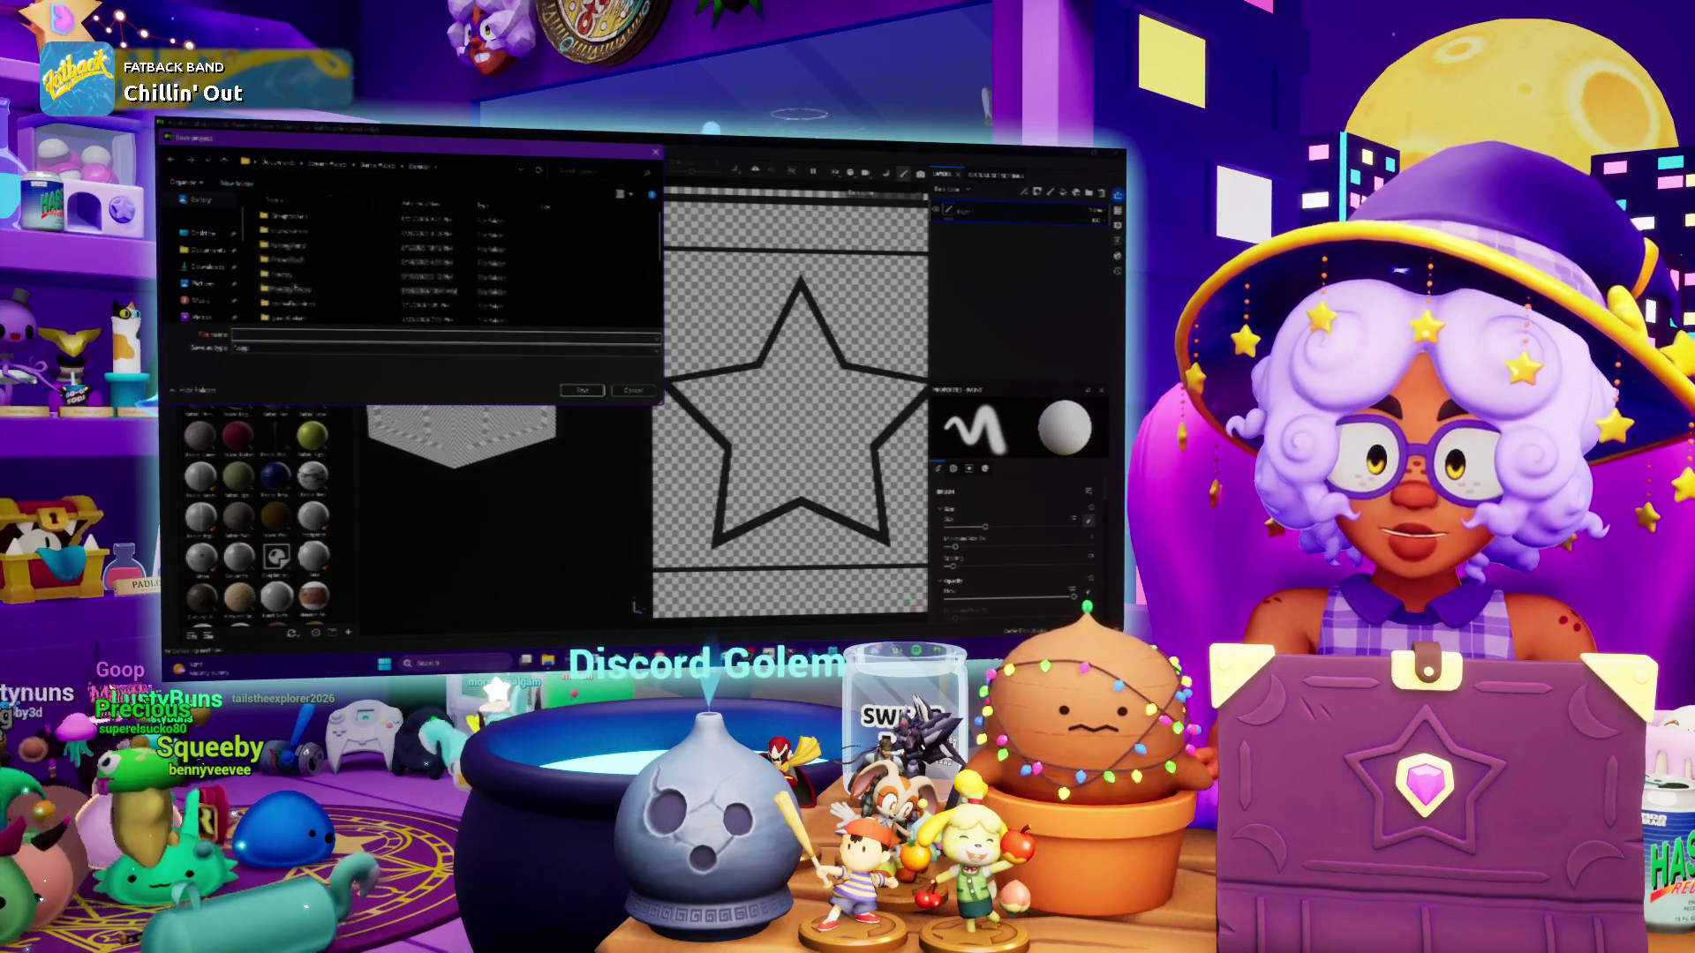
pyautogui.doubleClick(278, 317)
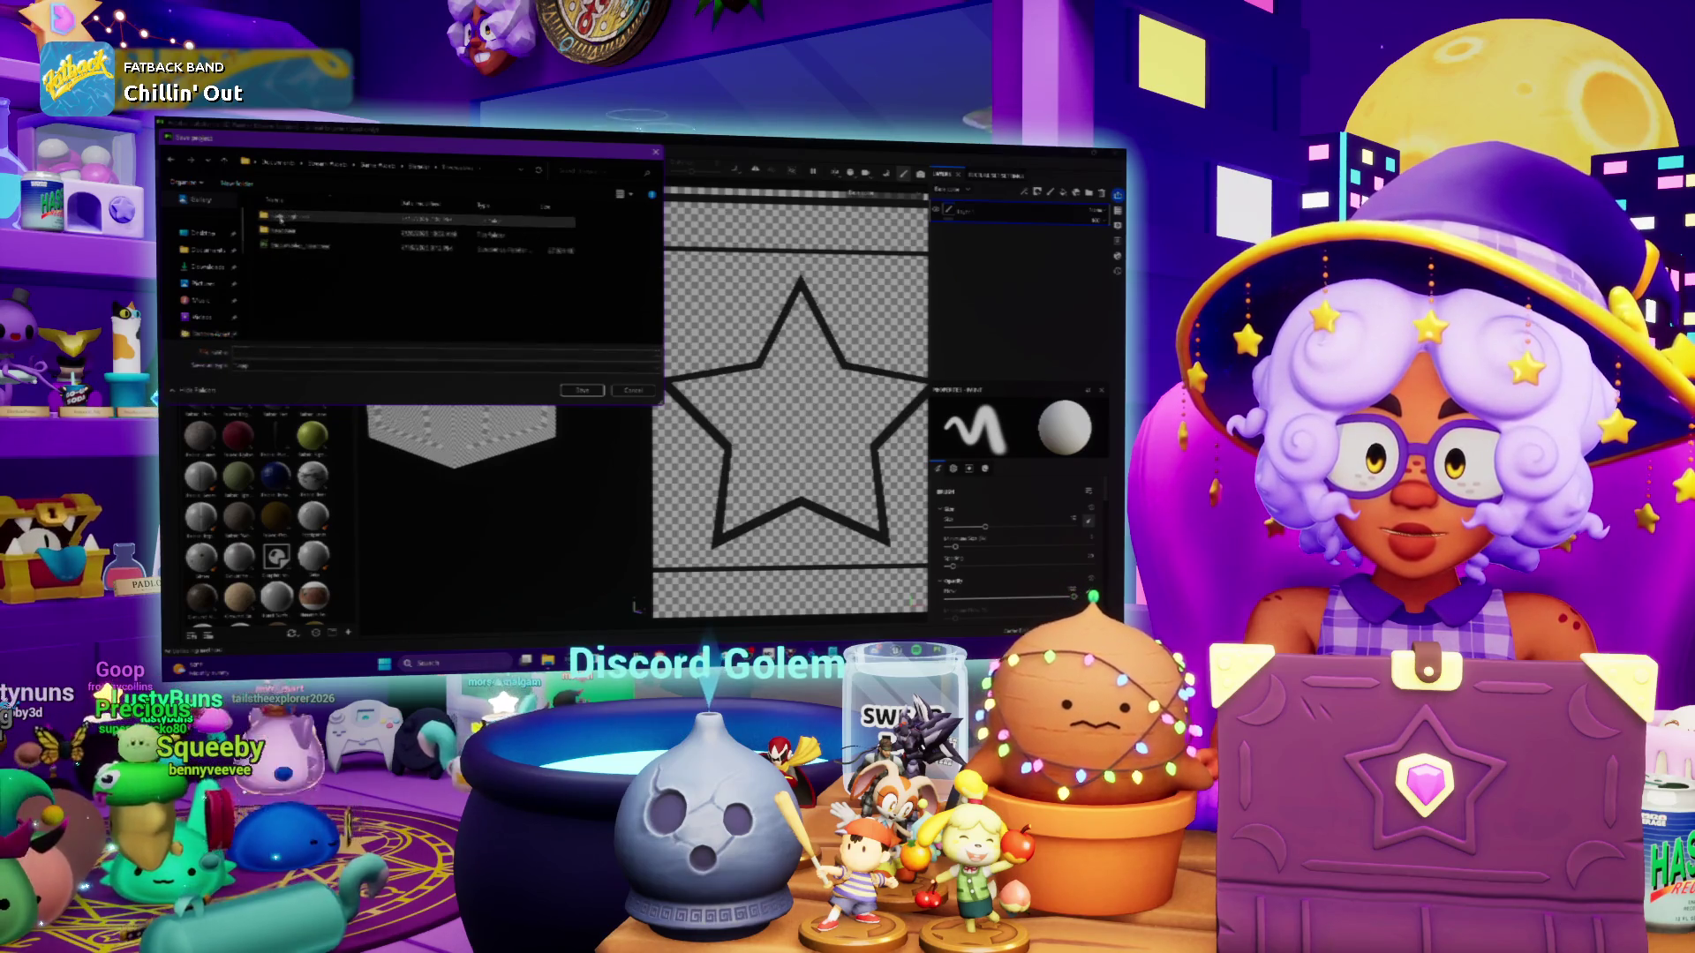
pyautogui.doubleClick(279, 217)
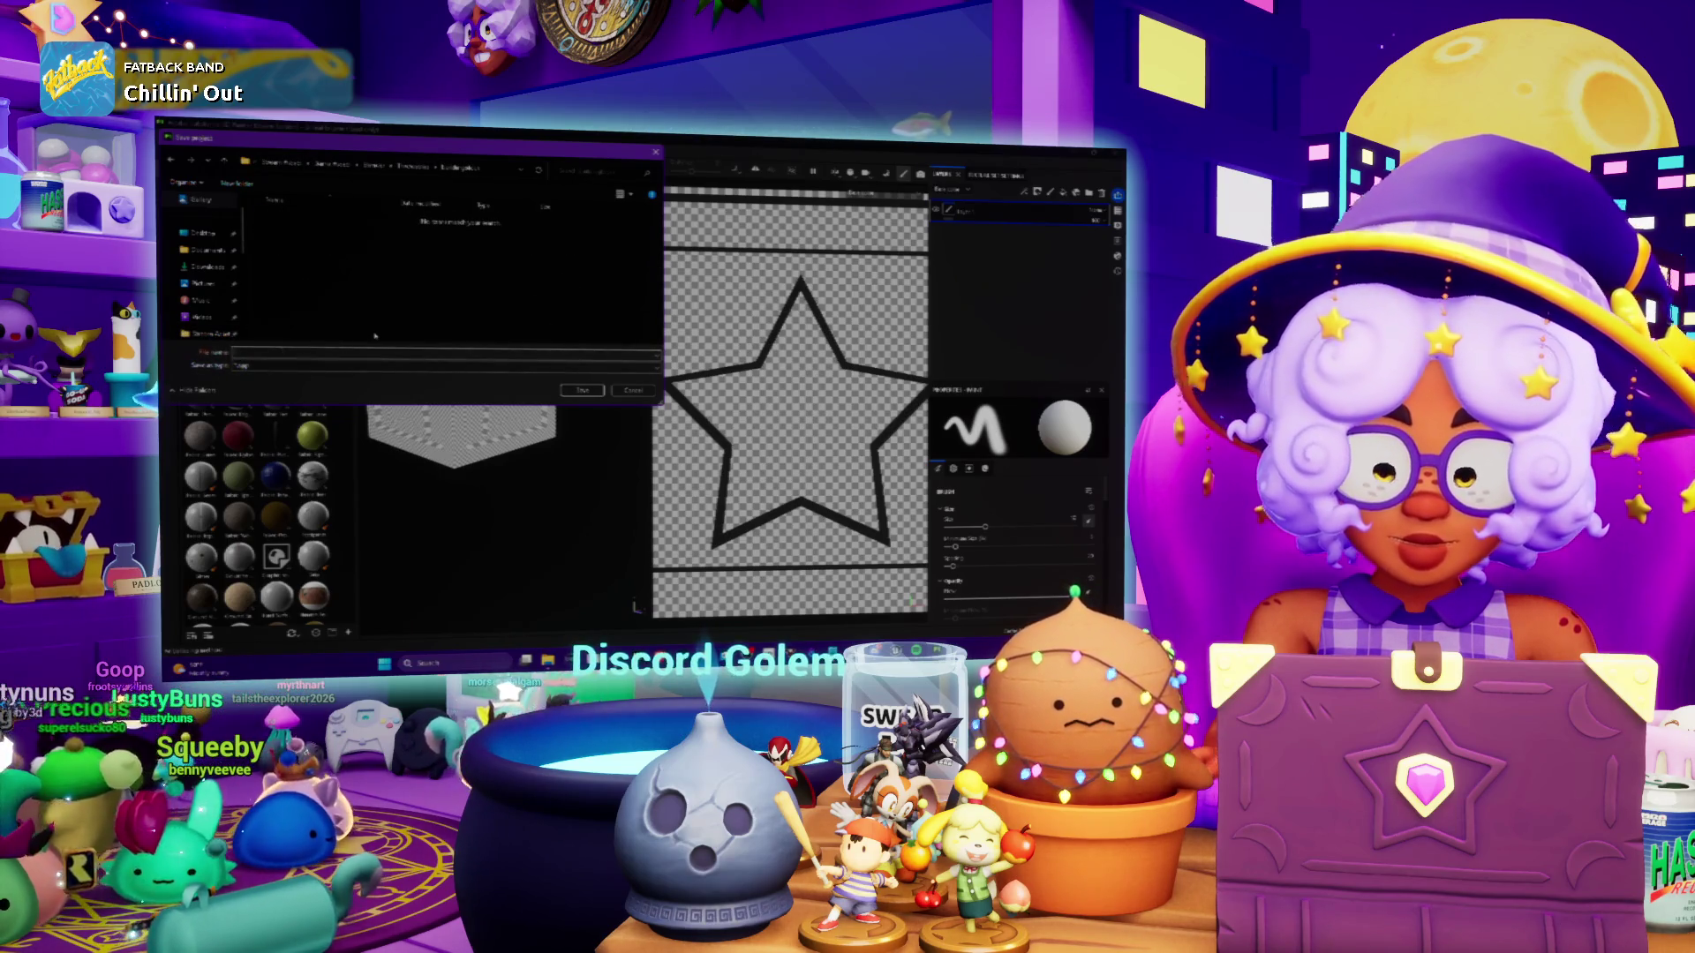
pyautogui.write('Star')
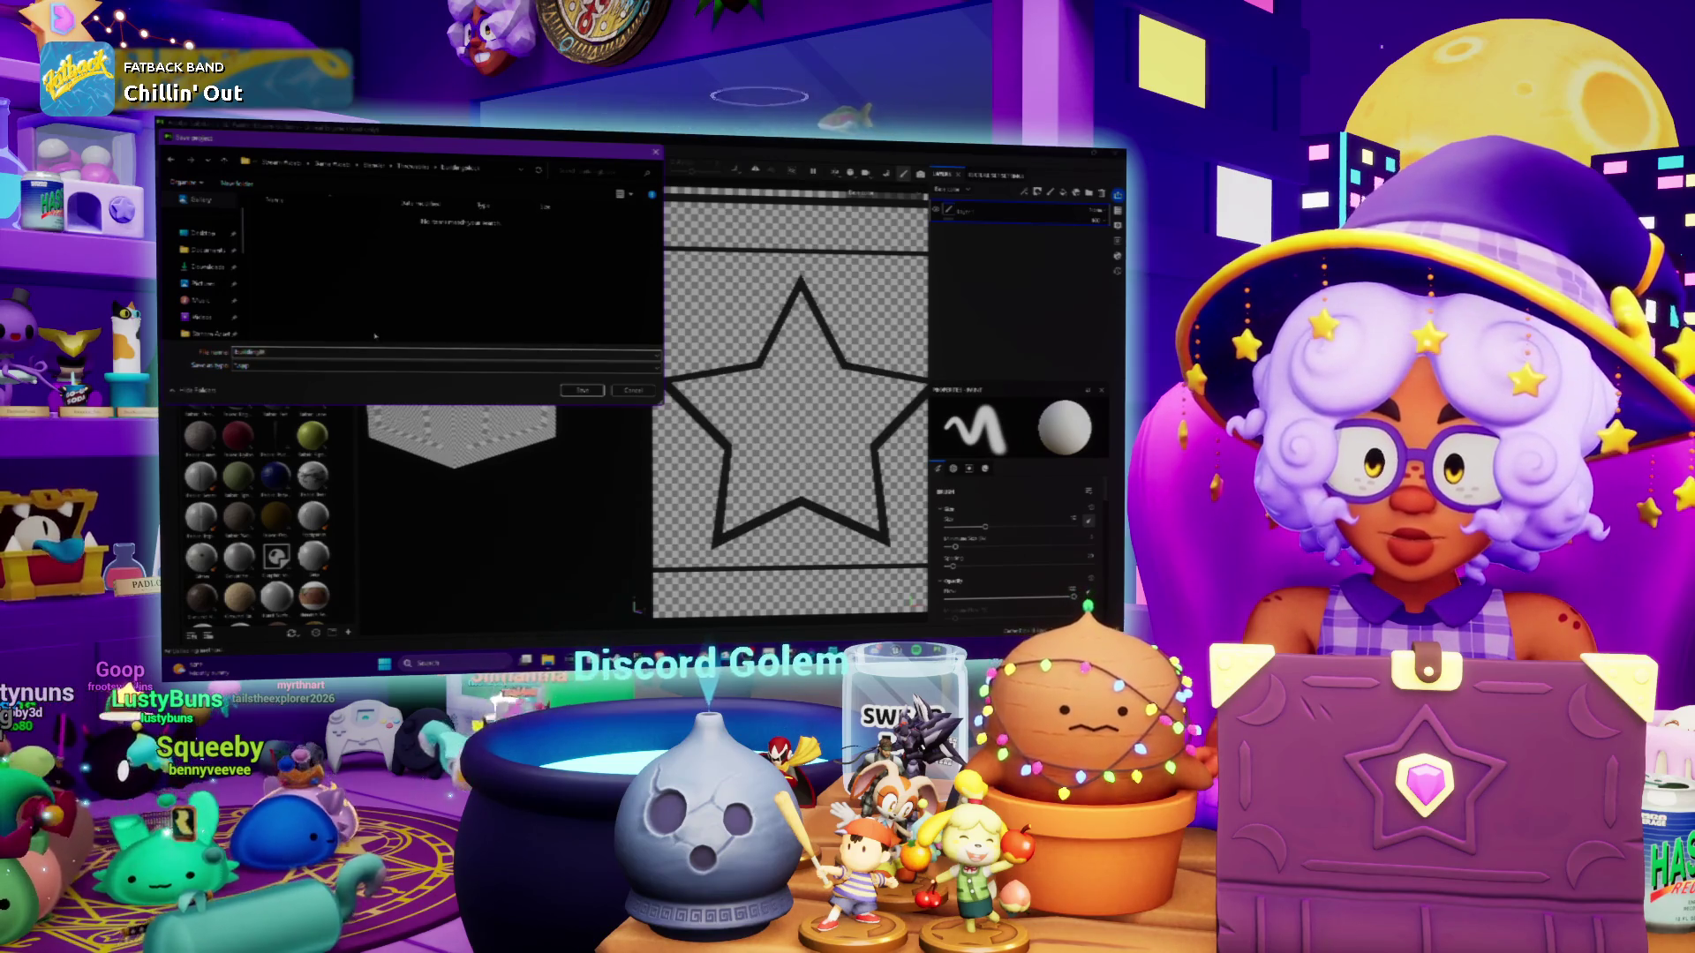
pyautogui.click(584, 391)
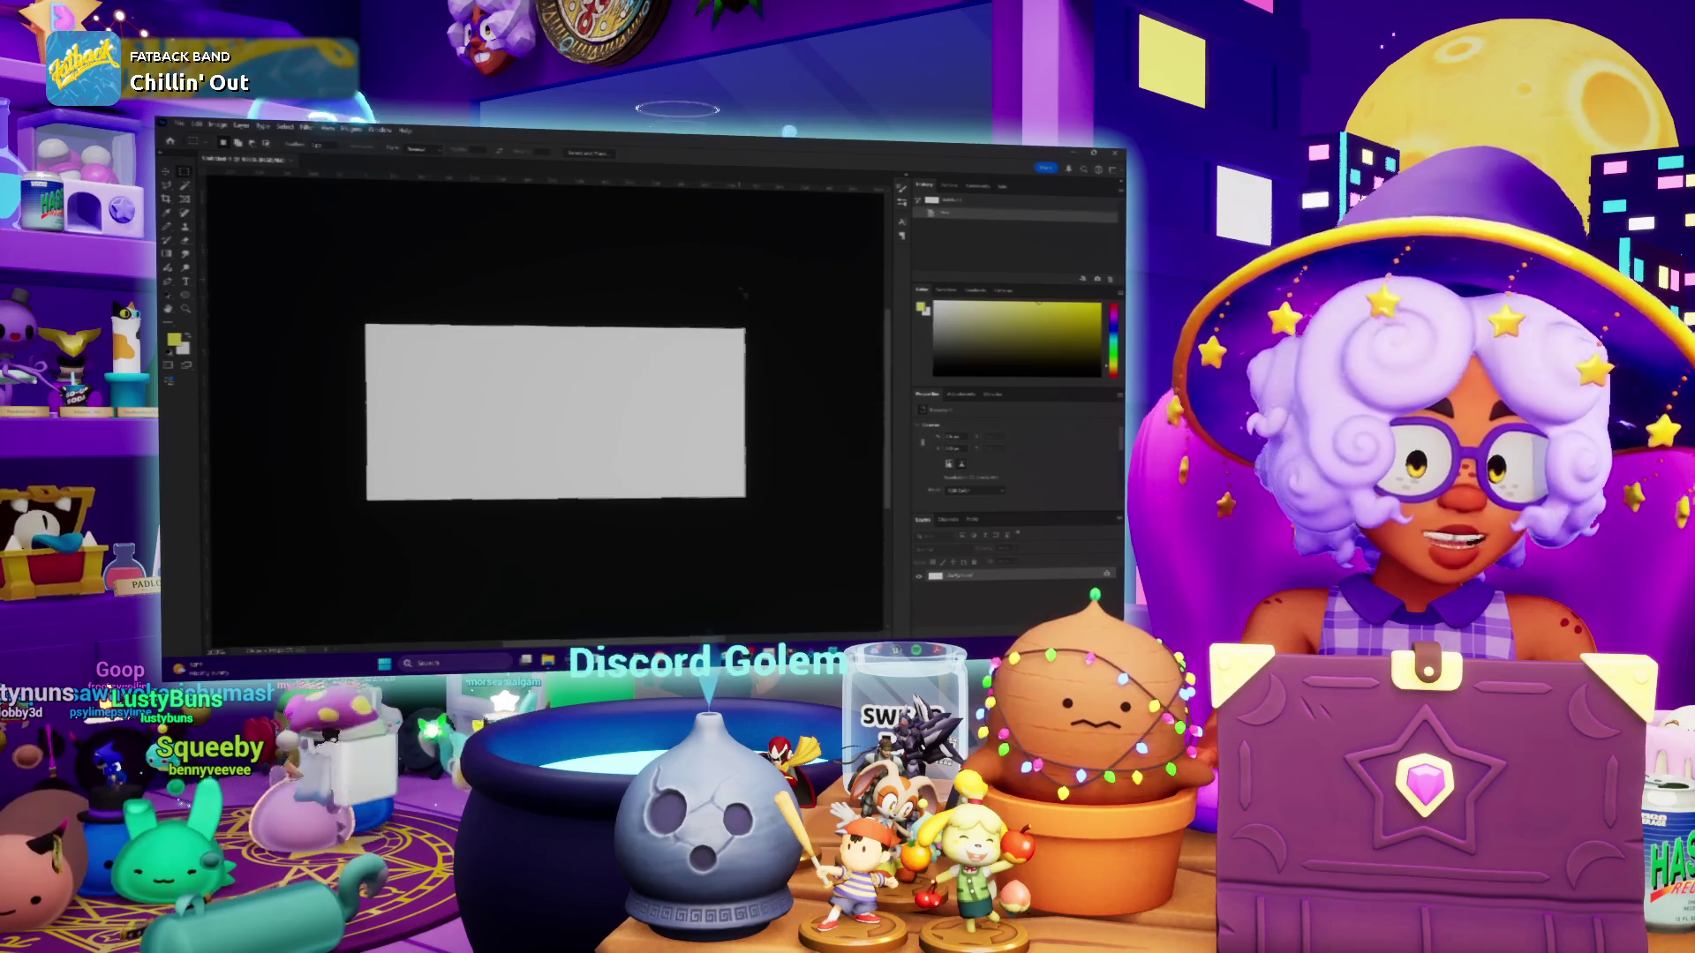
pyautogui.hotkey('ctrl', 'v')
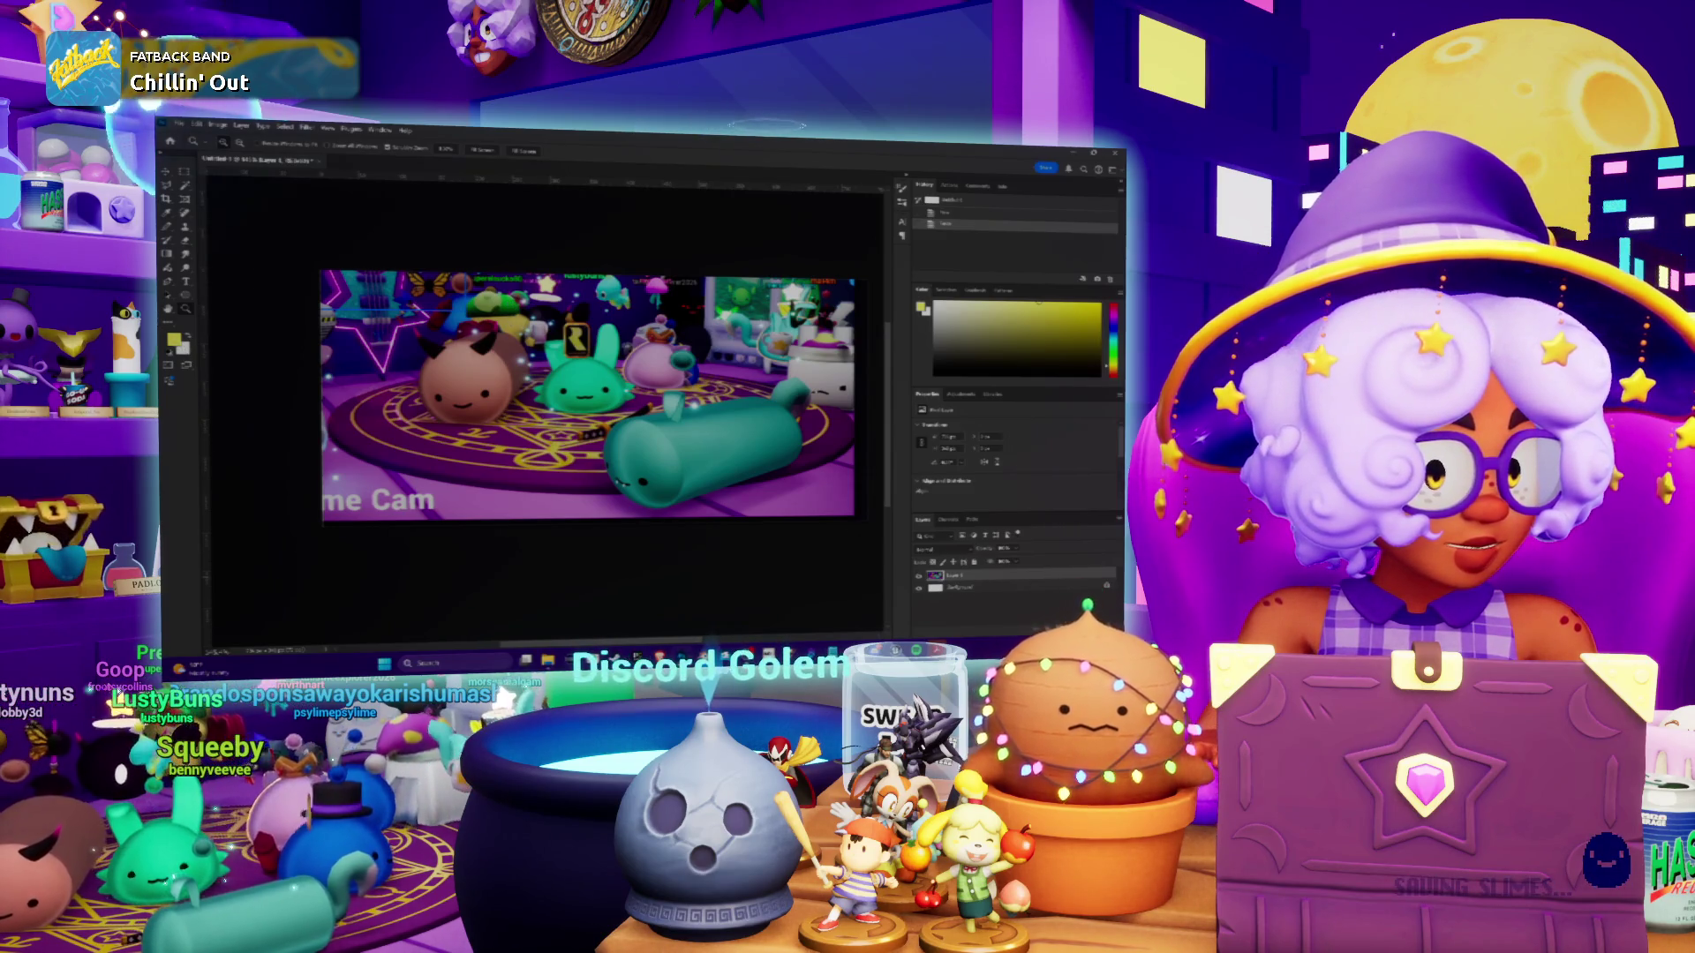
# Add a new empty layer above the pasted slime plushie screenshot and clear the selection
pyautogui.hotkey('ctrl', 'shift', 'alt', 'n')
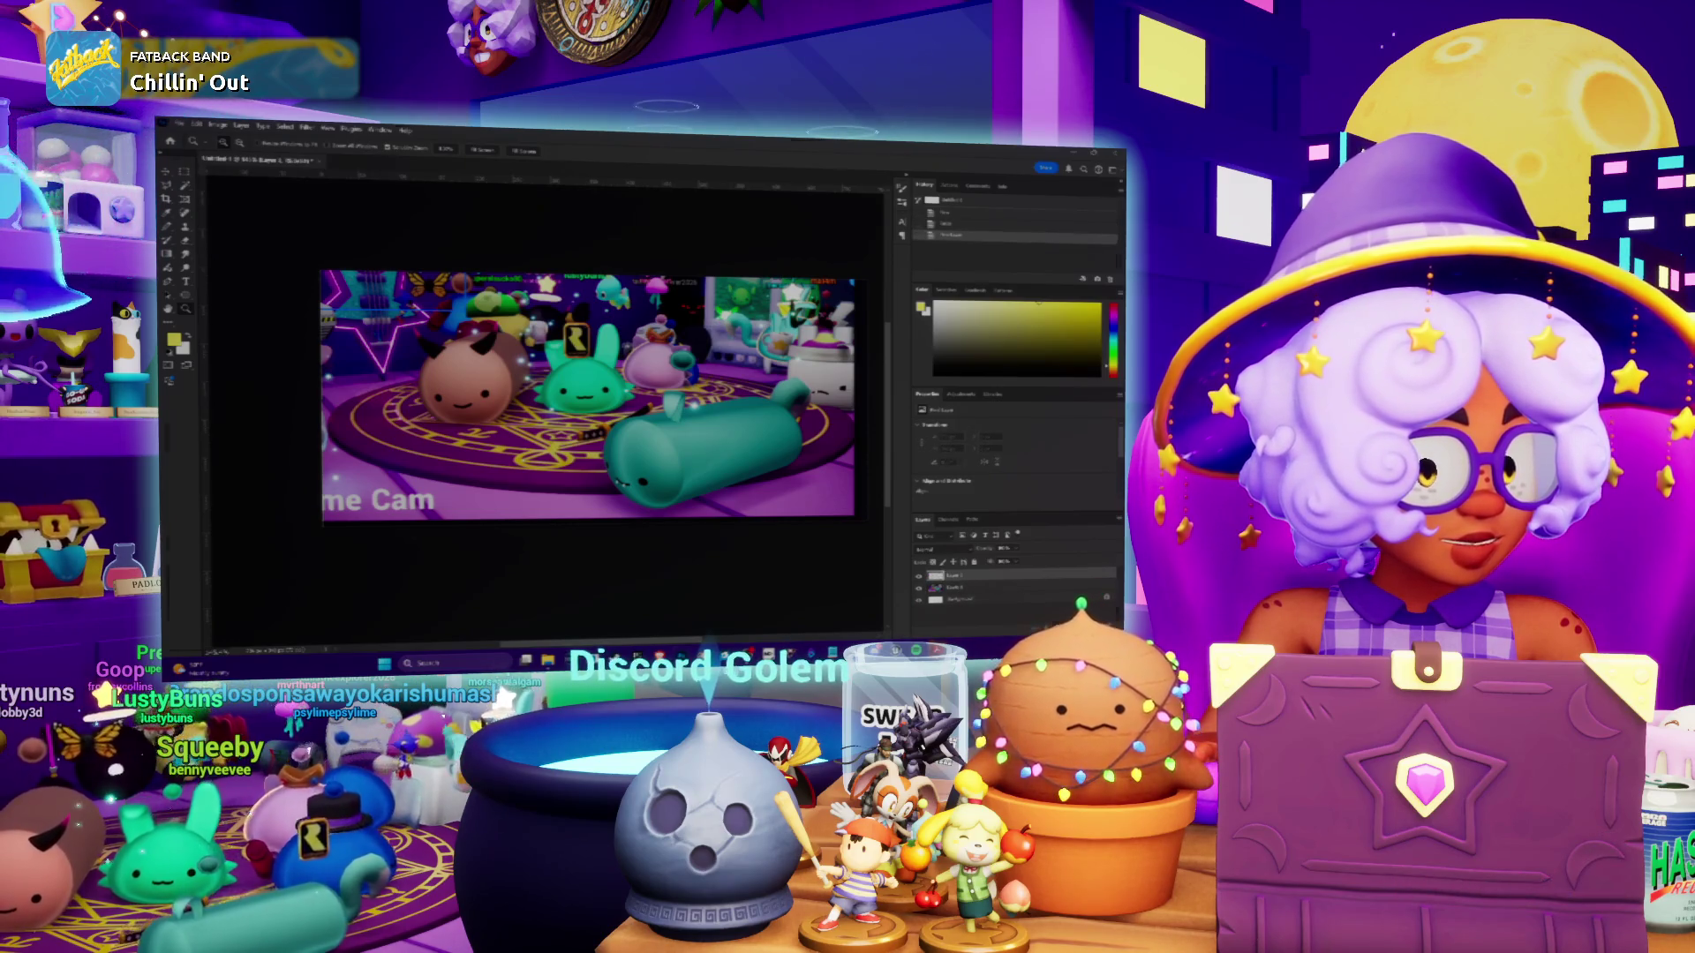
pyautogui.hotkey('alt', 'Tab')
pyautogui.hotkey('alt', 'Tab')
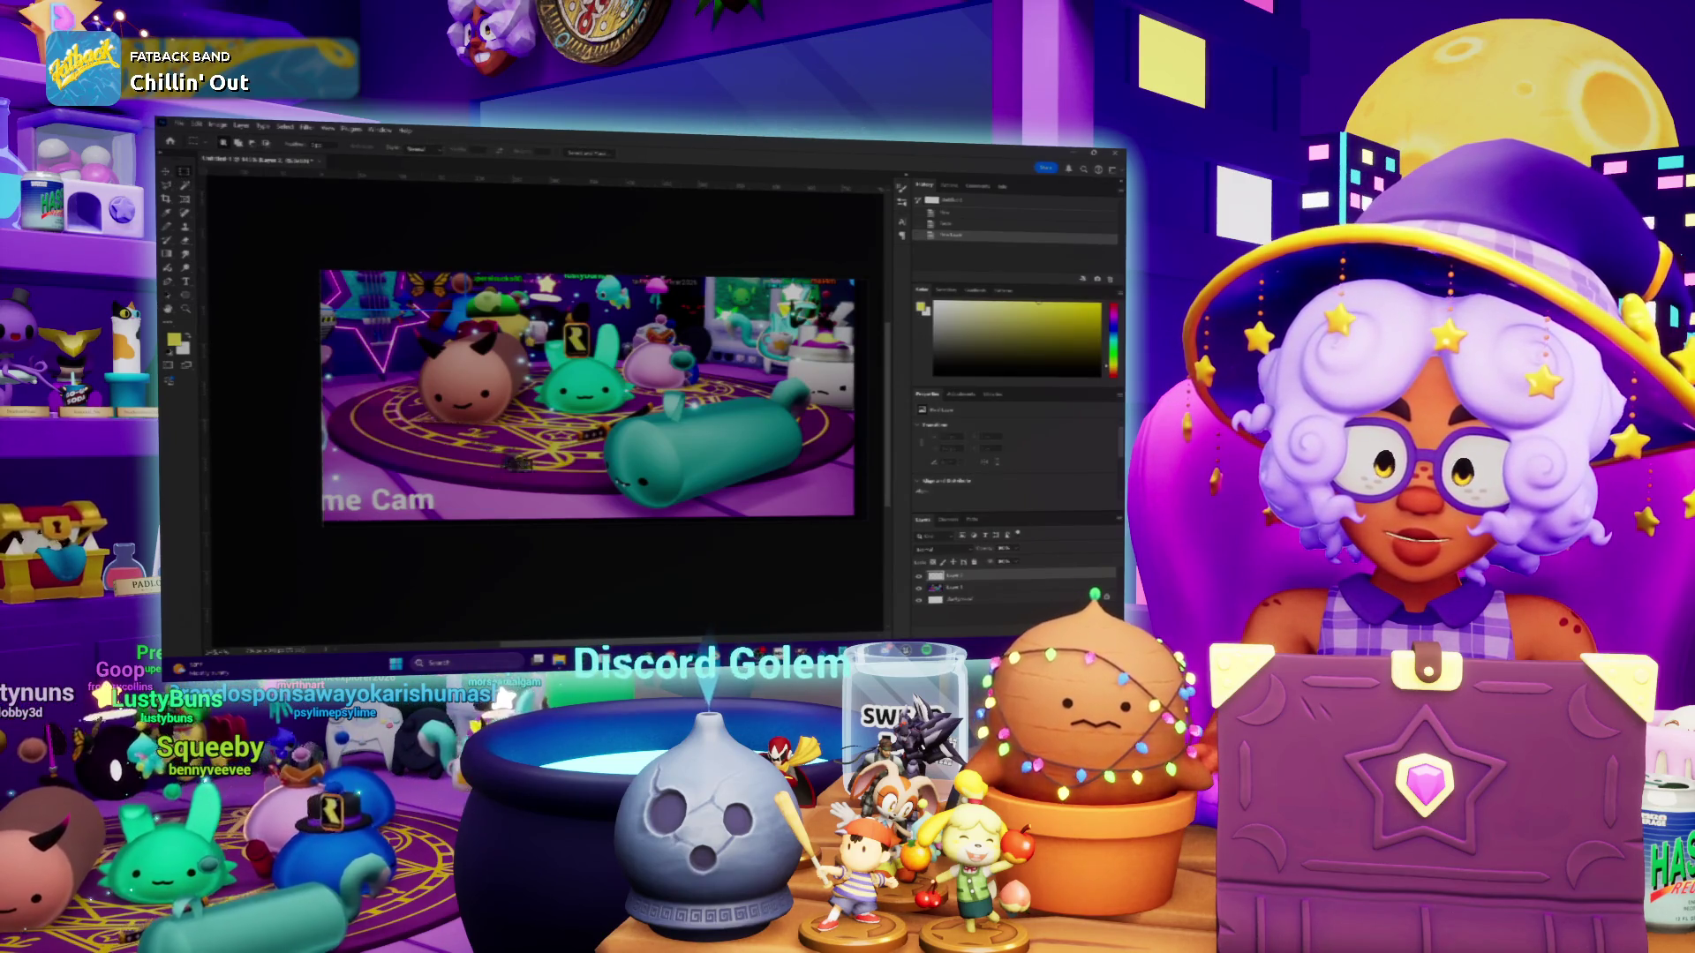
pyautogui.press('Return')
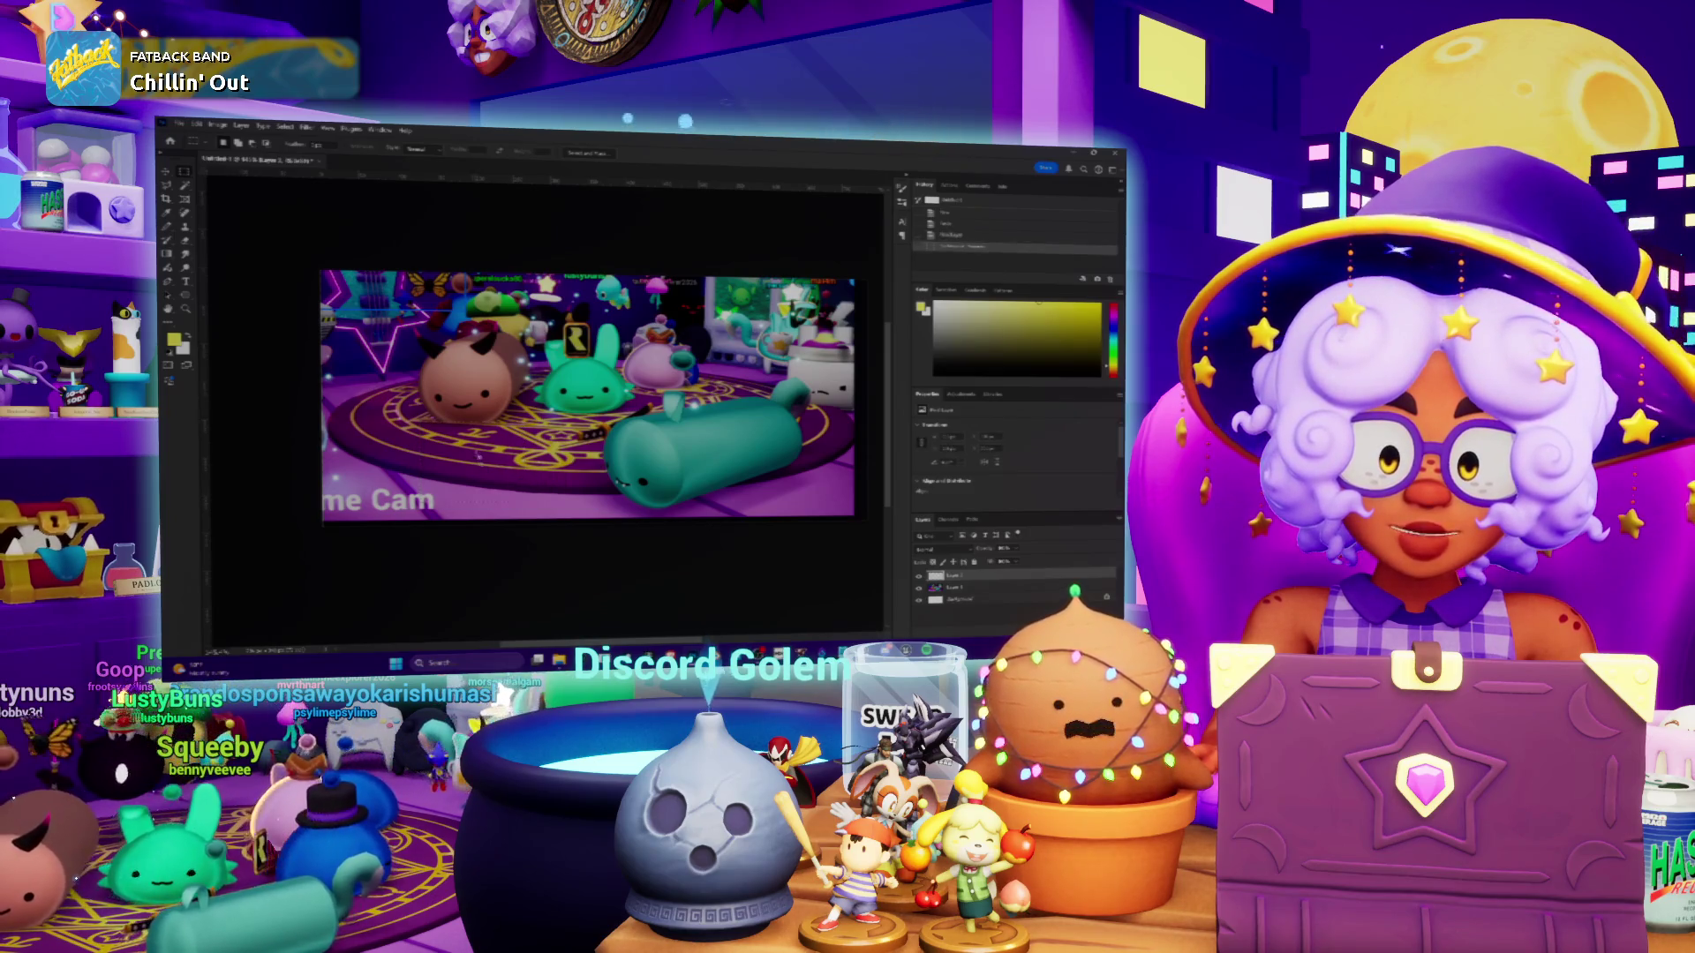
pyautogui.hotkey('ctrl', 'd')
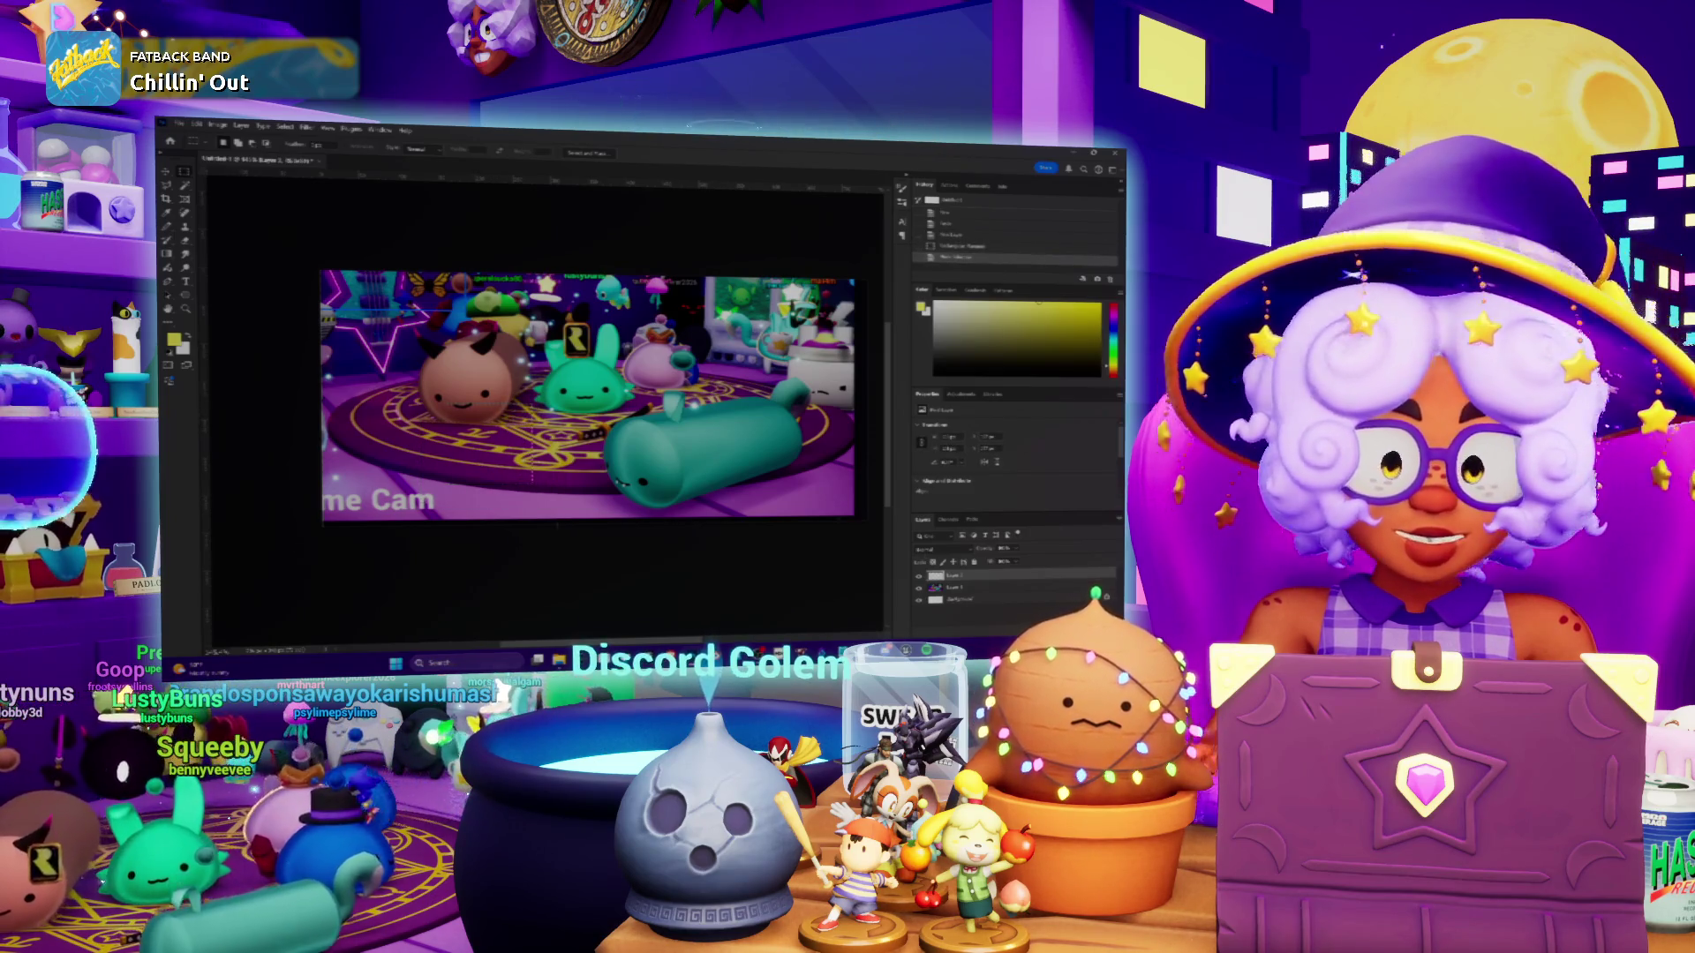
# Fill the lower-left square selection with bright green, then deselect it
pyautogui.click(174, 339)
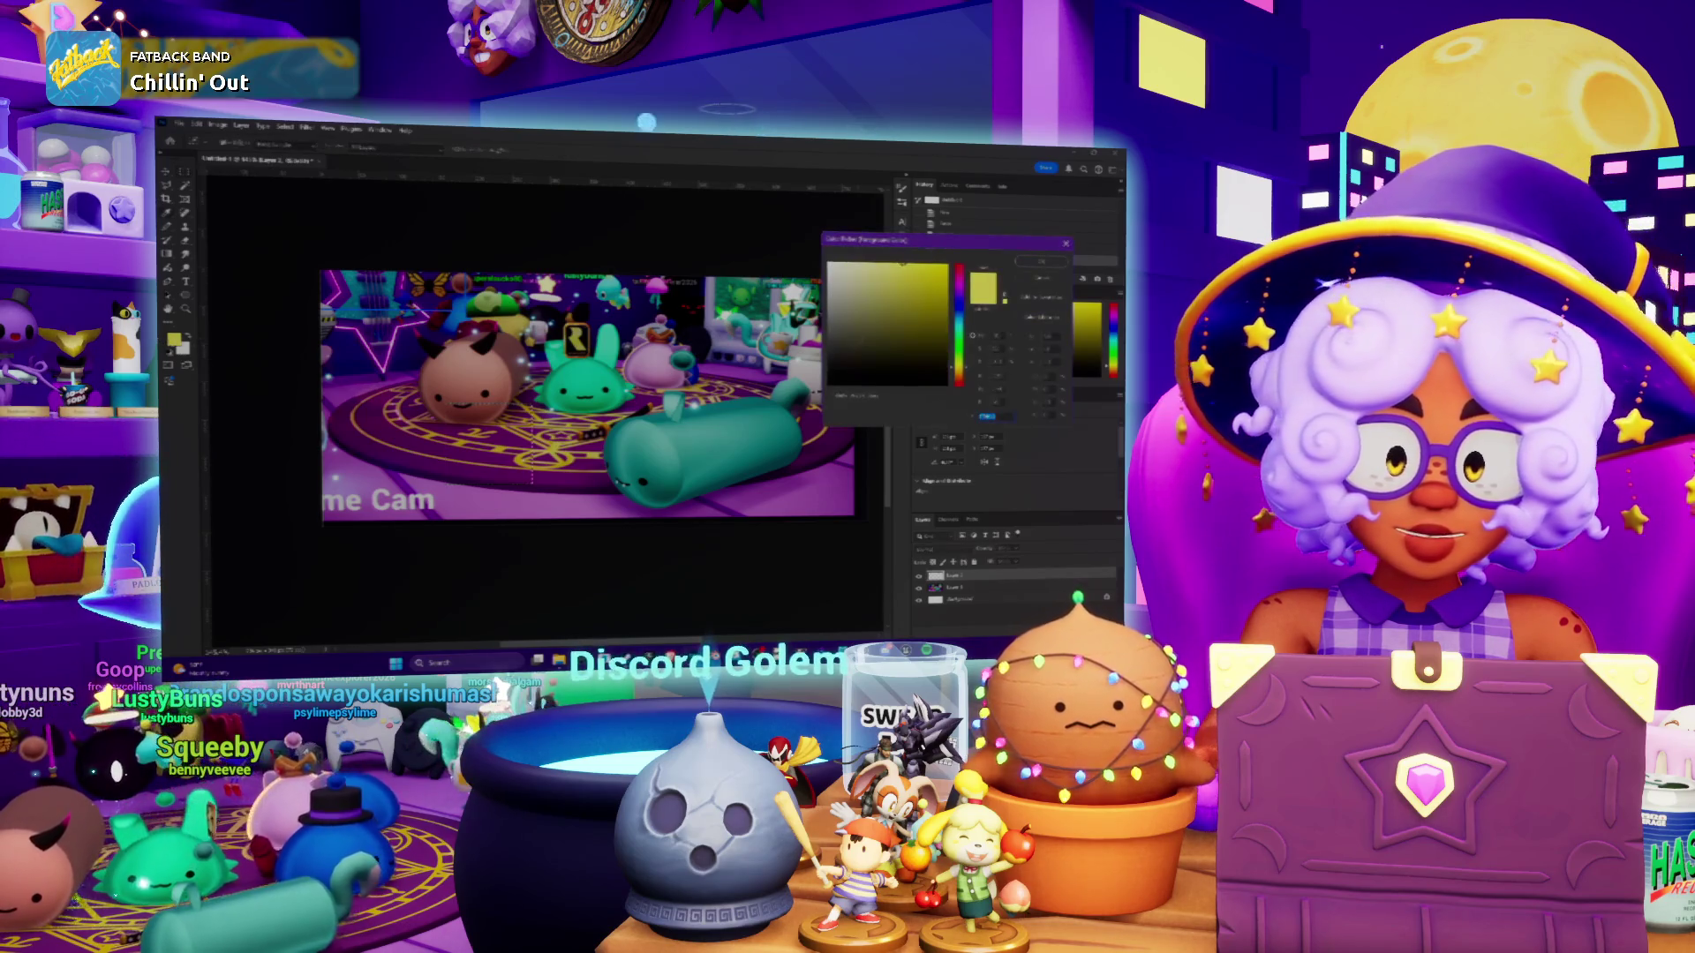
pyautogui.moveTo(958, 360)
pyautogui.mouseDown()
pyautogui.moveTo(958, 278)
pyautogui.moveTo(958, 344)
pyautogui.mouseUp()
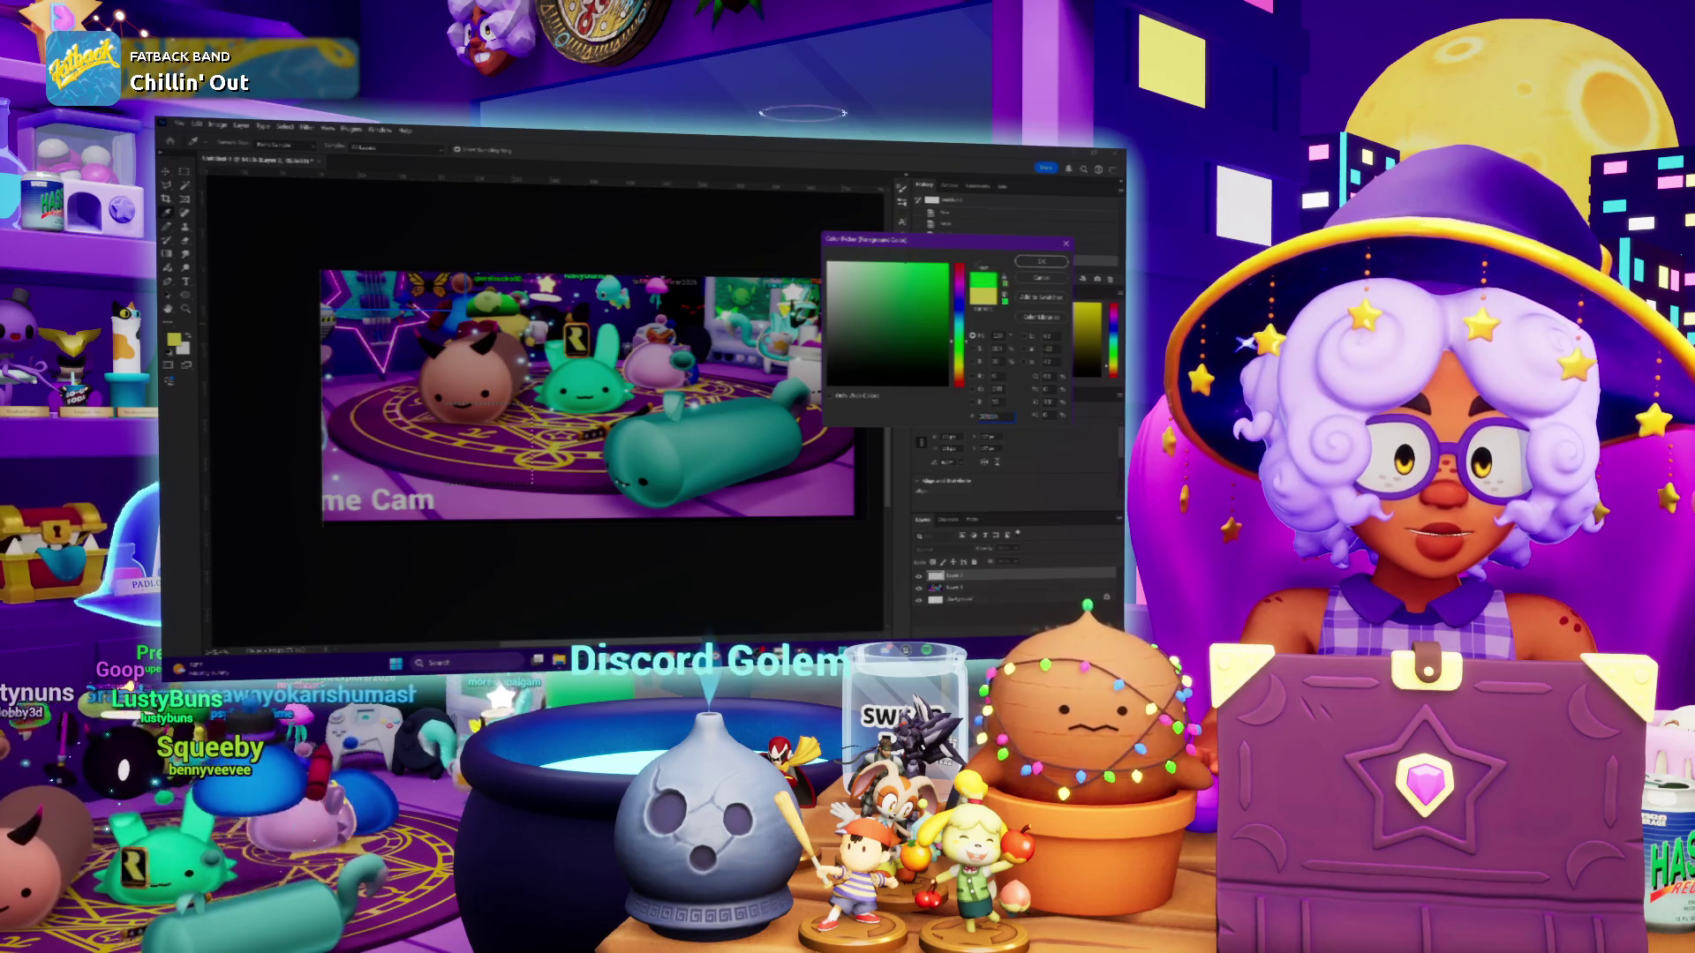
pyautogui.click(1031, 263)
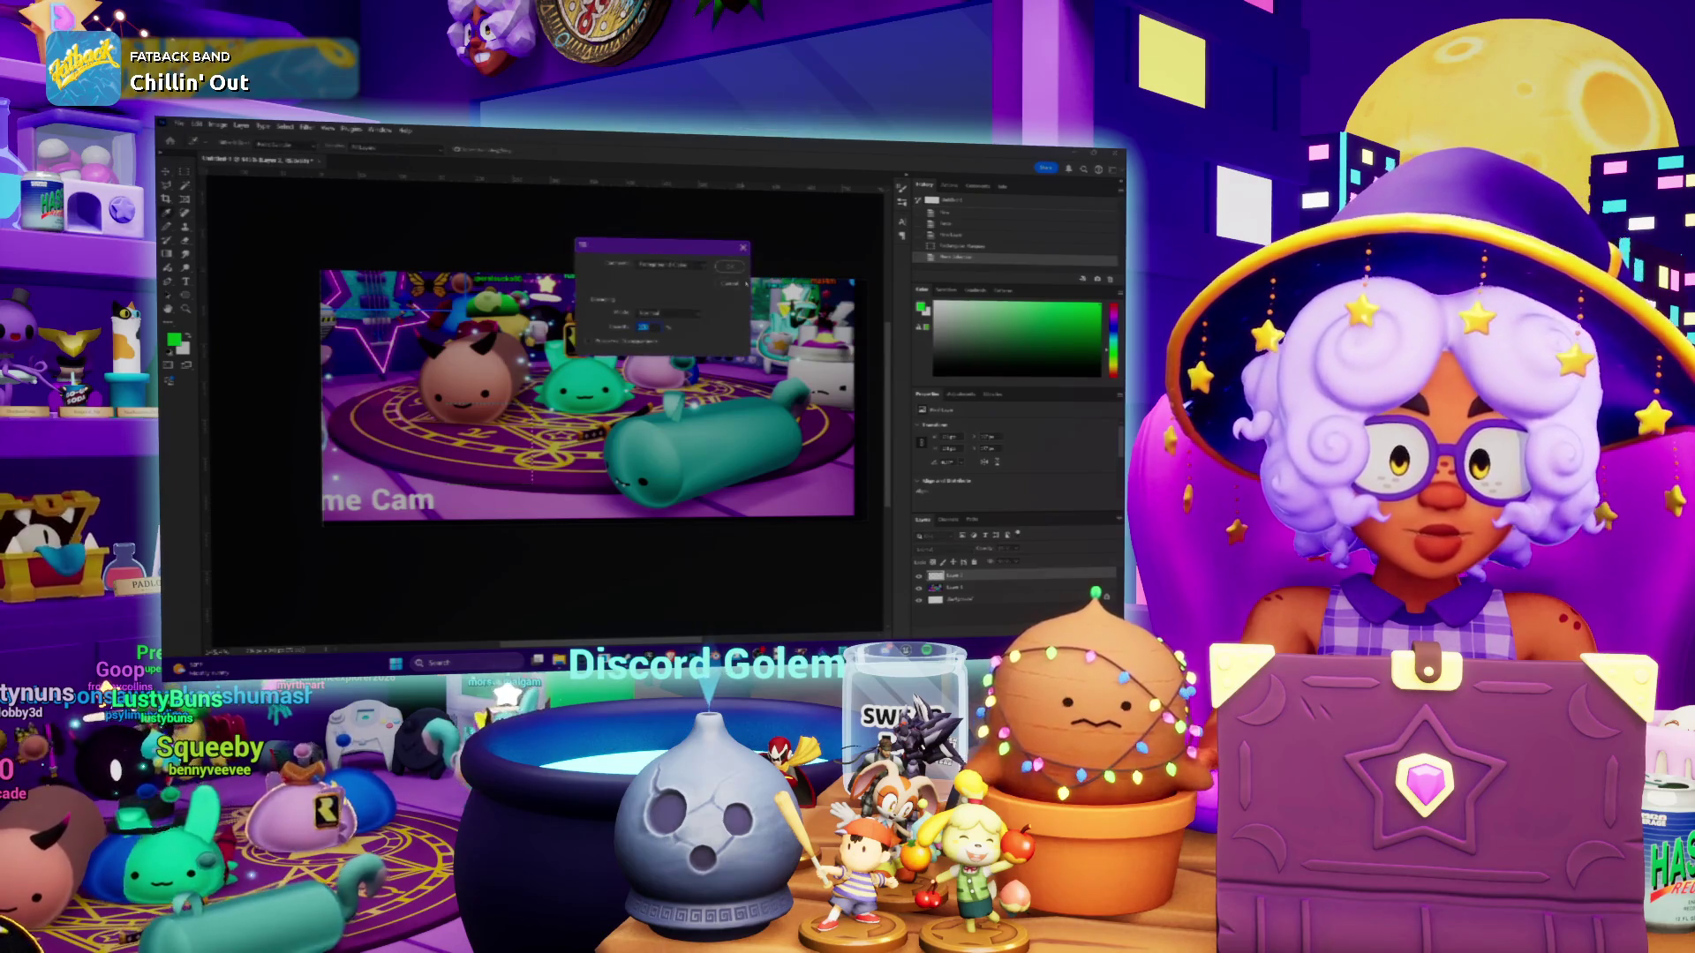
pyautogui.press('Return')
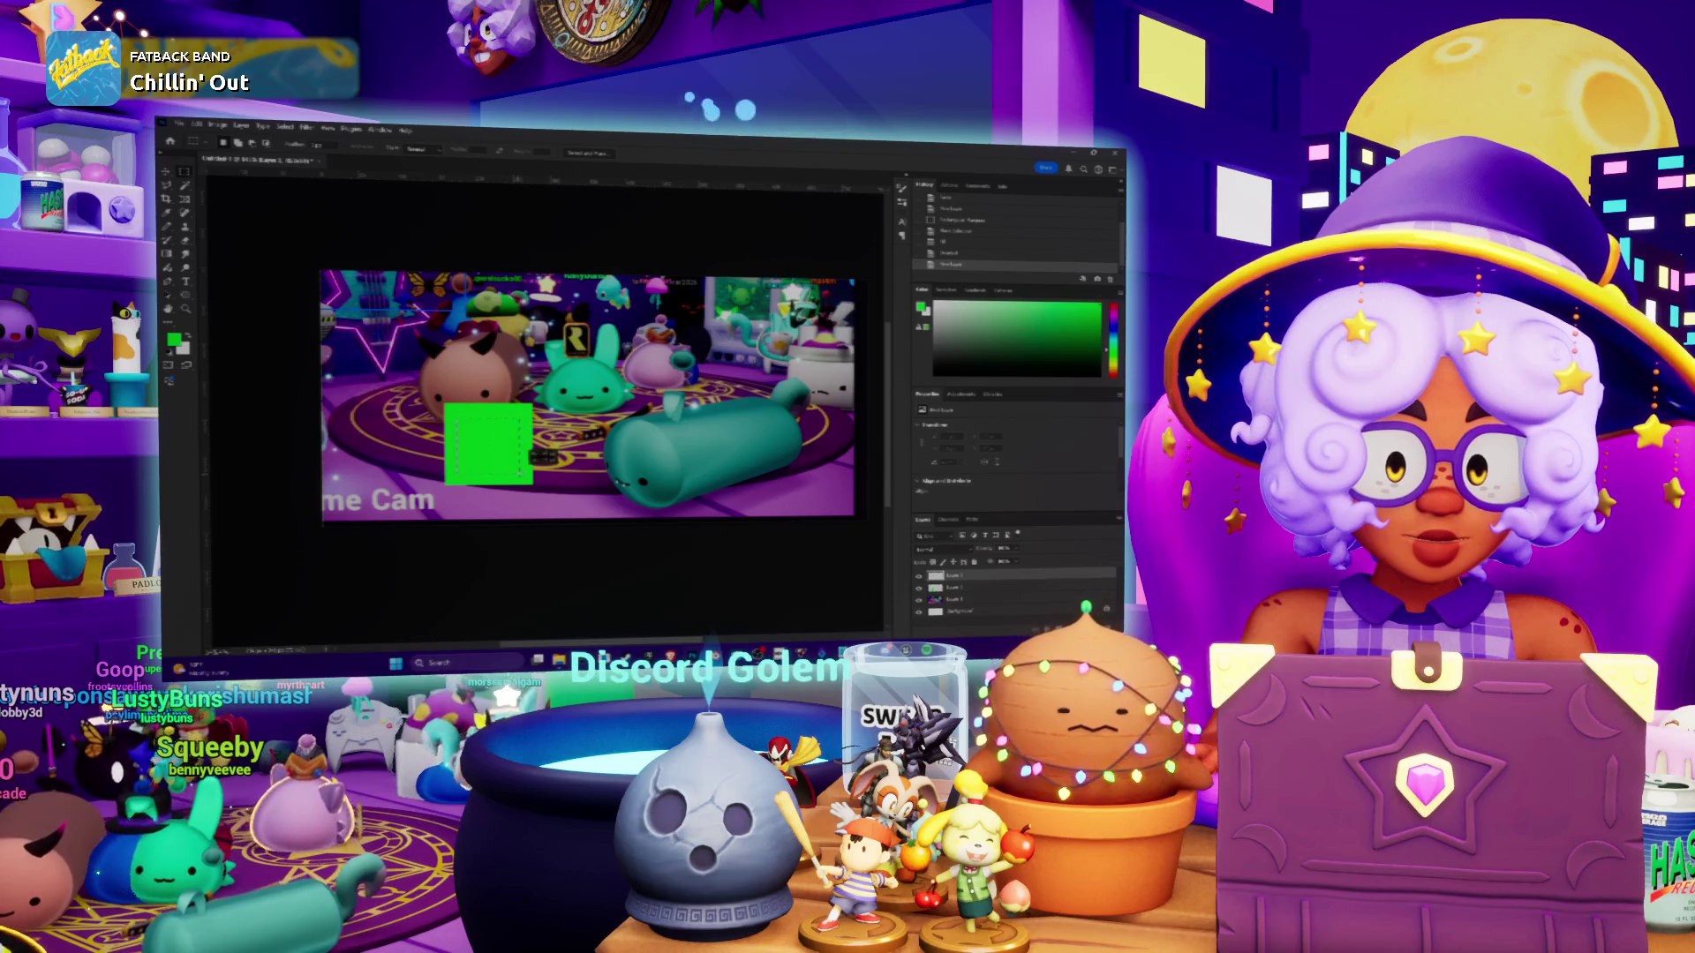
pyautogui.press('i')
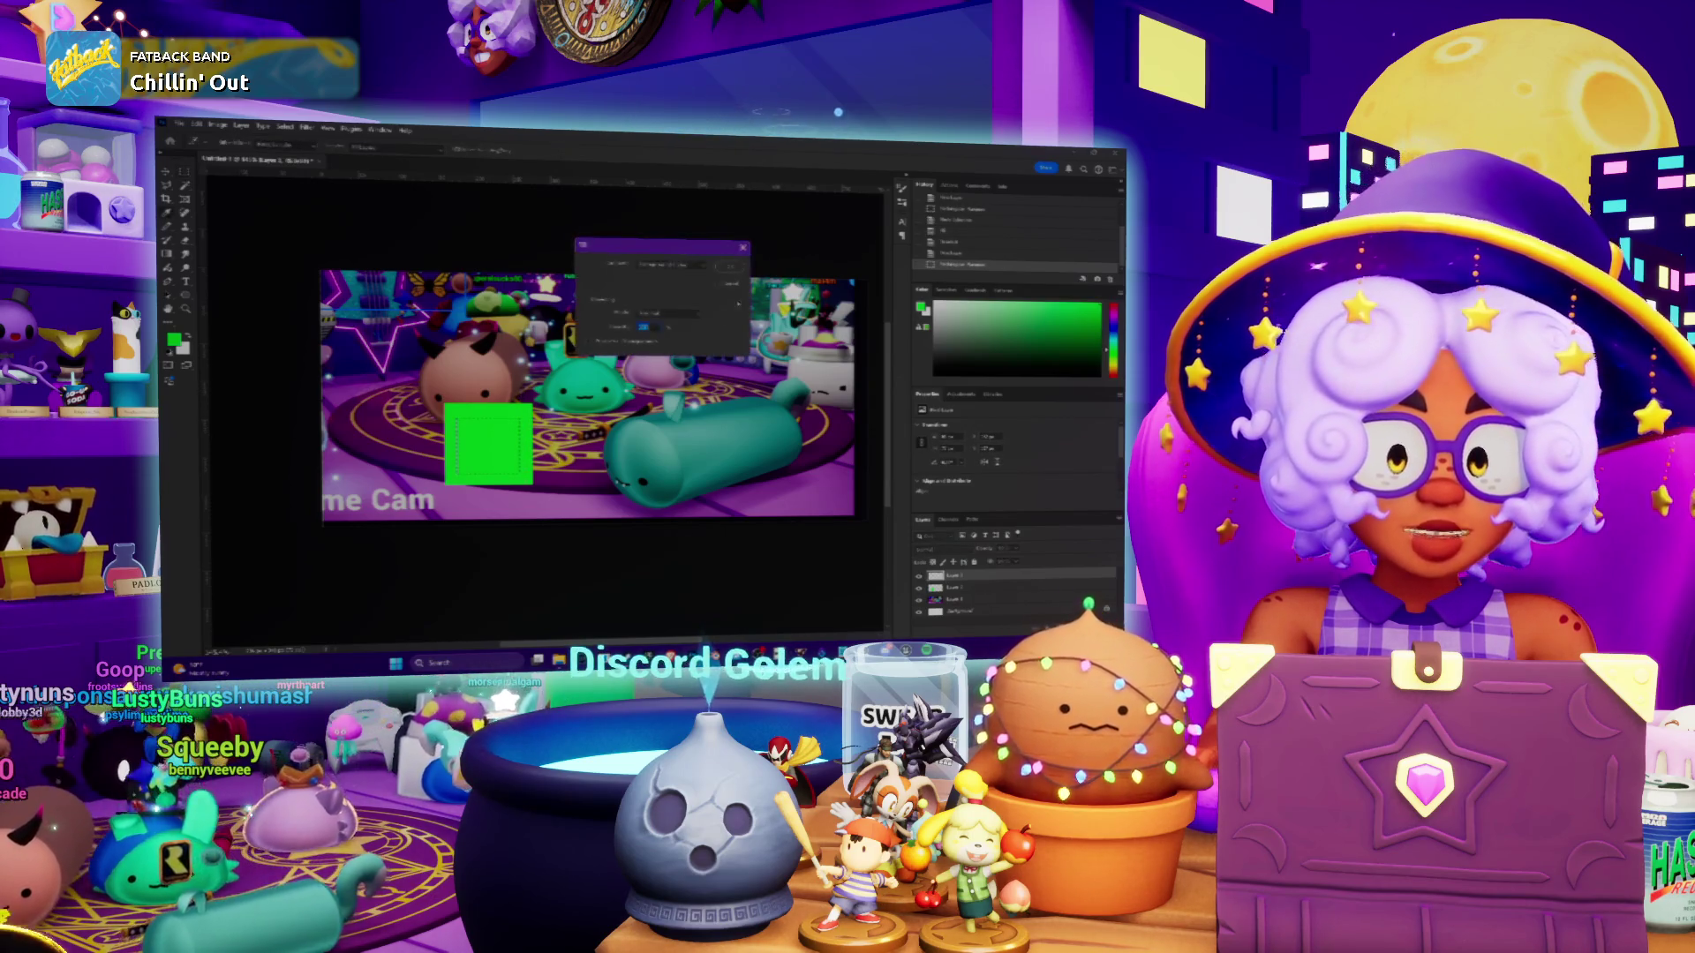
pyautogui.hotkey('ctrl', 'd')
pyautogui.press('m')
pyautogui.hotkey('ctrl', 'u')
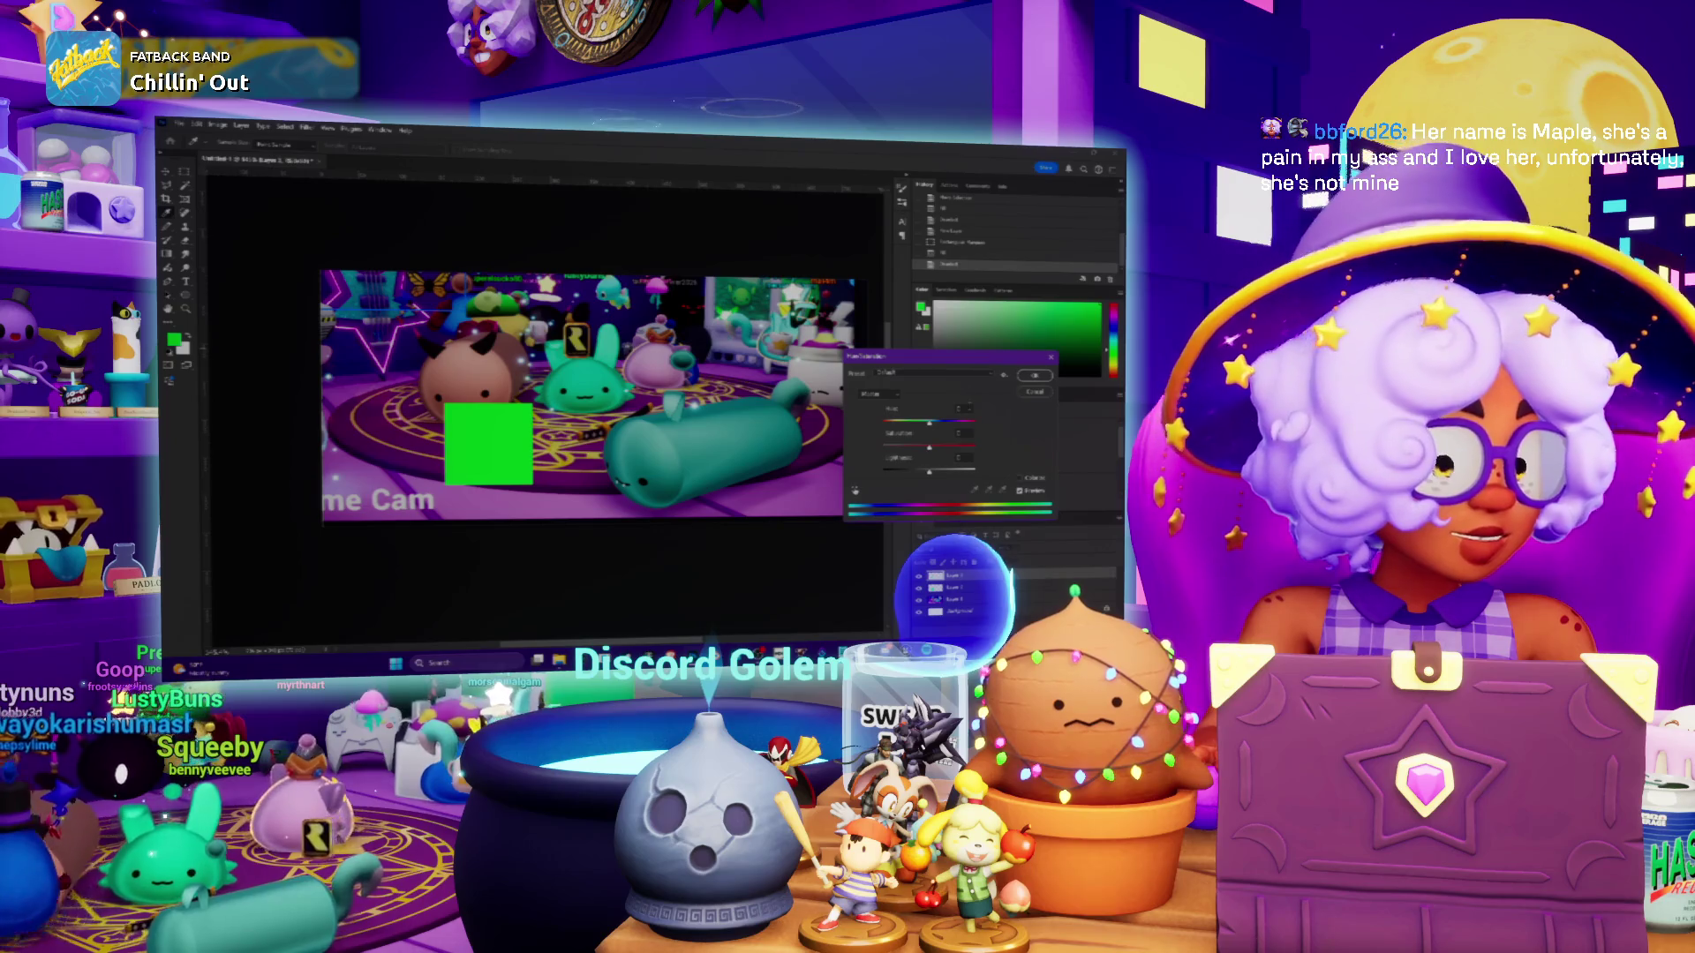
# Hue-shift the square to yellow, then shift the border layer's hue from red to purple
pyautogui.moveTo(924, 426)
pyautogui.mouseDown()
pyautogui.moveTo(961, 423)
pyautogui.moveTo(903, 424)
pyautogui.mouseUp()
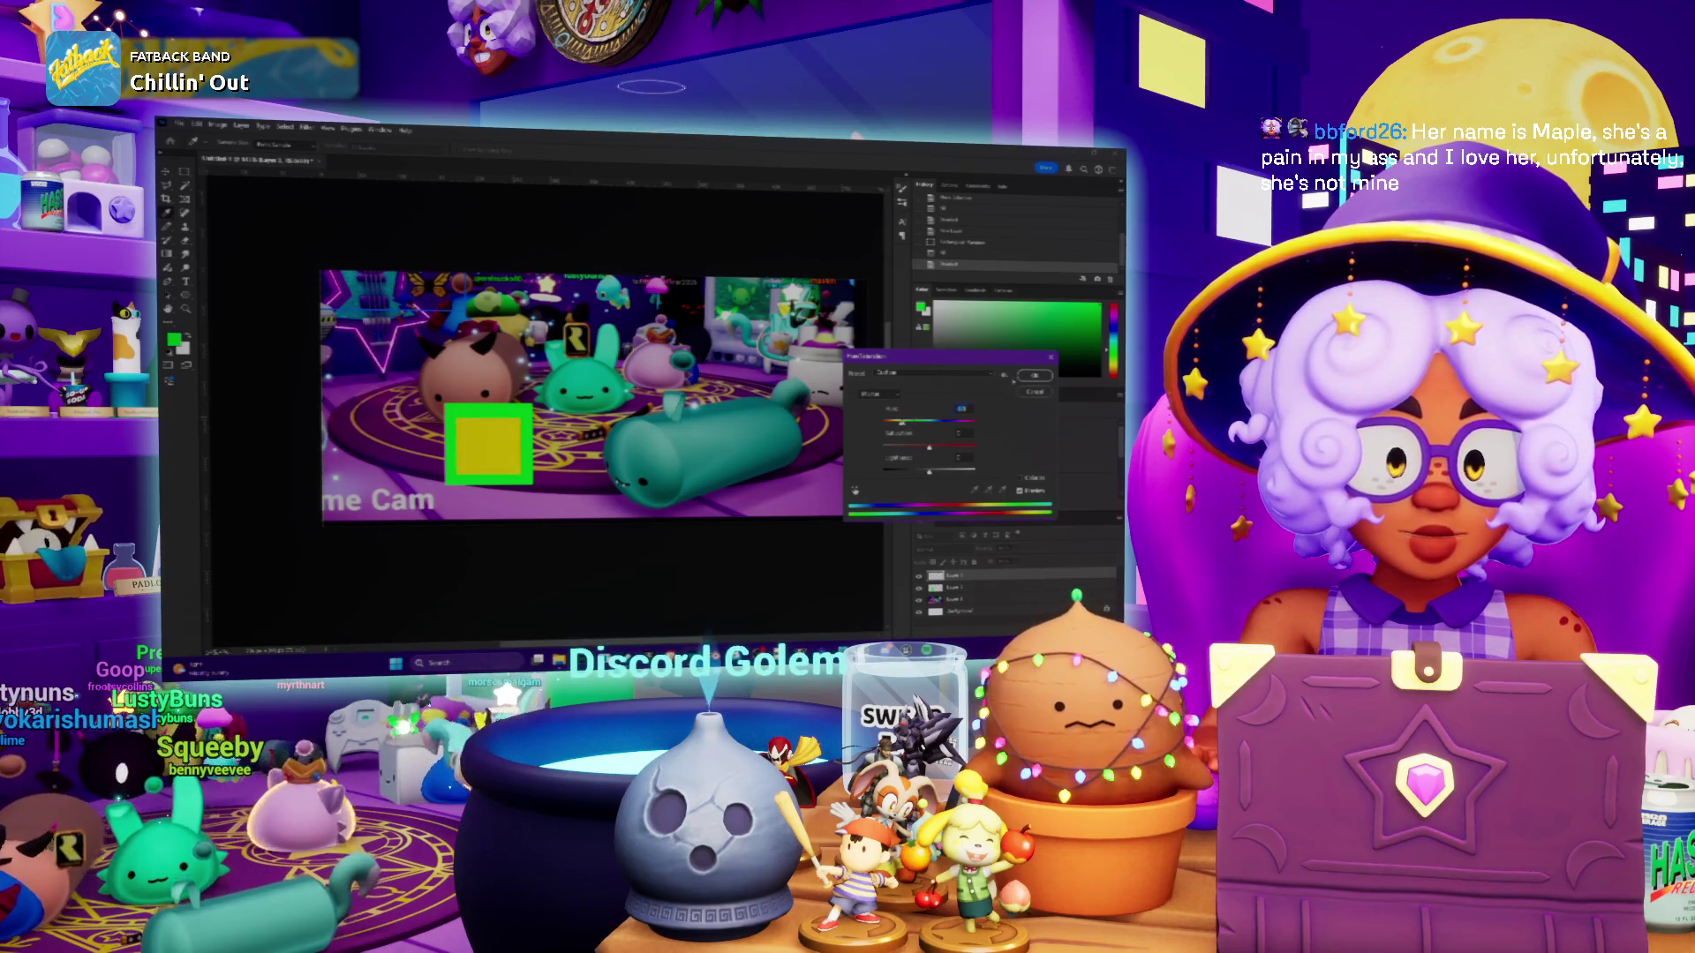
pyautogui.press('Return')
pyautogui.click(970, 587)
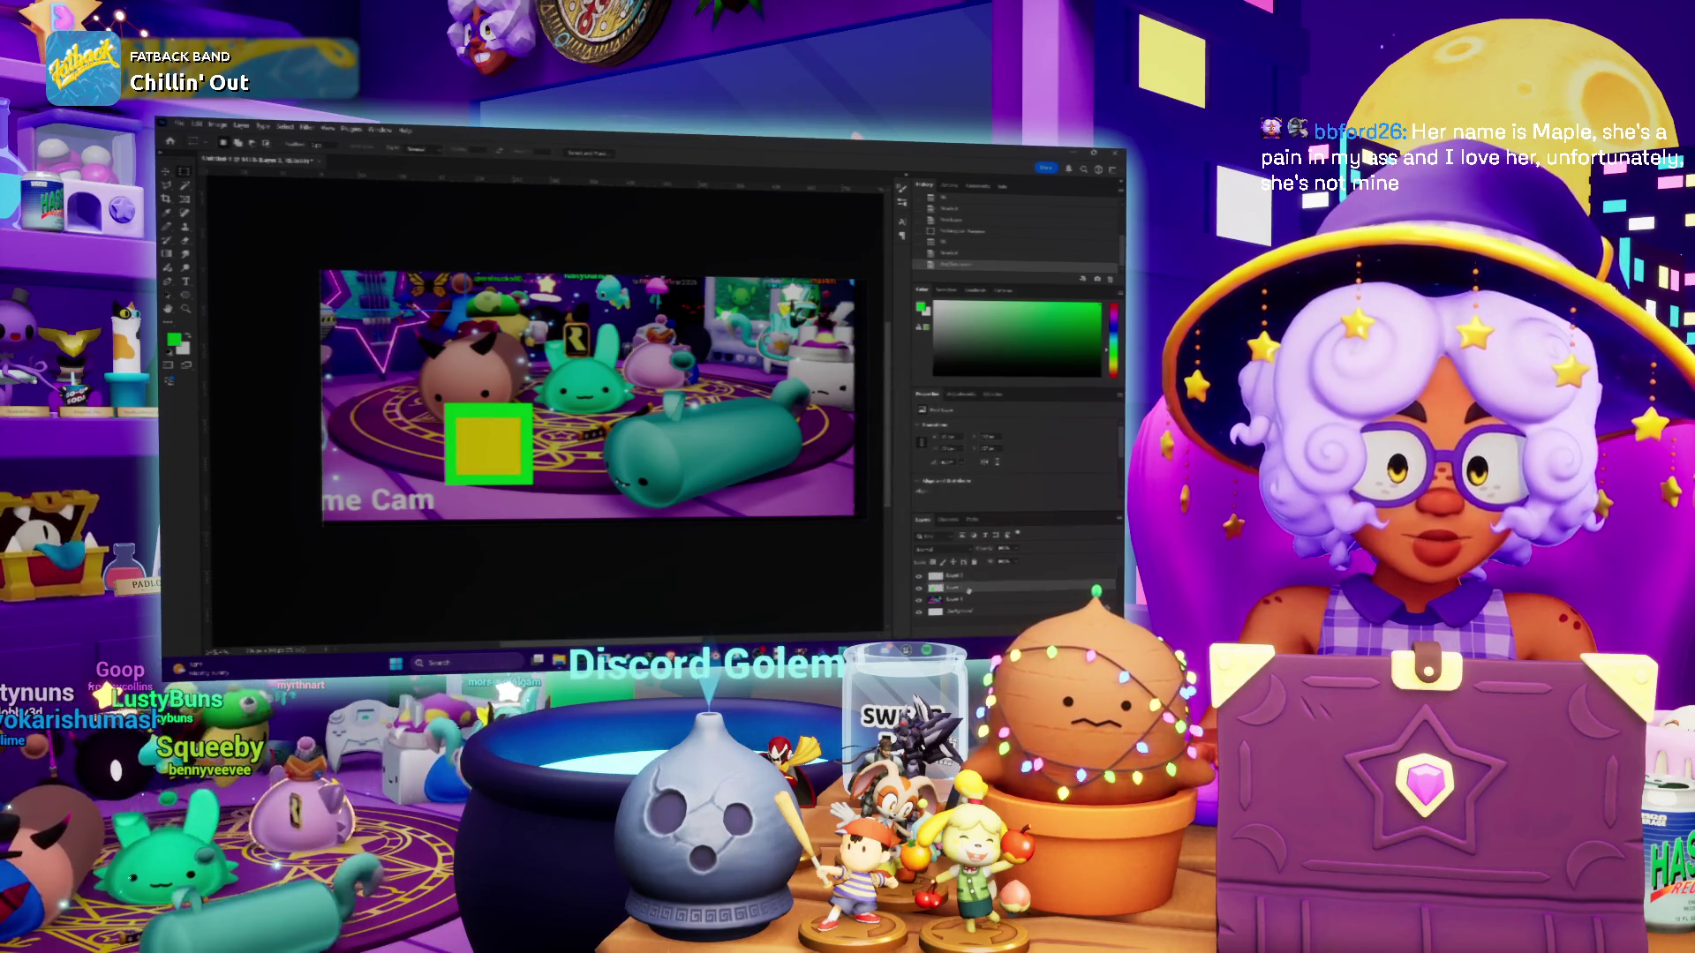
pyautogui.hotkey('ctrl', 'u')
pyautogui.moveTo(925, 426); pyautogui.dragTo(896, 425)
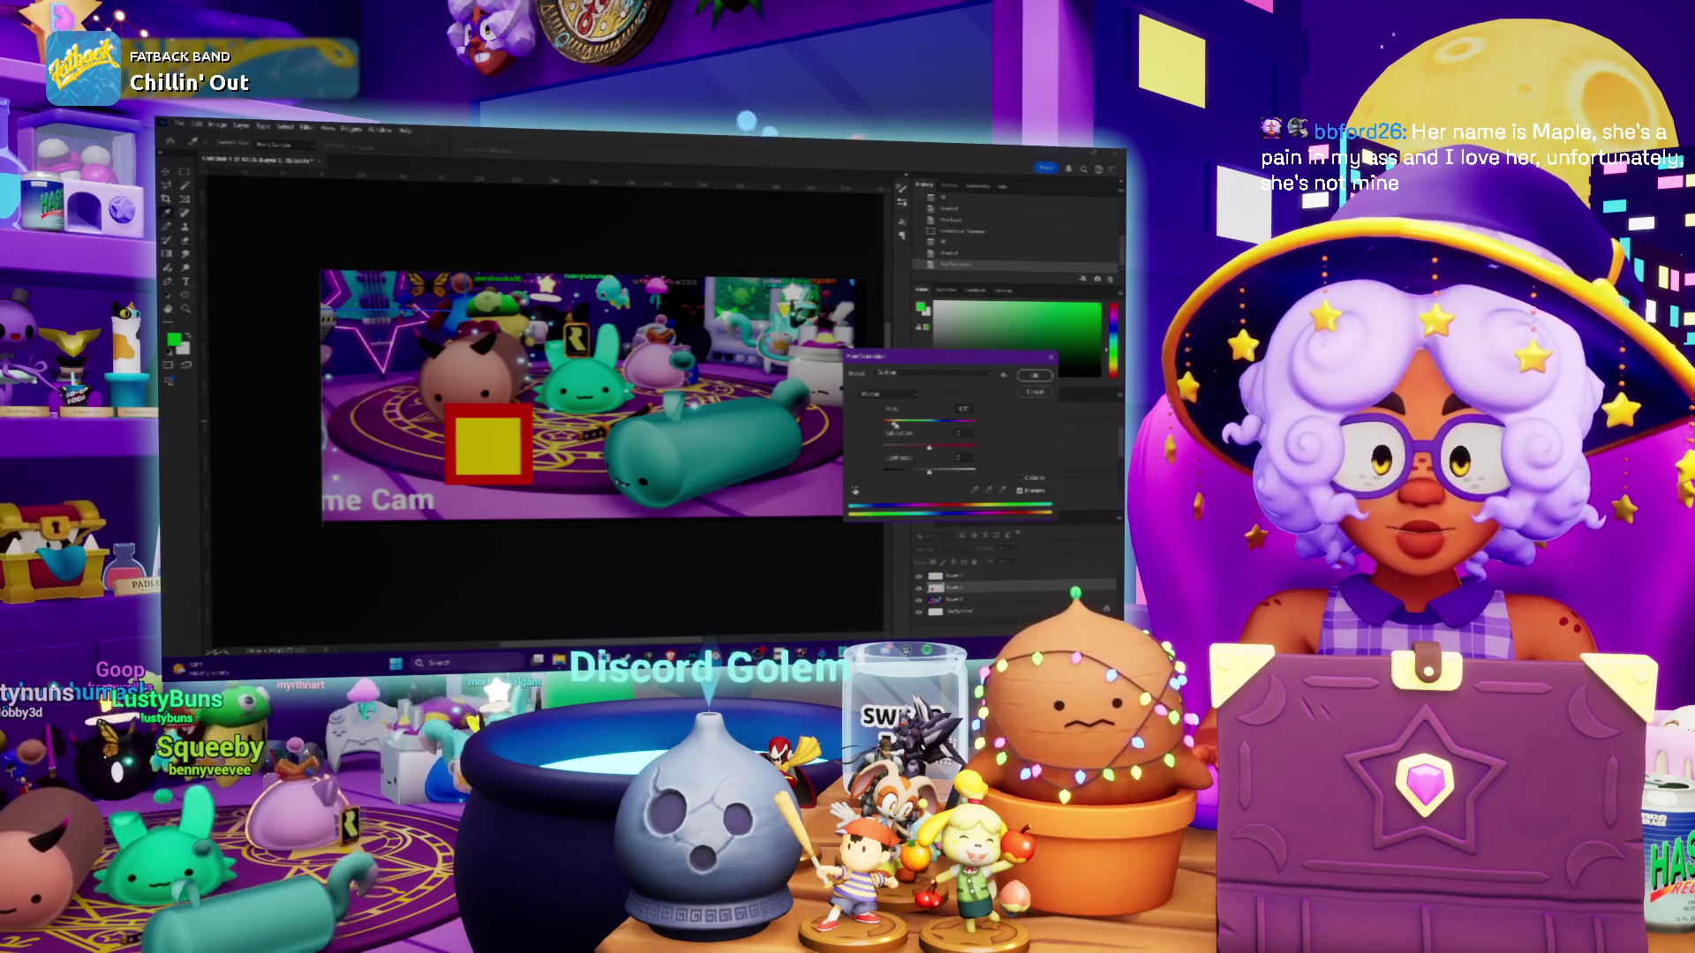
pyautogui.moveTo(894, 424)
pyautogui.mouseDown()
pyautogui.moveTo(969, 425)
pyautogui.moveTo(955, 426)
pyautogui.mouseUp()
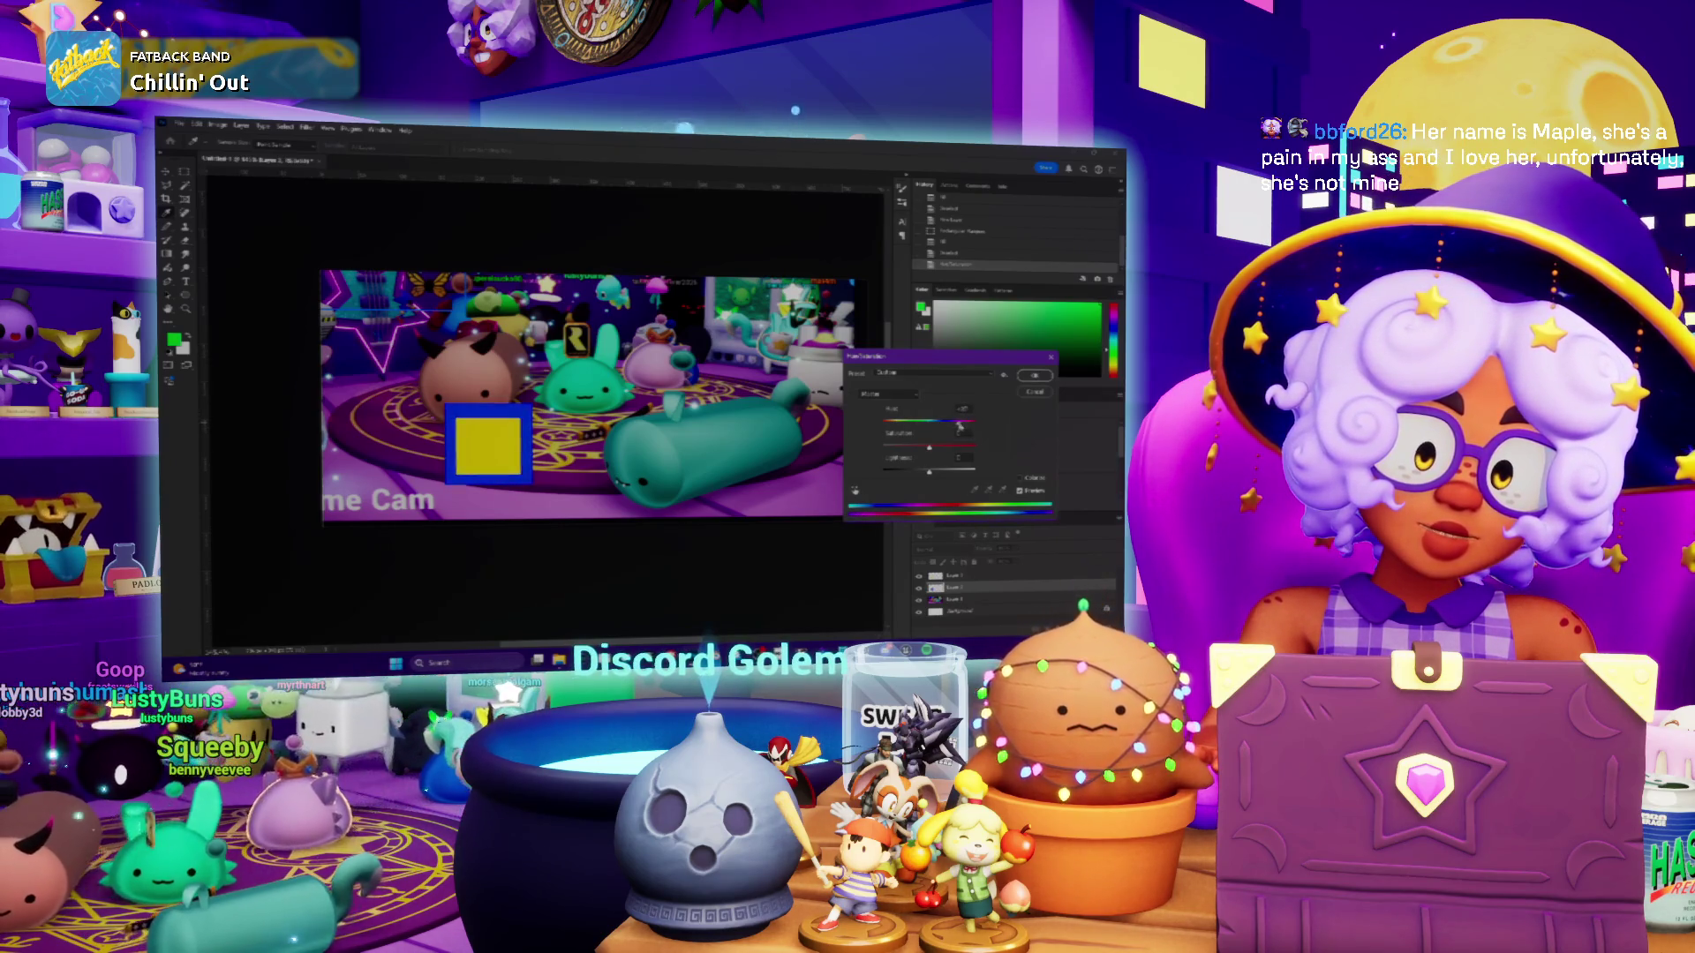
pyautogui.click(1028, 377)
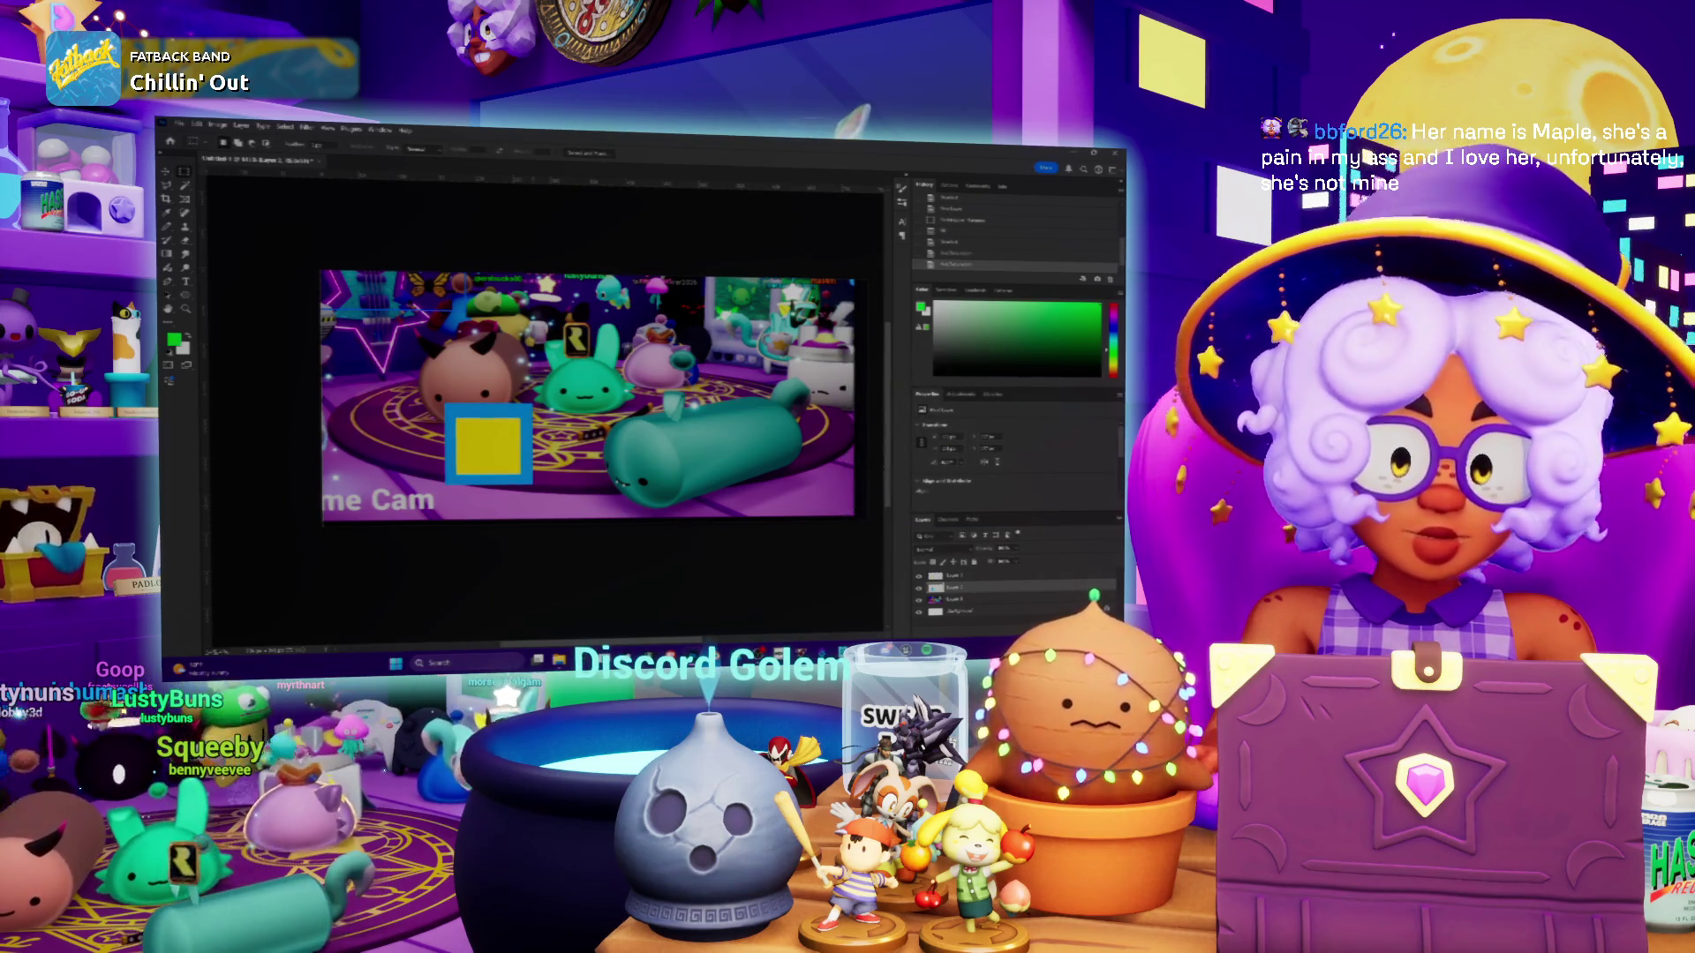
pyautogui.keyDown('alt'); pyautogui.scroll(-1, 513, 451); pyautogui.keyUp('alt')
# Shift the square's border hue to a deeper blue with Hue/Saturation
pyautogui.keyDown('alt'); pyautogui.scroll(2, 514, 450); pyautogui.keyUp('alt')
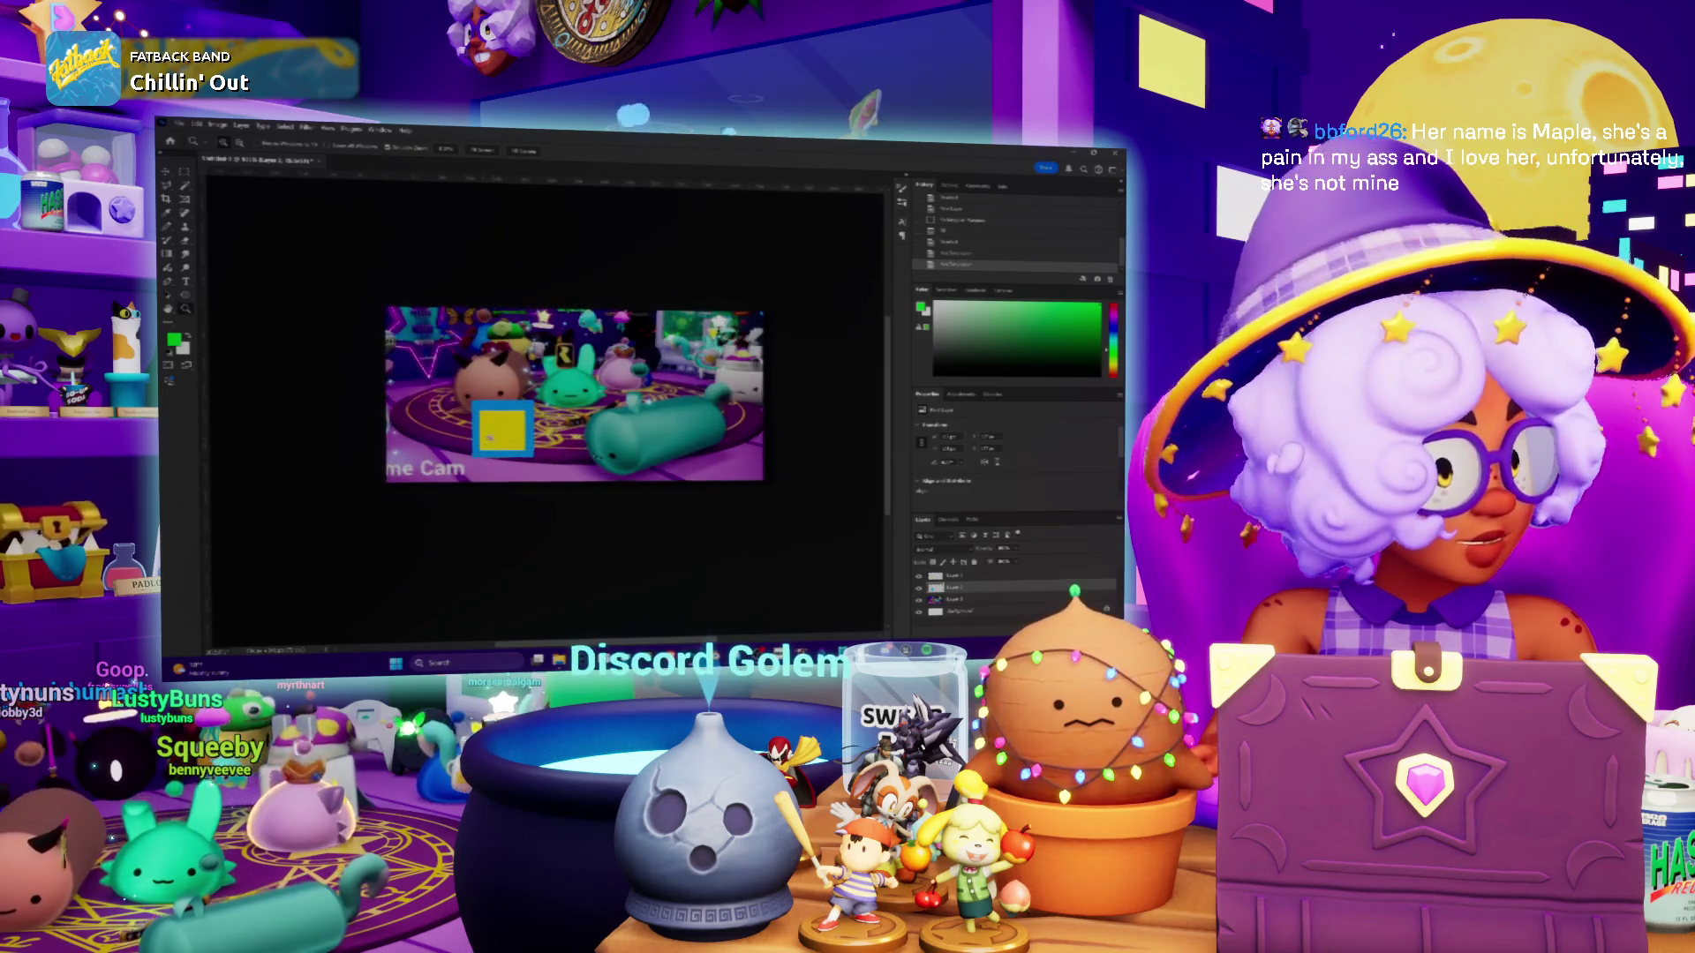
pyautogui.keyDown('alt'); pyautogui.scroll(2, 514, 450); pyautogui.keyUp('alt')
pyautogui.keyDown('alt'); pyautogui.scroll(1, 514, 450); pyautogui.keyUp('alt')
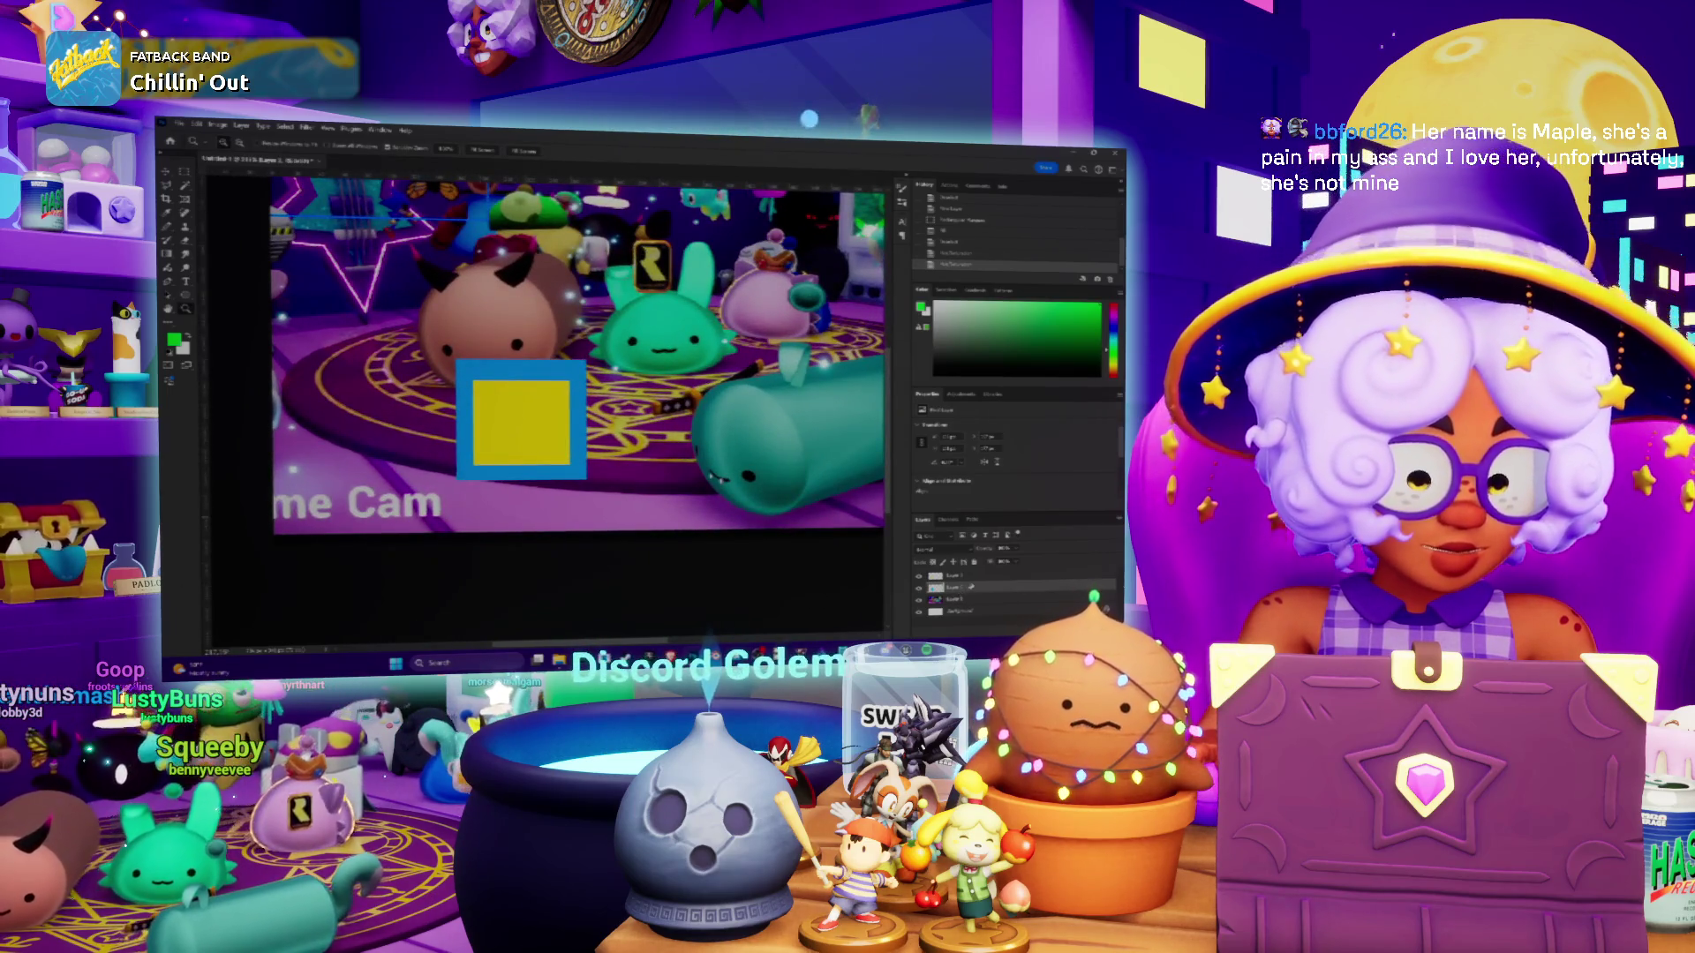
pyautogui.hotkey('ctrl', 'u')
pyautogui.moveTo(918, 428); pyautogui.dragTo(1060, 460)
pyautogui.click(1034, 376)
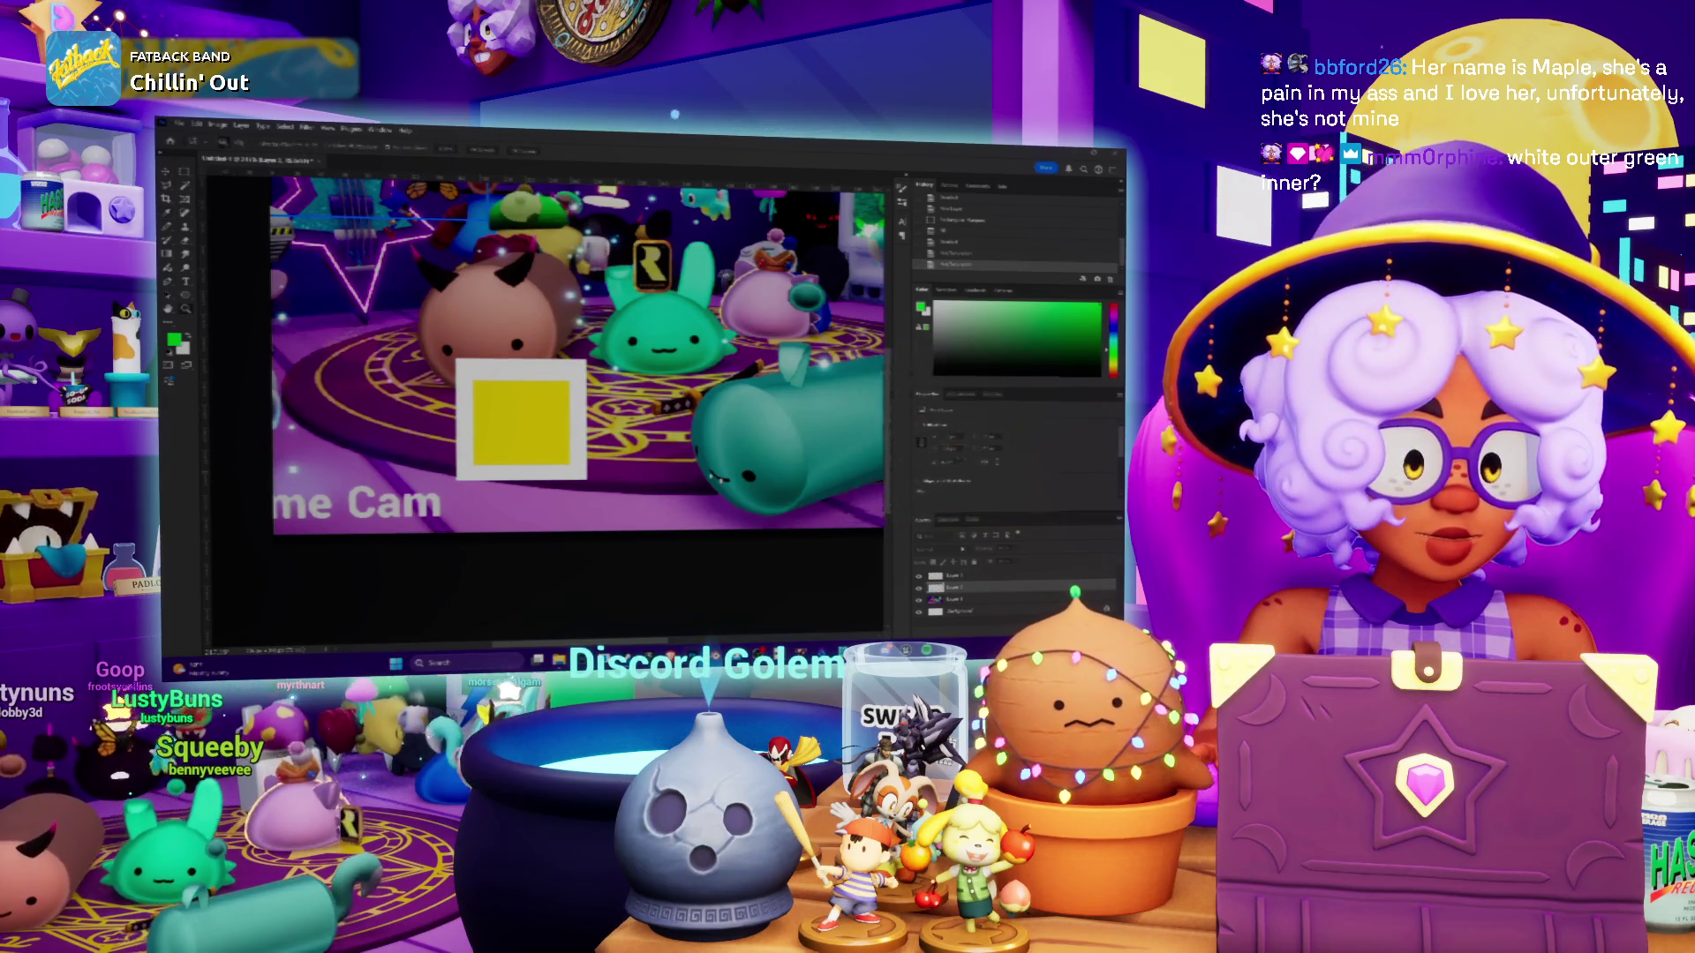
# Try turning the inner square green, then undo to restore yellow
pyautogui.click(954, 575)
pyautogui.hotkey('ctrl', 'u')
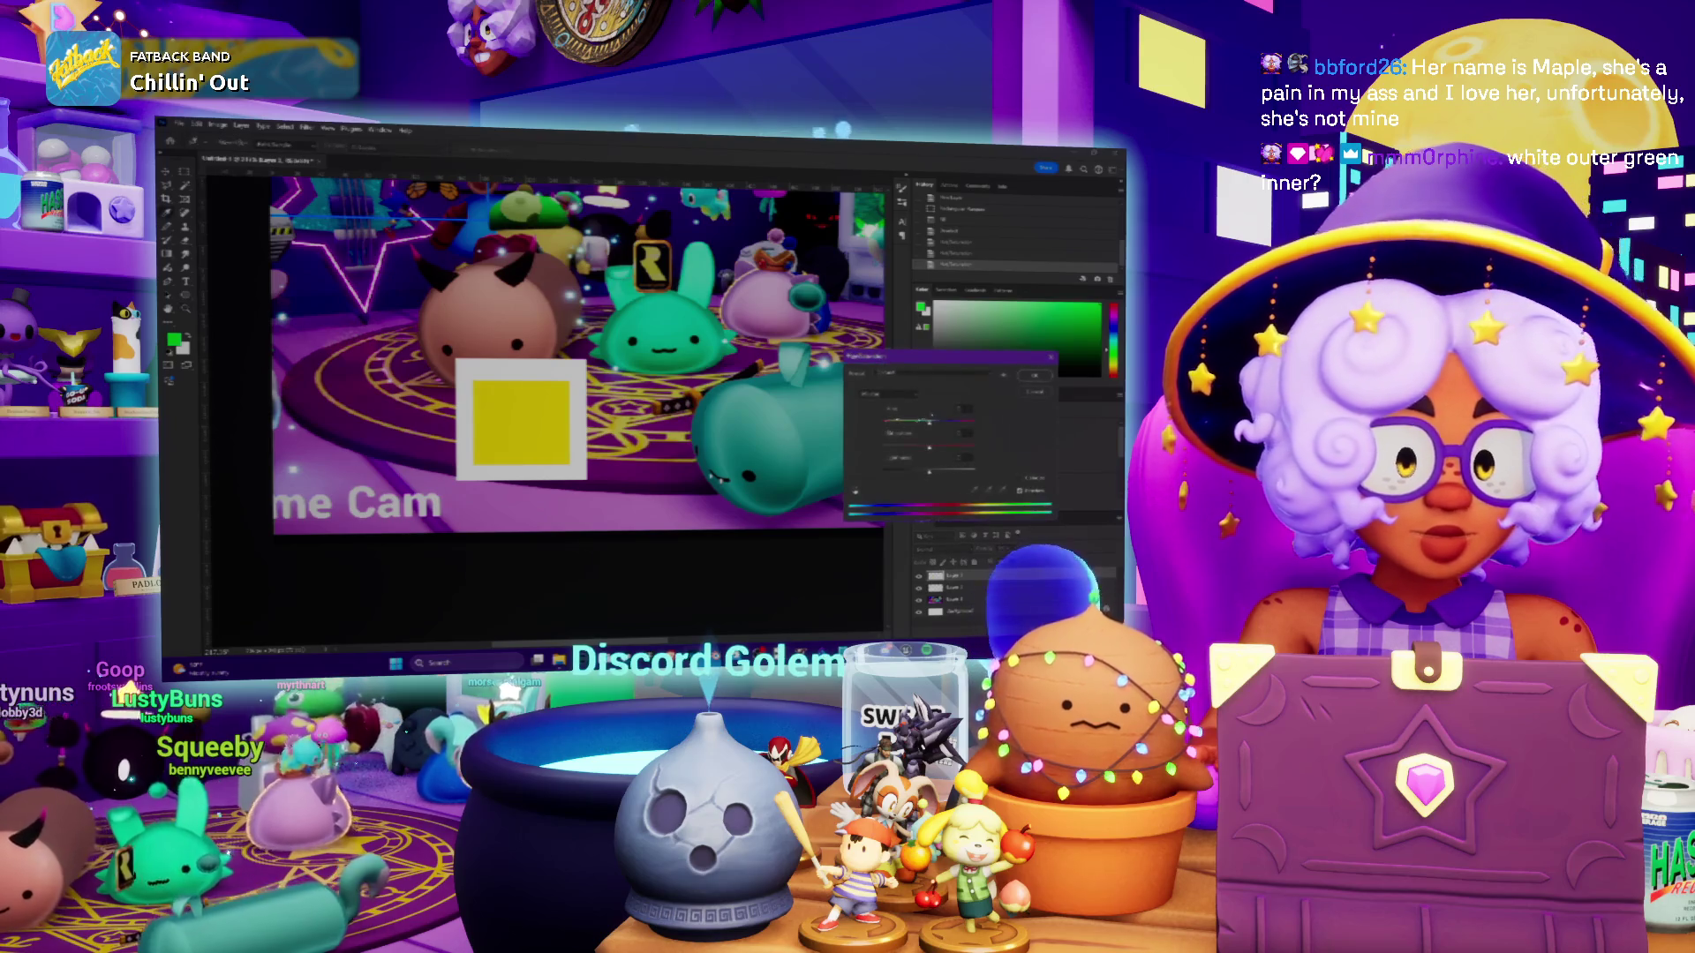
pyautogui.moveTo(926, 429); pyautogui.dragTo(953, 426)
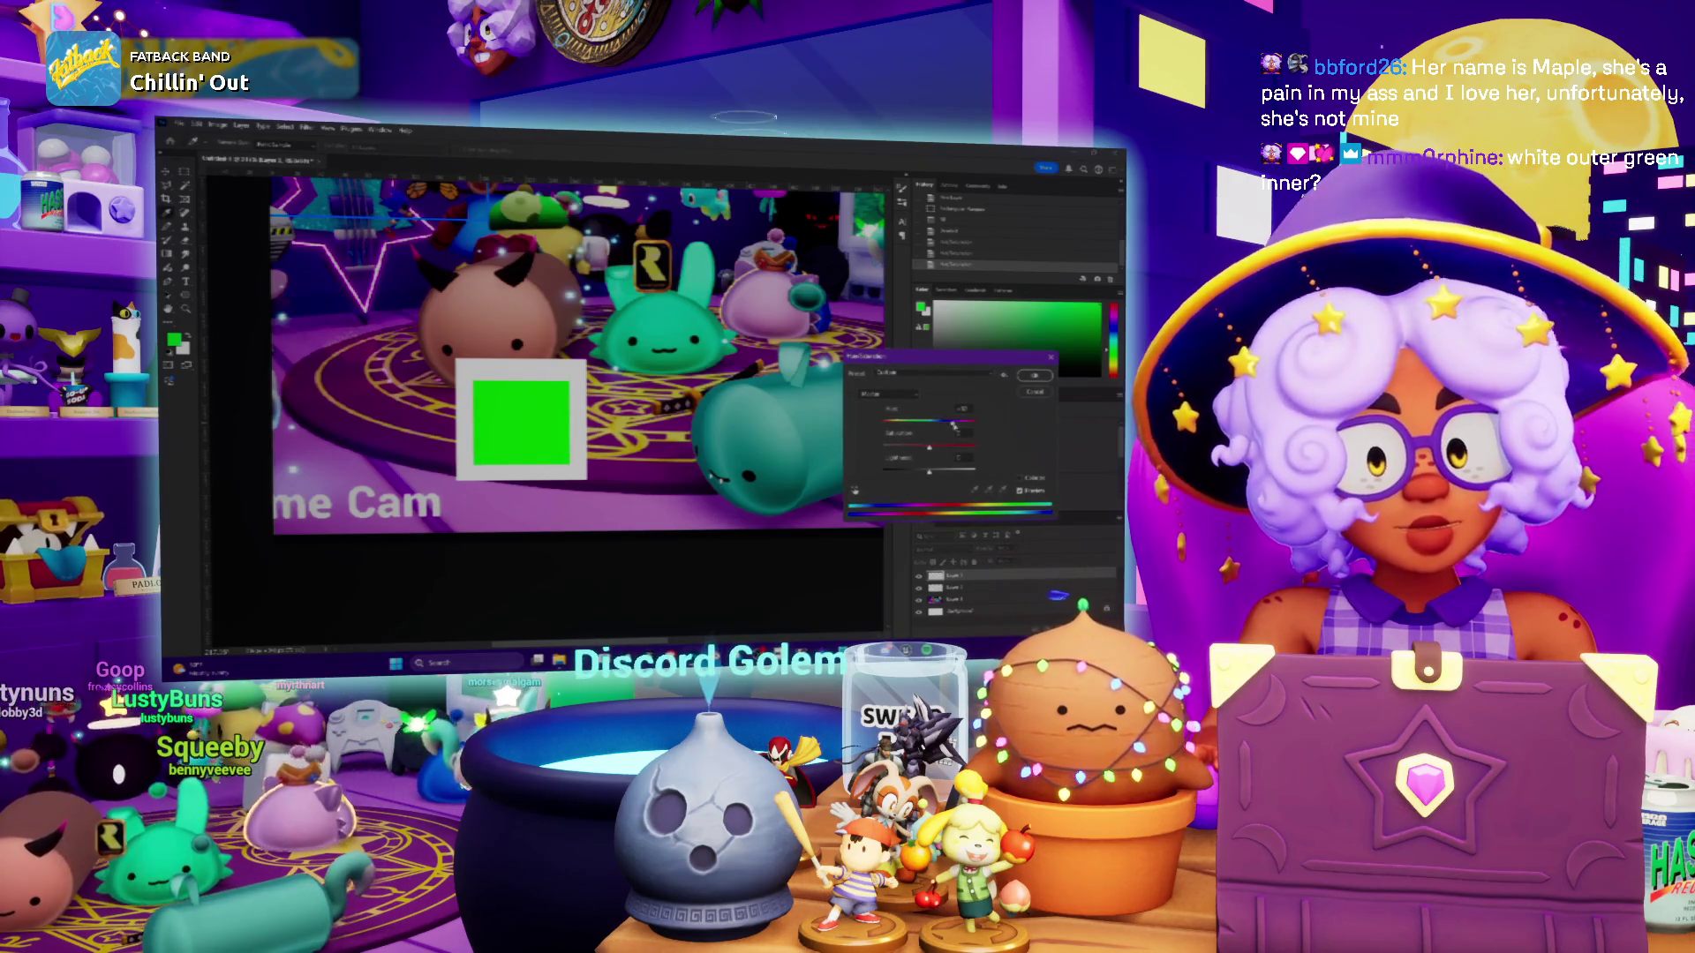
pyautogui.click(1034, 376)
pyautogui.scroll(-1, 555, 408)
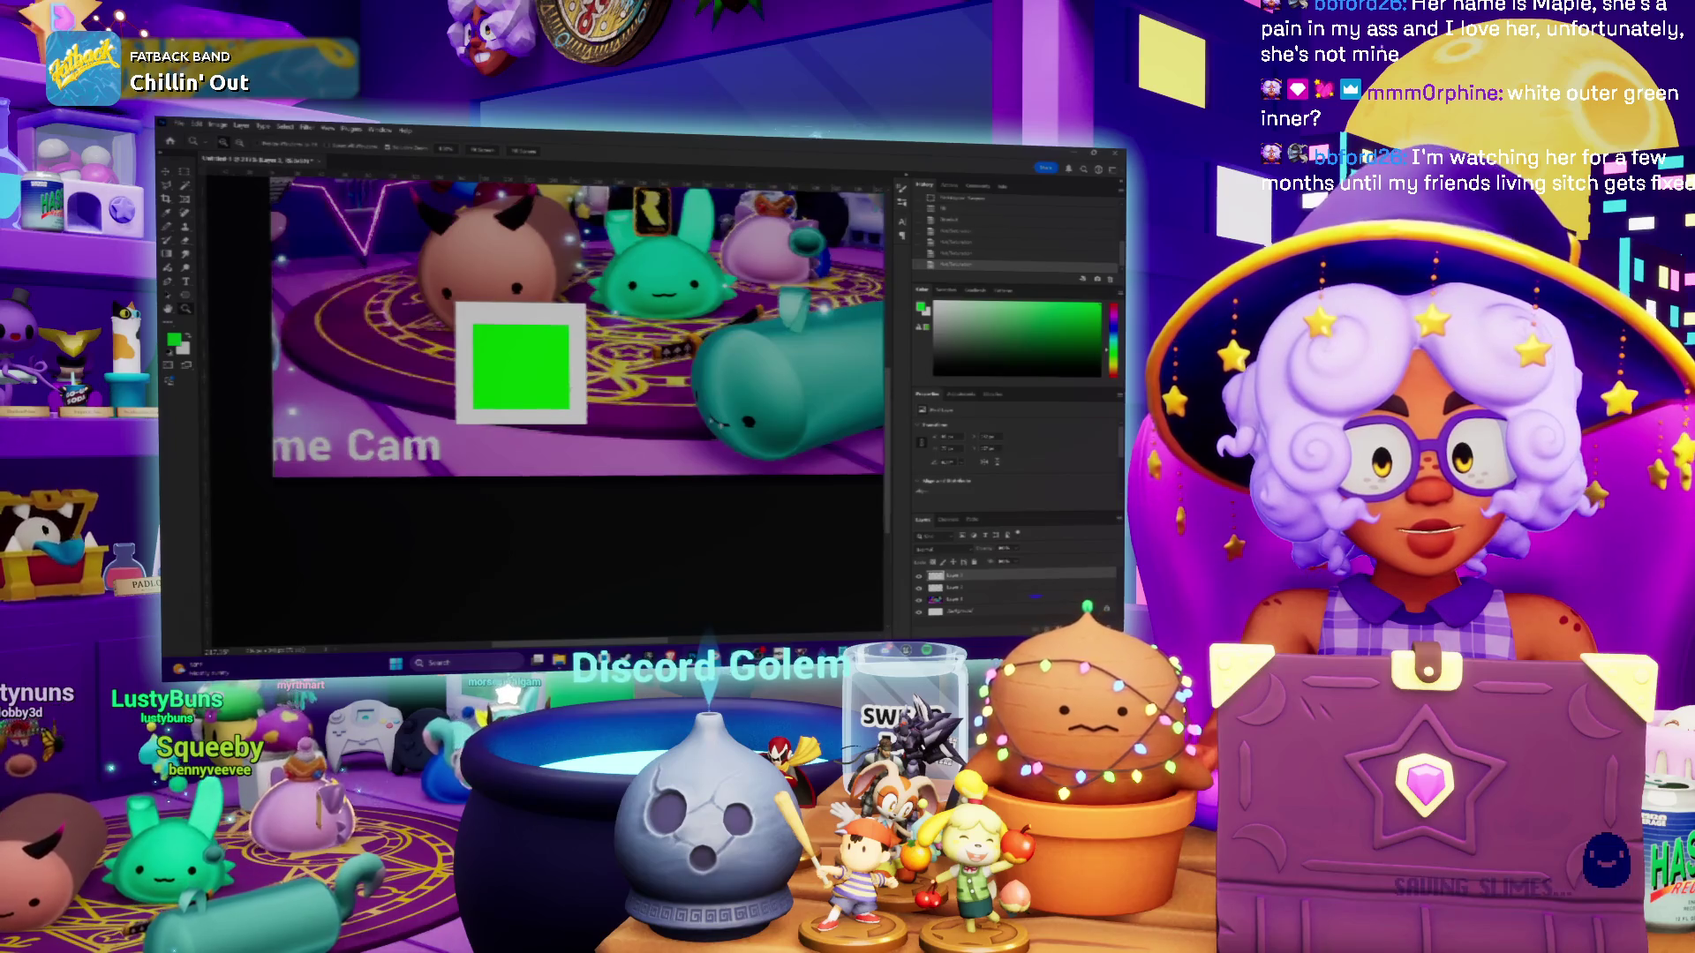
pyautogui.keyDown('alt'); pyautogui.scroll(-5, 549, 386); pyautogui.keyUp('alt')
pyautogui.keyDown('alt'); pyautogui.scroll(1, 549, 387); pyautogui.keyUp('alt')
pyautogui.hotkey('ctrl', 'z')
pyautogui.hotkey('ctrl', 'z')
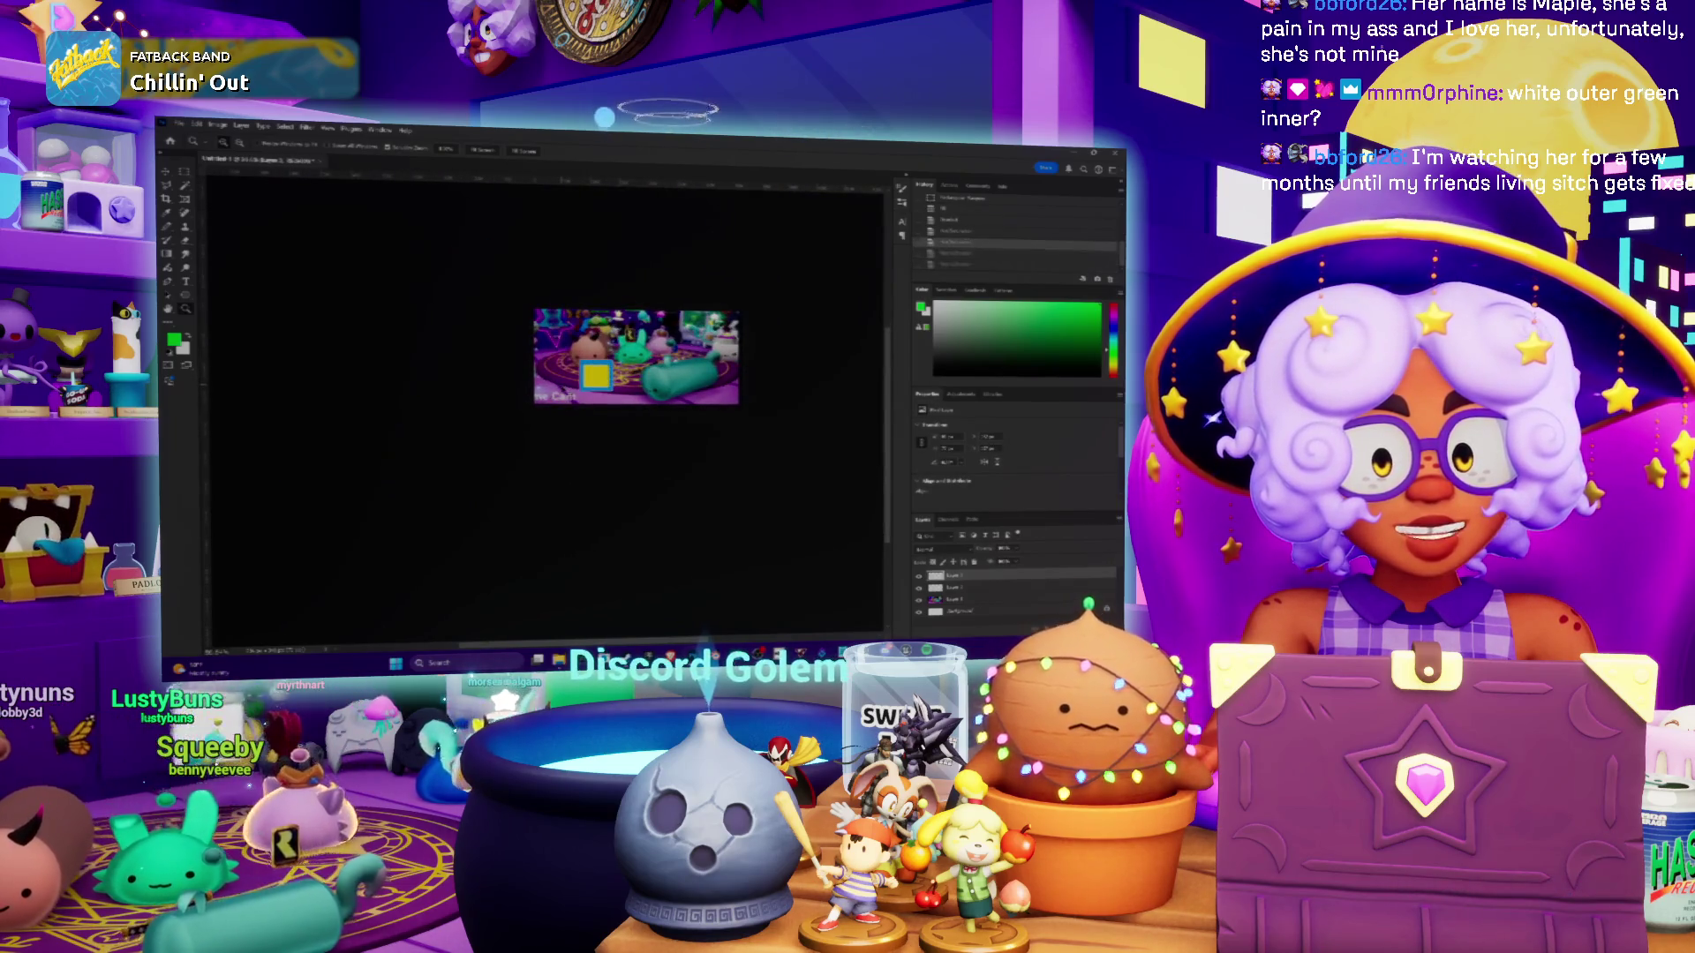
# Fine-tune the hue slightly lower with another Hue/Saturation adjustment
pyautogui.keyDown('alt'); pyautogui.scroll(1, 588, 357); pyautogui.keyUp('alt')
pyautogui.keyDown('alt'); pyautogui.scroll(2, 587, 356); pyautogui.keyUp('alt')
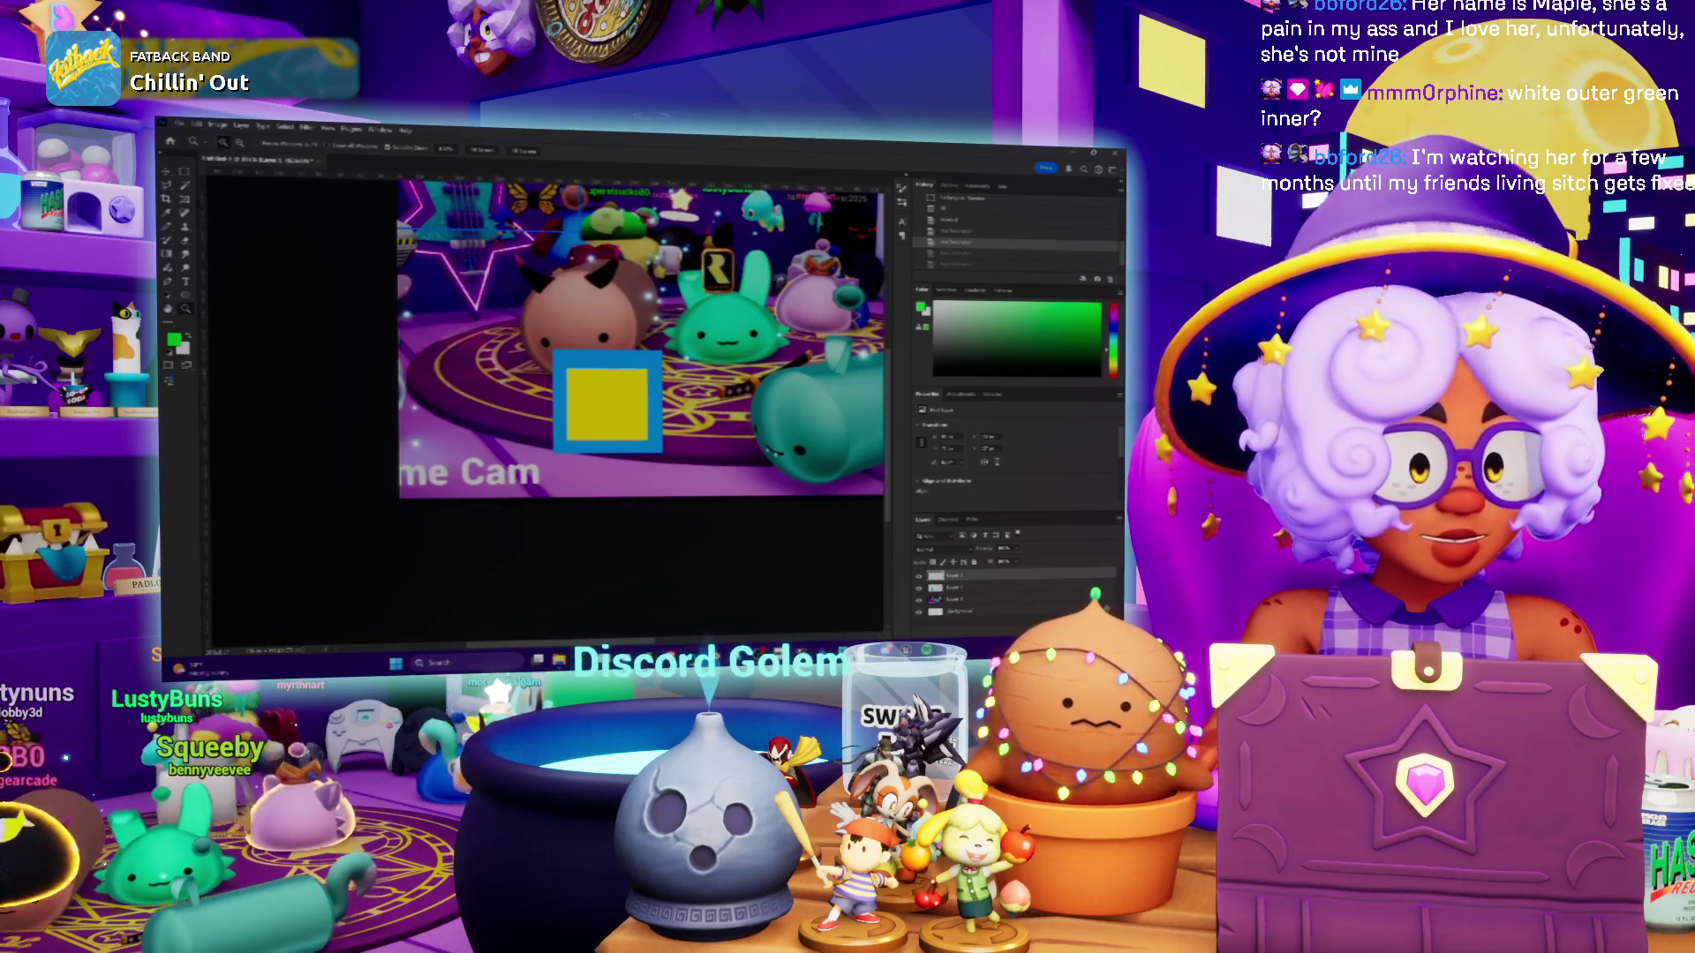
pyautogui.keyDown('alt'); pyautogui.scroll(-1, 660, 371); pyautogui.keyUp('alt')
pyautogui.keyDown('alt'); pyautogui.scroll(-2, 660, 372); pyautogui.keyUp('alt')
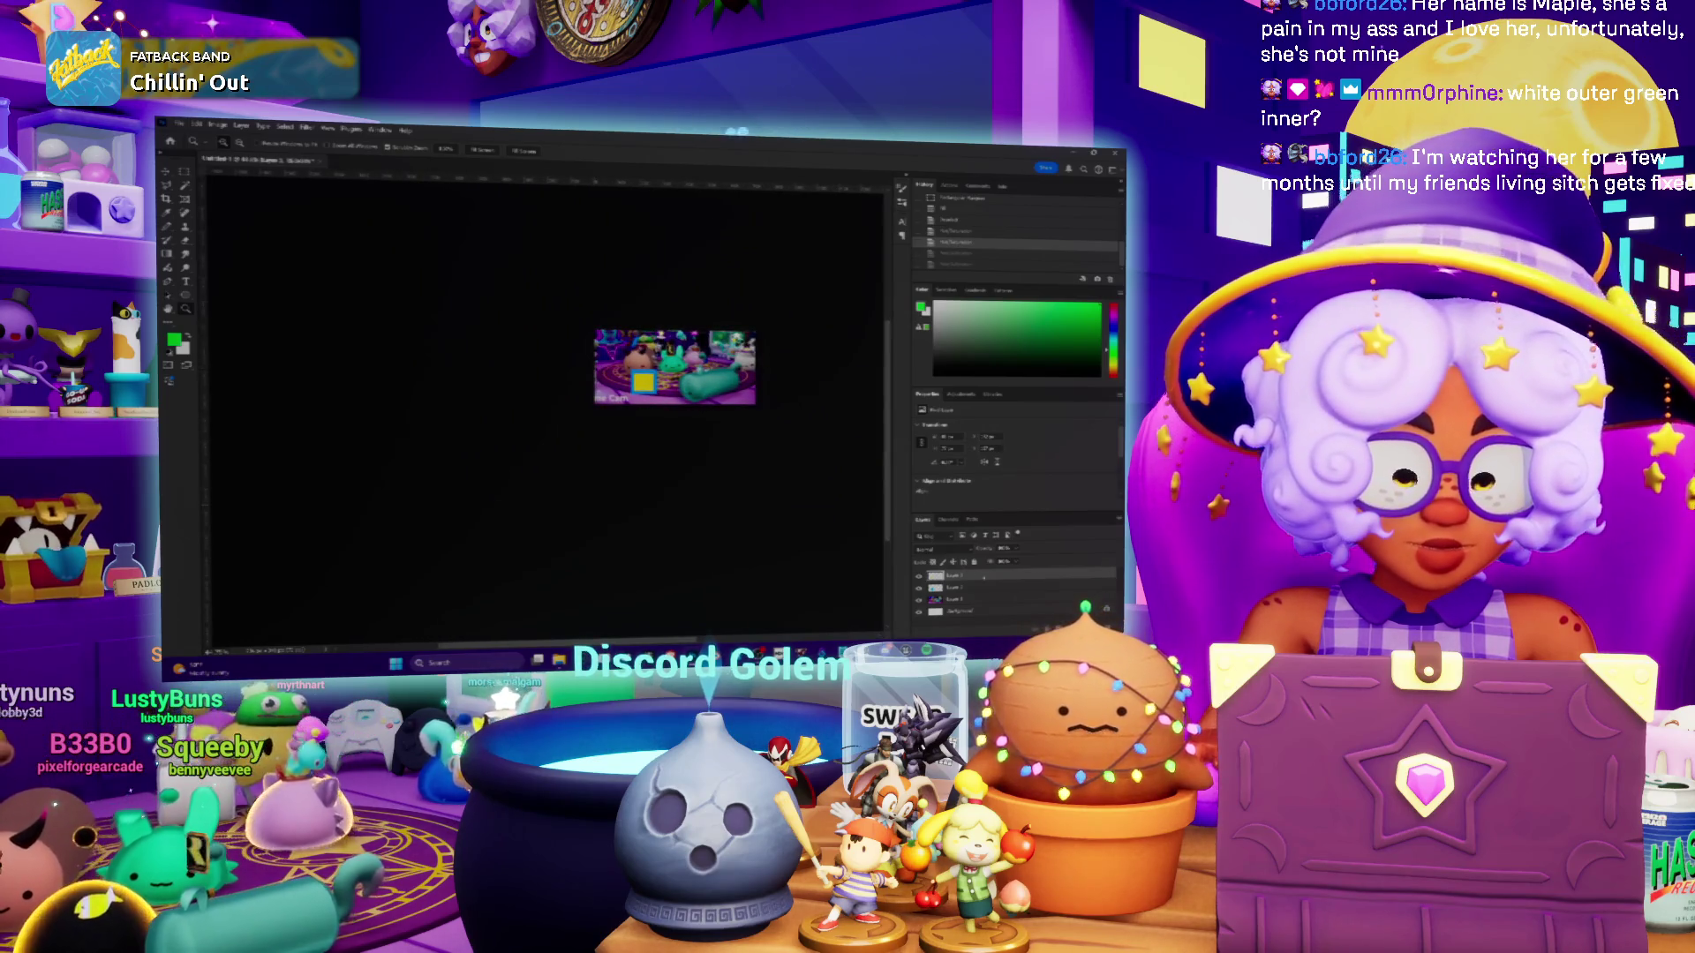
pyautogui.hotkey('ctrl', 'u')
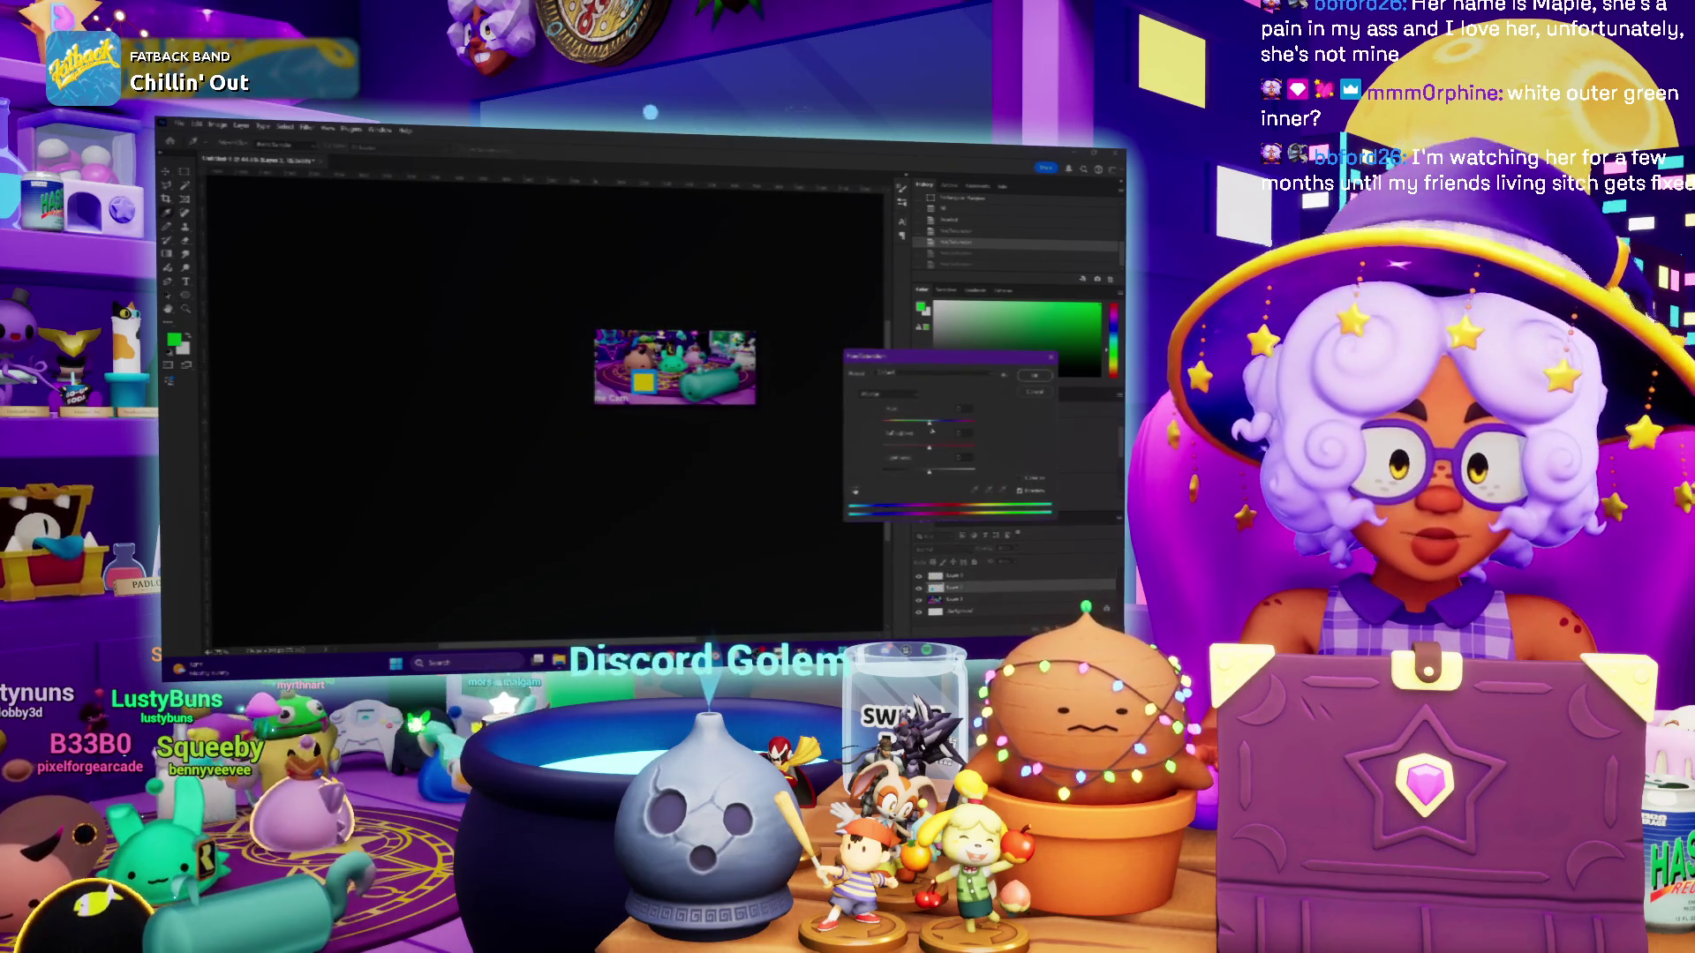
pyautogui.moveTo(927, 424); pyautogui.dragTo(911, 426)
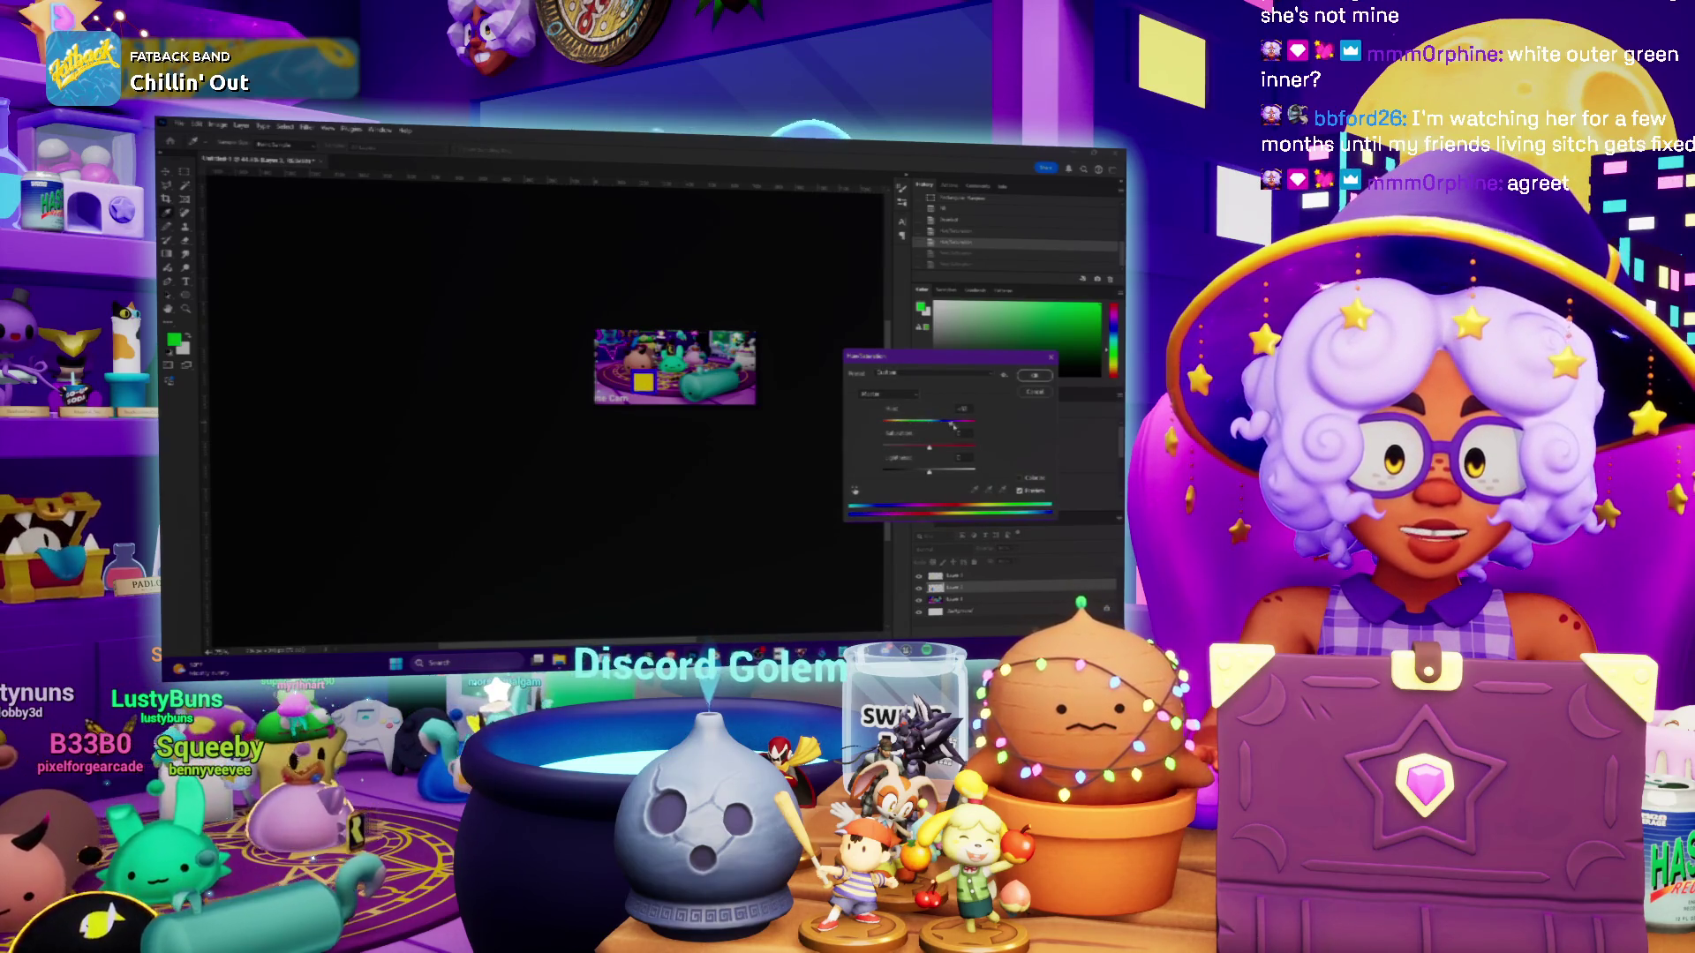
pyautogui.moveTo(958, 425); pyautogui.dragTo(920, 426)
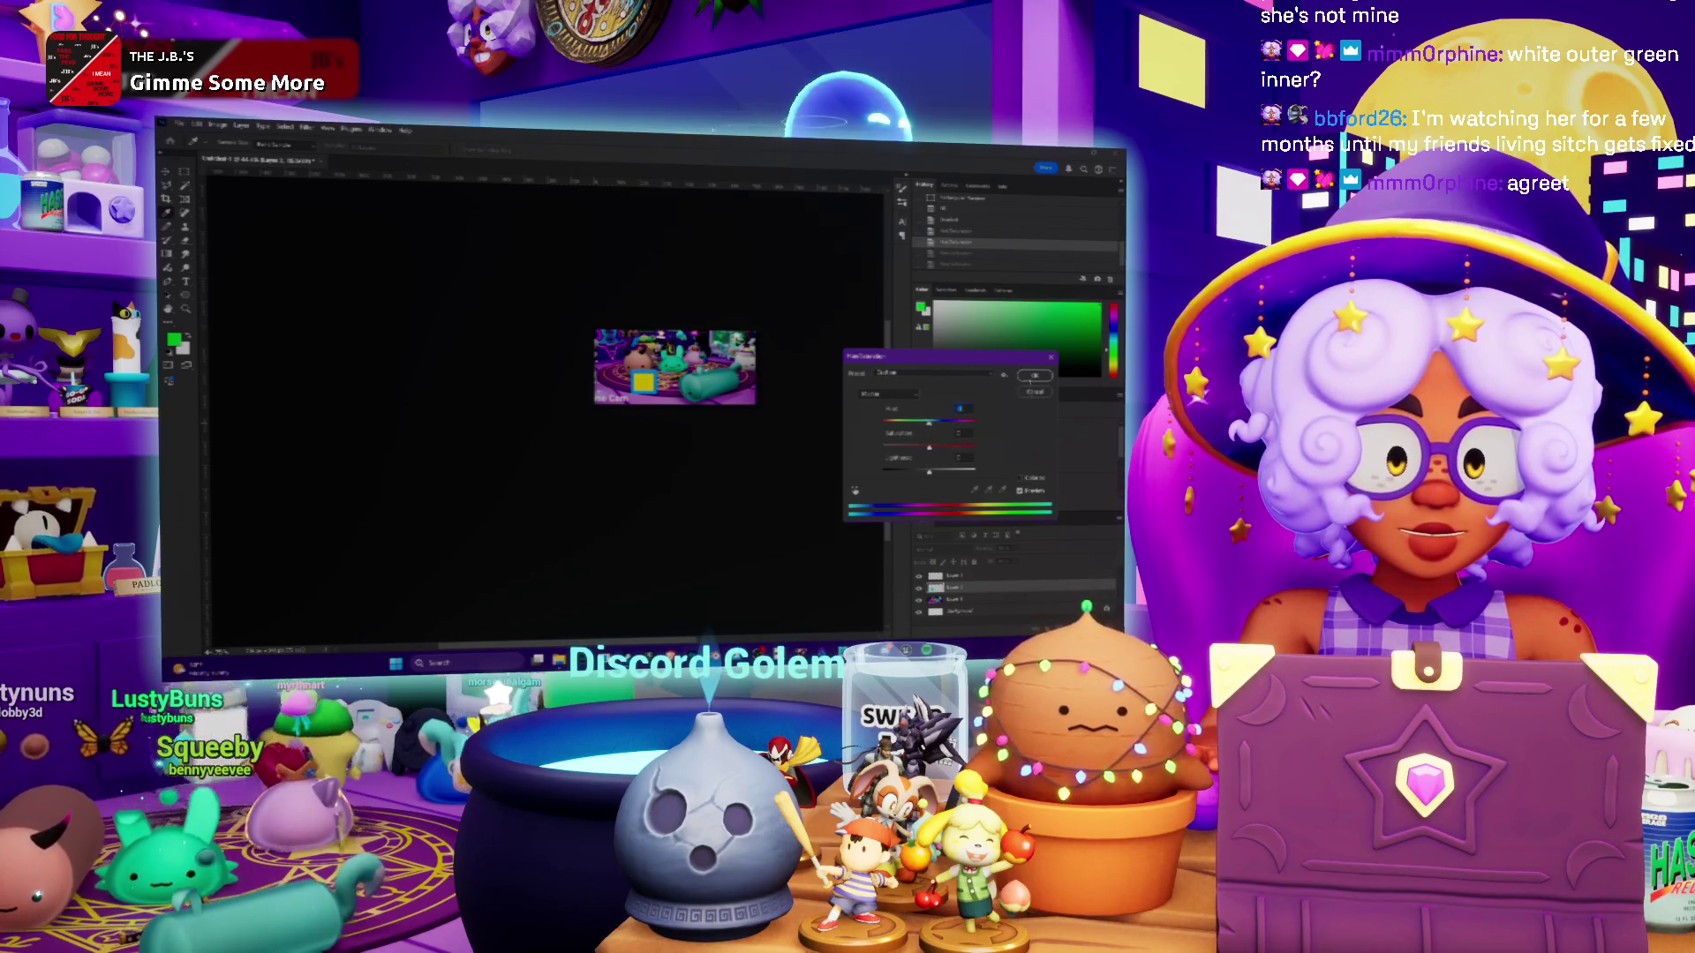
pyautogui.press('Return')
# Zoom in on the image, then quit Photoshop without saving
pyautogui.hotkey('ctrl', '+')
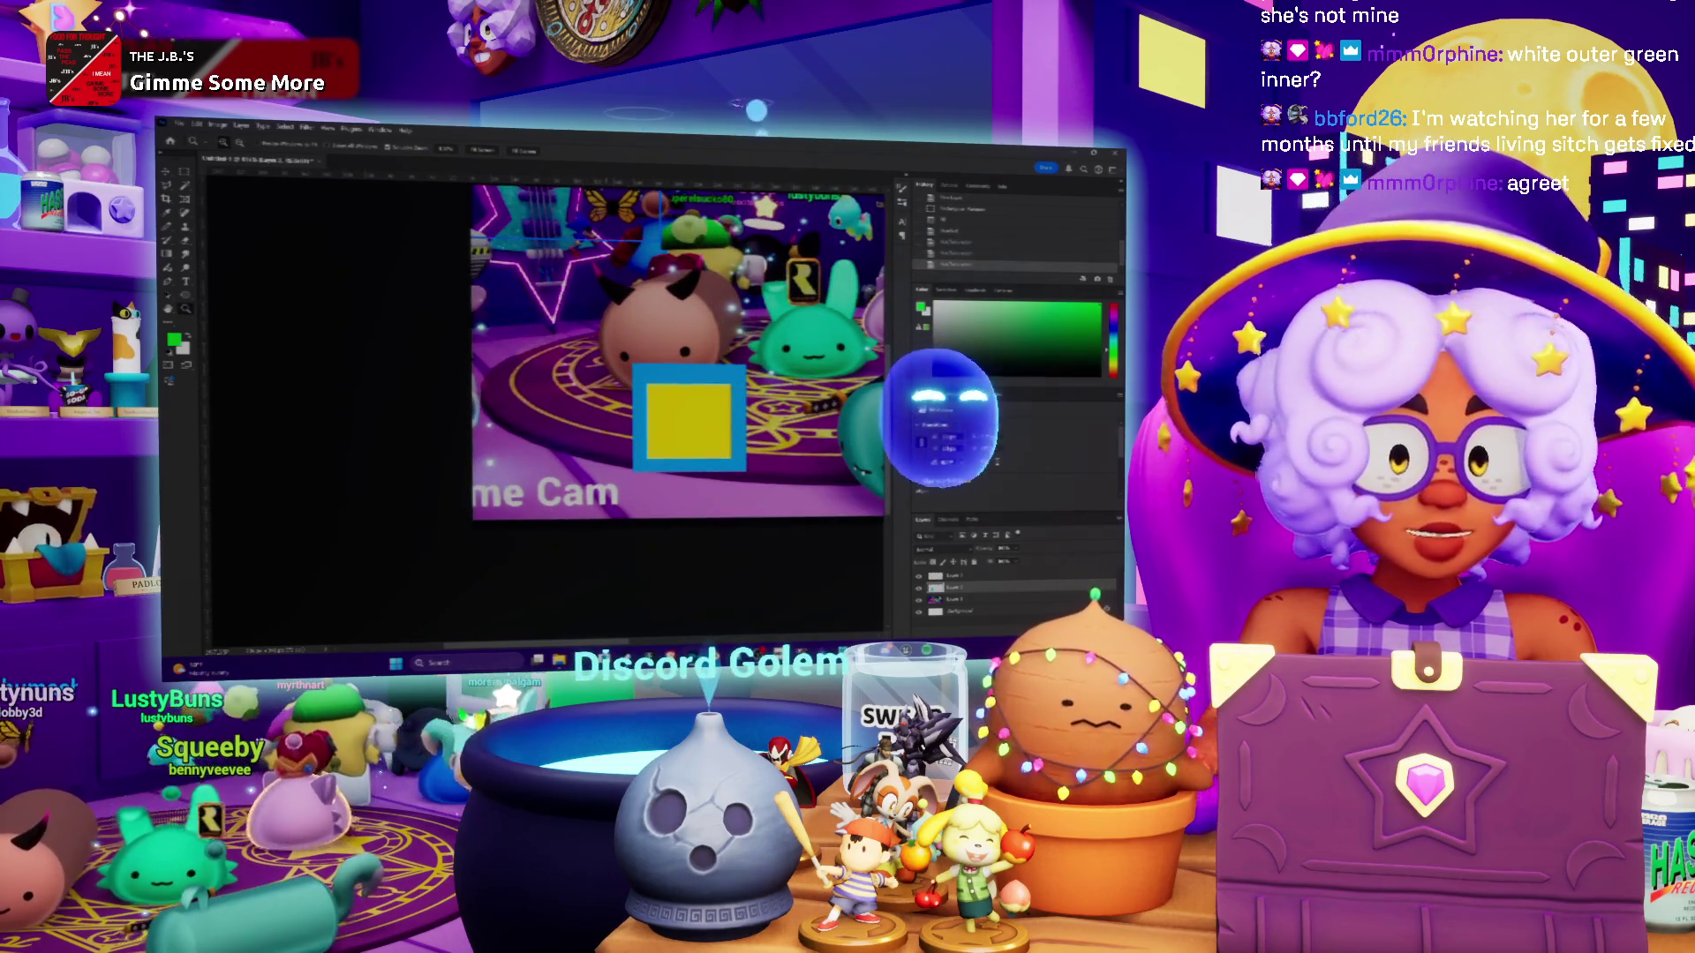
pyautogui.hotkey('ctrl', 'q')
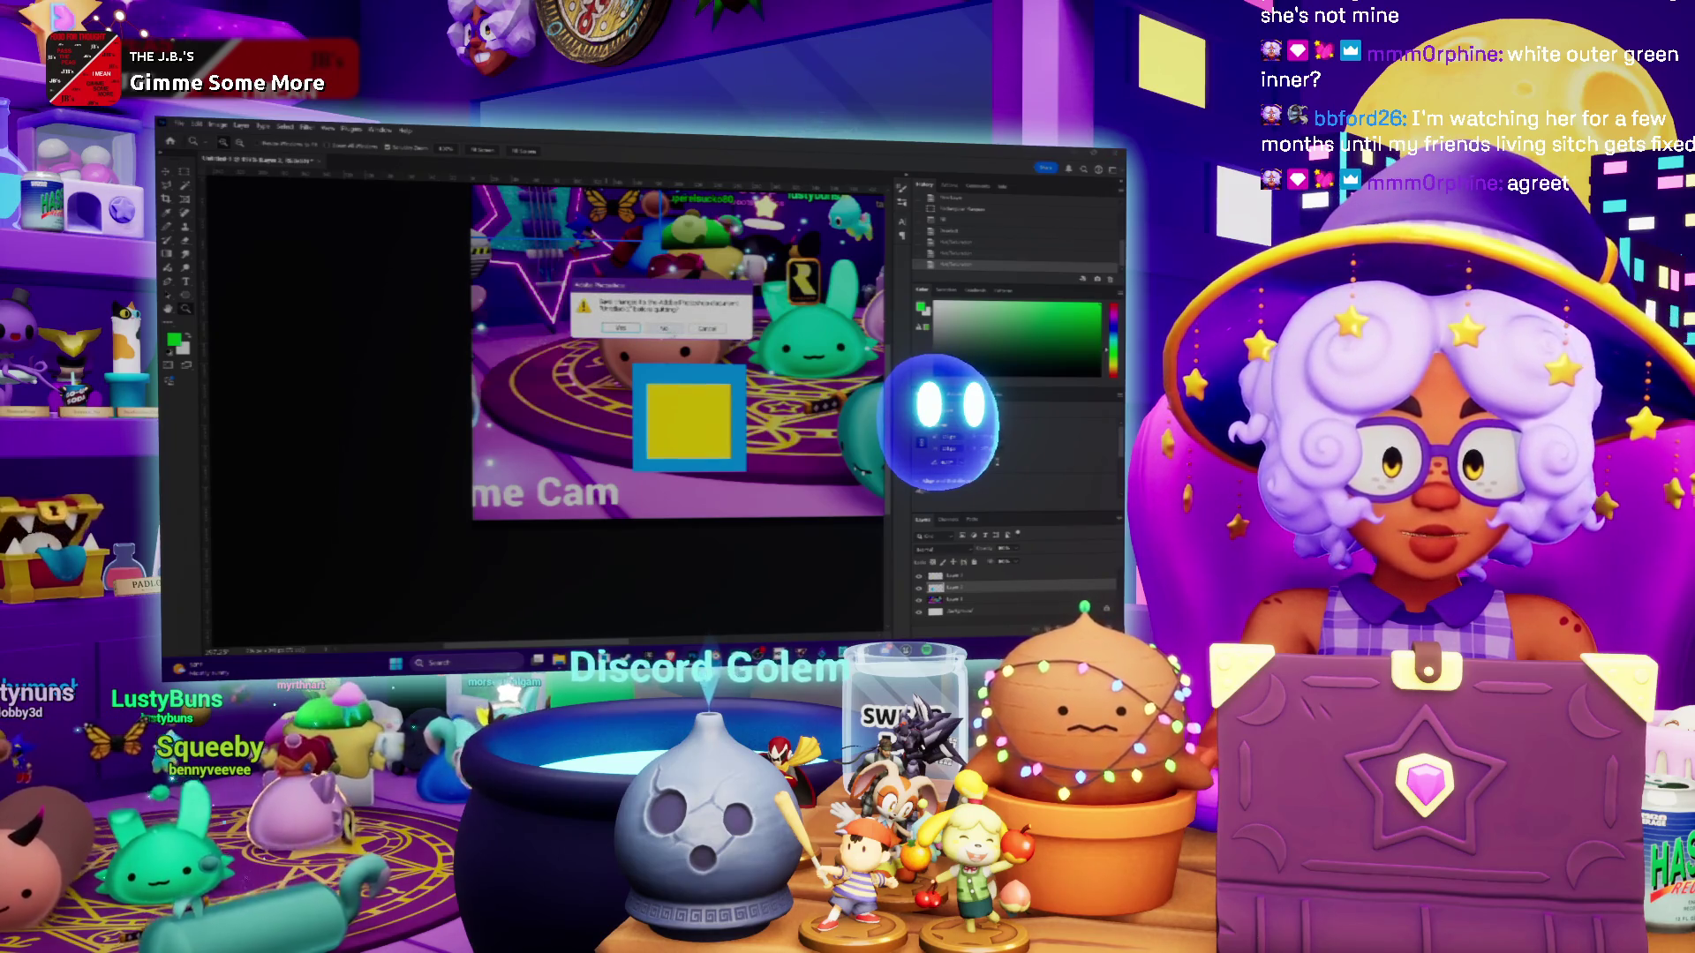
pyautogui.click(664, 328)
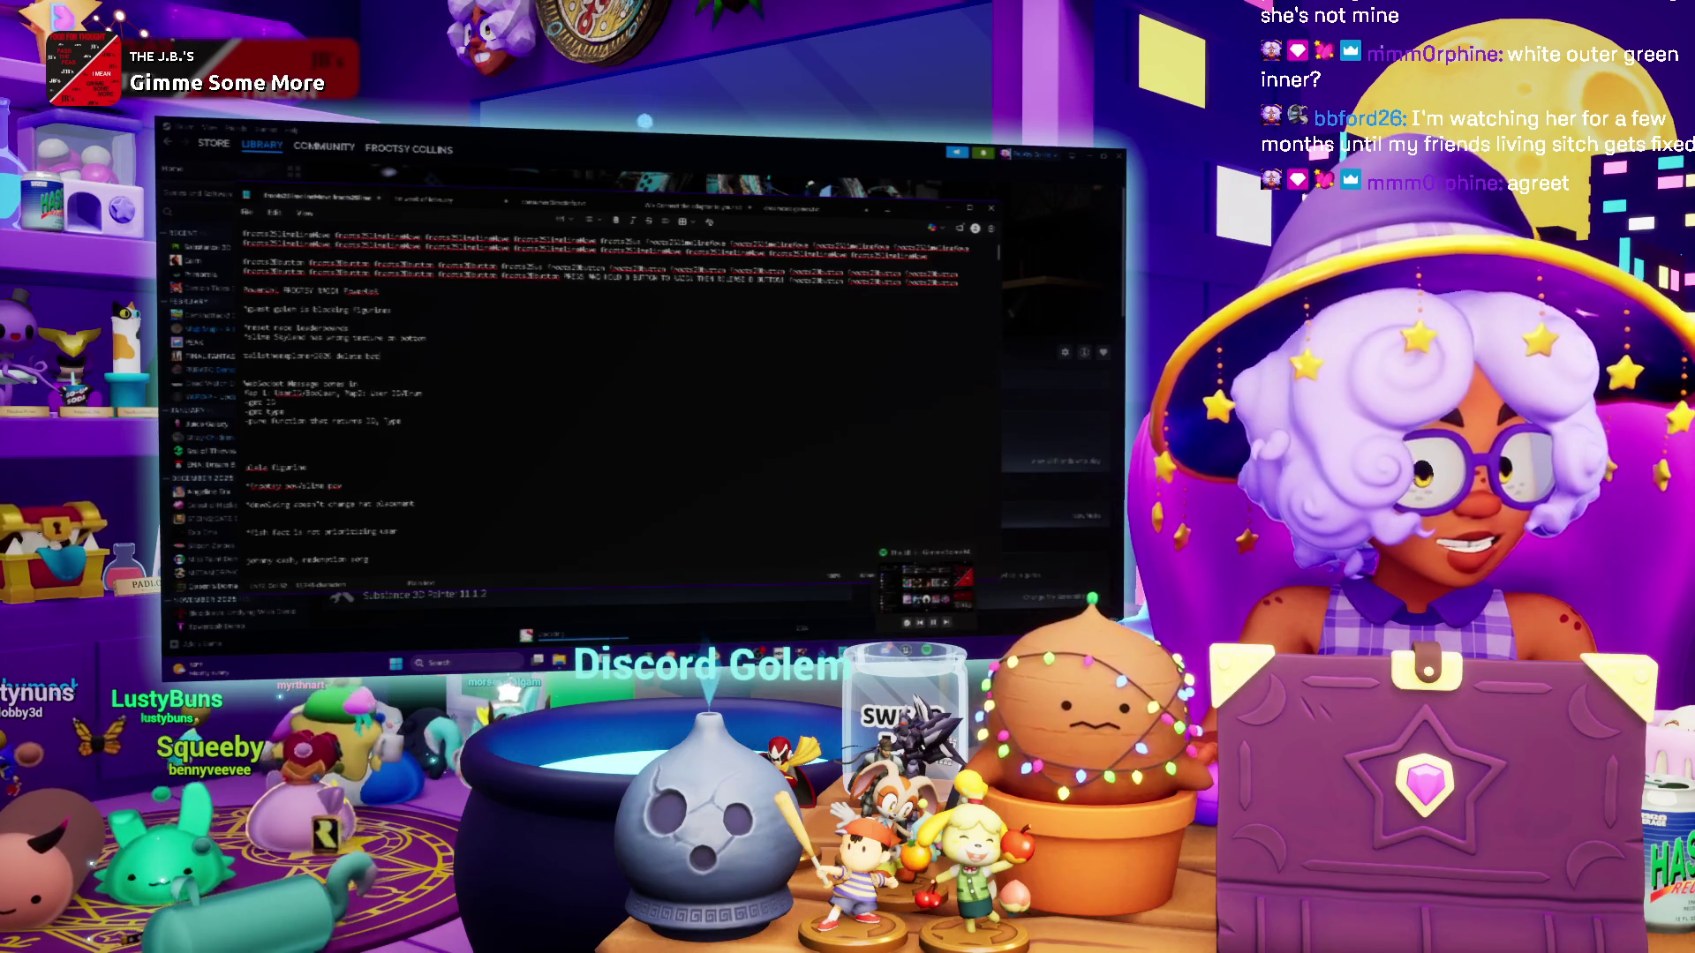
# Switch to the Steam library and launch Substance 3D Painter
pyautogui.hotkey('alt', 'Tab')
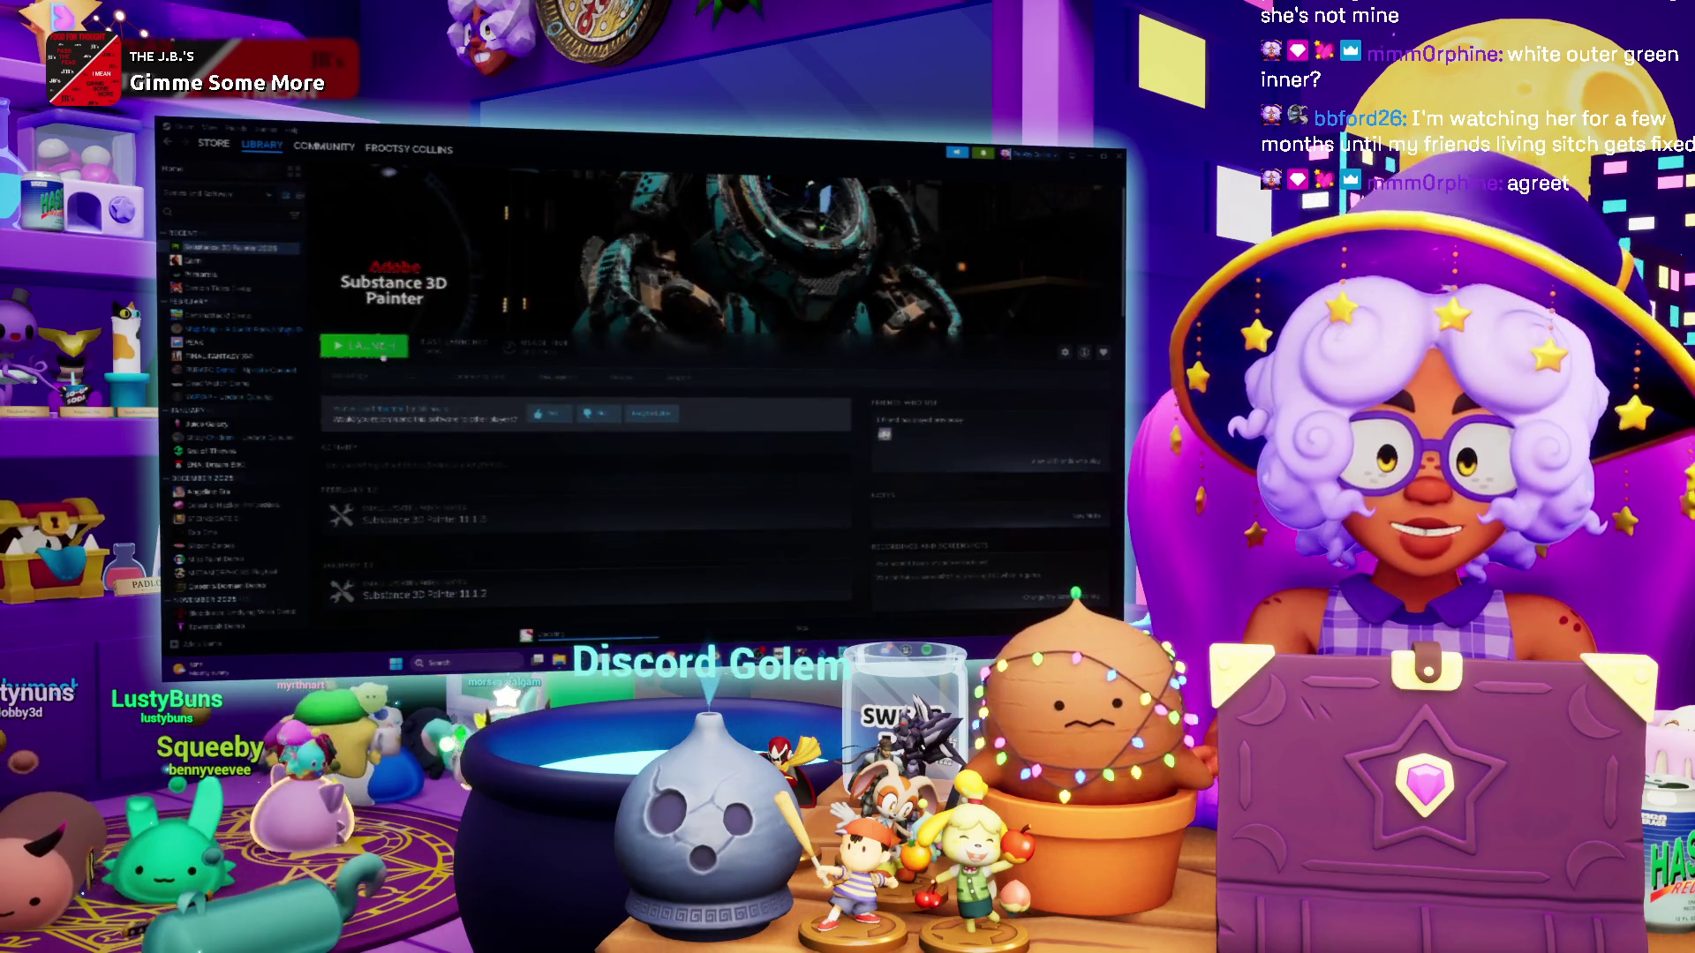
pyautogui.click(371, 347)
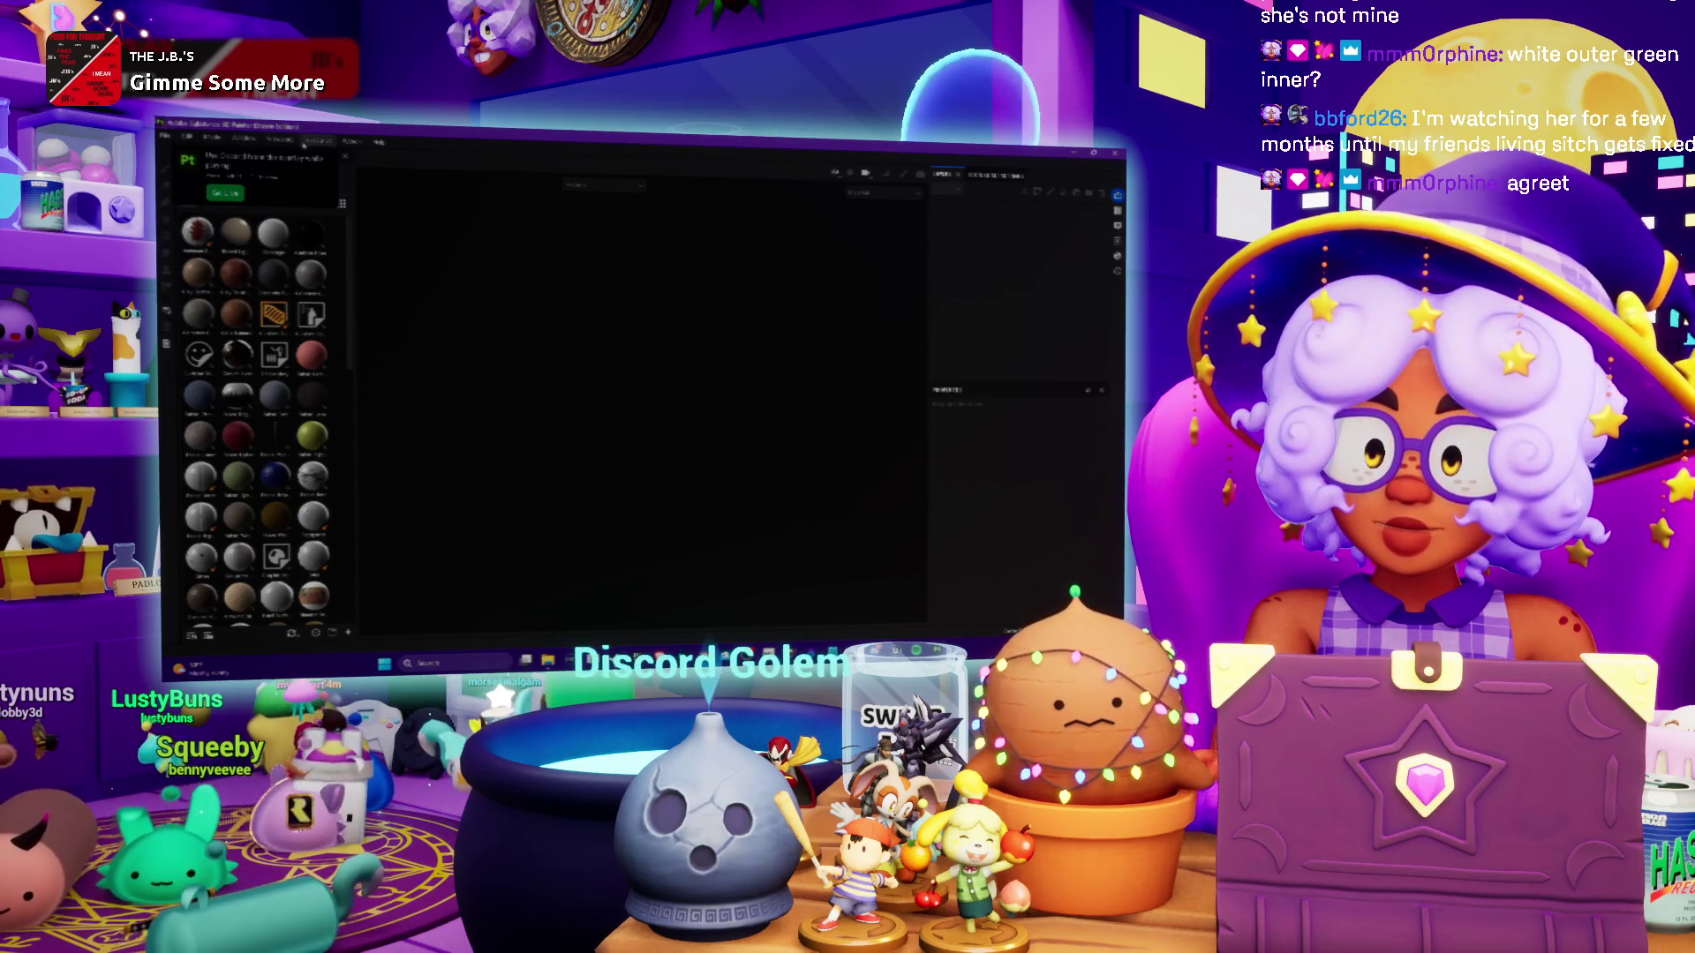
# Reopen the recent Star project and add a new fill layer, selecting its base colour
pyautogui.click(165, 137)
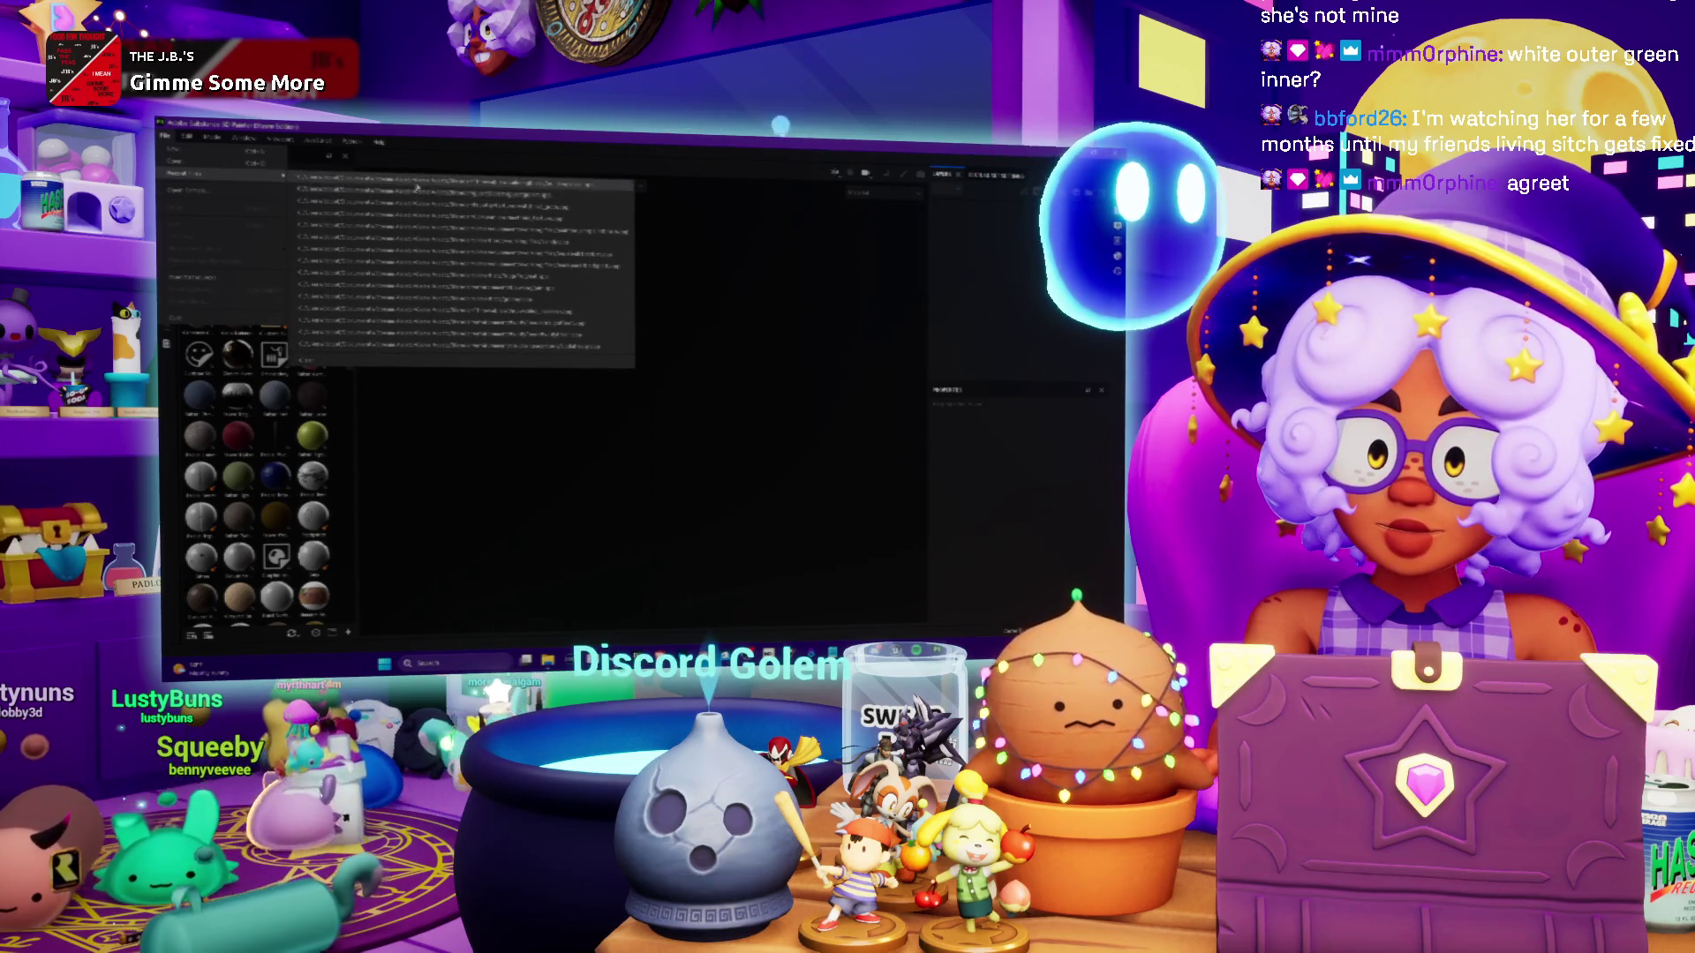
pyautogui.click(417, 186)
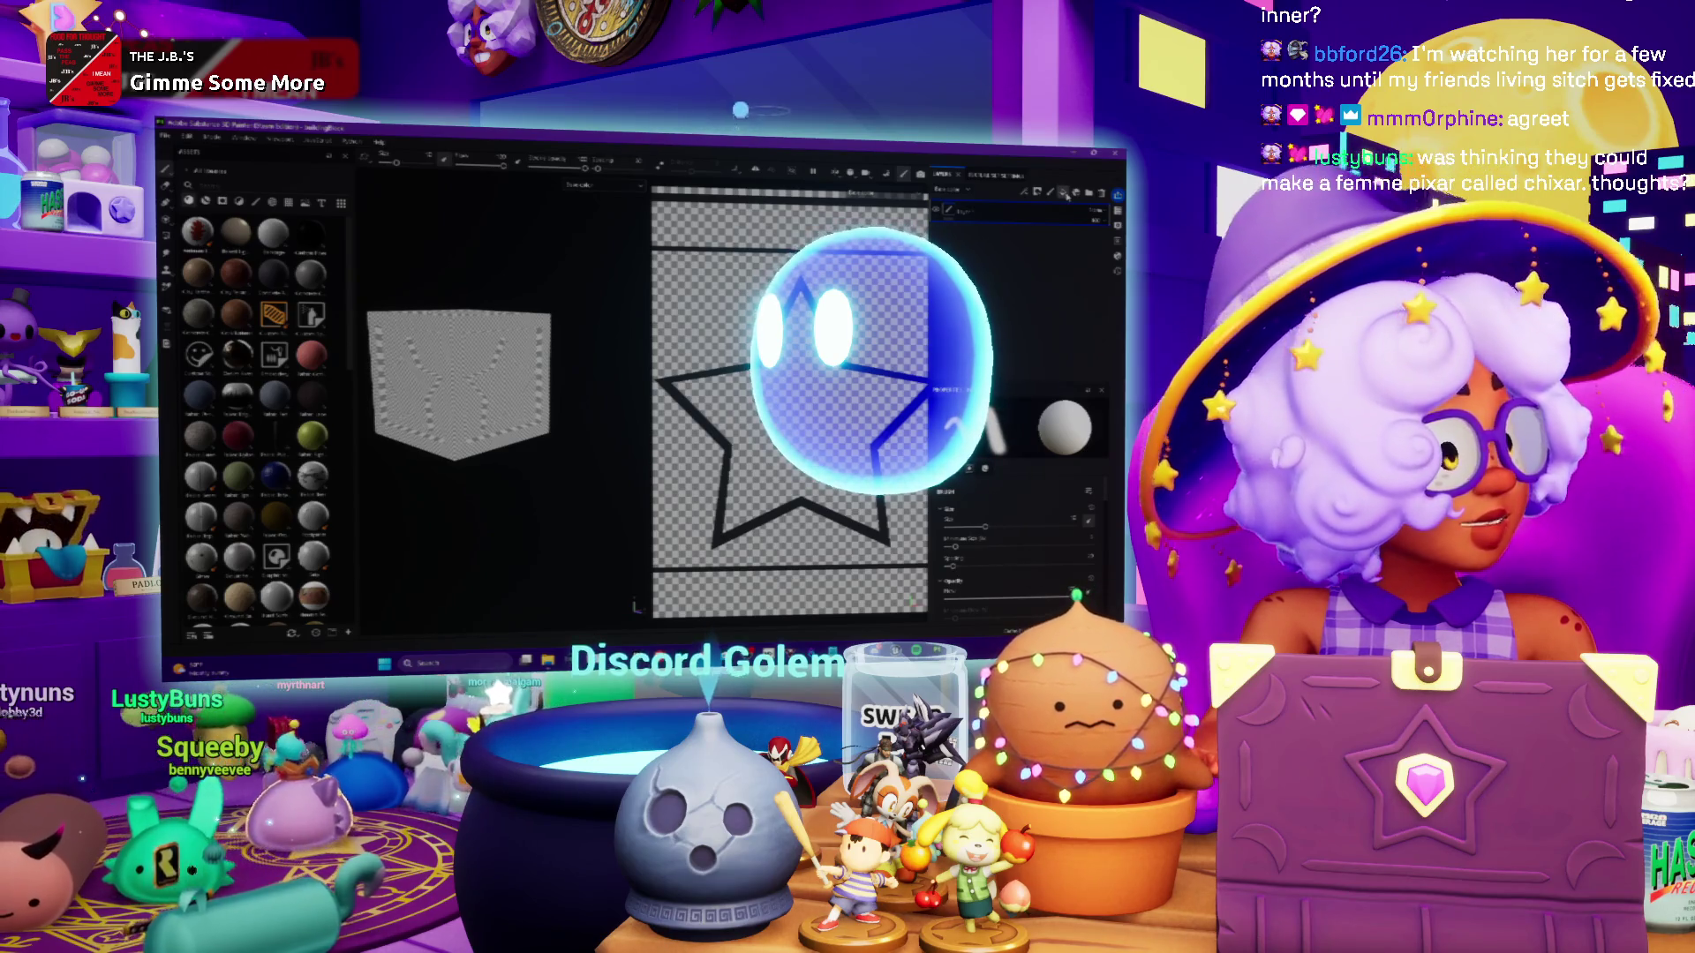
pyautogui.click(1065, 194)
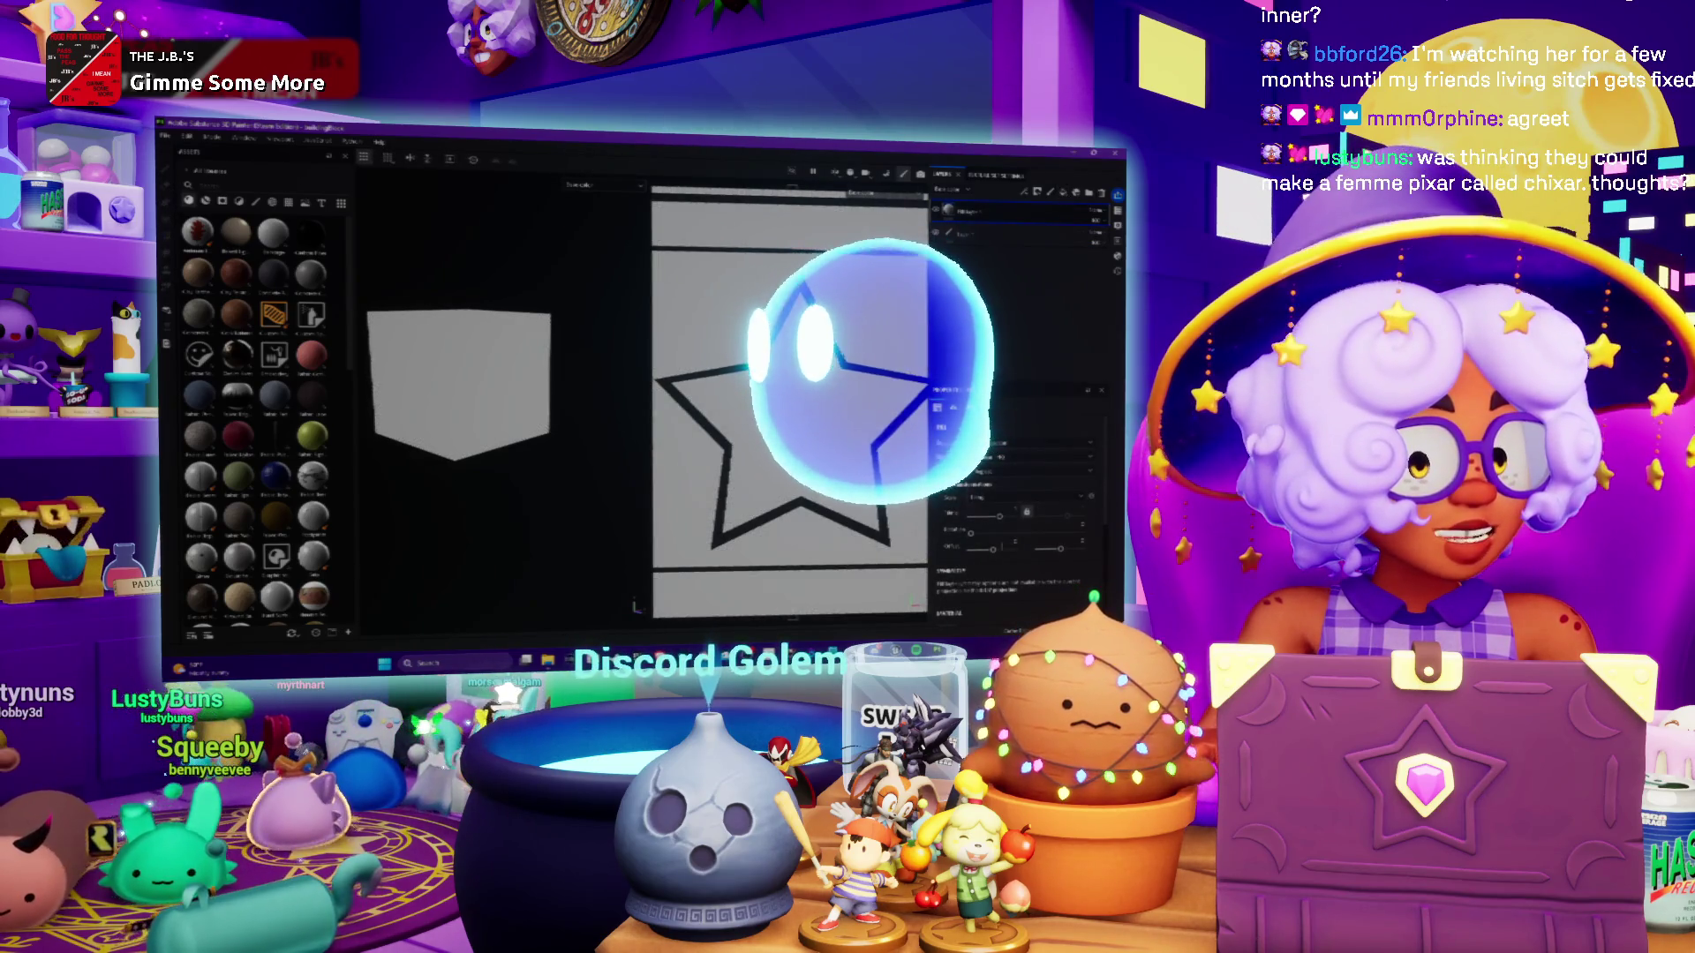
pyautogui.scroll(-5, 1007, 517)
pyautogui.click(1002, 517)
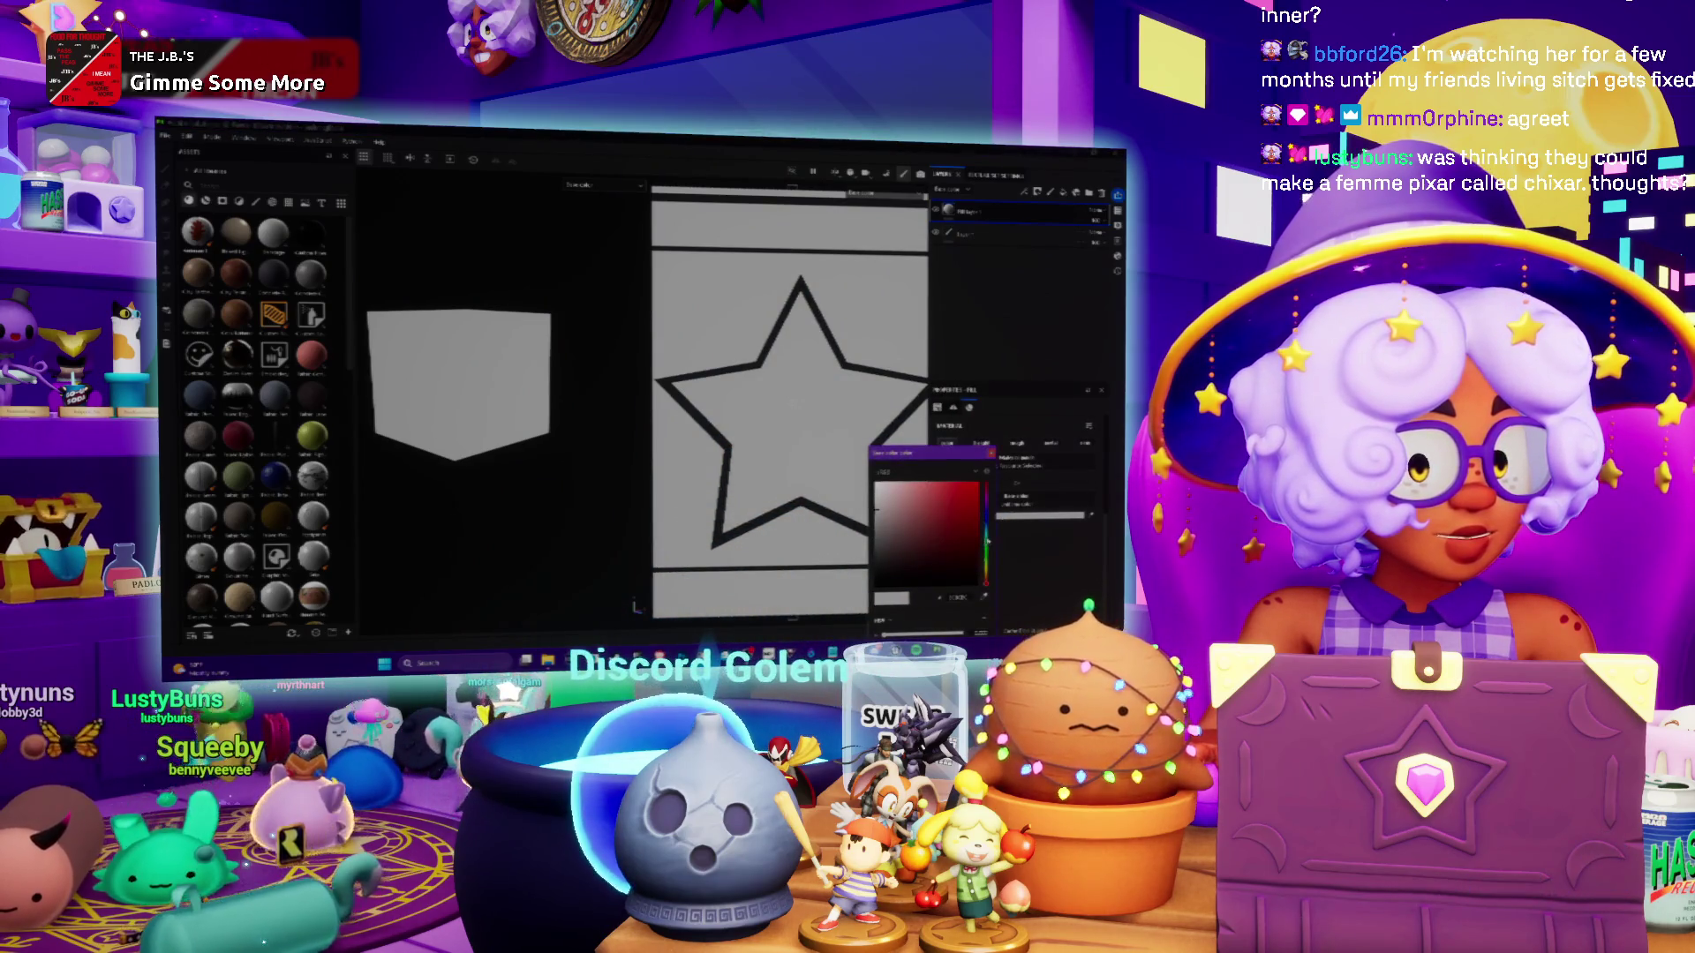
# Set the fill layer's base colour to cyan and confirm the layer name
pyautogui.click(987, 541)
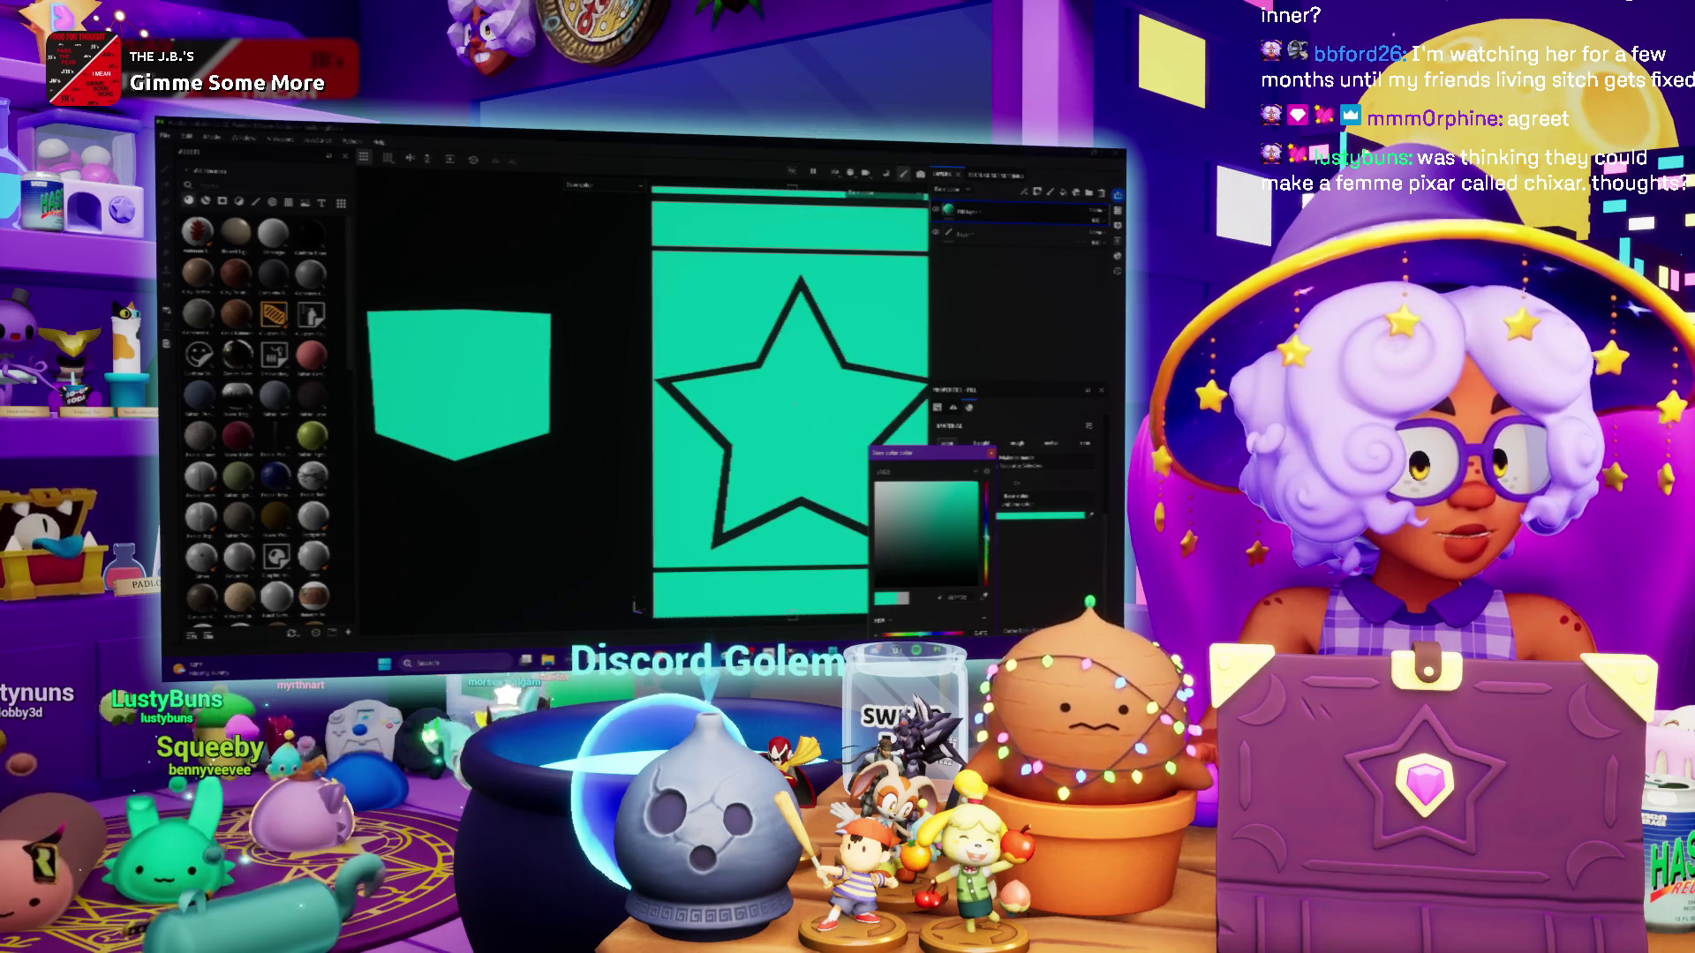
pyautogui.moveTo(987, 541); pyautogui.dragTo(986, 531)
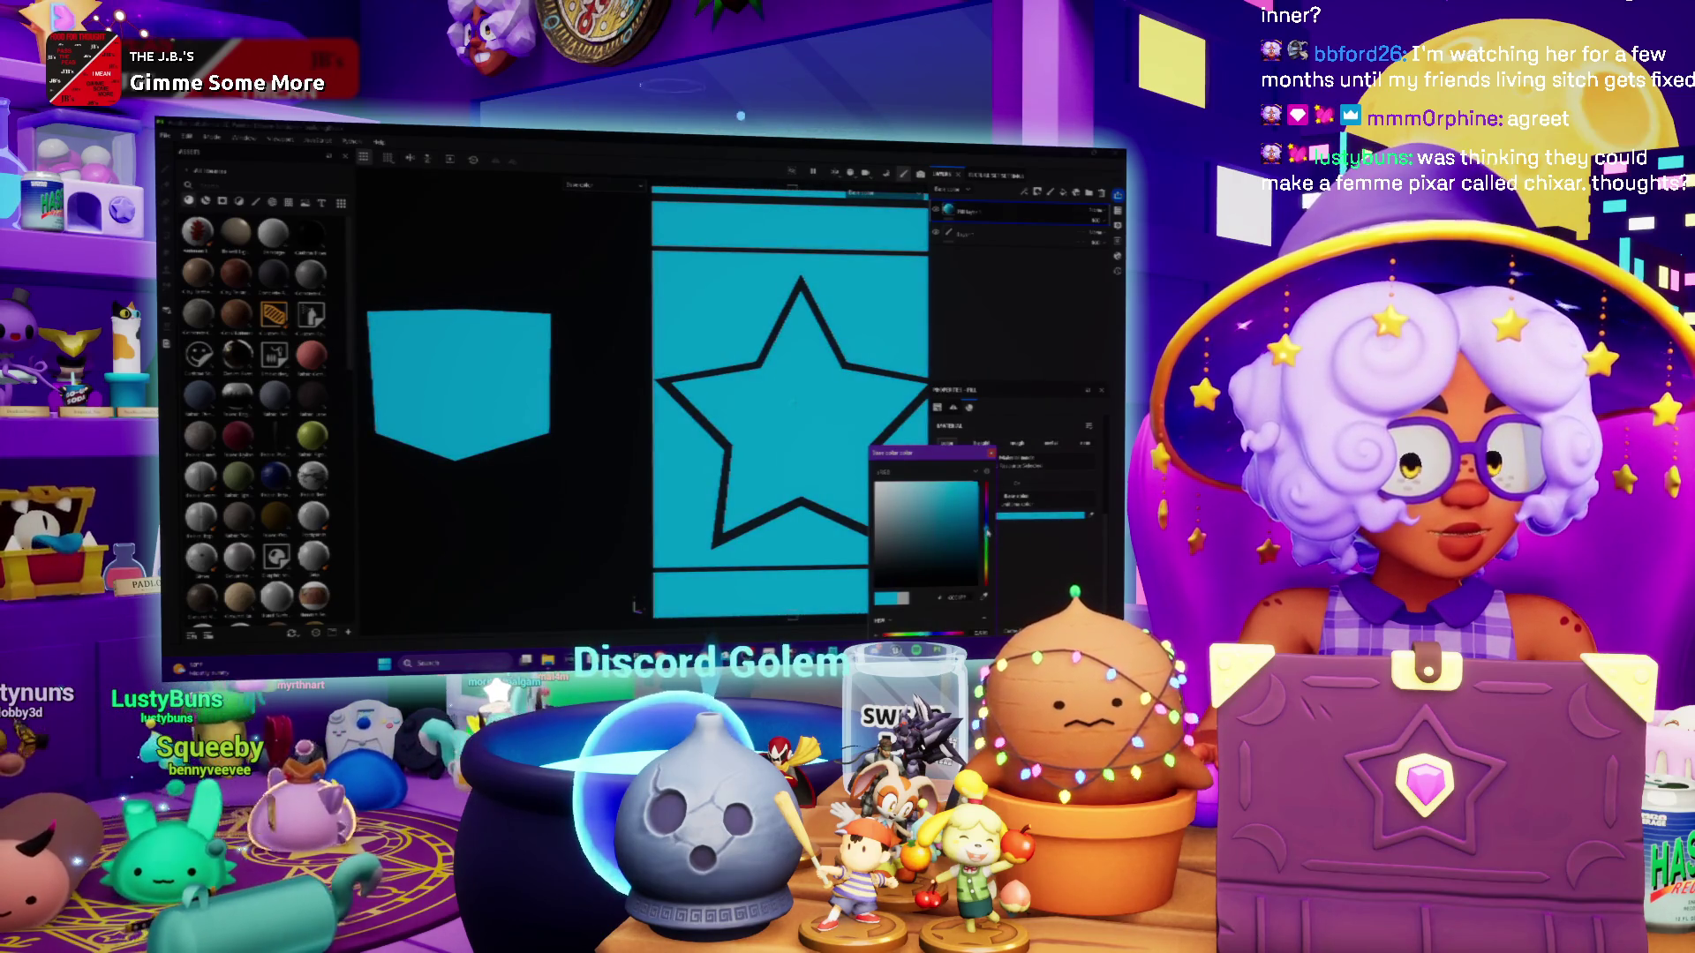
pyautogui.click(969, 233)
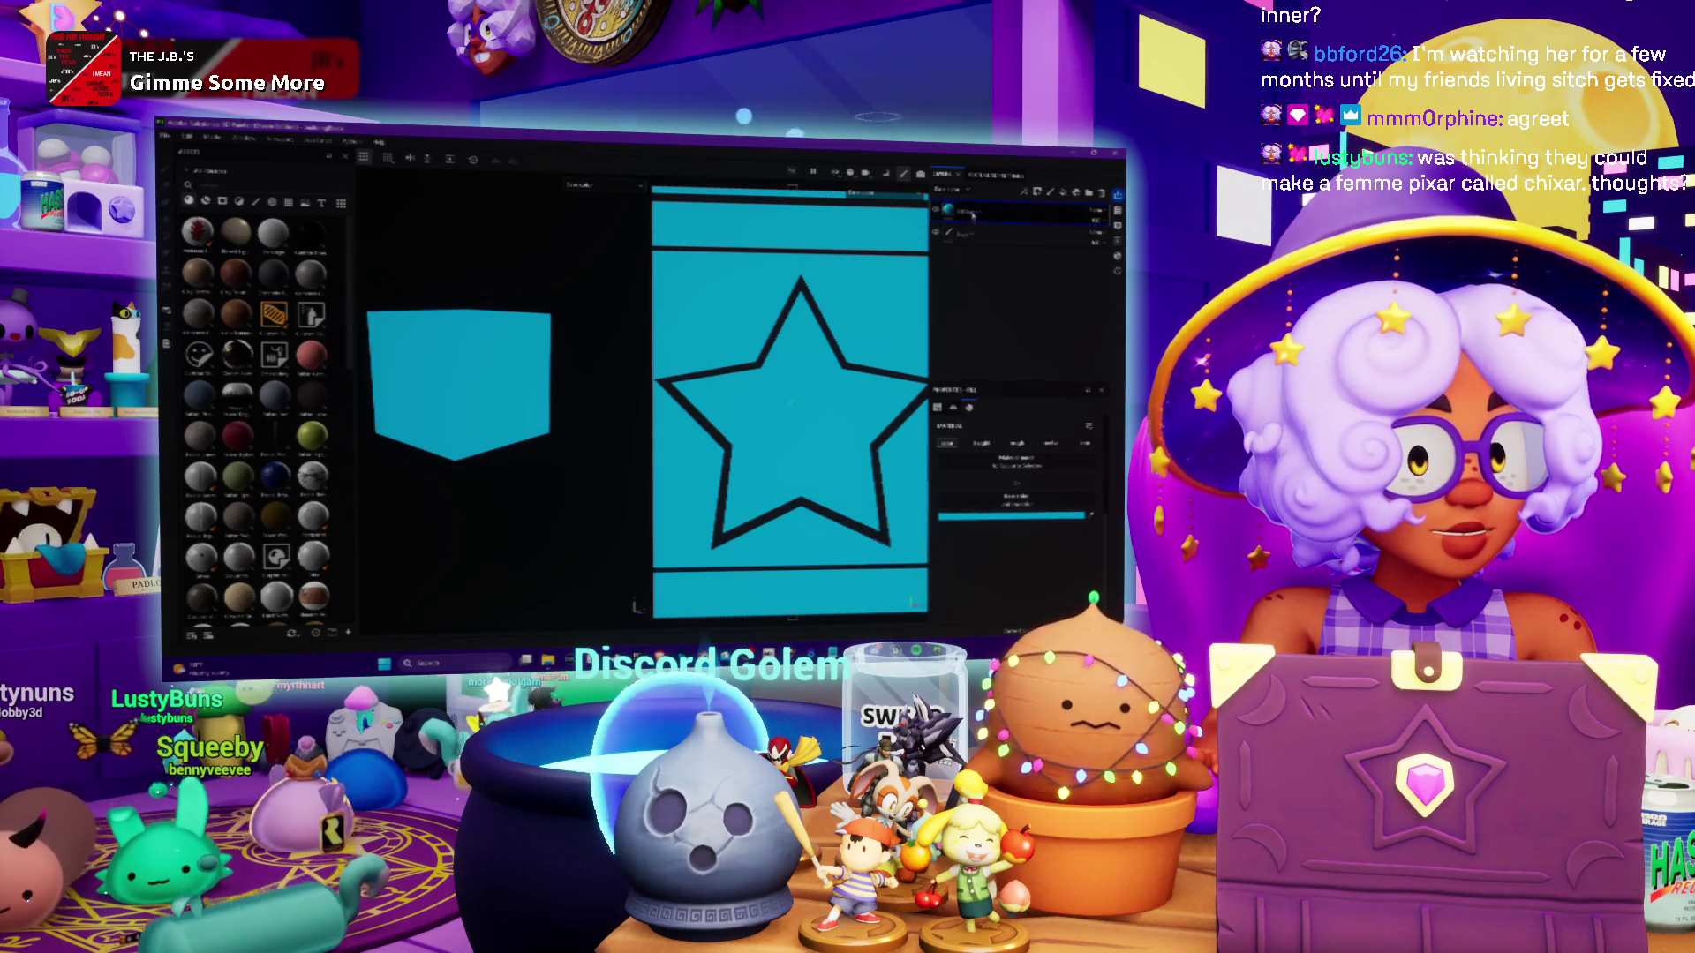
pyautogui.press('Return')
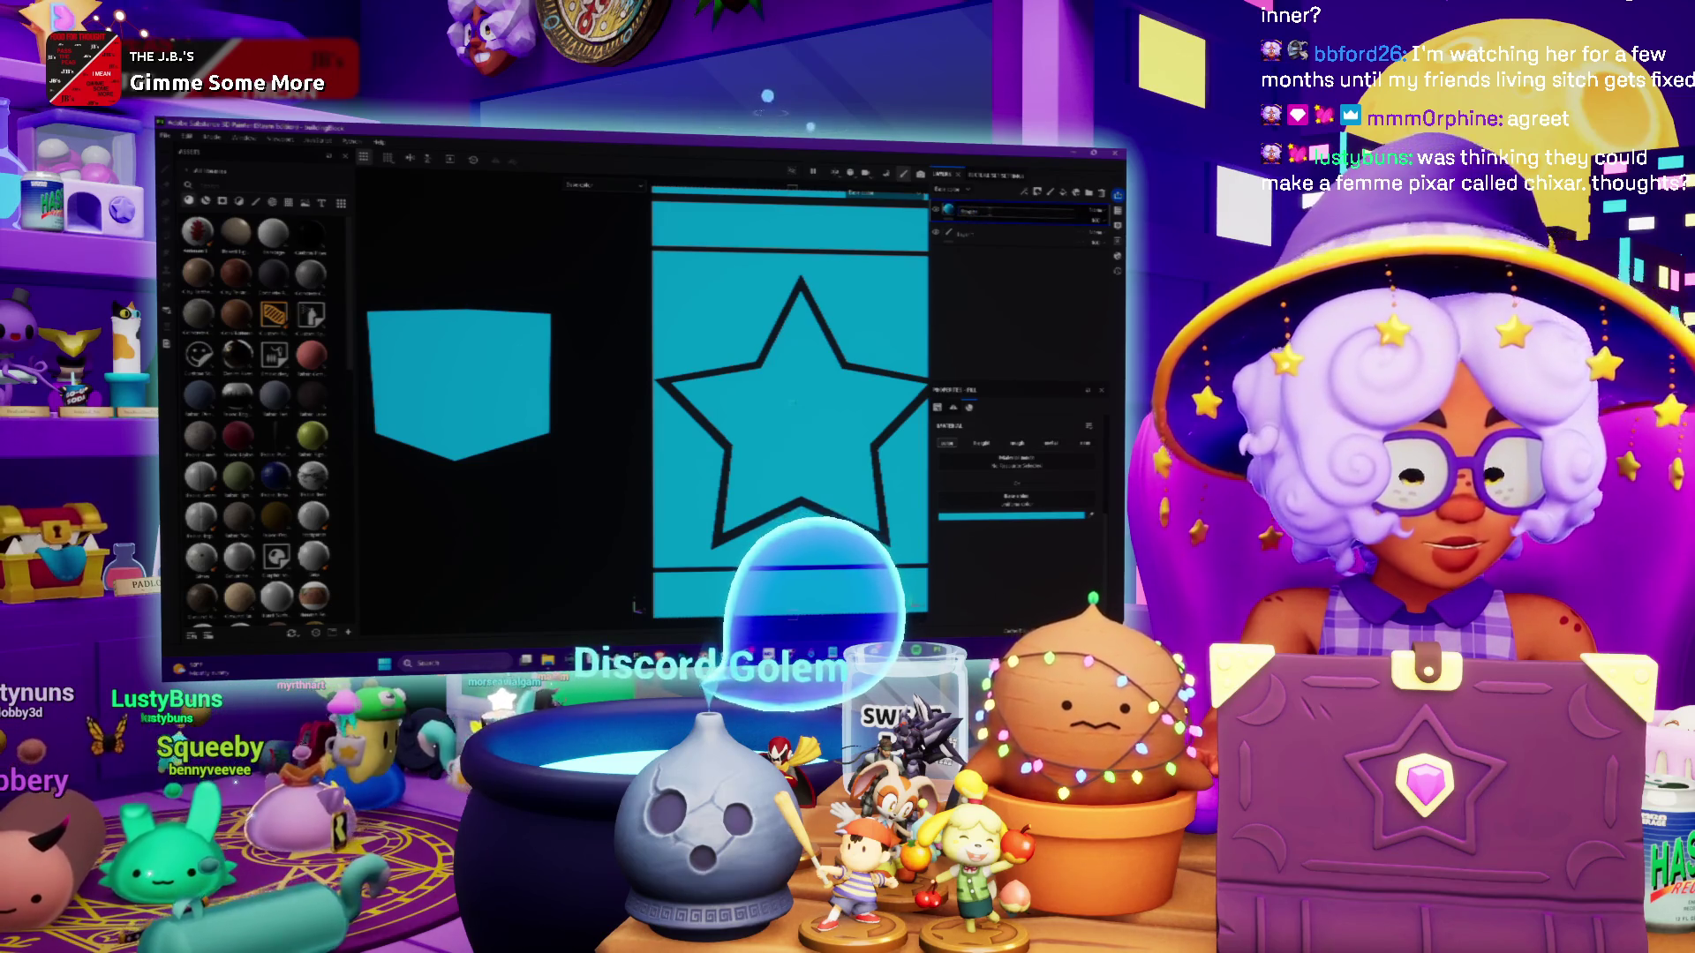
pyautogui.click(995, 214)
# Duplicate the fill layer and give the copy a pasted pale yellow base colour
pyautogui.hotkey('ctrl', 'd')
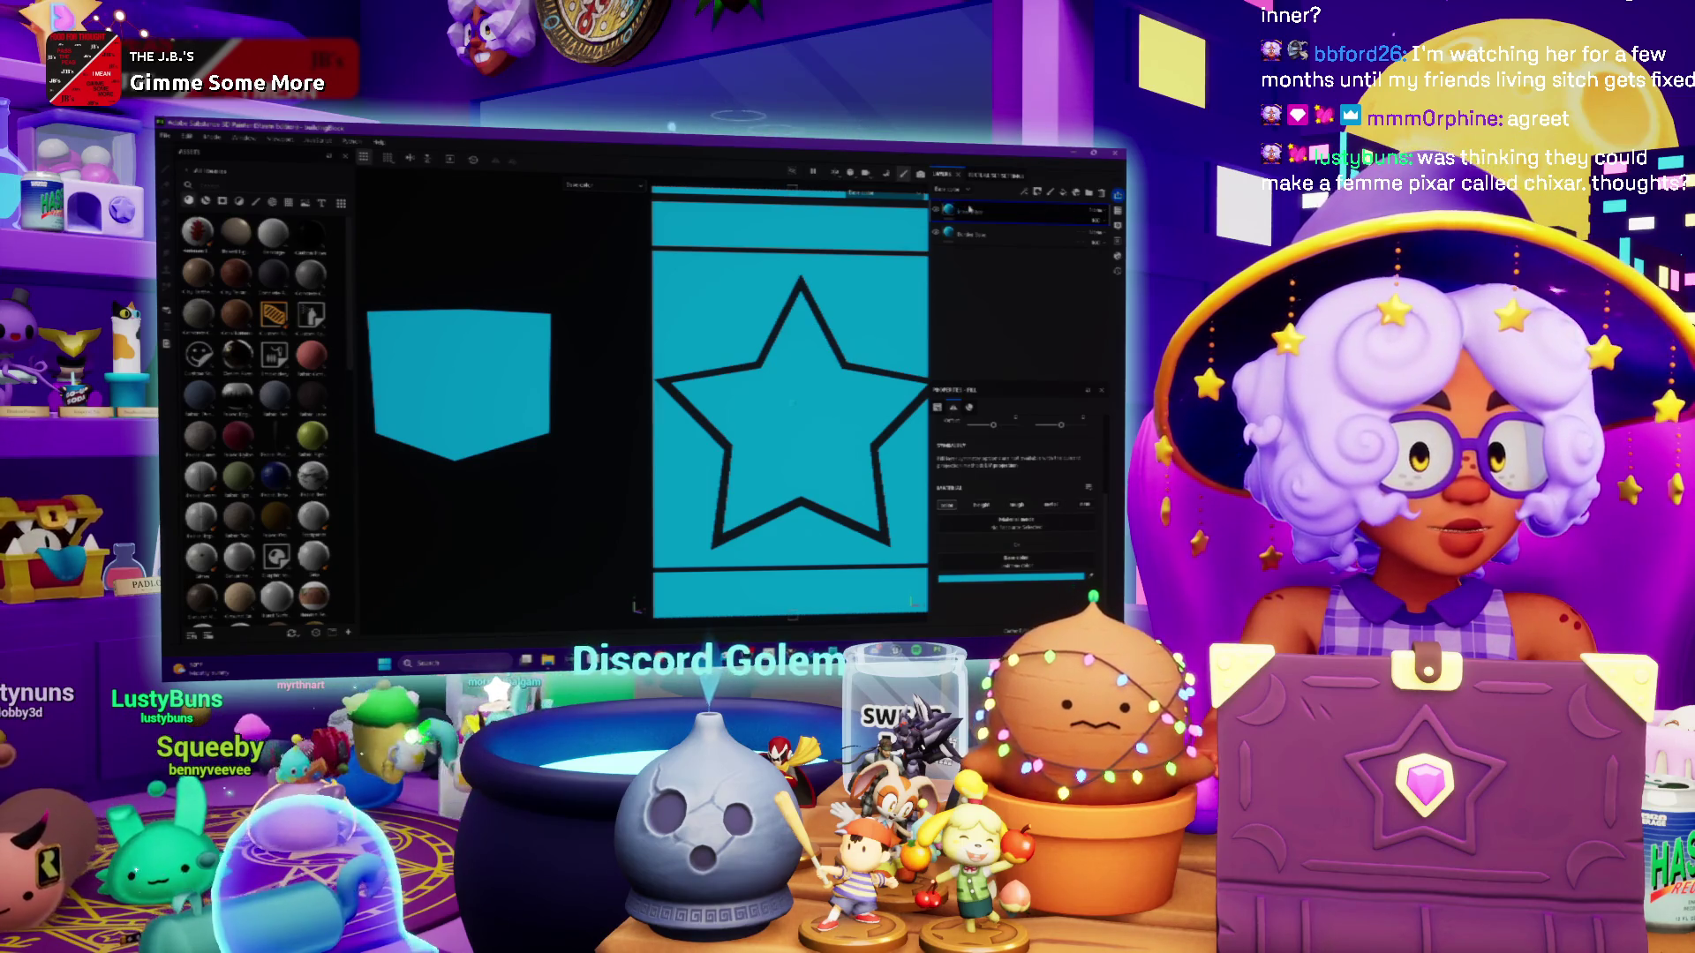
pyautogui.click(970, 500)
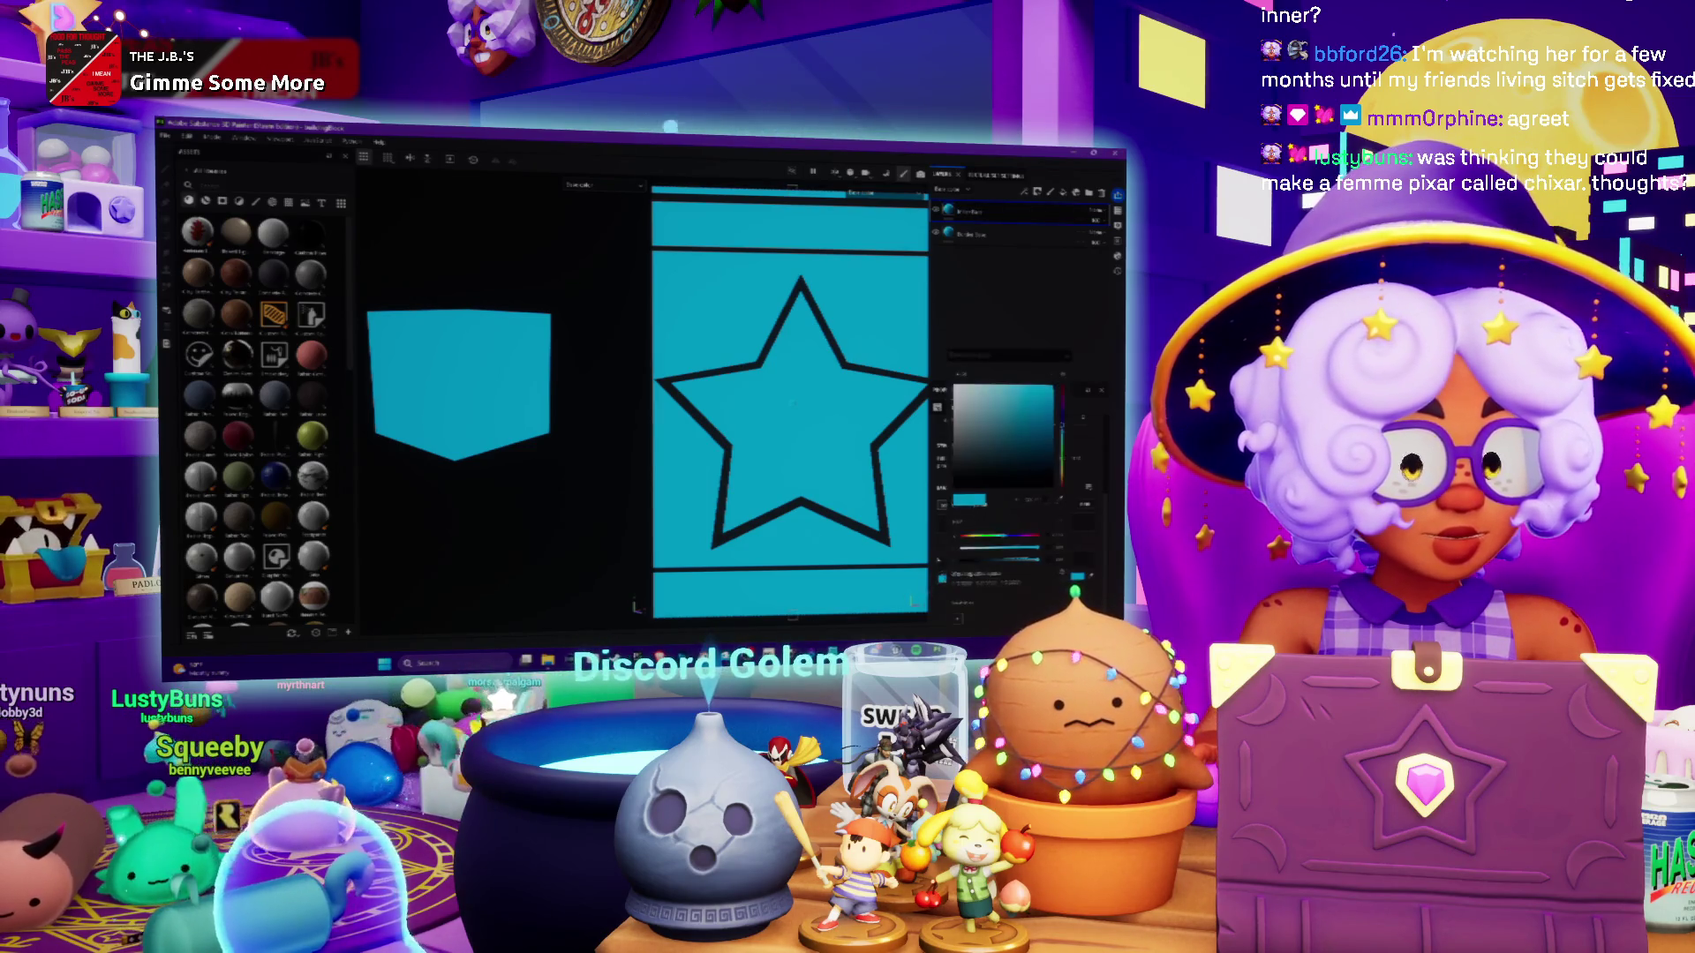
pyautogui.hotkey('ctrl', 'v')
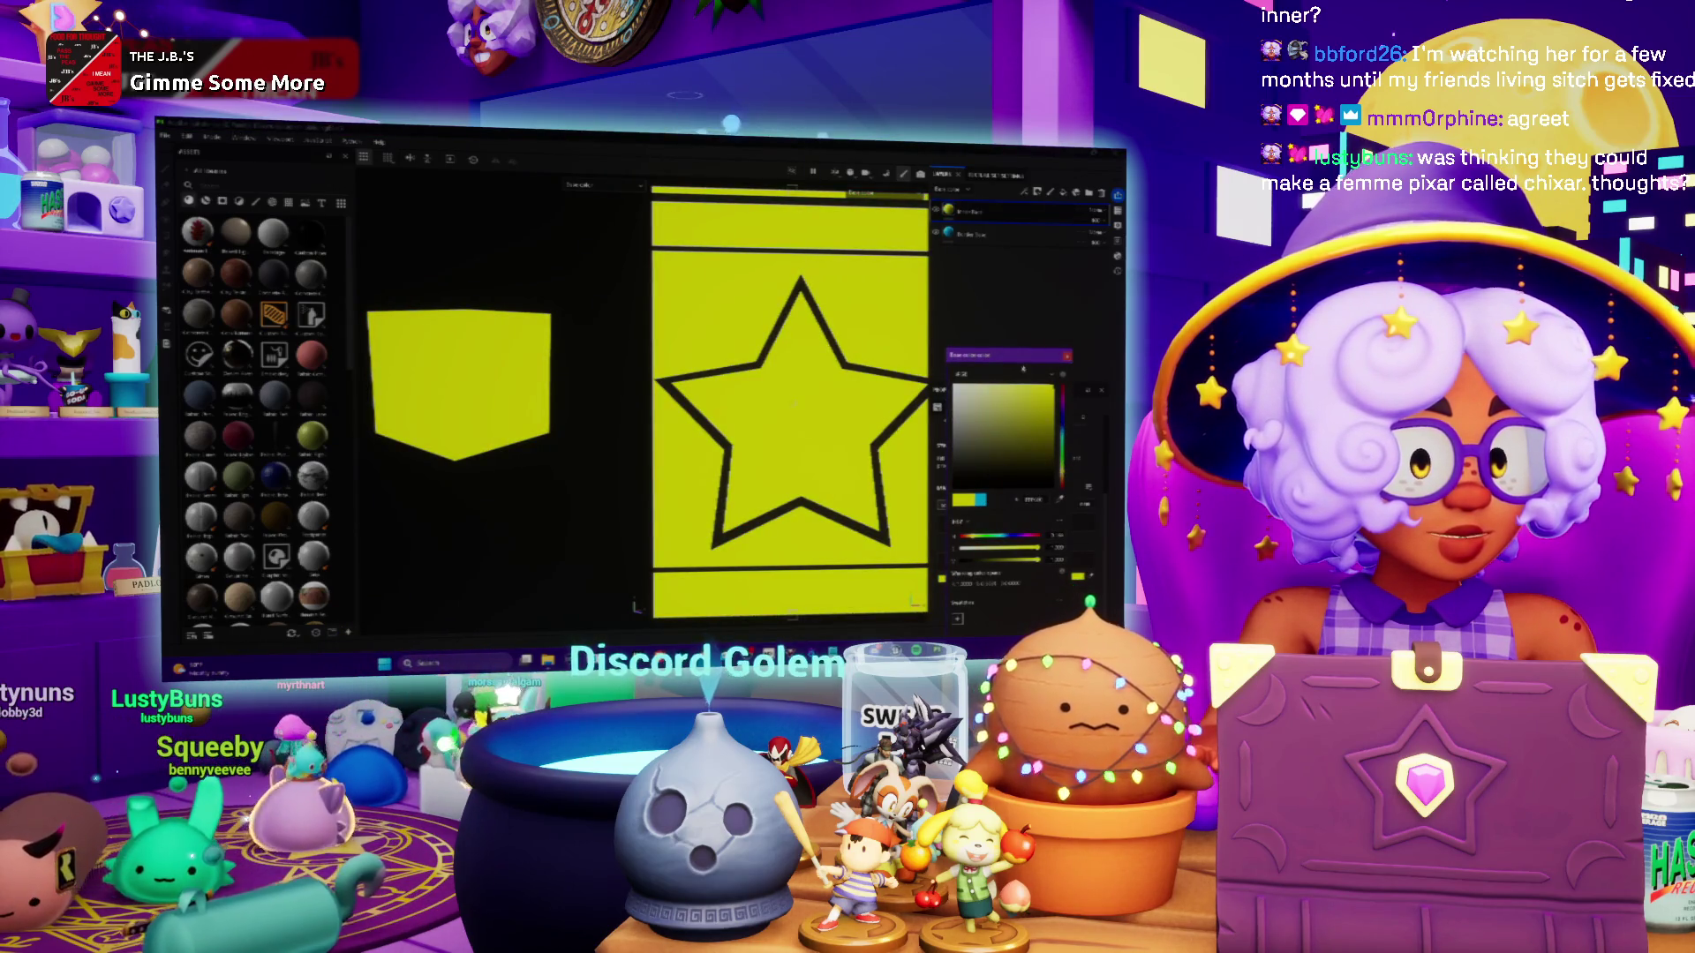
pyautogui.moveTo(998, 355); pyautogui.dragTo(962, 261)
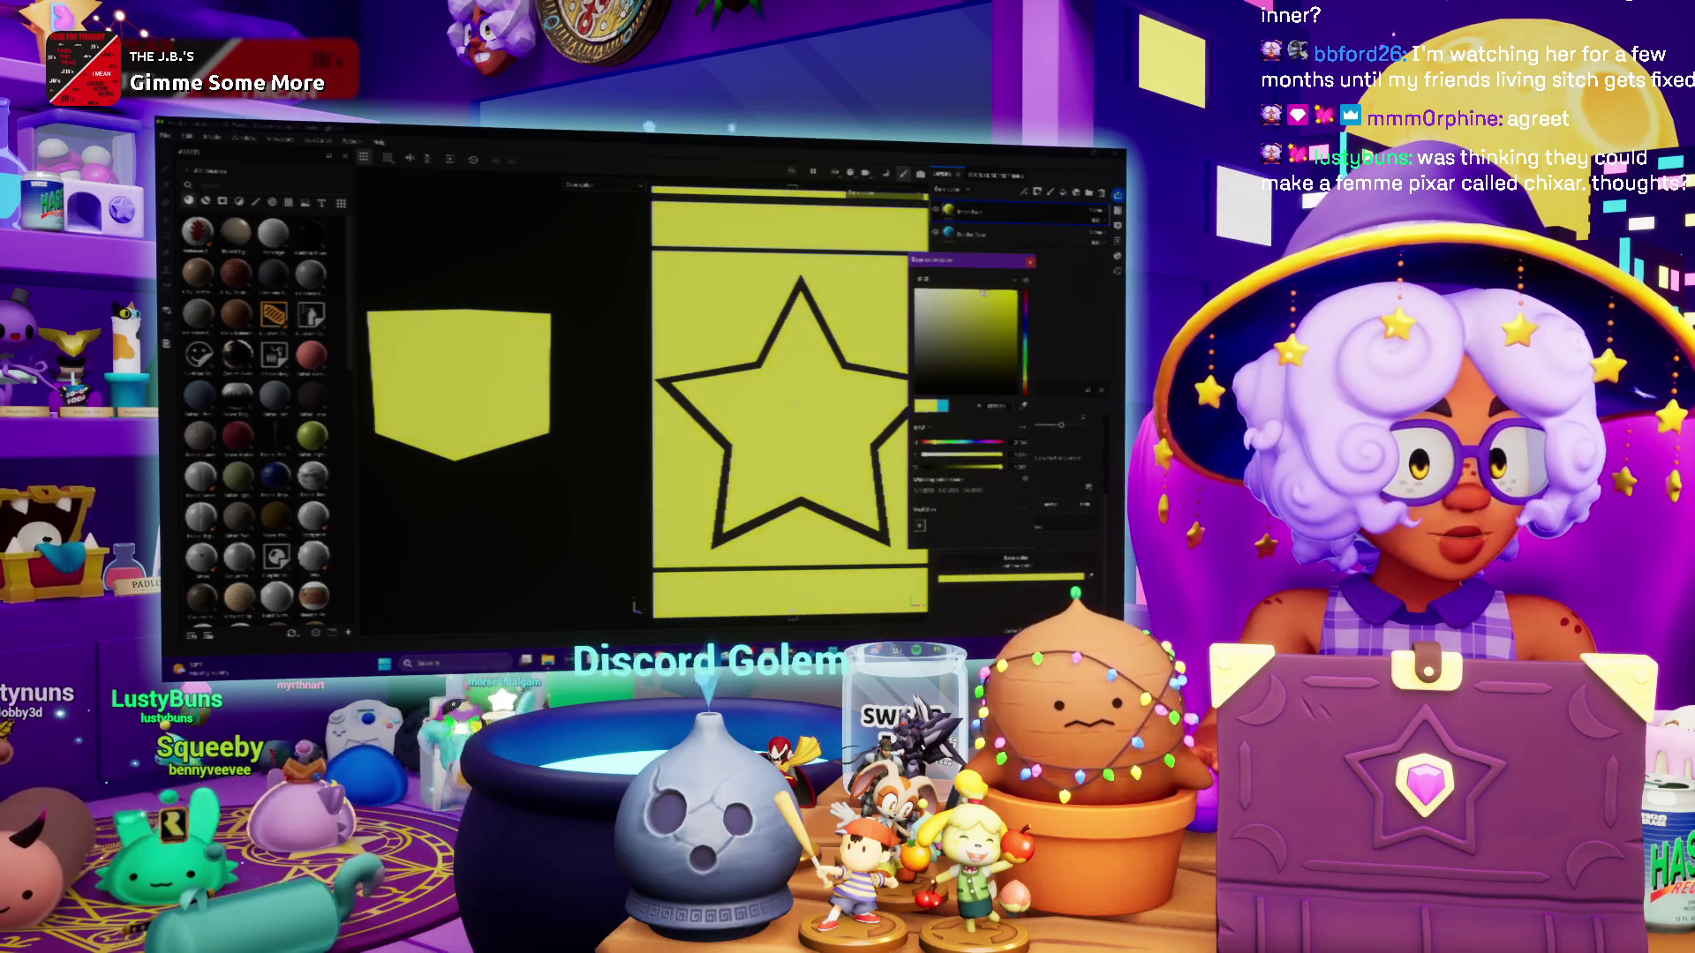
pyautogui.click(1030, 262)
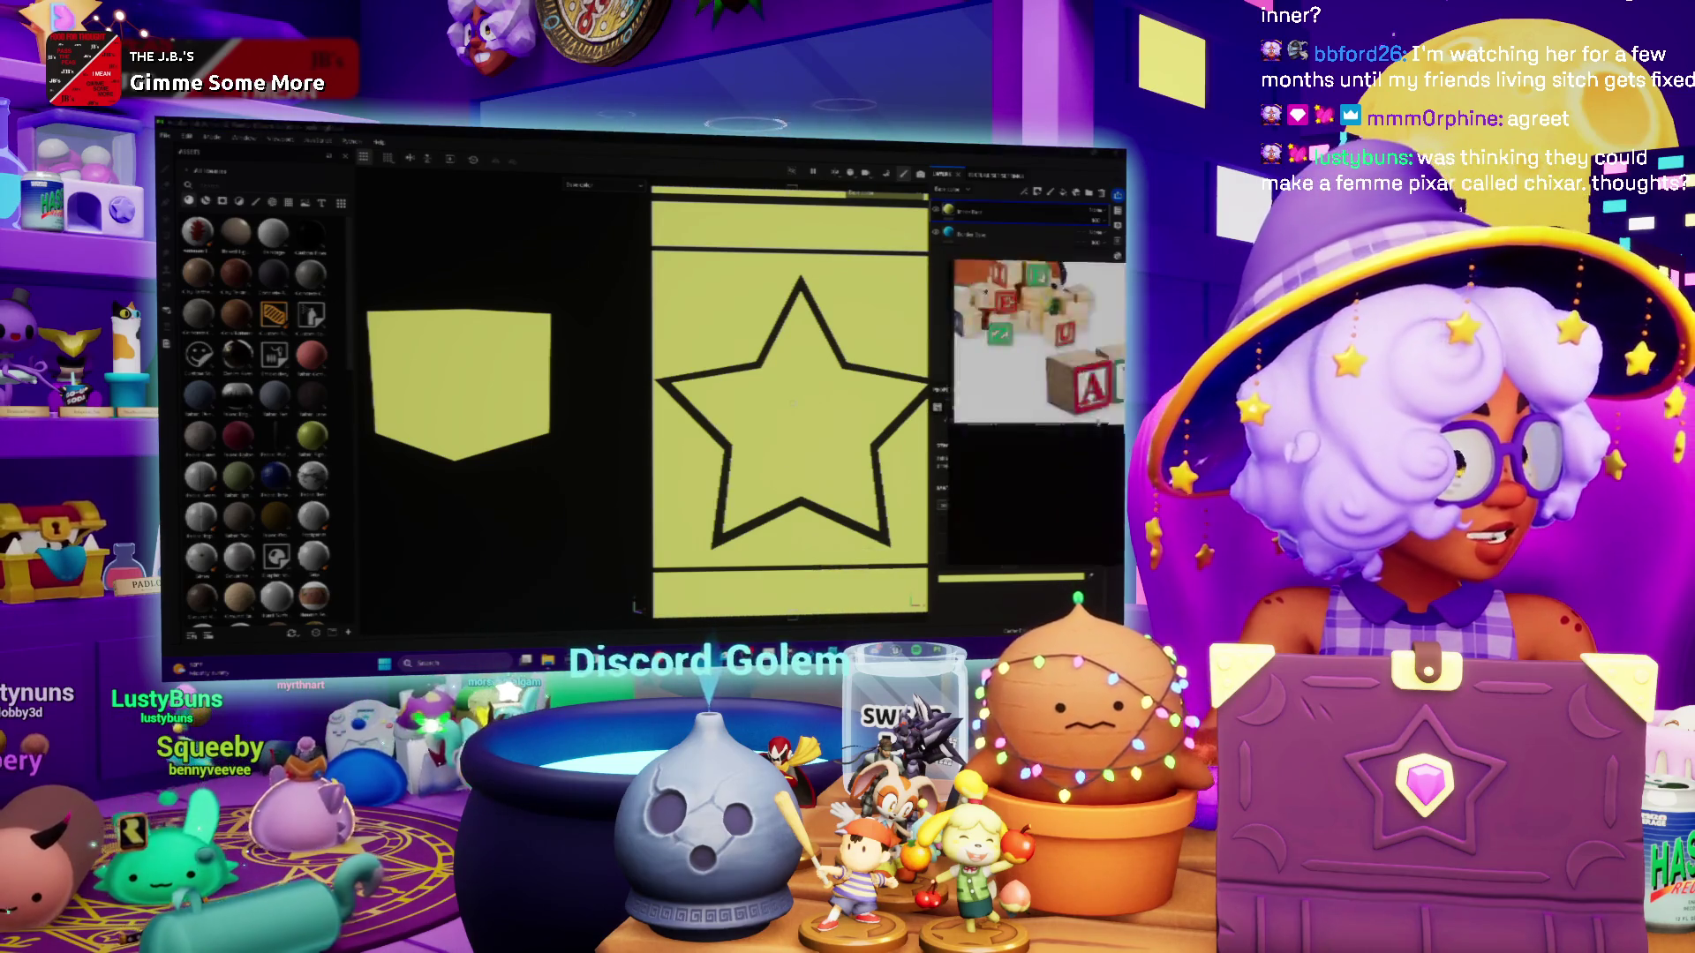
pyautogui.moveTo(1024, 353); pyautogui.dragTo(613, 447)
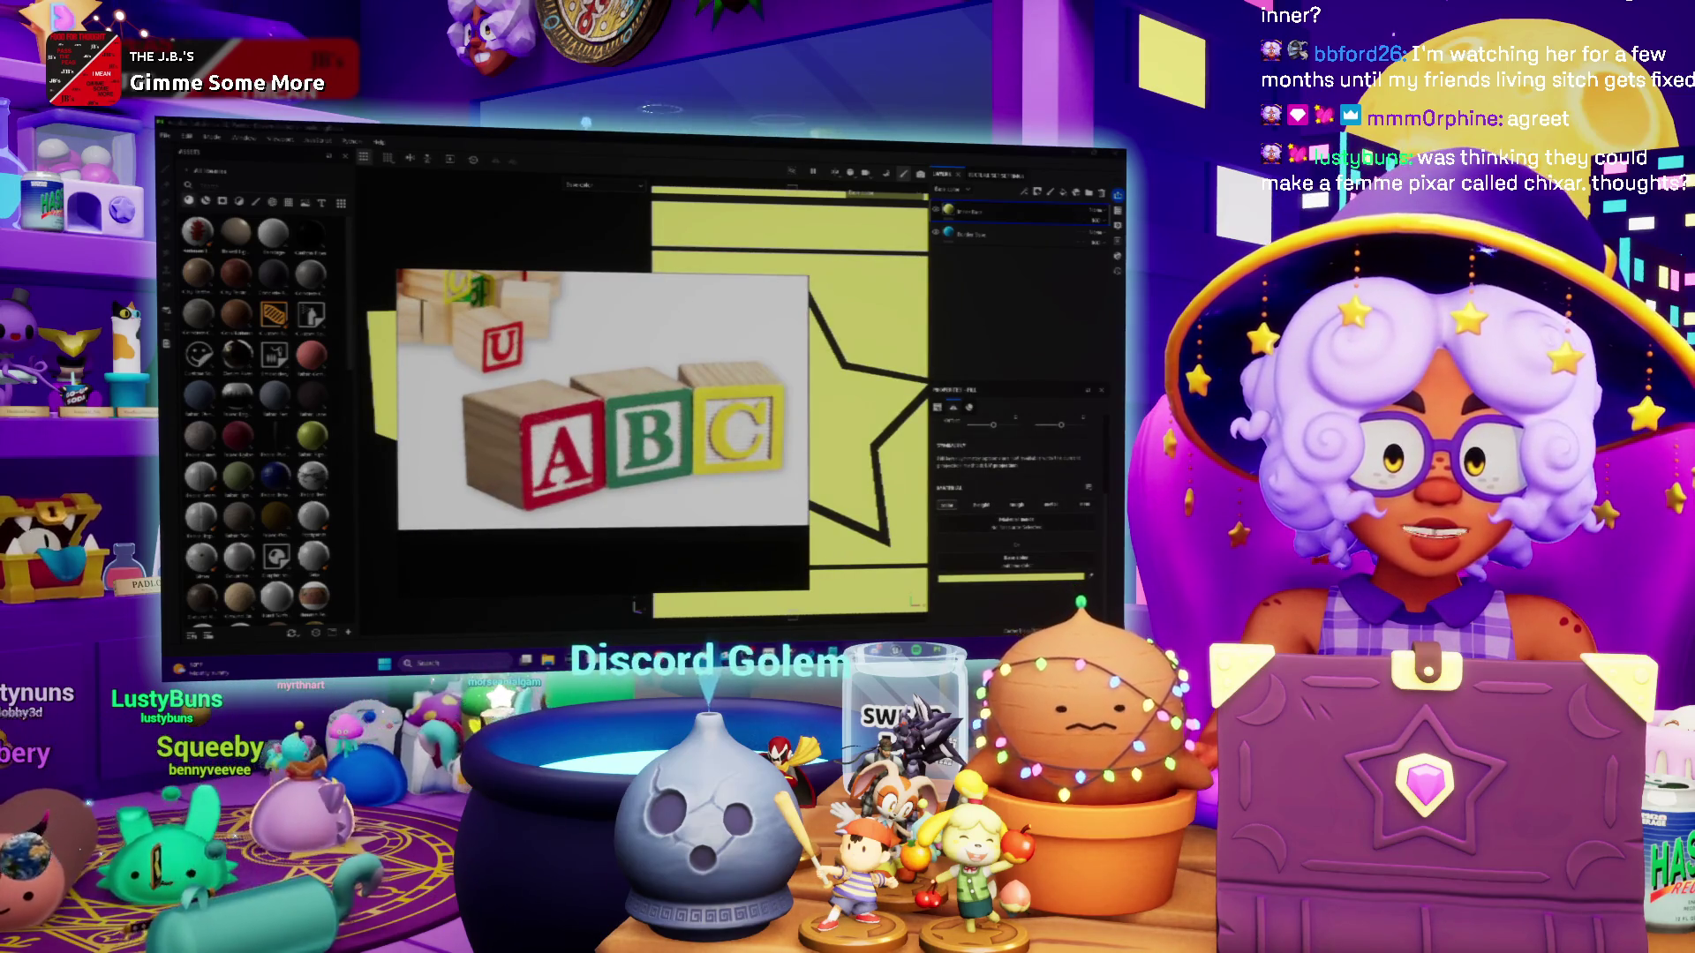
pyautogui.press('Escape')
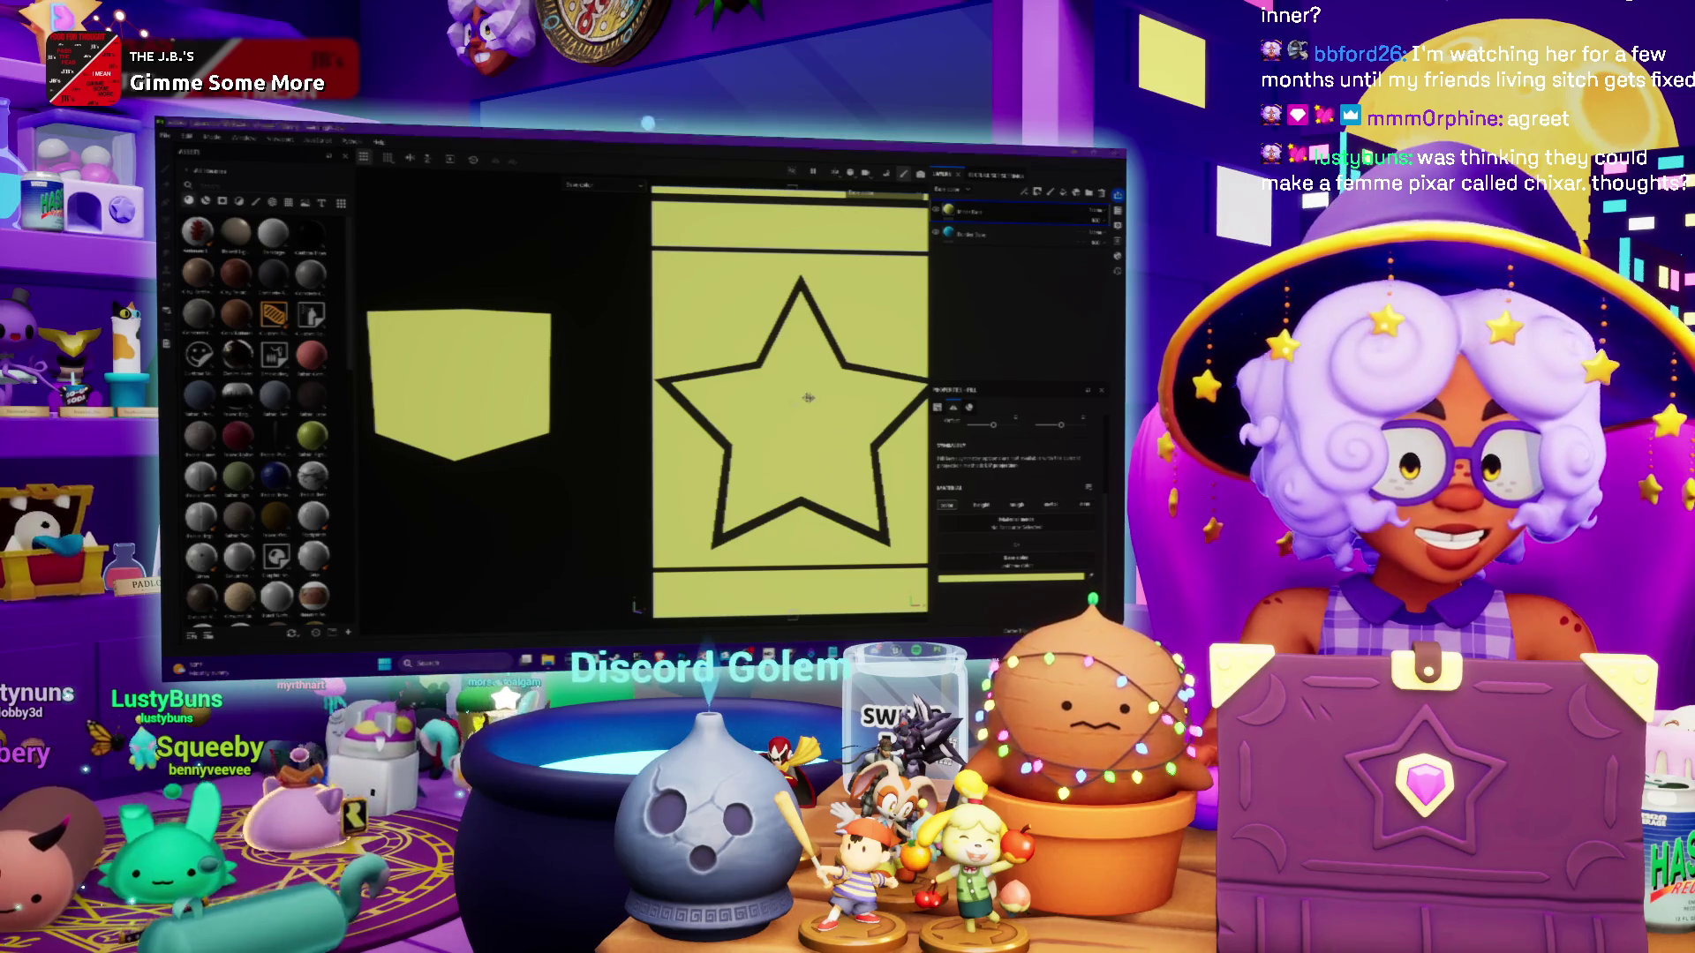
pyautogui.scroll(-4, 810, 398)
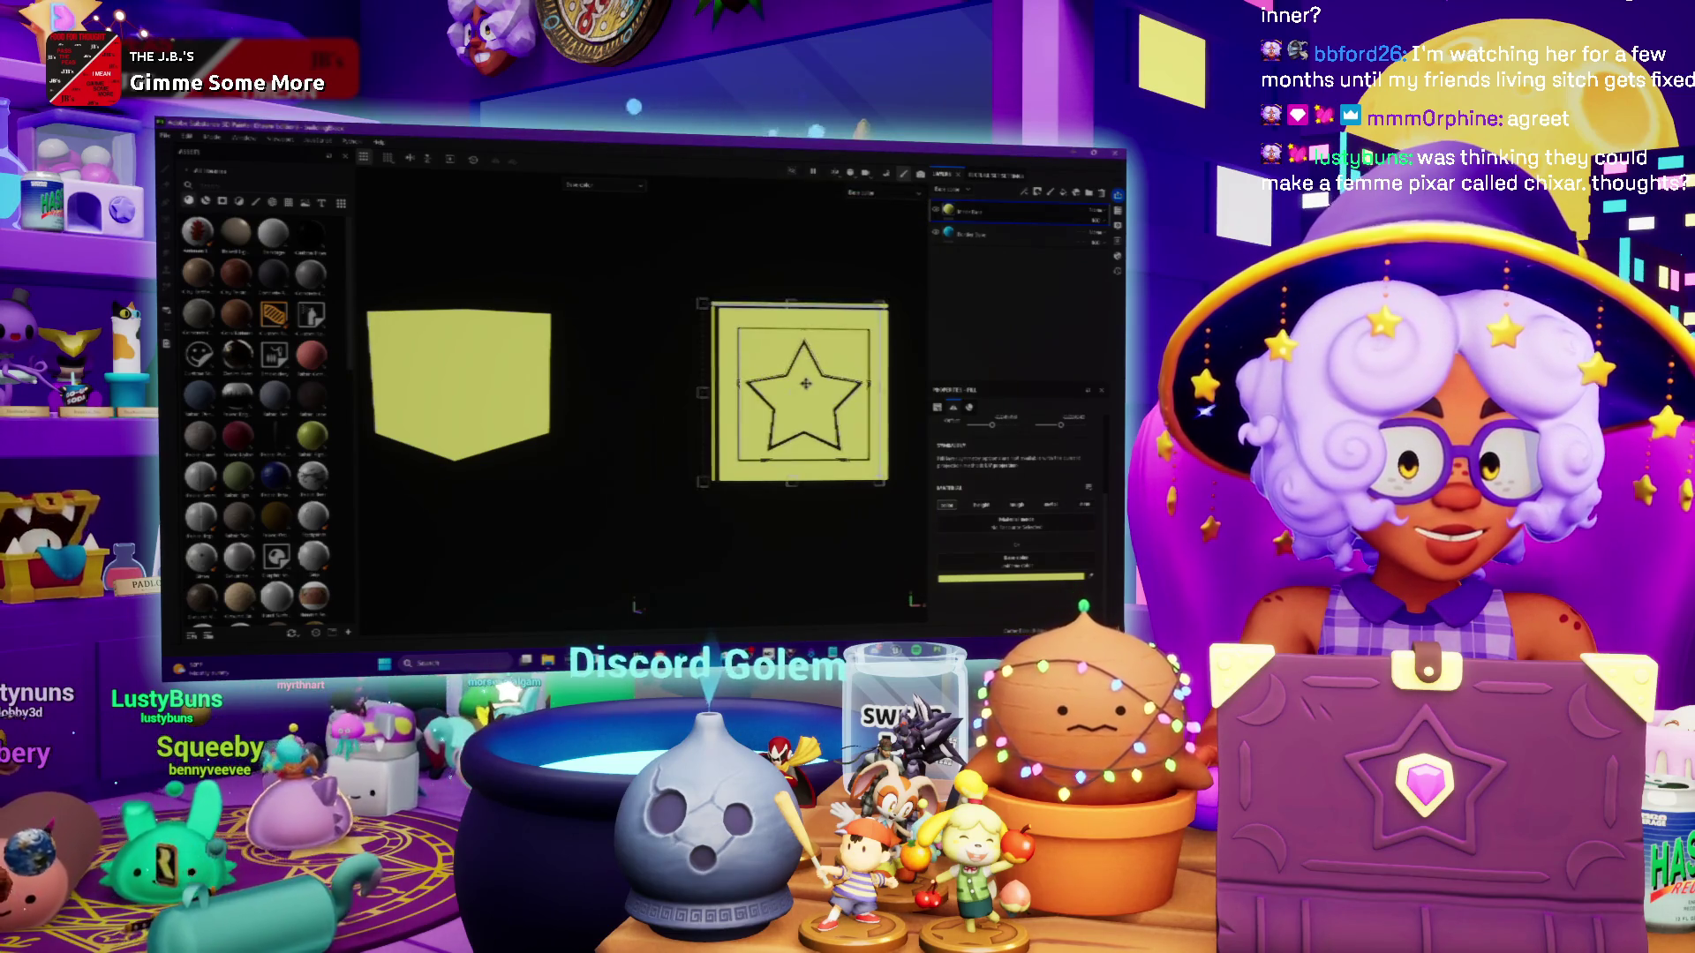
# Zoom the 2D texture view in and back out
pyautogui.scroll(3, 805, 383)
pyautogui.scroll(2, 805, 383)
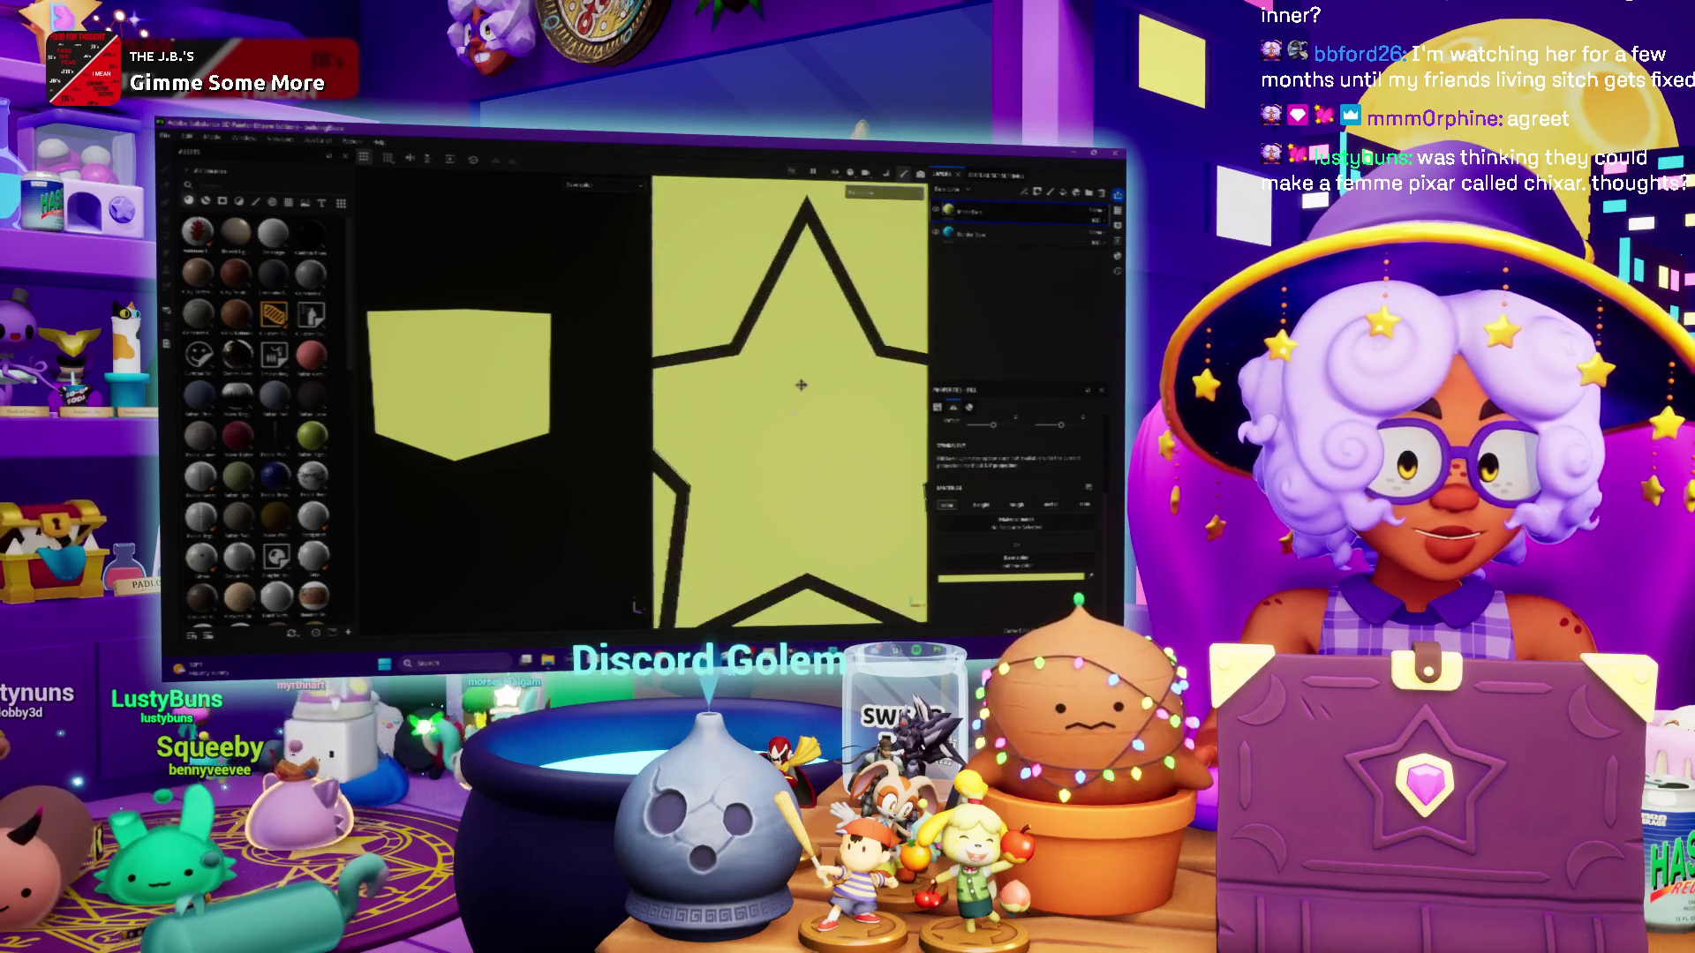
pyautogui.scroll(-4, 798, 382)
pyautogui.scroll(-1, 801, 395)
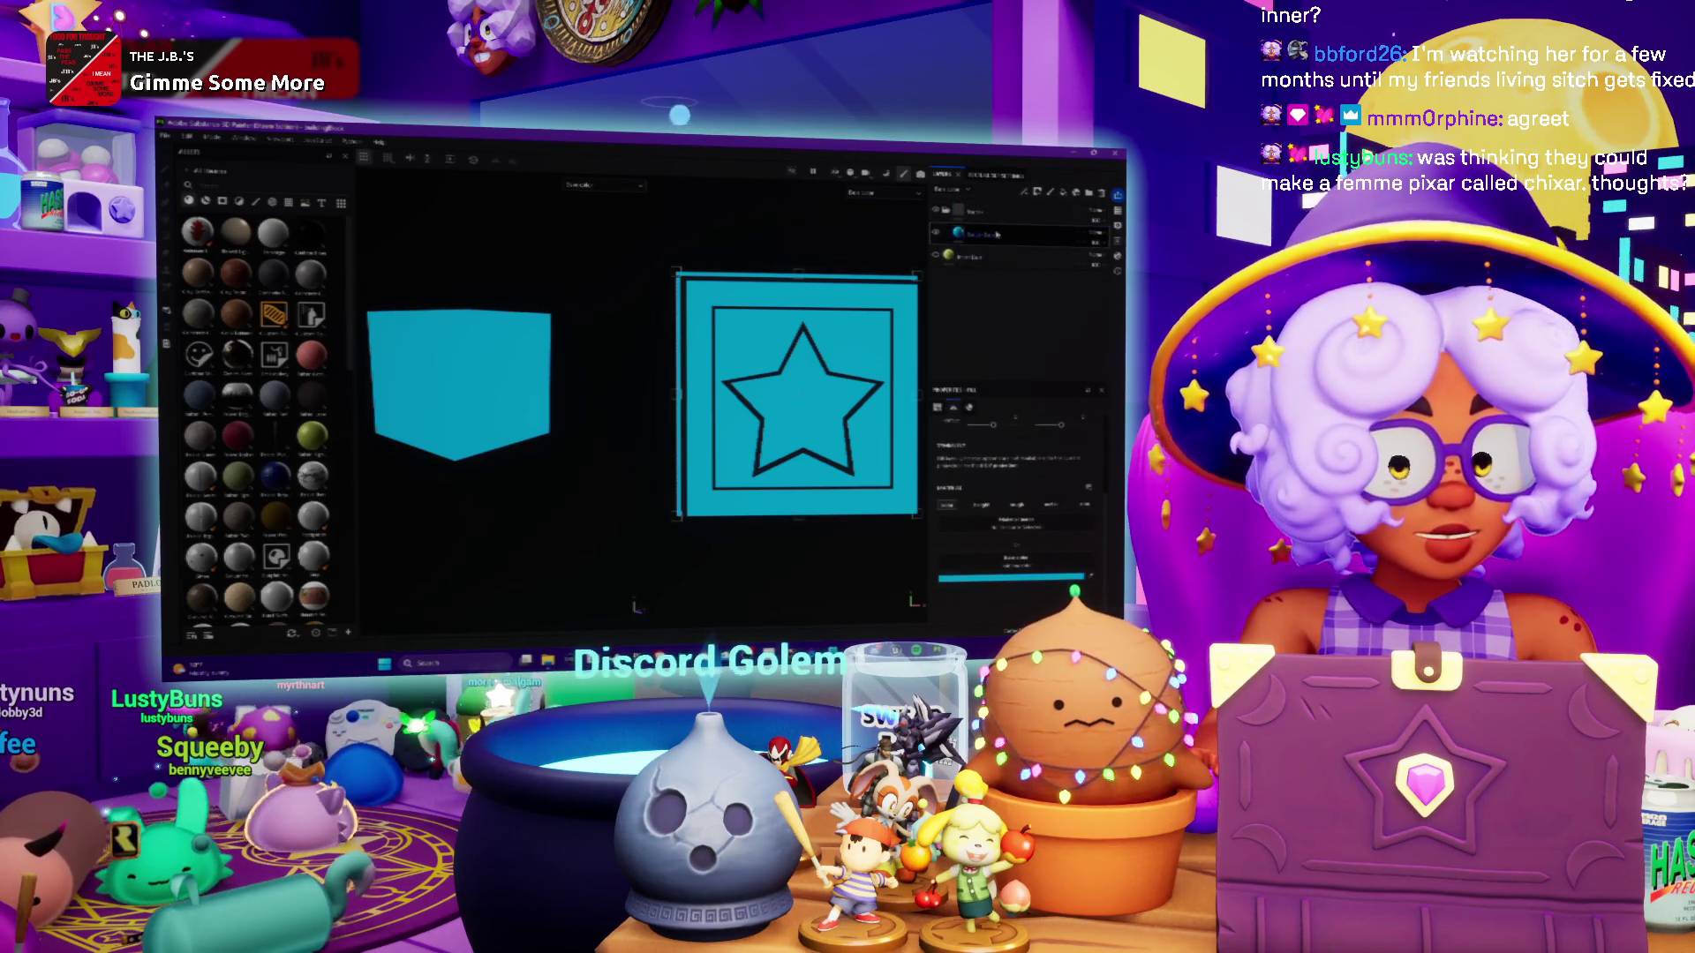
# Add a paint layer and polygon-fill the star facets cyan
pyautogui.rightClick(961, 215)
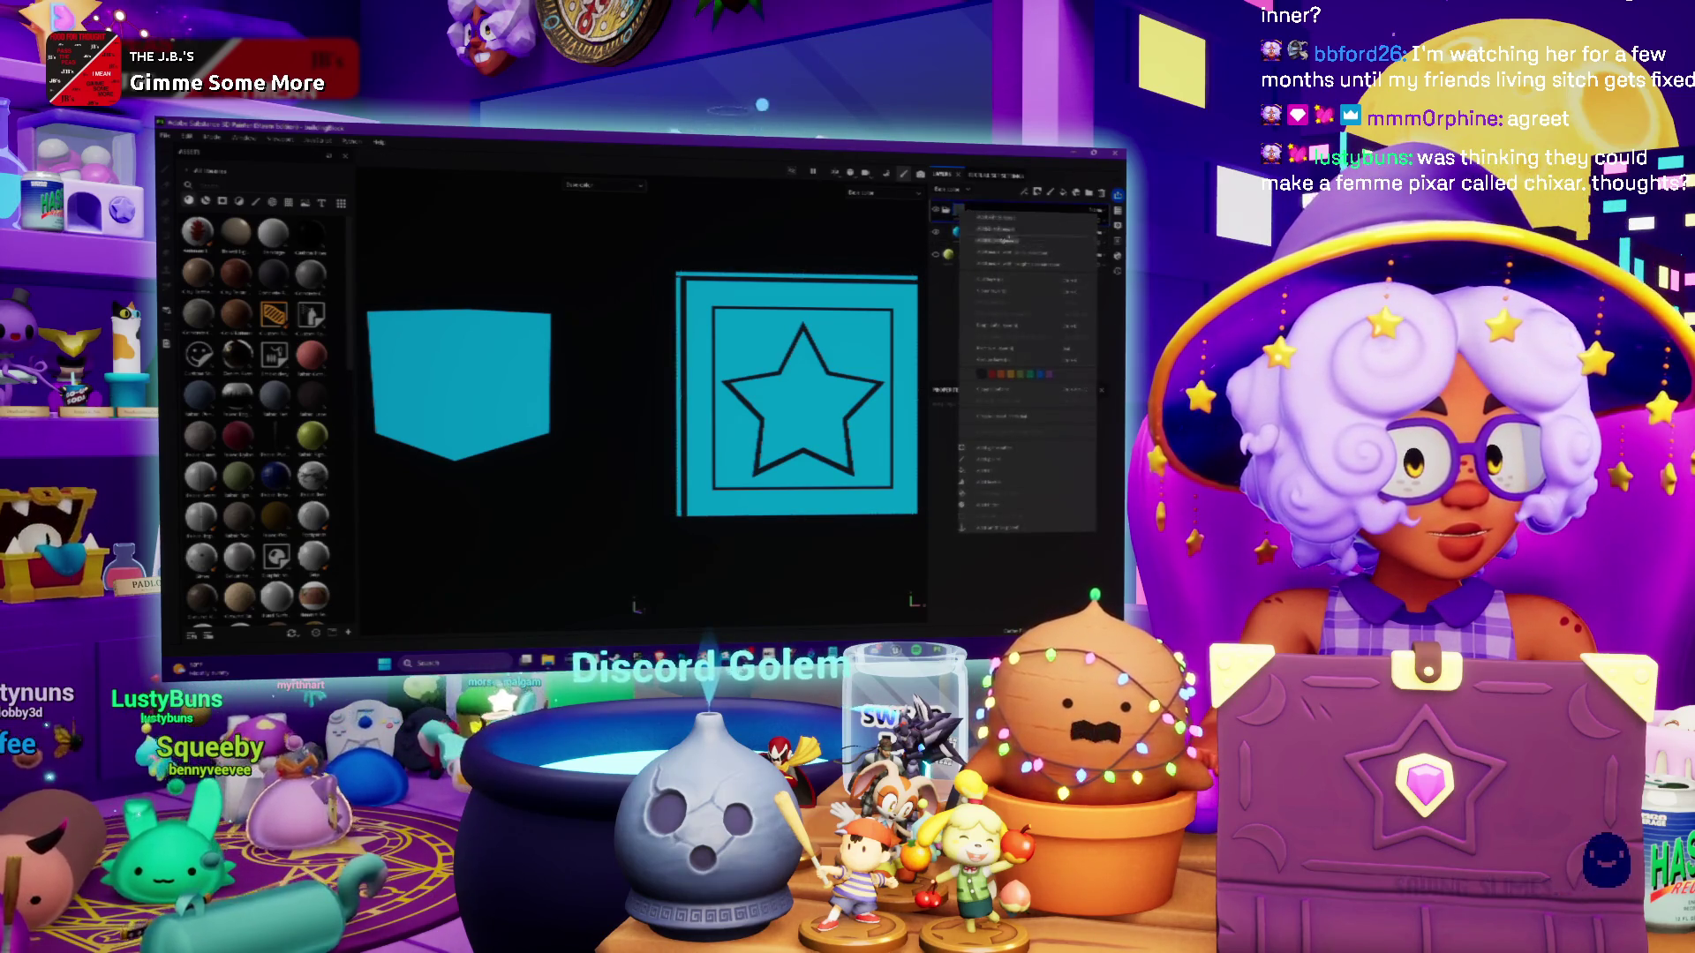
pyautogui.click(1005, 240)
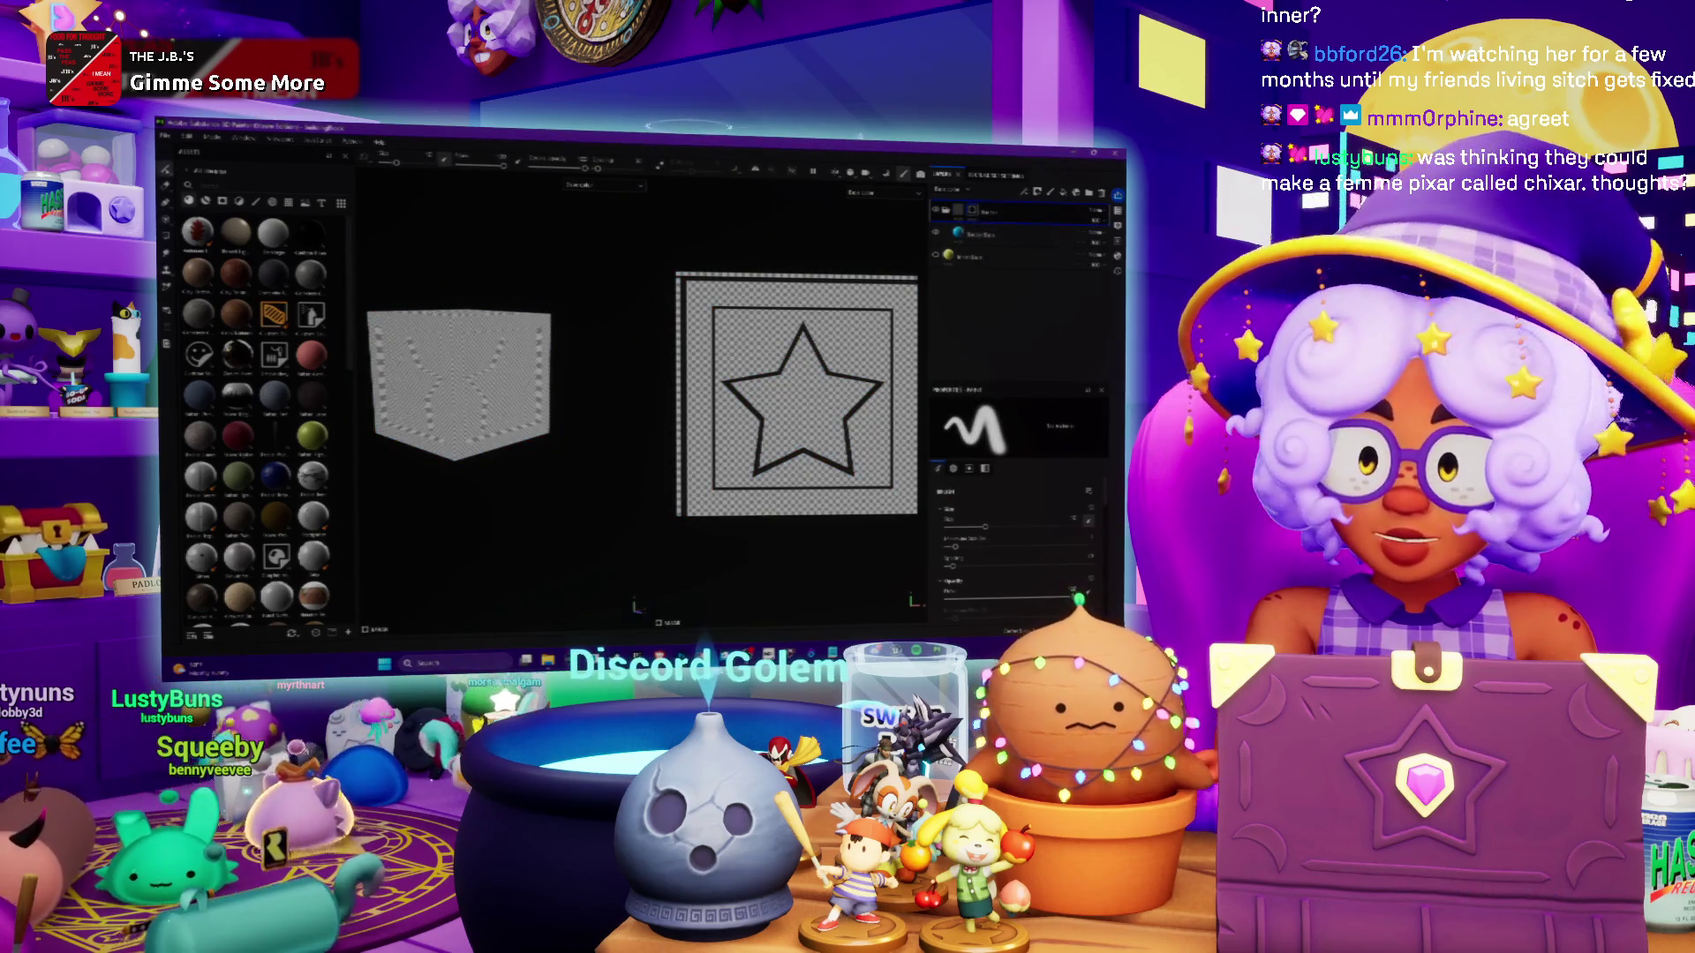
pyautogui.press('4')
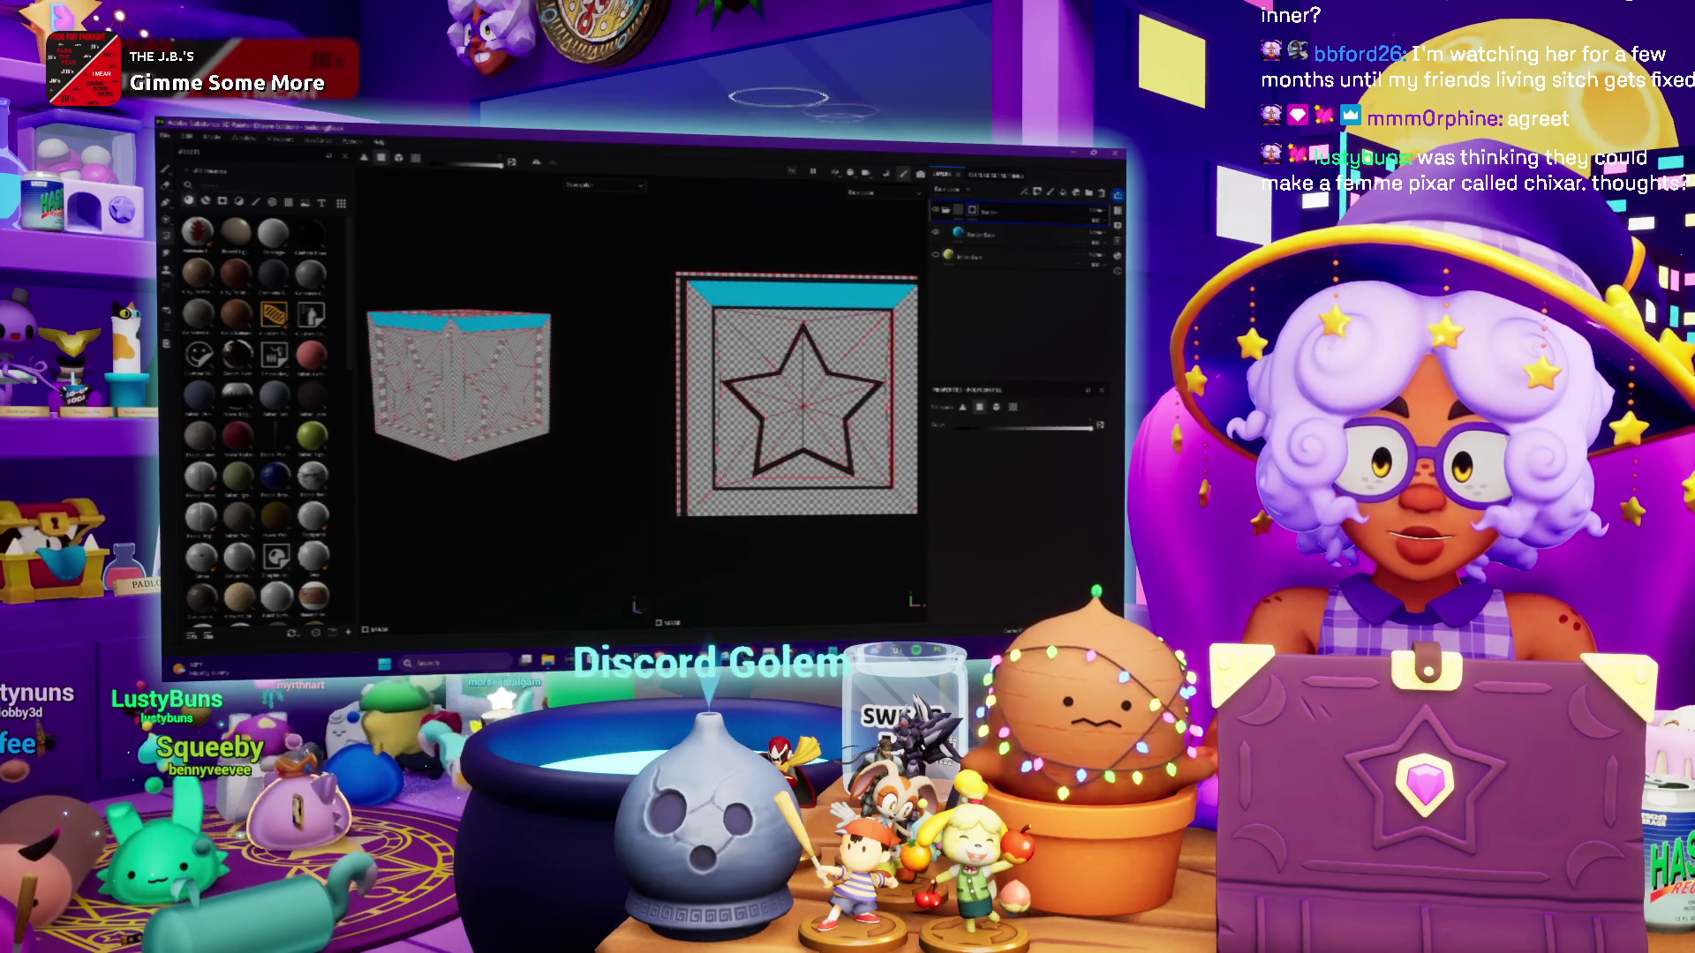
pyautogui.moveTo(581, 327)
pyautogui.keyDown('alt'); pyautogui.mouseDown()
pyautogui.moveTo(538, 269)
pyautogui.moveTo(451, 406)
pyautogui.moveTo(495, 335)
pyautogui.mouseUp(); pyautogui.keyUp('alt')
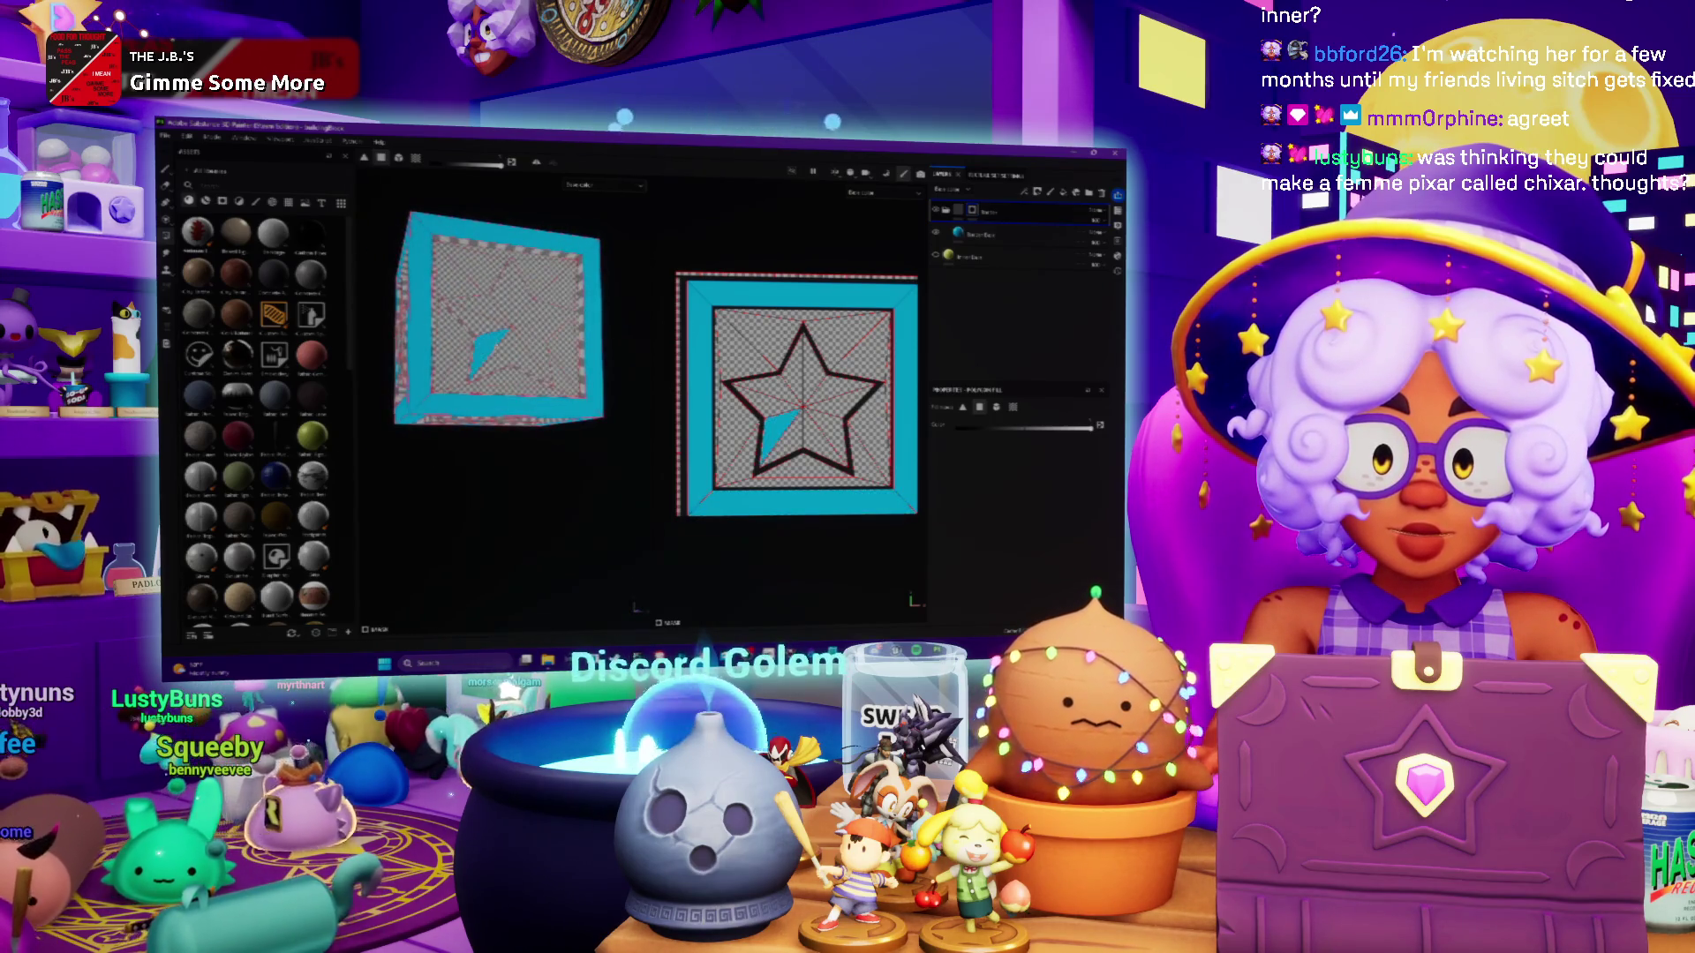
pyautogui.click(804, 362)
pyautogui.click(751, 393)
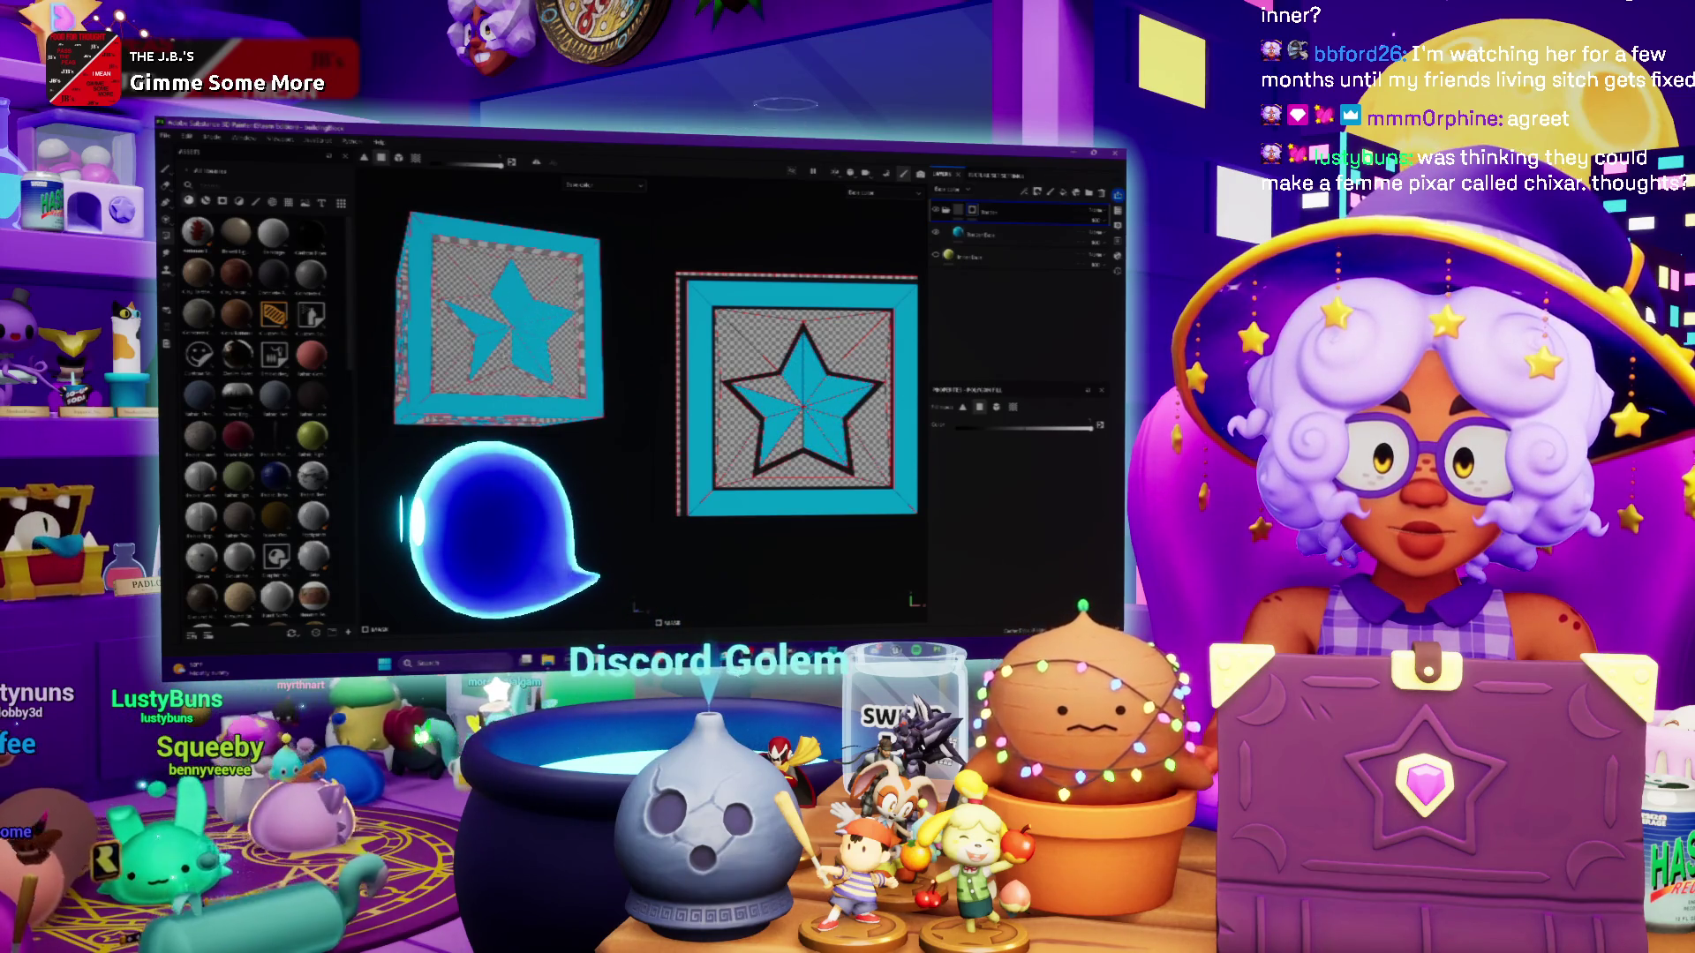
# Orbit the cube around several faces to check the cyan stars on yellow panels
pyautogui.scroll(5, 475, 313)
pyautogui.scroll(3, 479, 336)
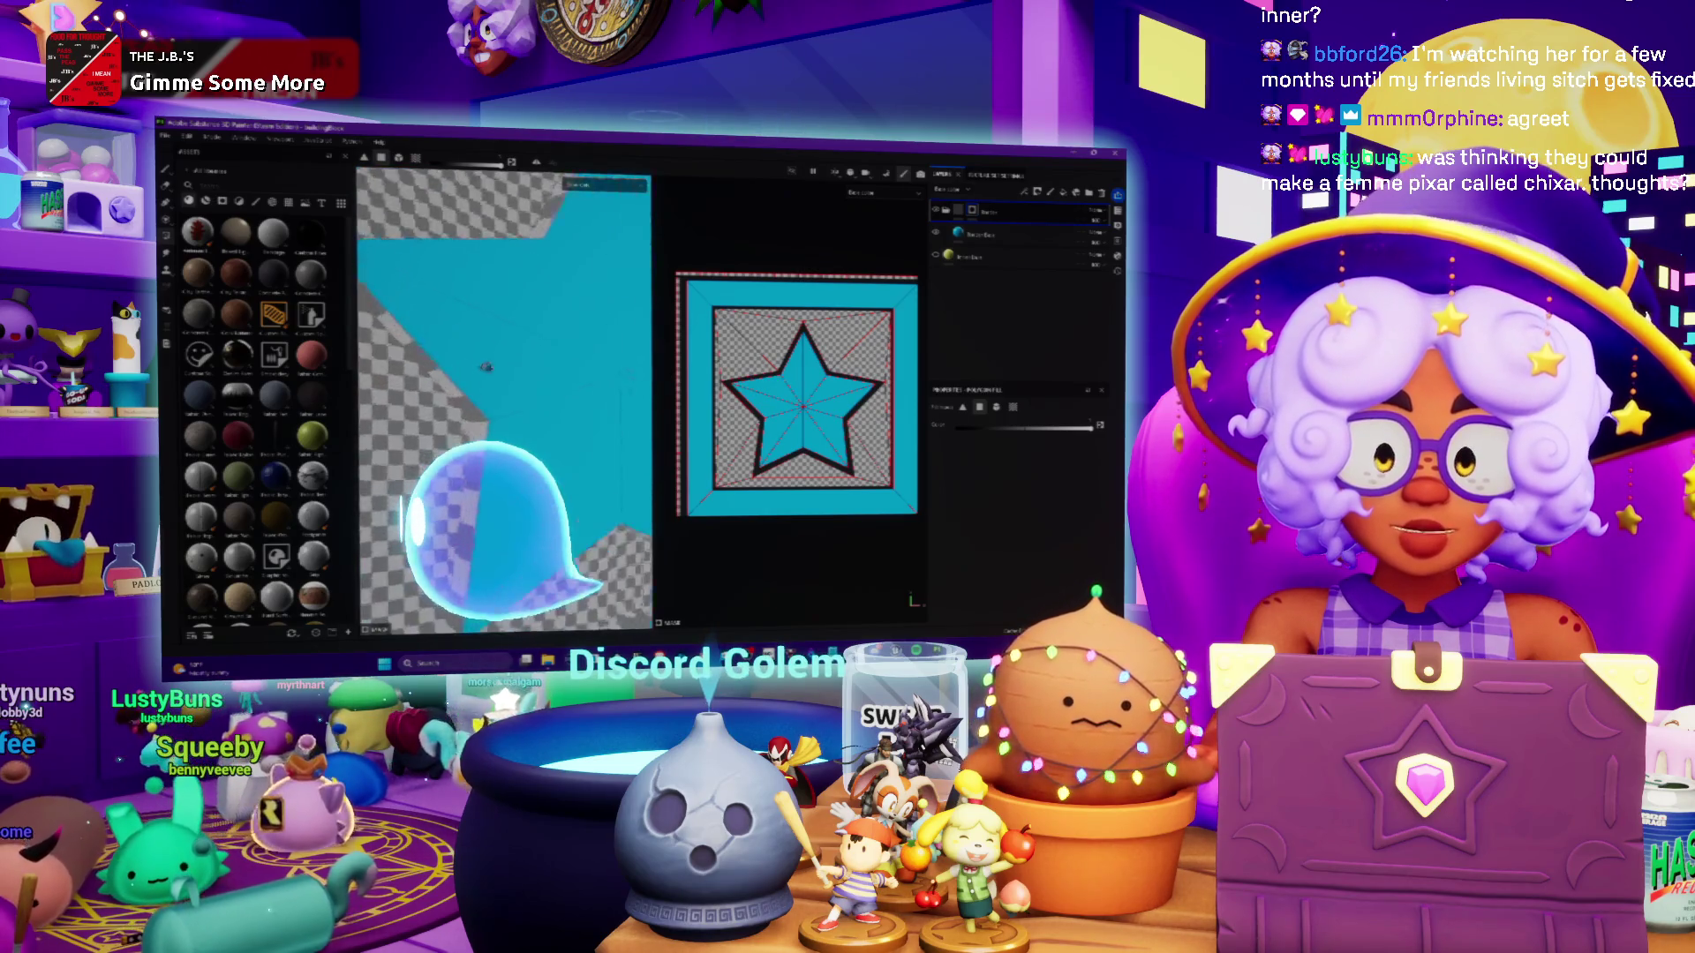
pyautogui.scroll(3, 482, 362)
pyautogui.keyDown('alt'); pyautogui.moveTo(485, 376); pyautogui.dragTo(447, 311); pyautogui.keyUp('alt')
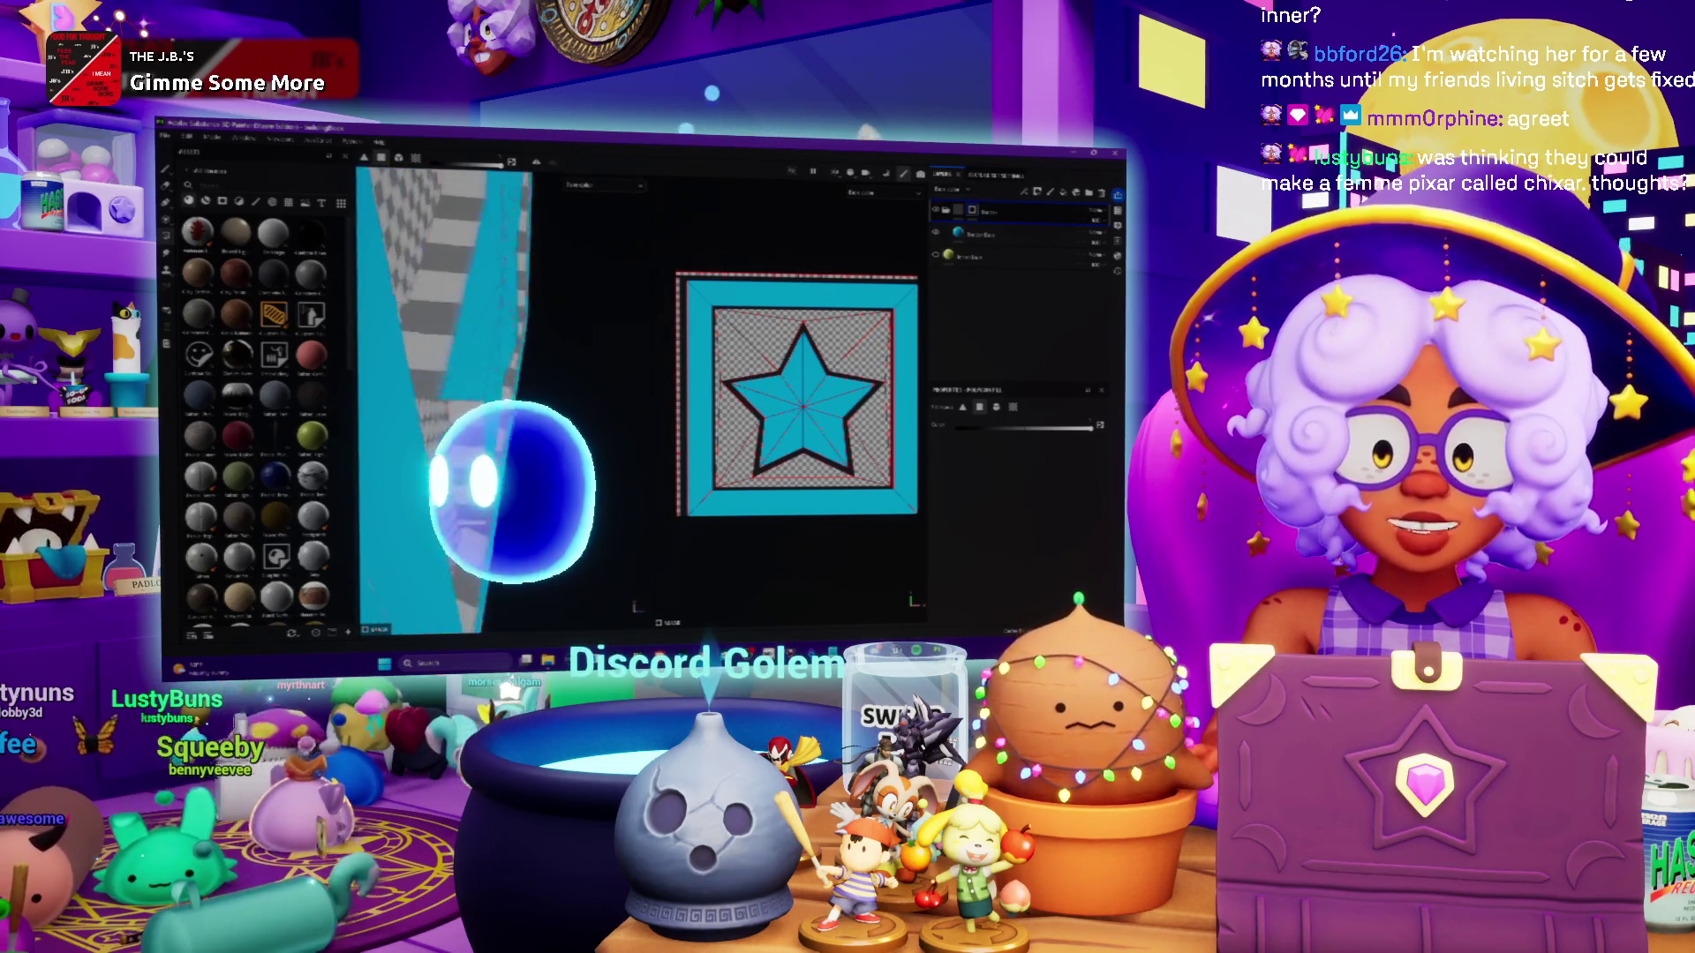
pyautogui.moveTo(447, 311)
pyautogui.keyDown('alt'); pyautogui.mouseDown()
pyautogui.moveTo(477, 353)
pyautogui.moveTo(609, 376)
pyautogui.mouseUp(); pyautogui.keyUp('alt')
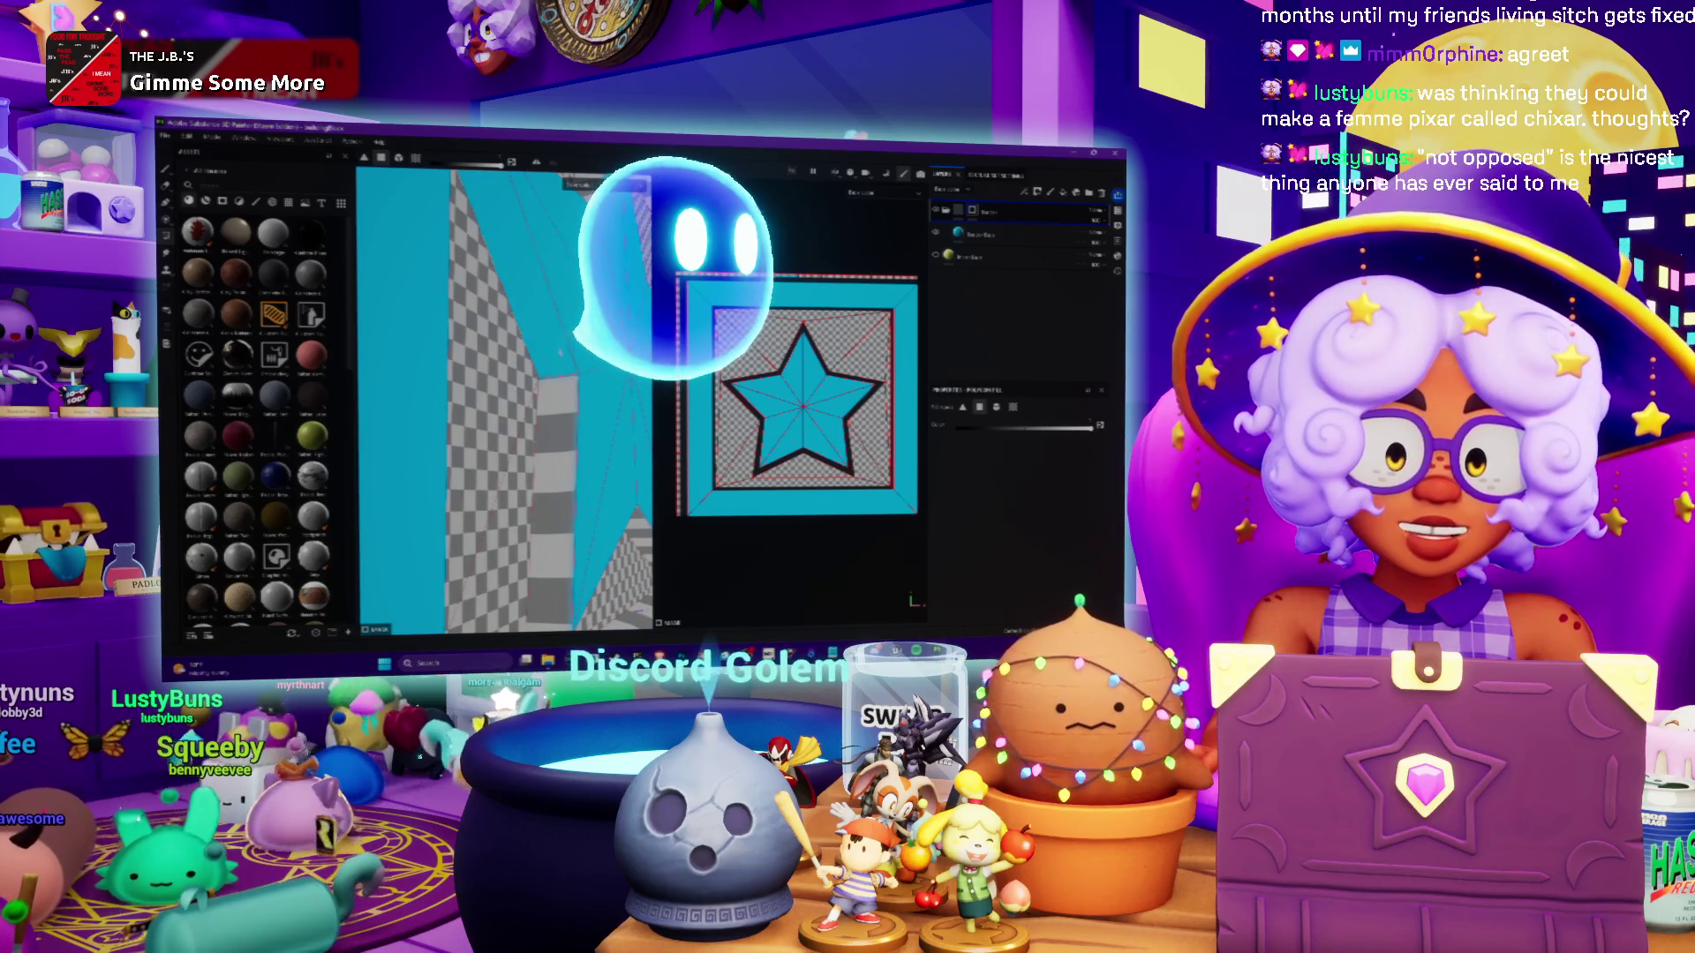
pyautogui.moveTo(564, 421)
pyautogui.keyDown('alt'); pyautogui.mouseDown()
pyautogui.moveTo(635, 609)
pyautogui.moveTo(548, 411)
pyautogui.moveTo(593, 393)
pyautogui.moveTo(578, 384)
pyautogui.moveTo(562, 418)
pyautogui.mouseUp(); pyautogui.keyUp('alt')
pyautogui.moveTo(535, 271)
pyautogui.keyDown('alt'); pyautogui.mouseDown()
pyautogui.moveTo(519, 375)
pyautogui.moveTo(477, 380)
pyautogui.moveTo(441, 413)
pyautogui.moveTo(473, 394)
pyautogui.mouseUp(); pyautogui.keyUp('alt')
pyautogui.moveTo(593, 480)
pyautogui.keyDown('alt'); pyautogui.mouseDown()
pyautogui.moveTo(467, 467)
pyautogui.moveTo(556, 459)
pyautogui.moveTo(547, 490)
pyautogui.moveTo(487, 522)
pyautogui.moveTo(609, 498)
pyautogui.mouseUp(); pyautogui.keyUp('alt')
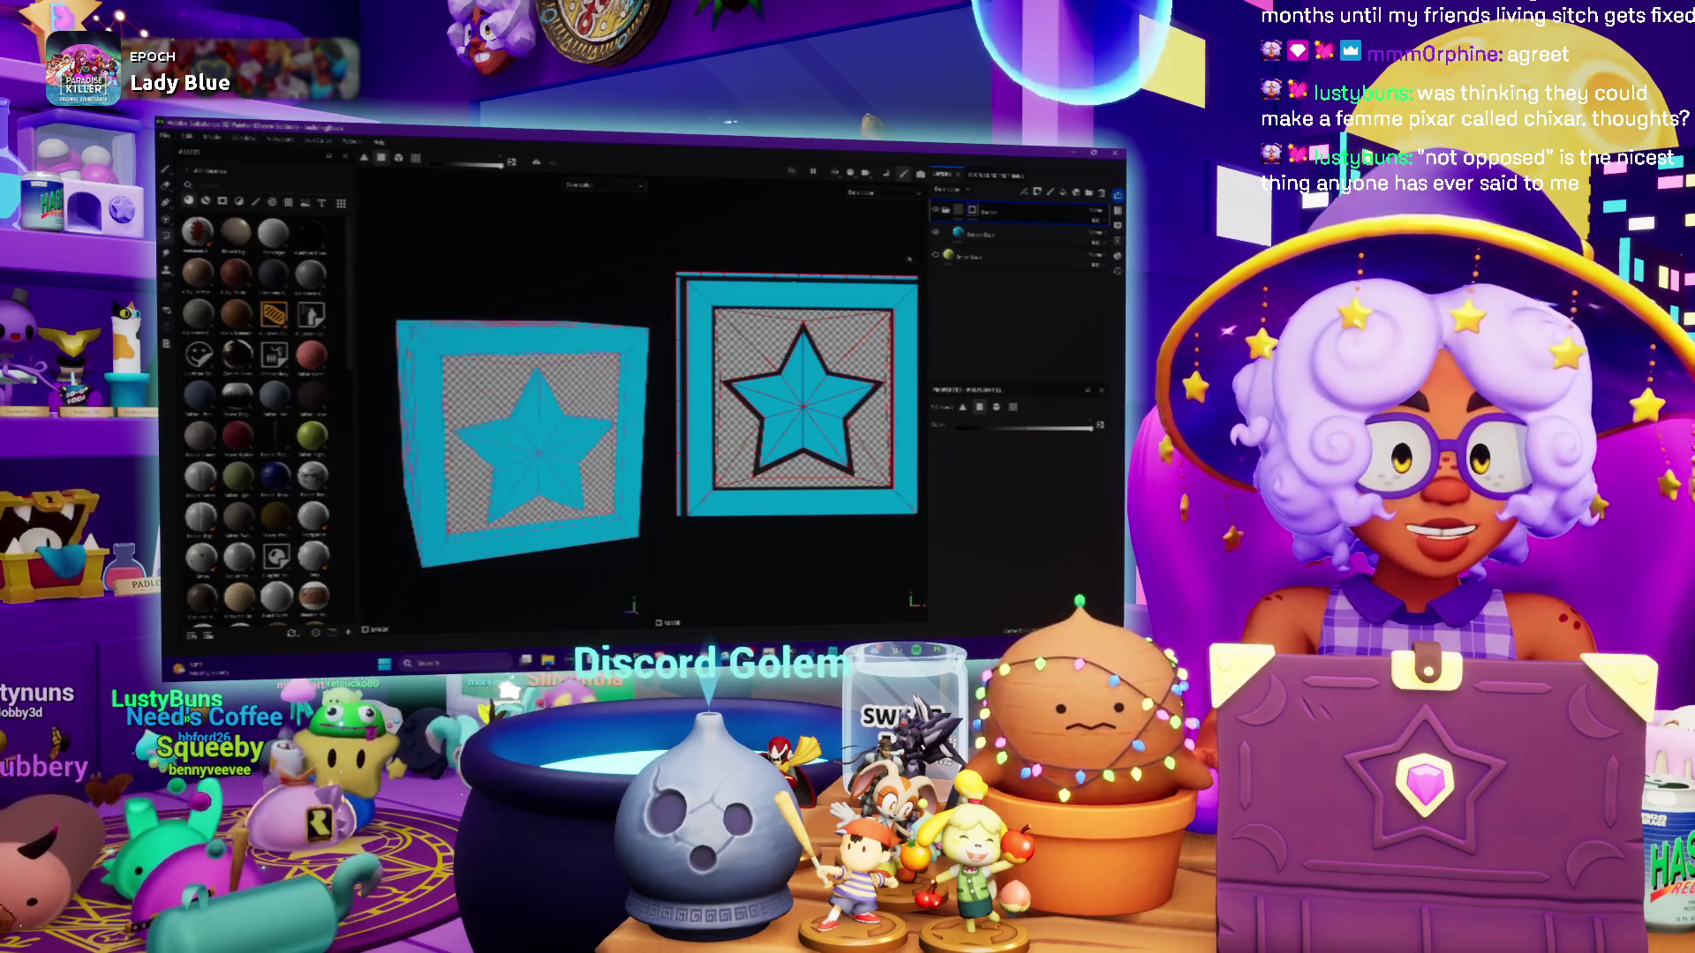
pyautogui.moveTo(538, 454)
pyautogui.keyDown('alt'); pyautogui.mouseDown()
pyautogui.moveTo(507, 452)
pyautogui.moveTo(519, 440)
pyautogui.mouseUp(); pyautogui.keyUp('alt')
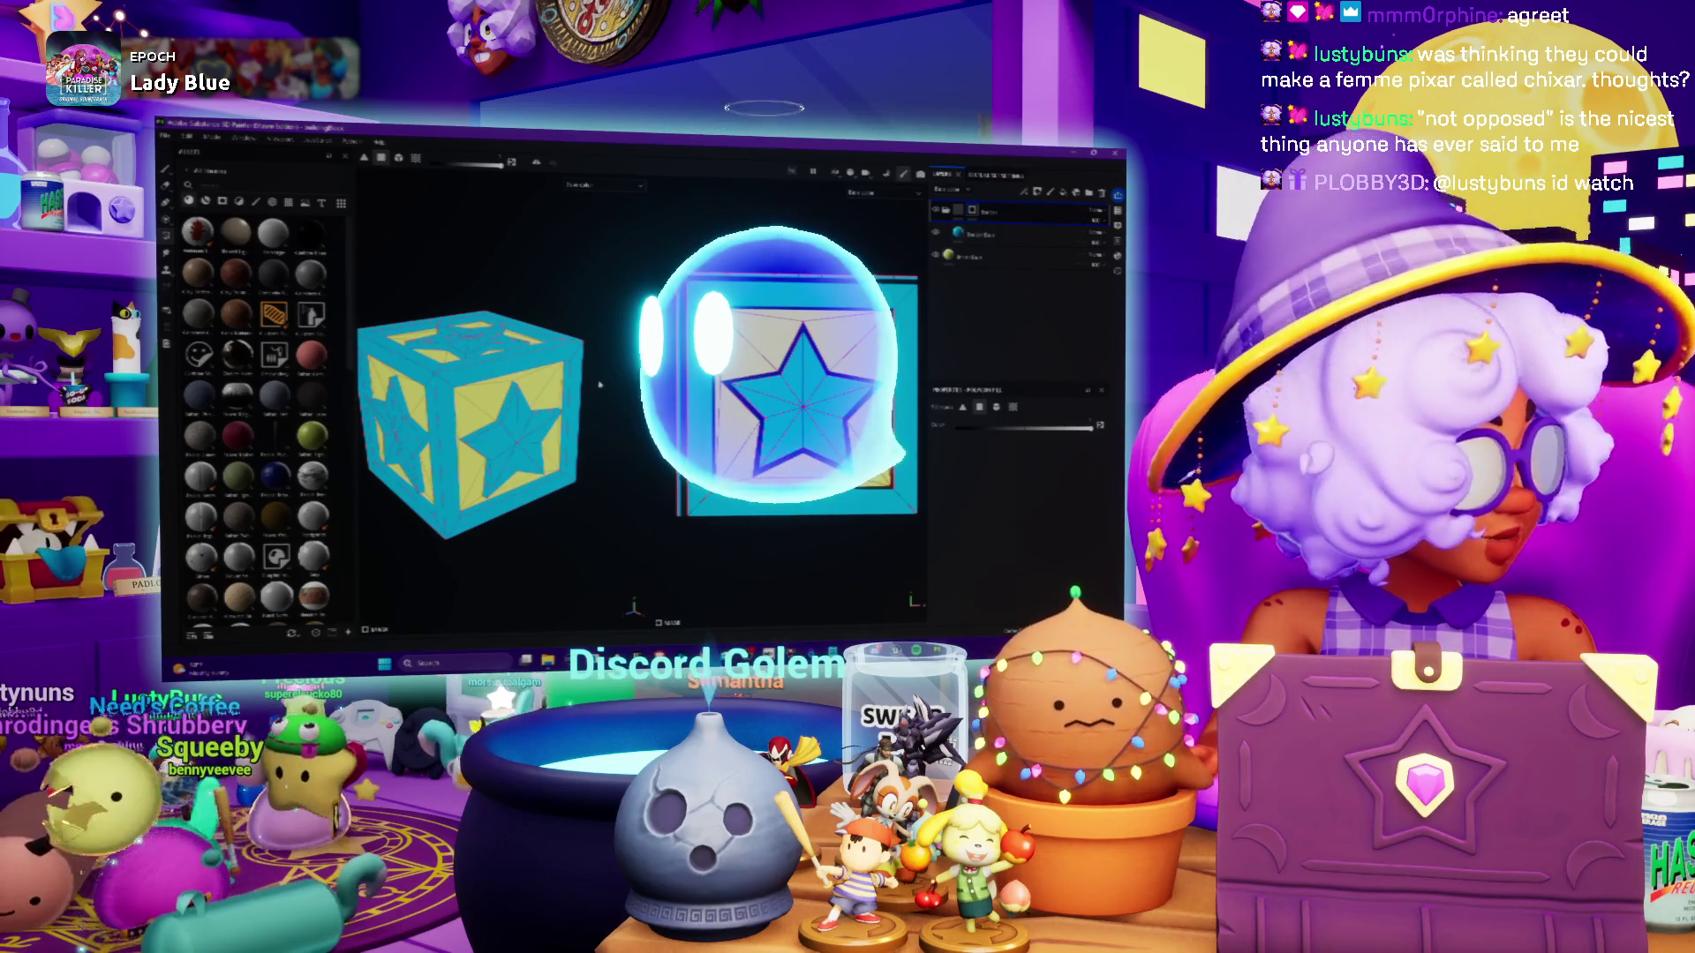
pyautogui.moveTo(599, 385)
pyautogui.keyDown('alt'); pyautogui.mouseDown()
pyautogui.moveTo(519, 421)
pyautogui.moveTo(500, 408)
pyautogui.mouseUp(); pyautogui.keyUp('alt')
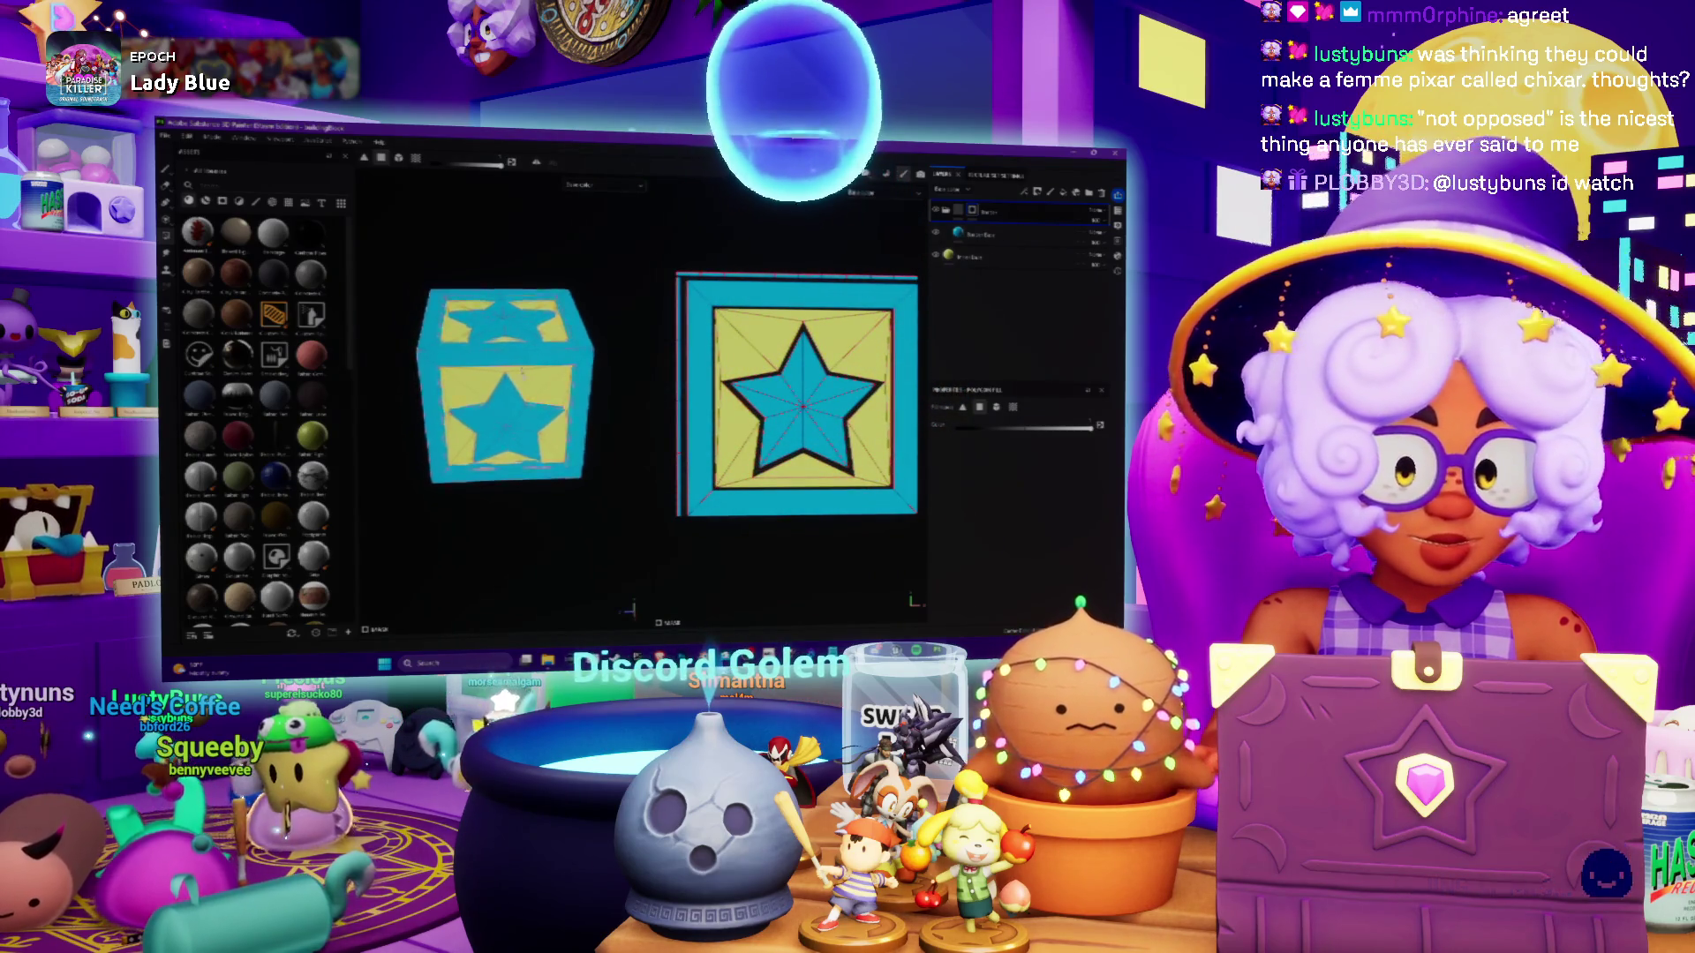
pyautogui.keyDown('alt'); pyautogui.moveTo(499, 408); pyautogui.dragTo(459, 424); pyautogui.keyUp('alt')
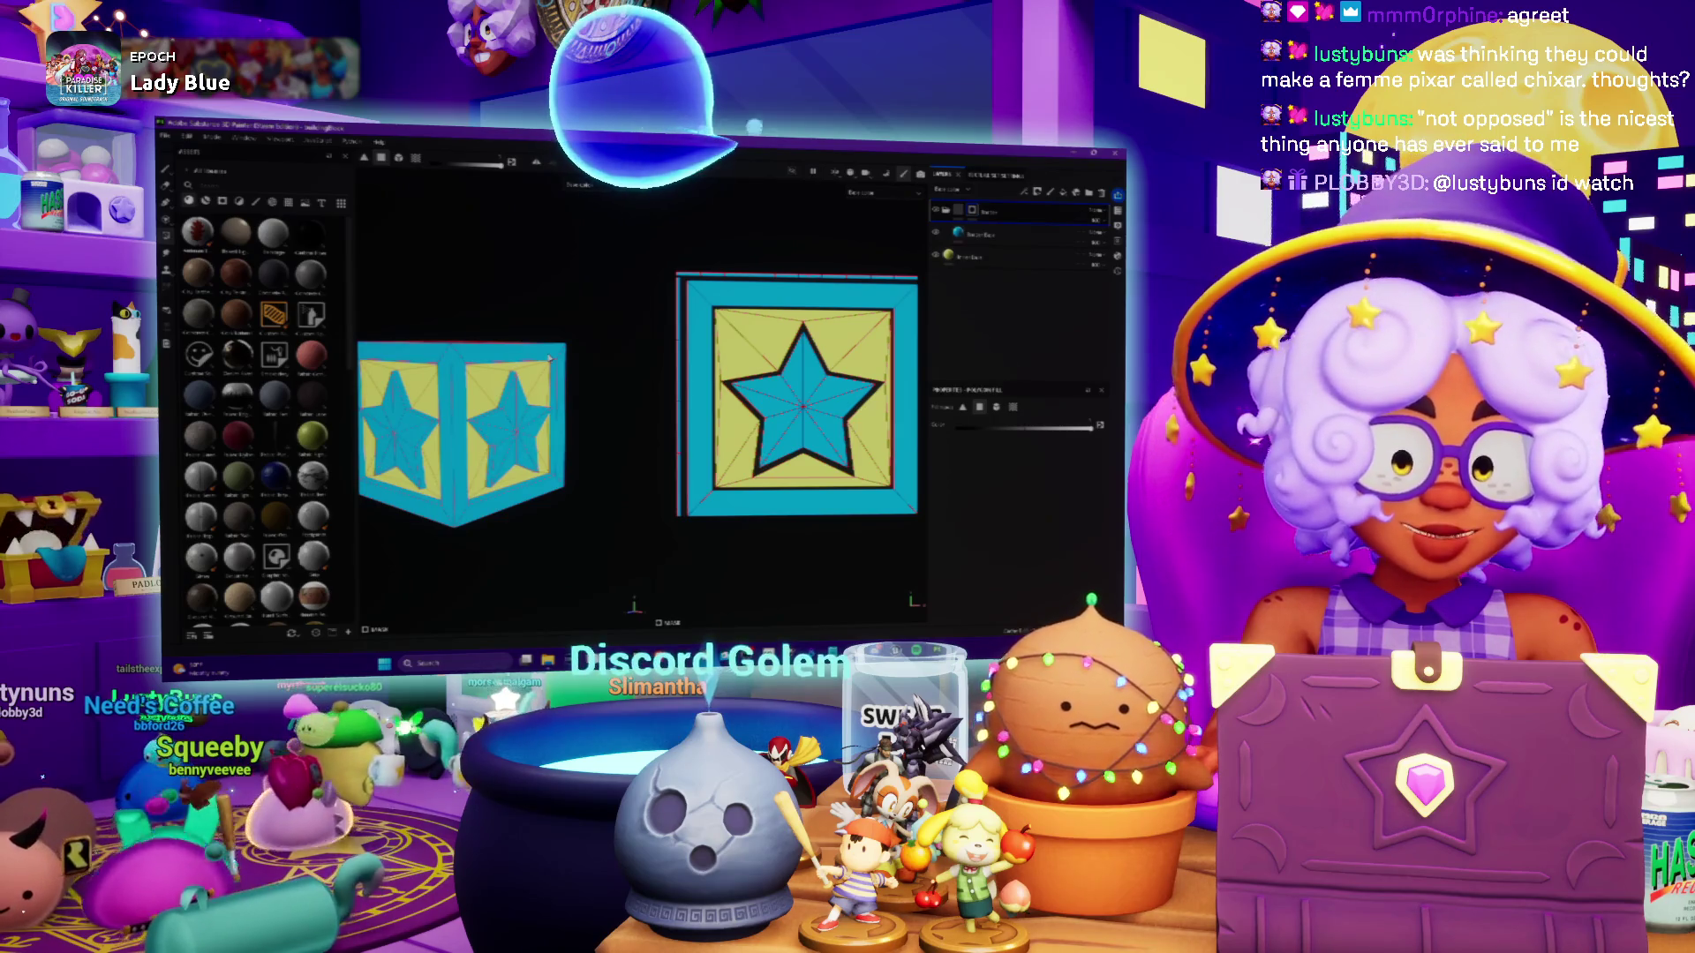
pyautogui.moveTo(549, 358)
pyautogui.keyDown('alt'); pyautogui.mouseDown()
pyautogui.moveTo(484, 444)
pyautogui.moveTo(563, 462)
pyautogui.mouseUp(); pyautogui.keyUp('alt')
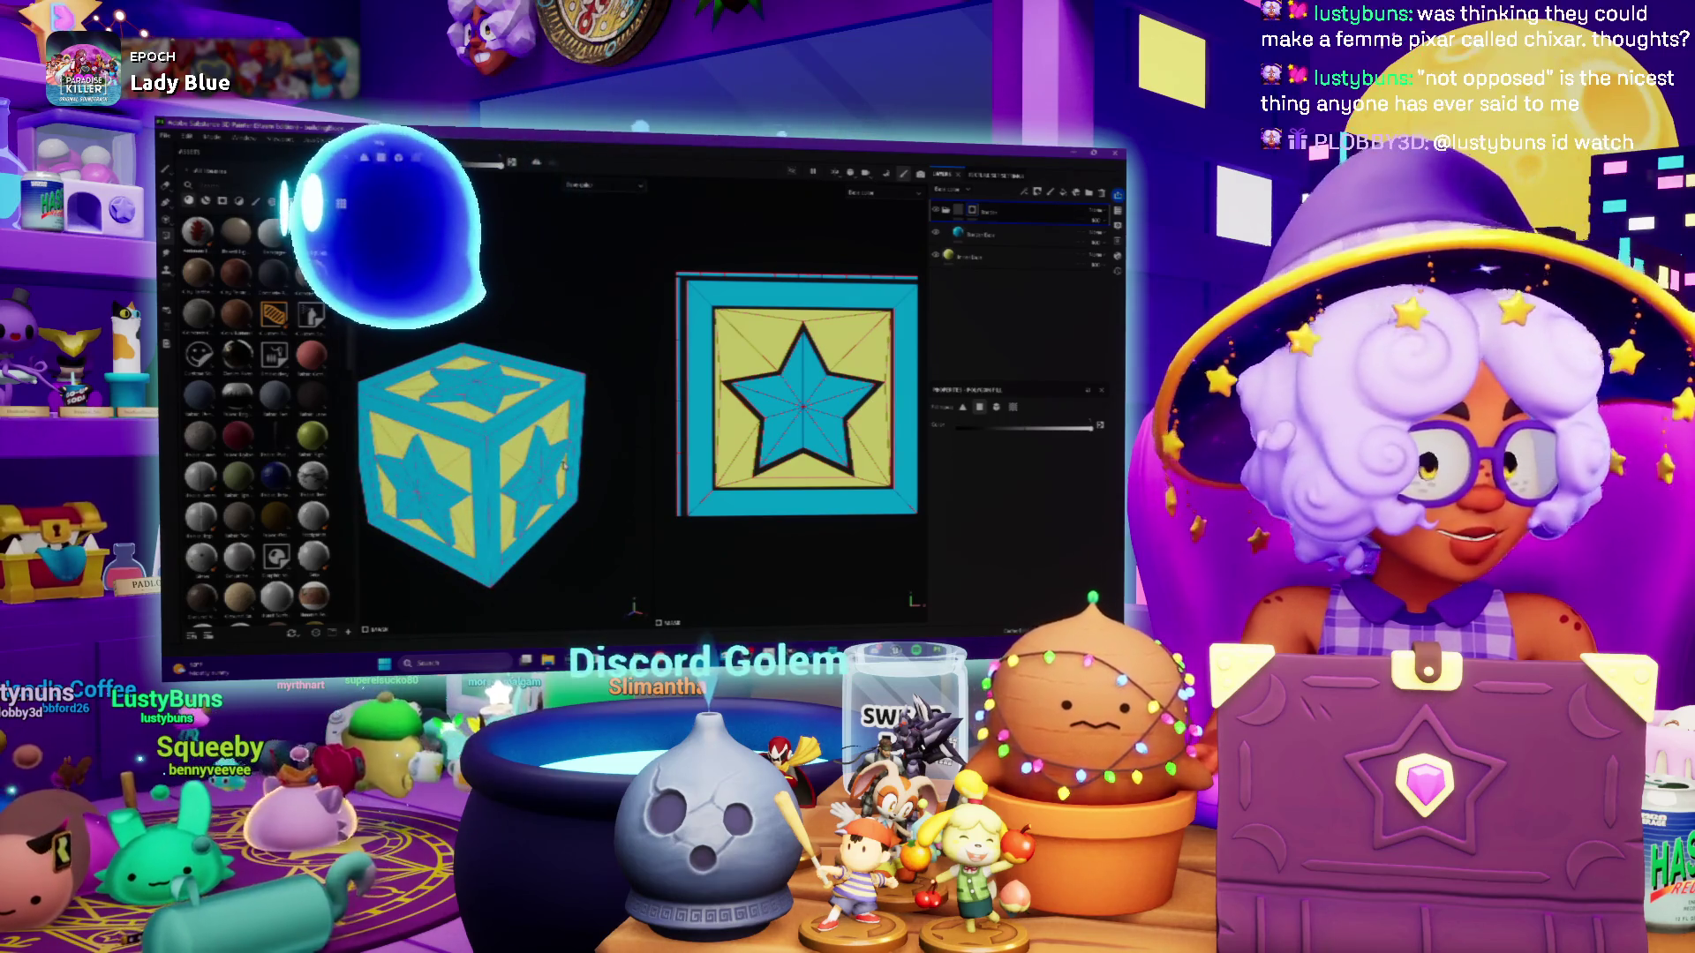
pyautogui.keyDown('alt'); pyautogui.moveTo(565, 463); pyautogui.dragTo(510, 385); pyautogui.keyUp('alt')
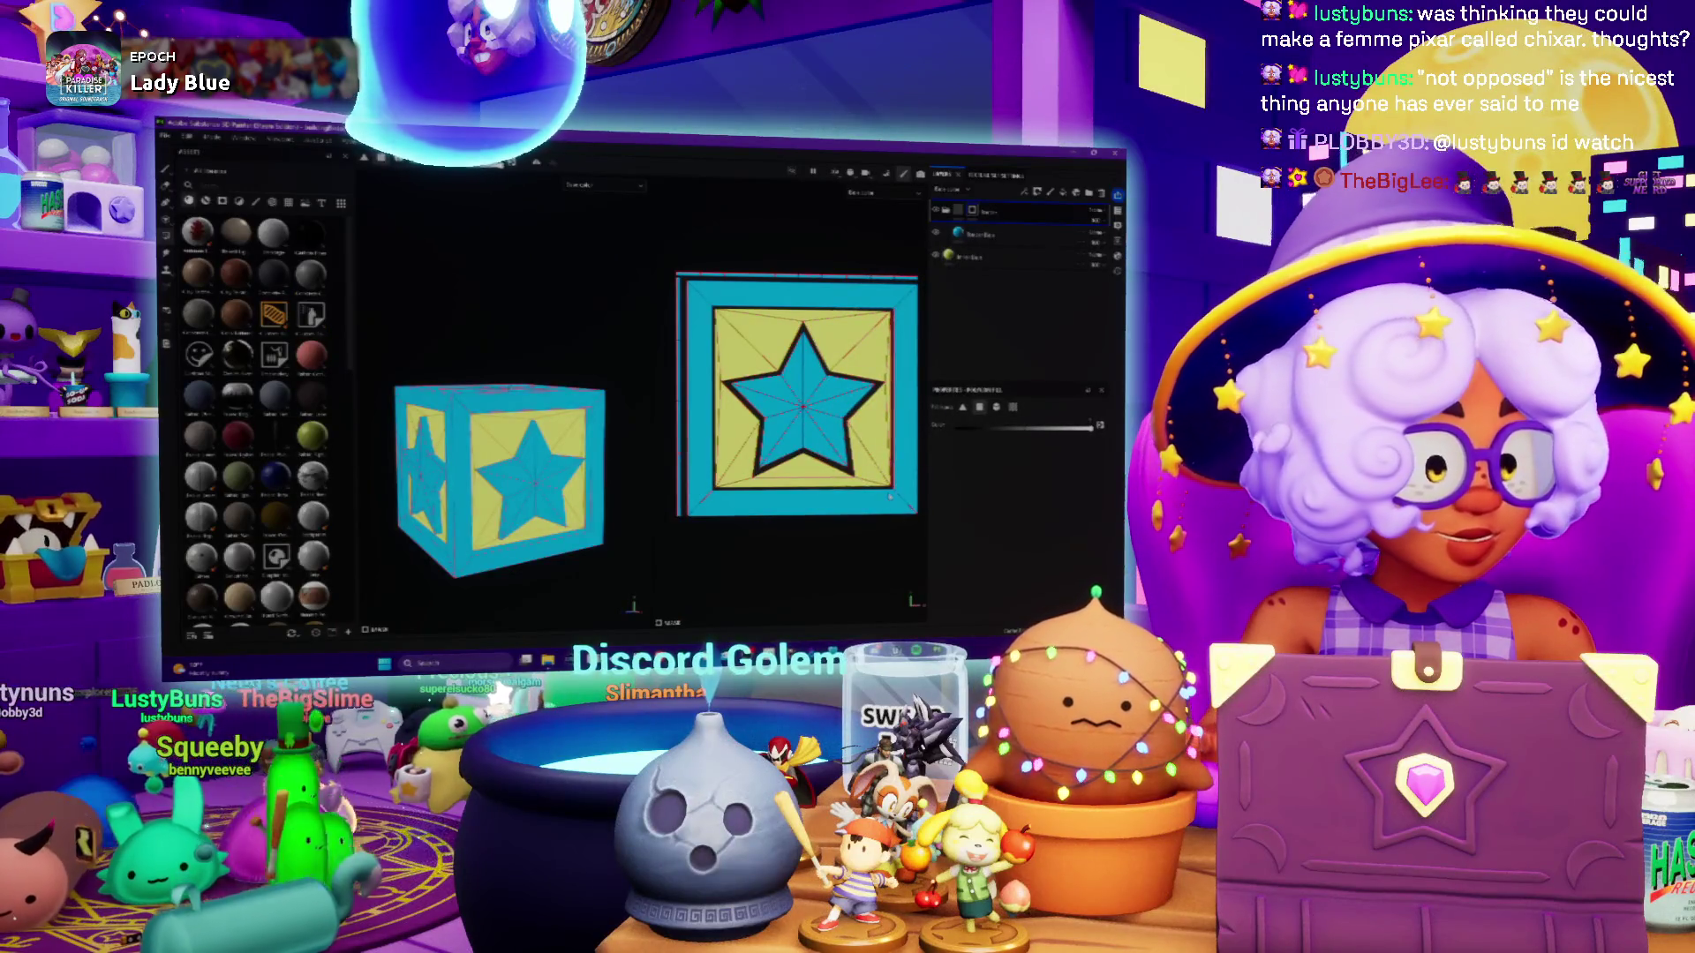
pyautogui.scroll(-2, 771, 415)
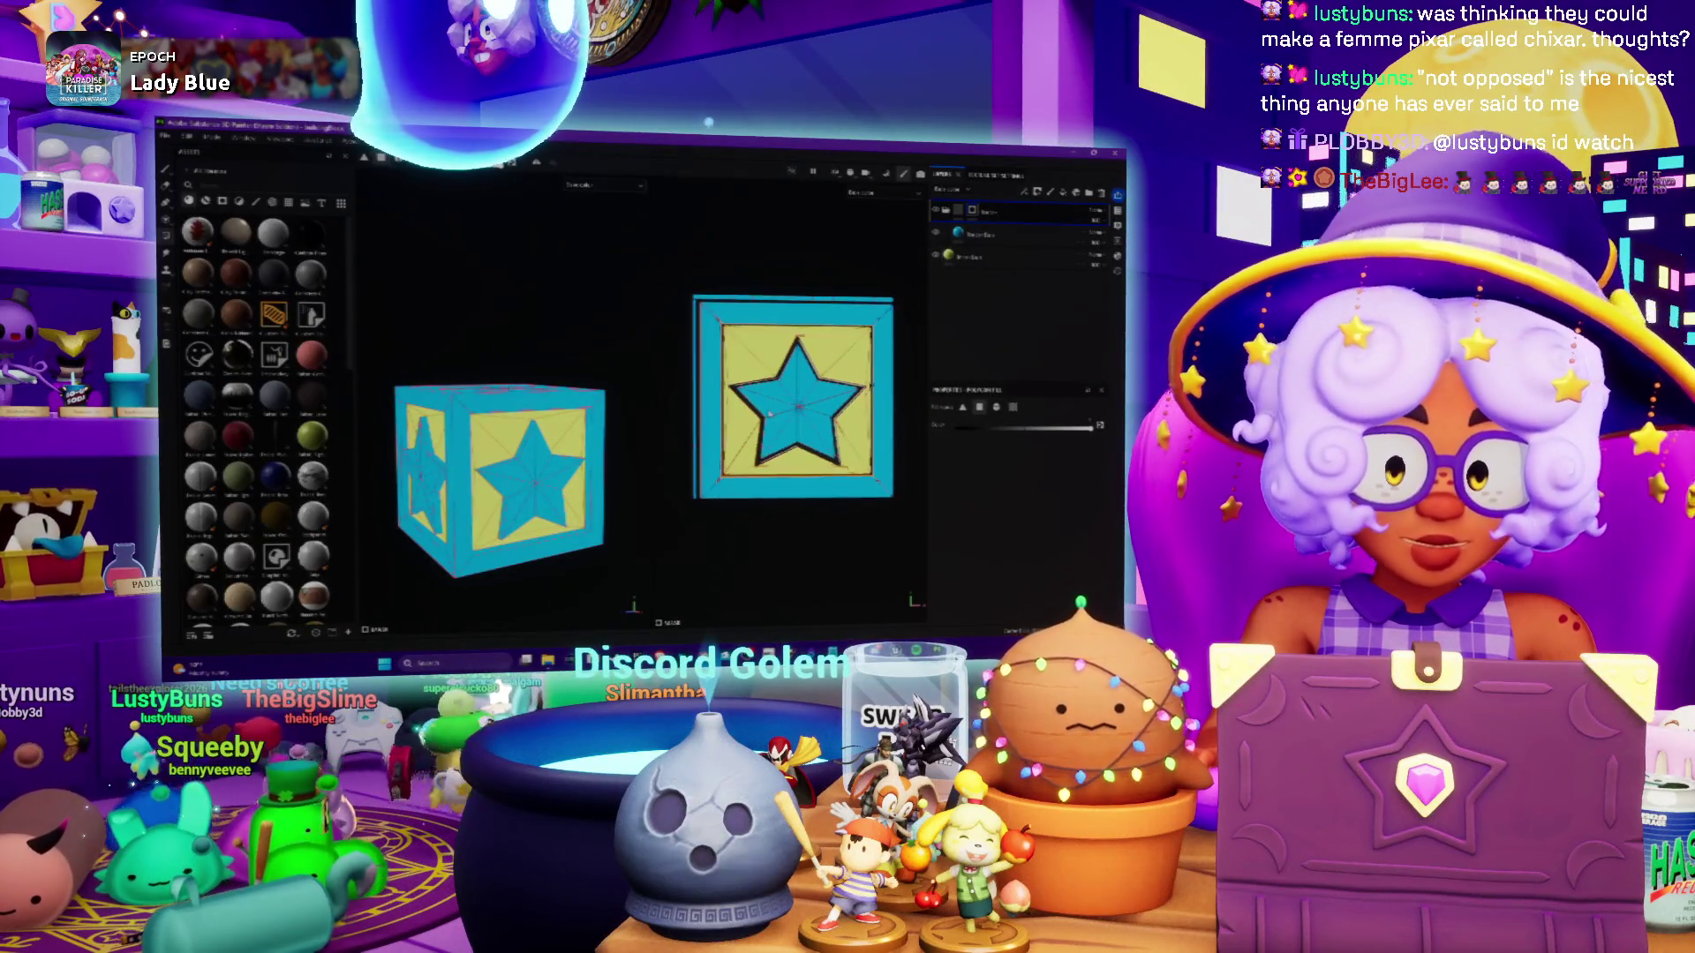
# Change the yellow panel fill layer's base colour to orange
pyautogui.click(989, 243)
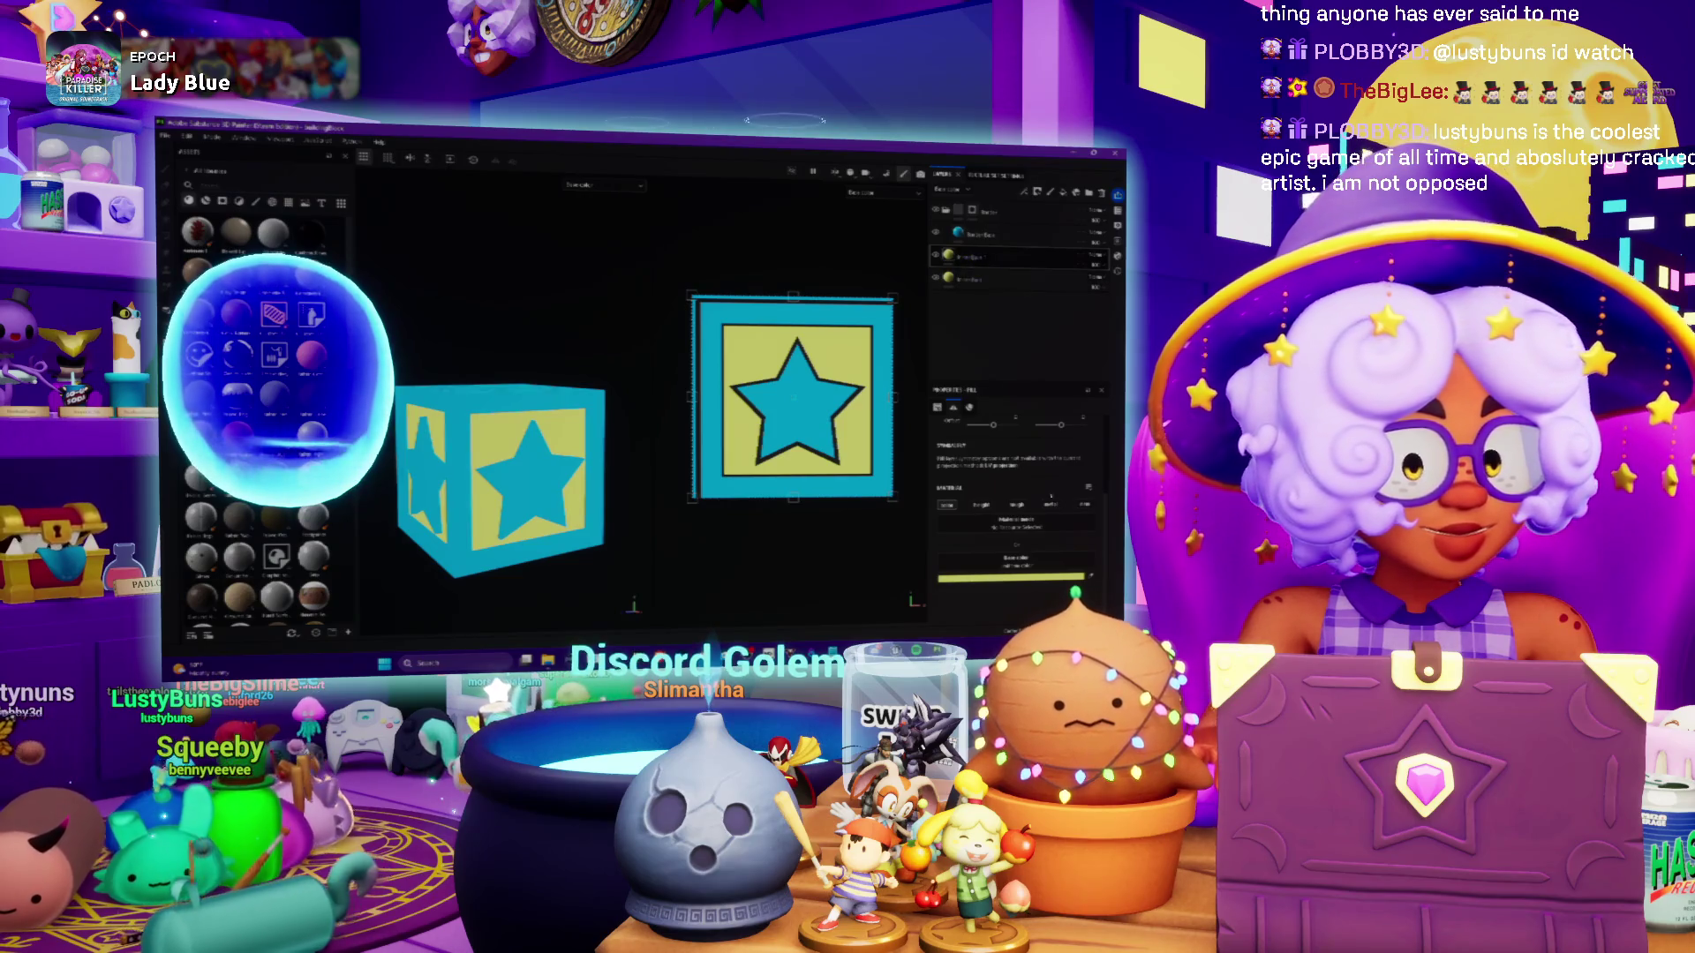
pyautogui.click(1011, 576)
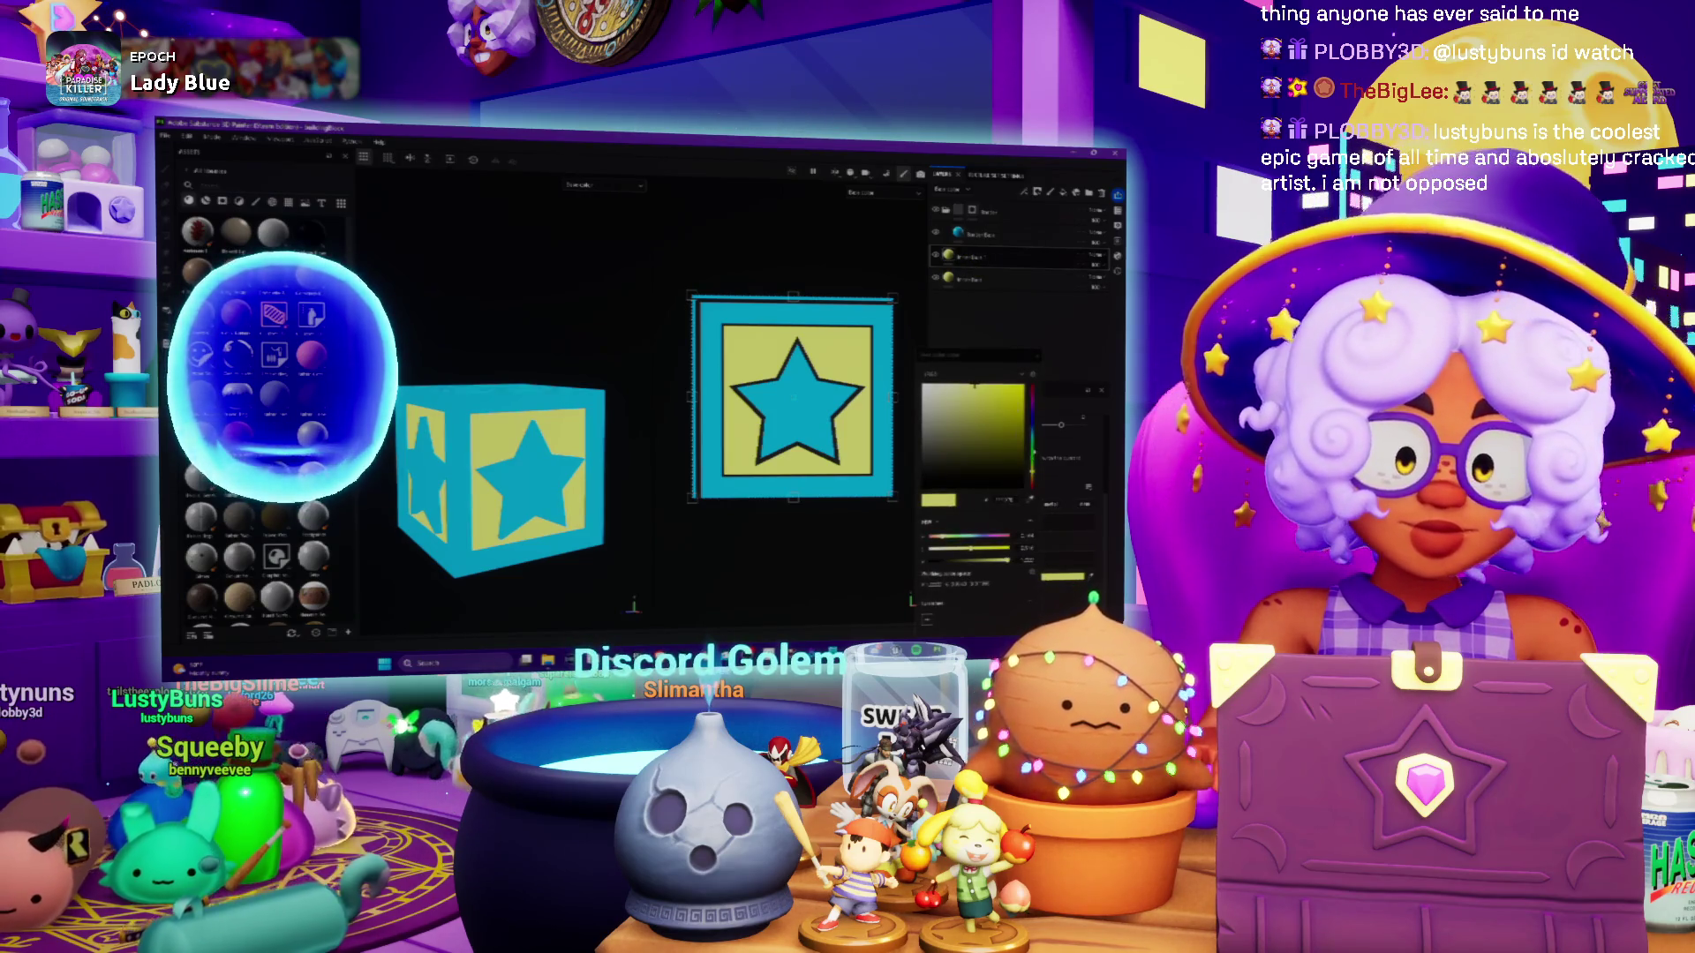
pyautogui.moveTo(1031, 463); pyautogui.dragTo(1033, 483)
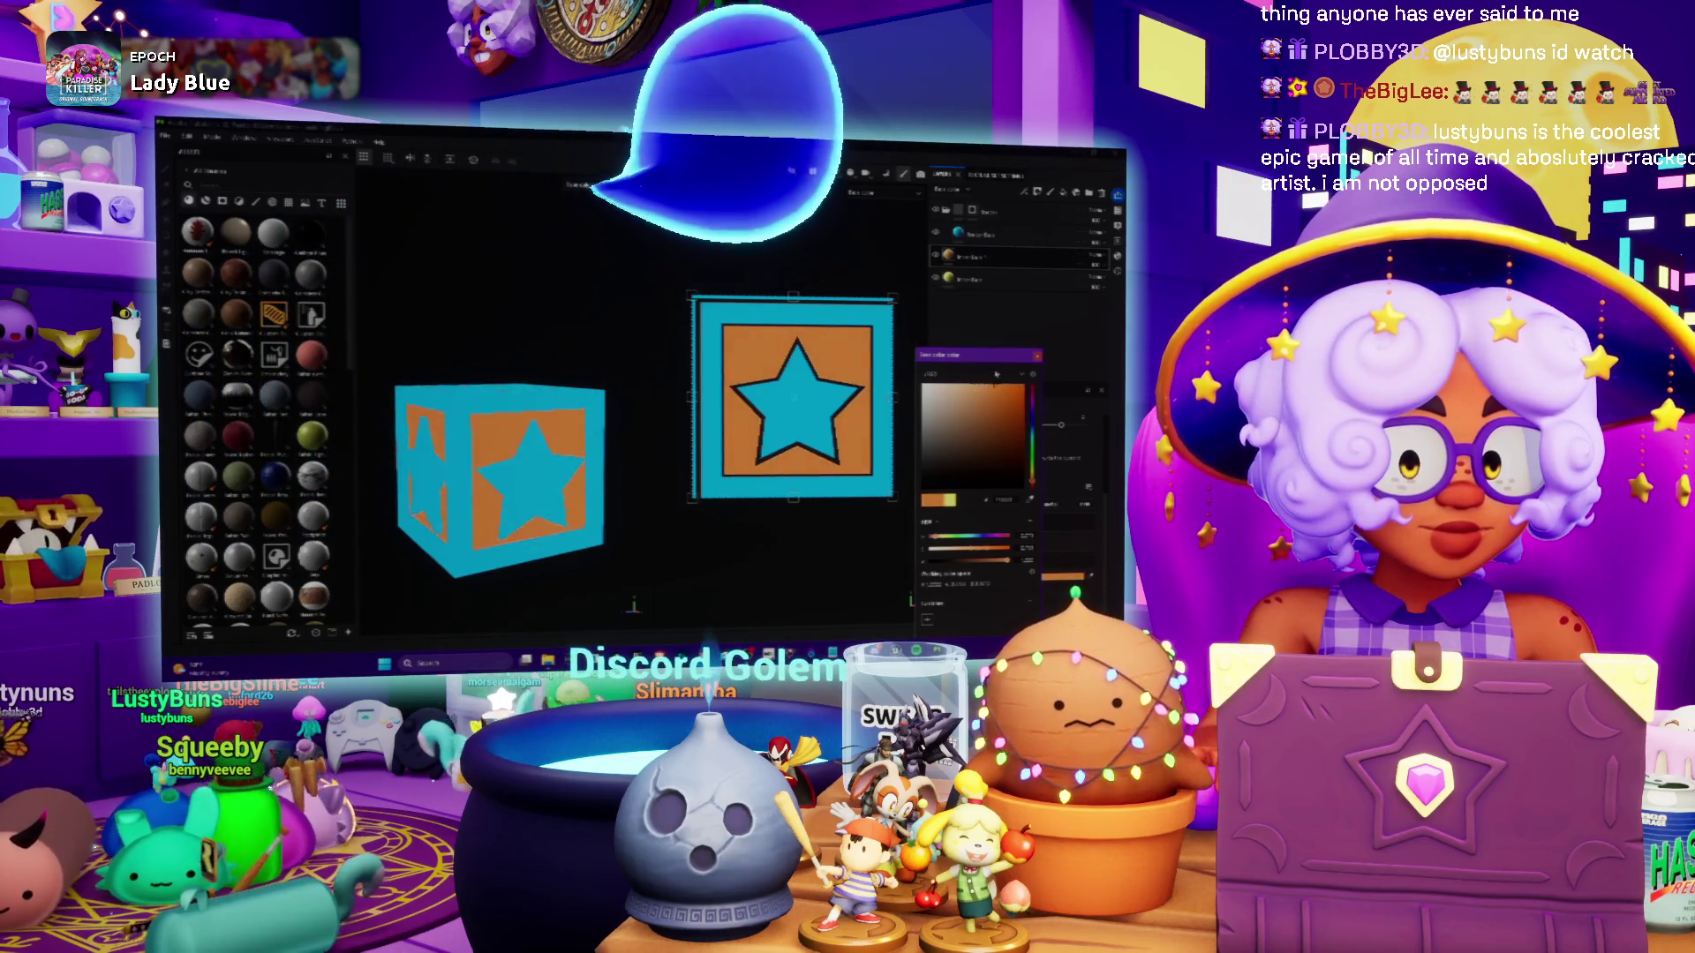
pyautogui.press('Escape')
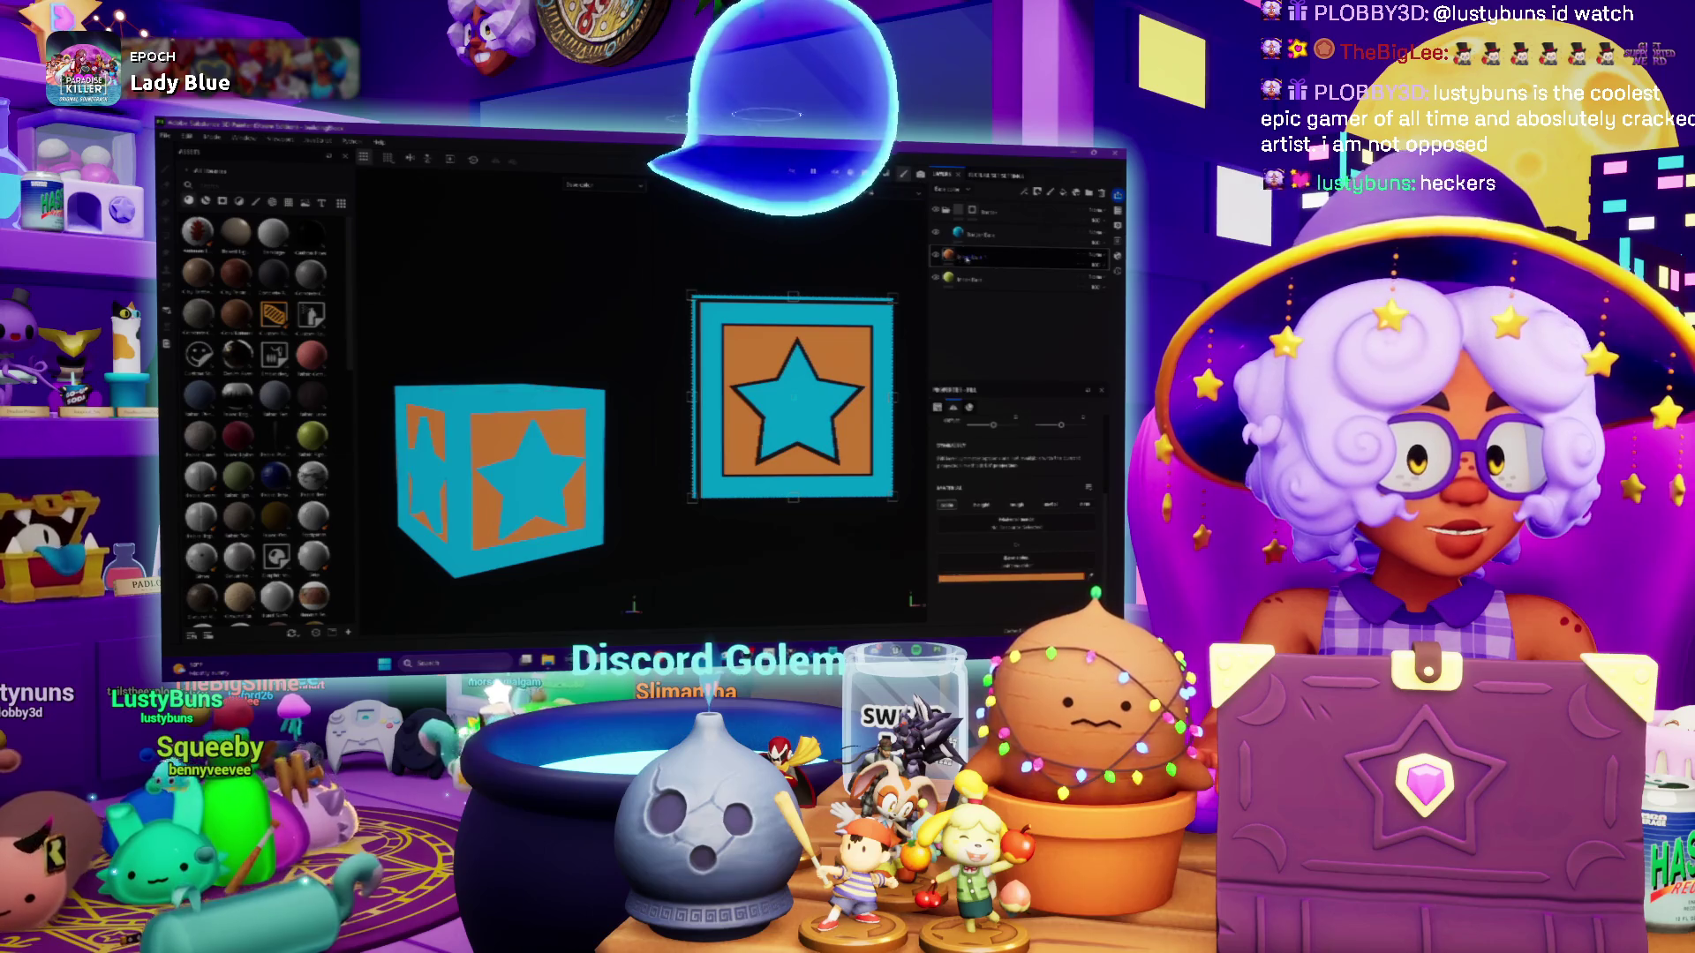
# Replace the fill layer's old name with a short new one
pyautogui.press('BackSpace')
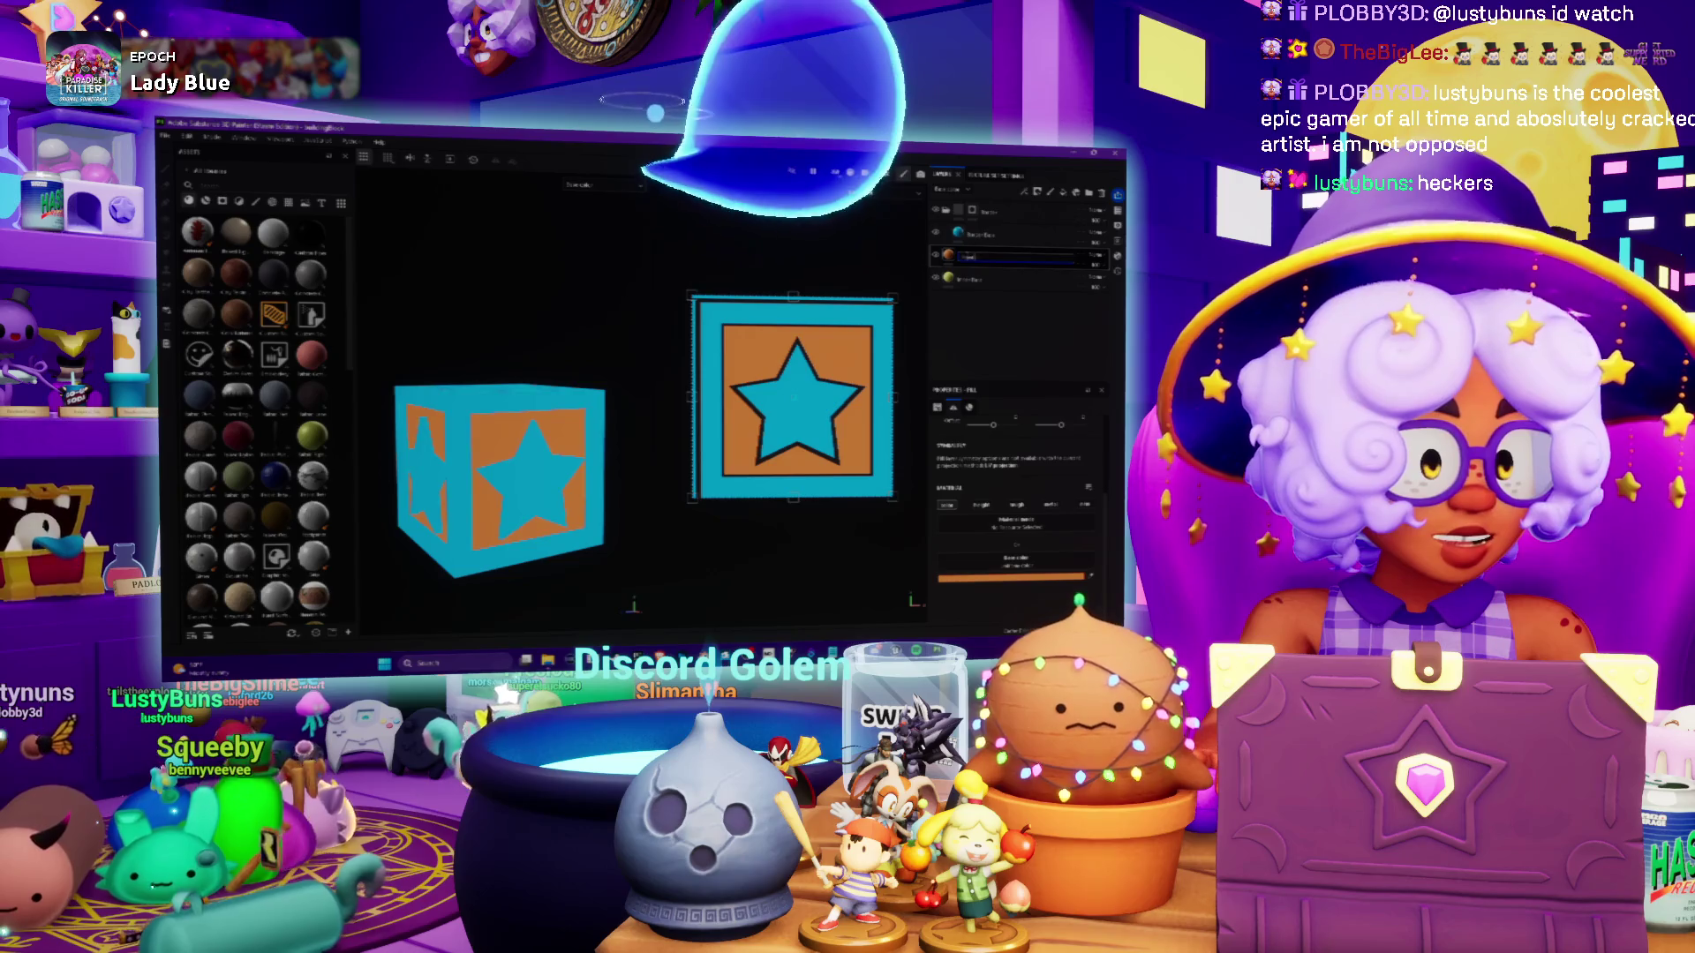
pyautogui.press('Return')
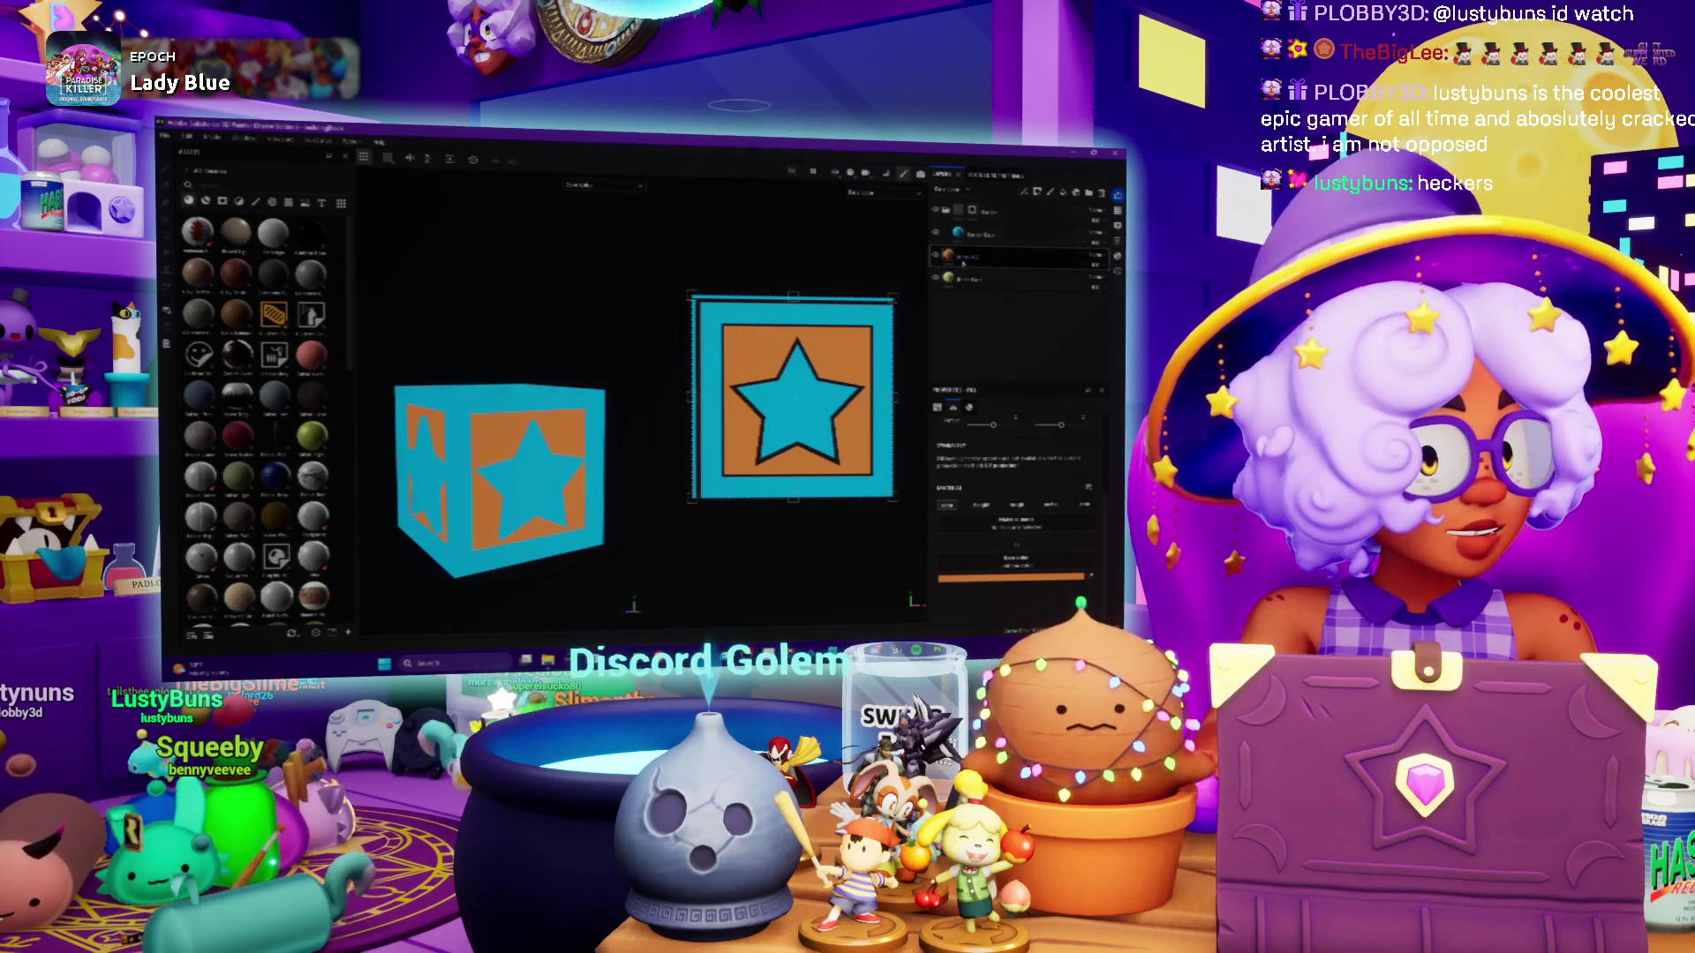
pyautogui.rightClick(962, 258)
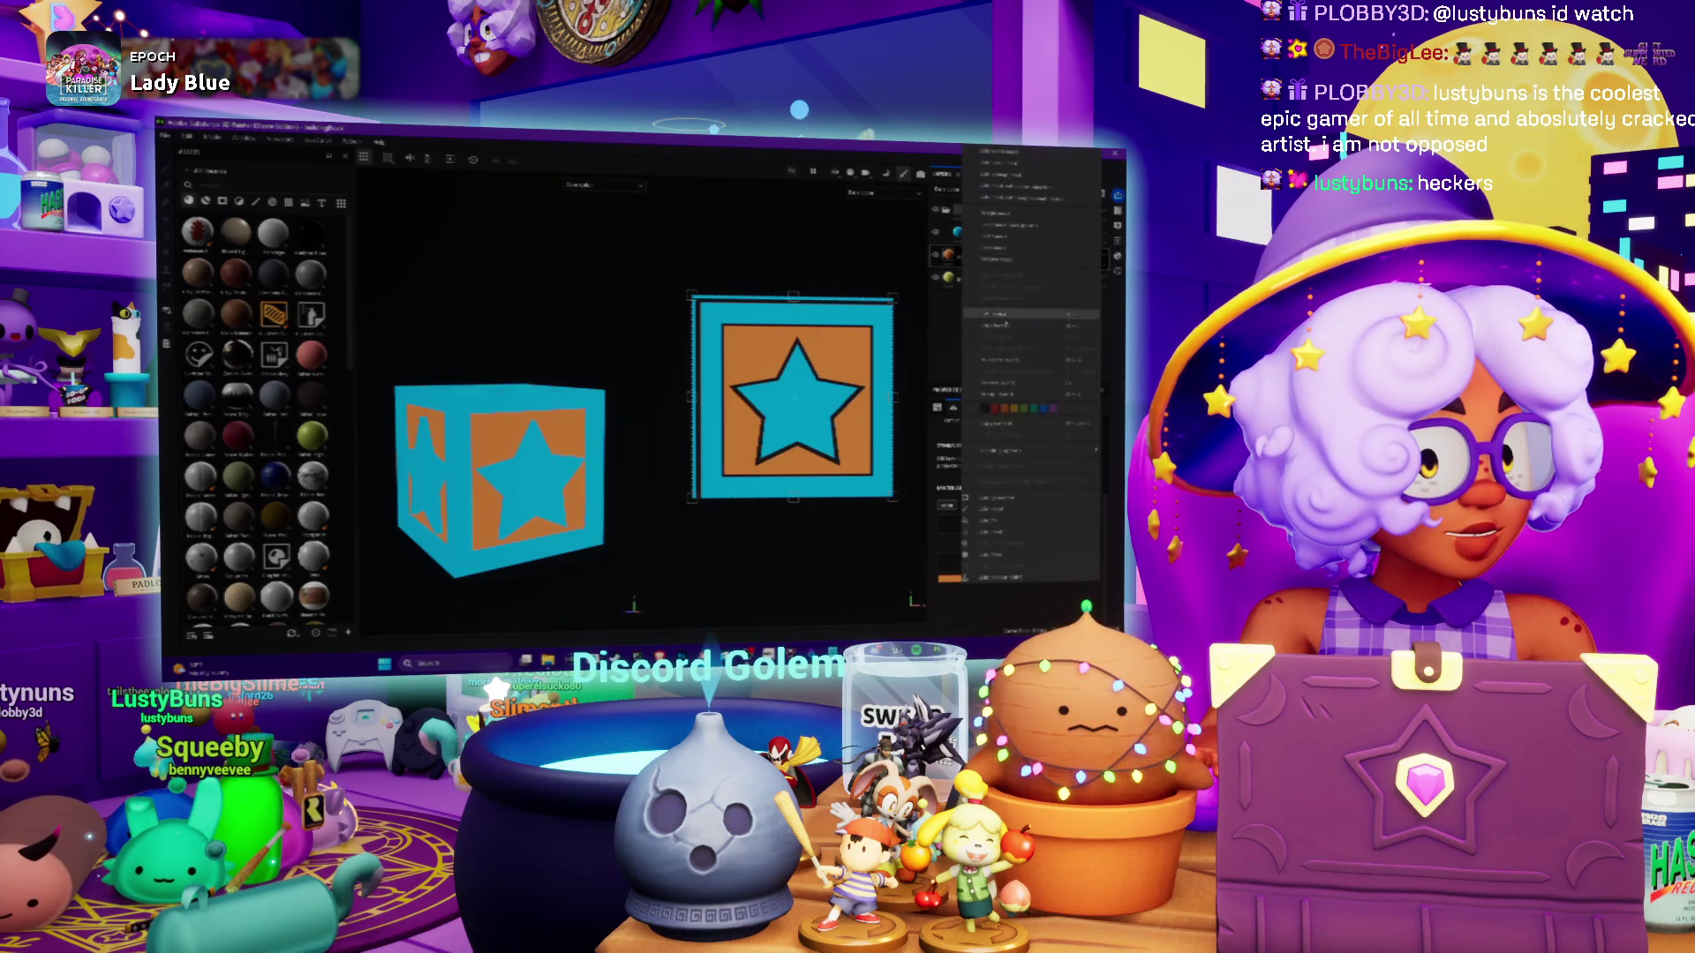
# Change the panel fill layer's colour from orange to yellow
pyautogui.click(996, 163)
pyautogui.rightClick(964, 255)
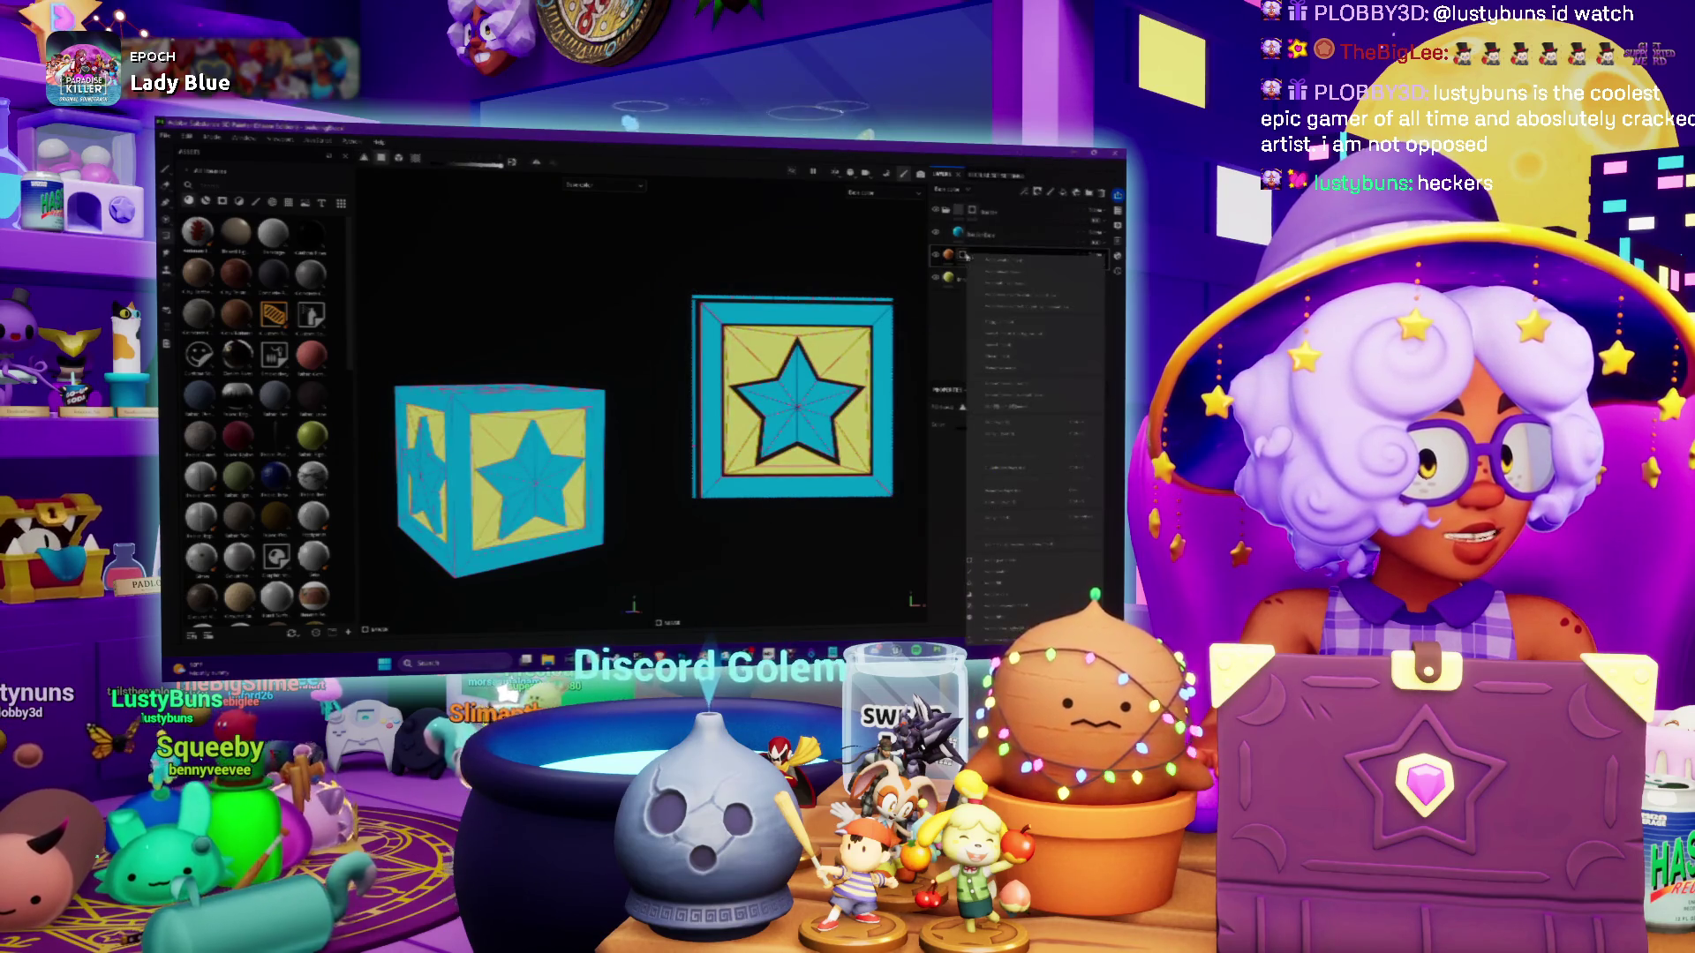
pyautogui.click(1011, 565)
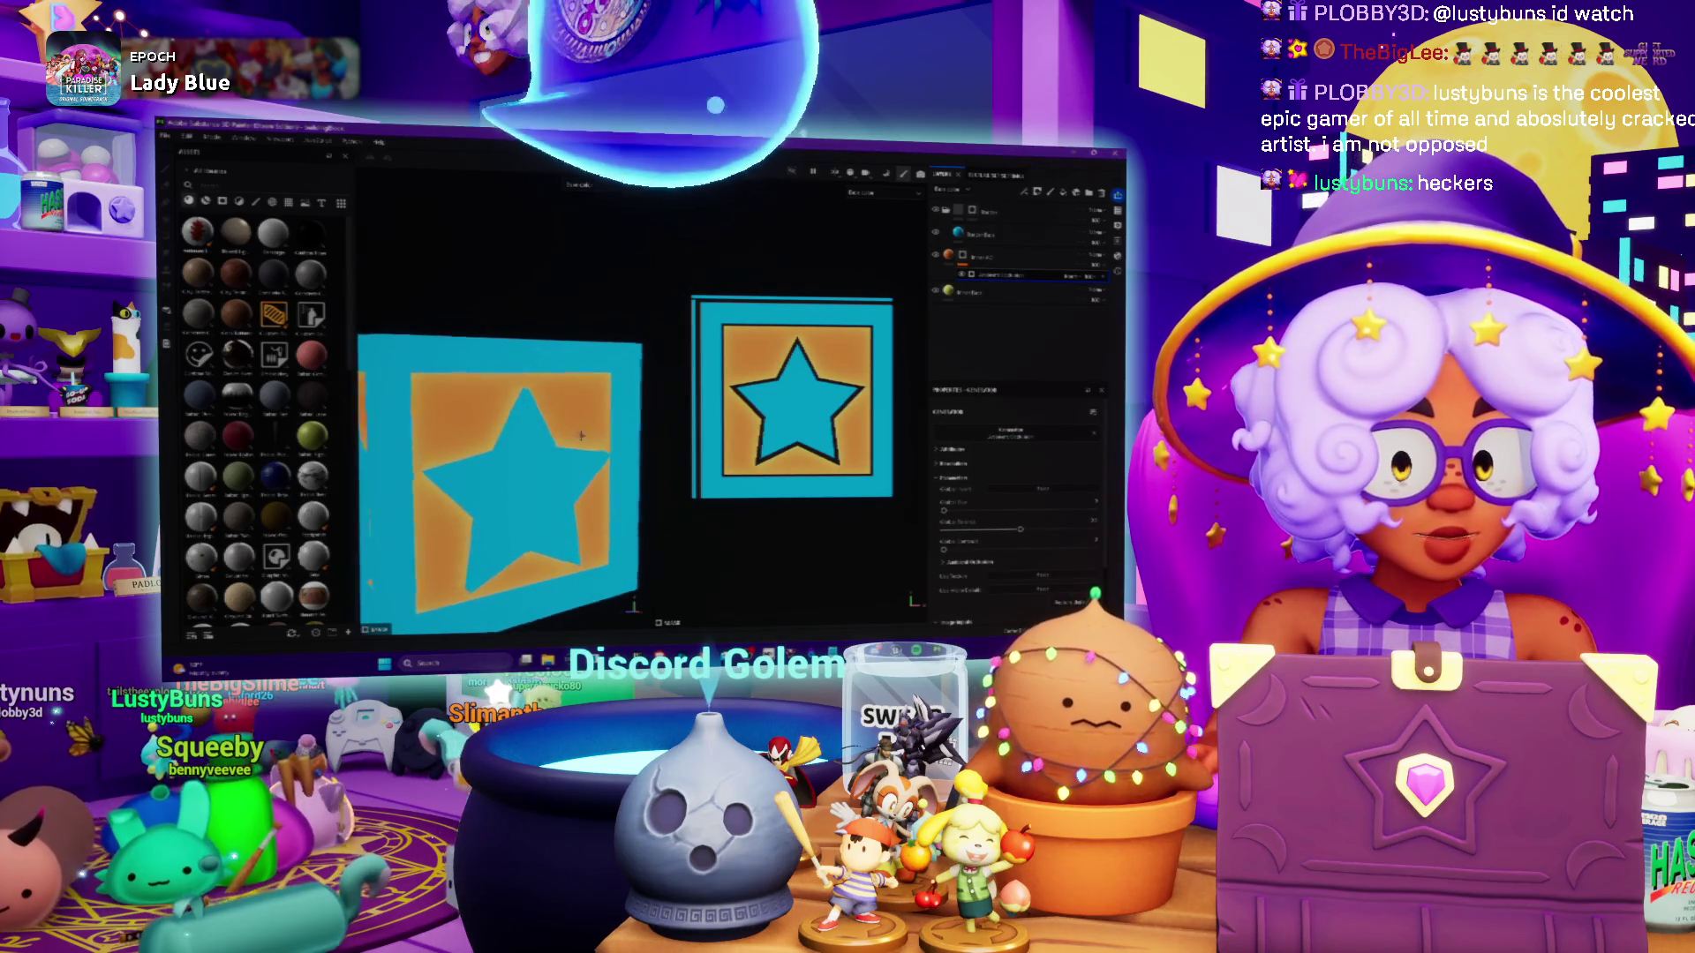
pyautogui.keyDown('alt'); pyautogui.moveTo(495, 486); pyautogui.dragTo(582, 486); pyautogui.keyUp('alt')
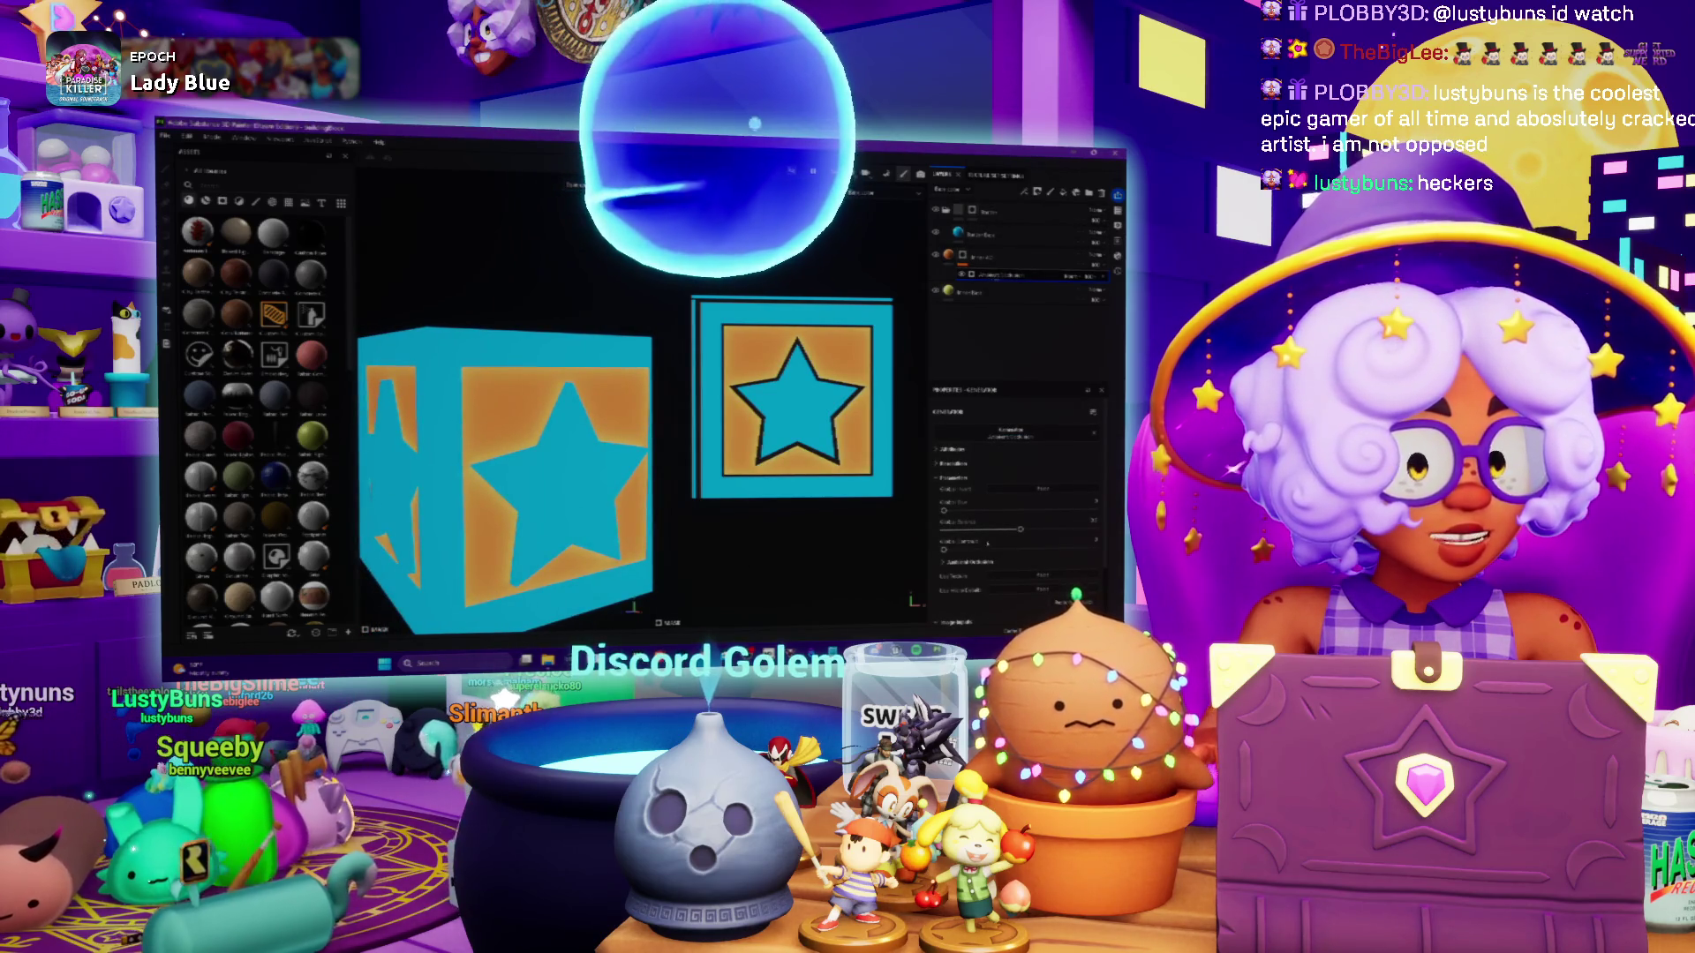
pyautogui.click(1014, 502)
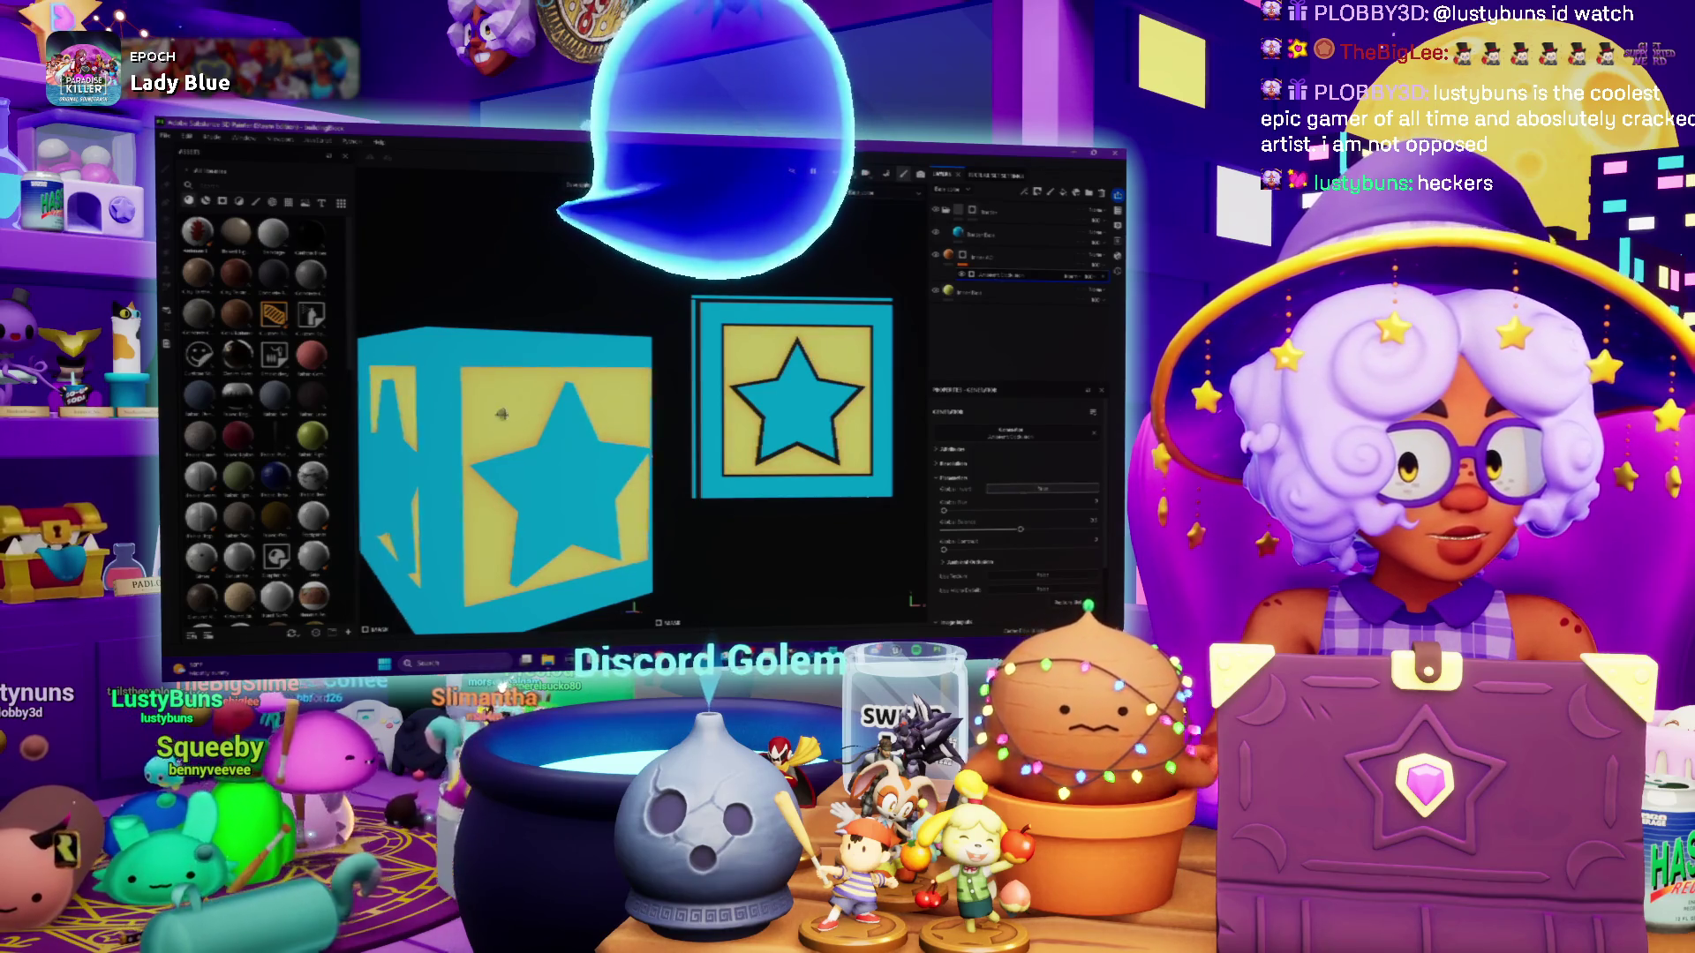
# Widen the soft orange glow around the panel edges, then reduce it slightly
pyautogui.keyDown('alt'); pyautogui.moveTo(495, 486); pyautogui.dragTo(530, 485); pyautogui.keyUp('alt')
pyautogui.moveTo(943, 549)
pyautogui.mouseDown()
pyautogui.moveTo(1027, 549)
pyautogui.moveTo(978, 528)
pyautogui.mouseUp()
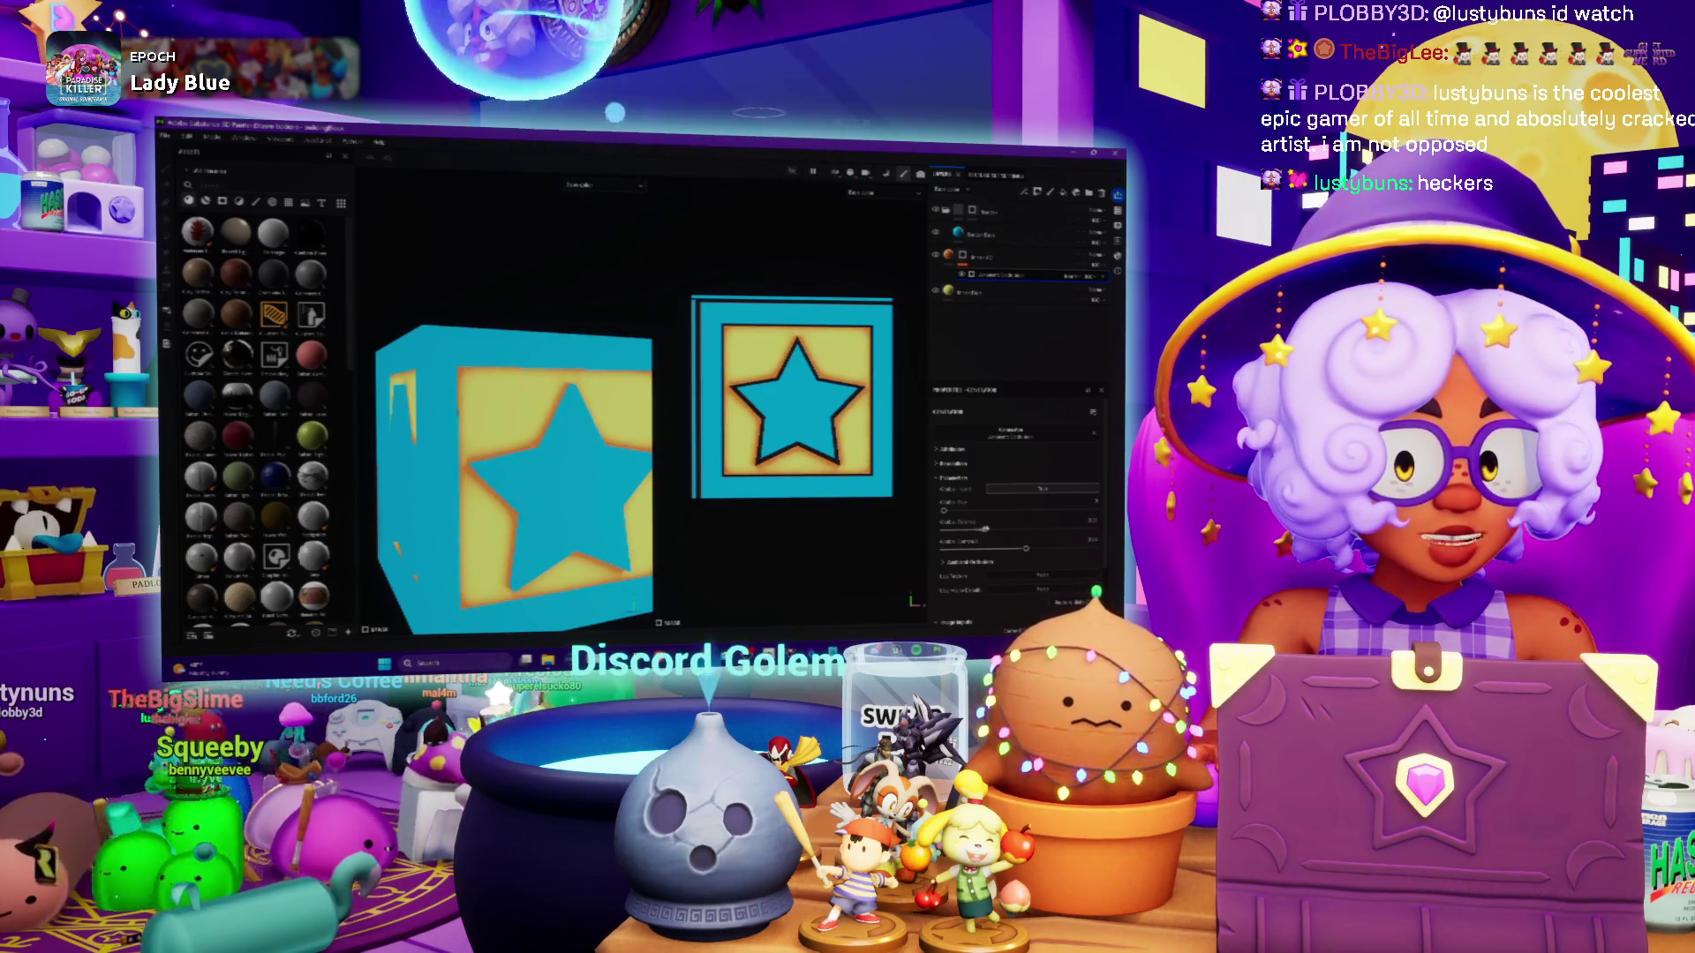
pyautogui.keyDown('alt'); pyautogui.moveTo(512, 486); pyautogui.dragTo(547, 485); pyautogui.keyUp('alt')
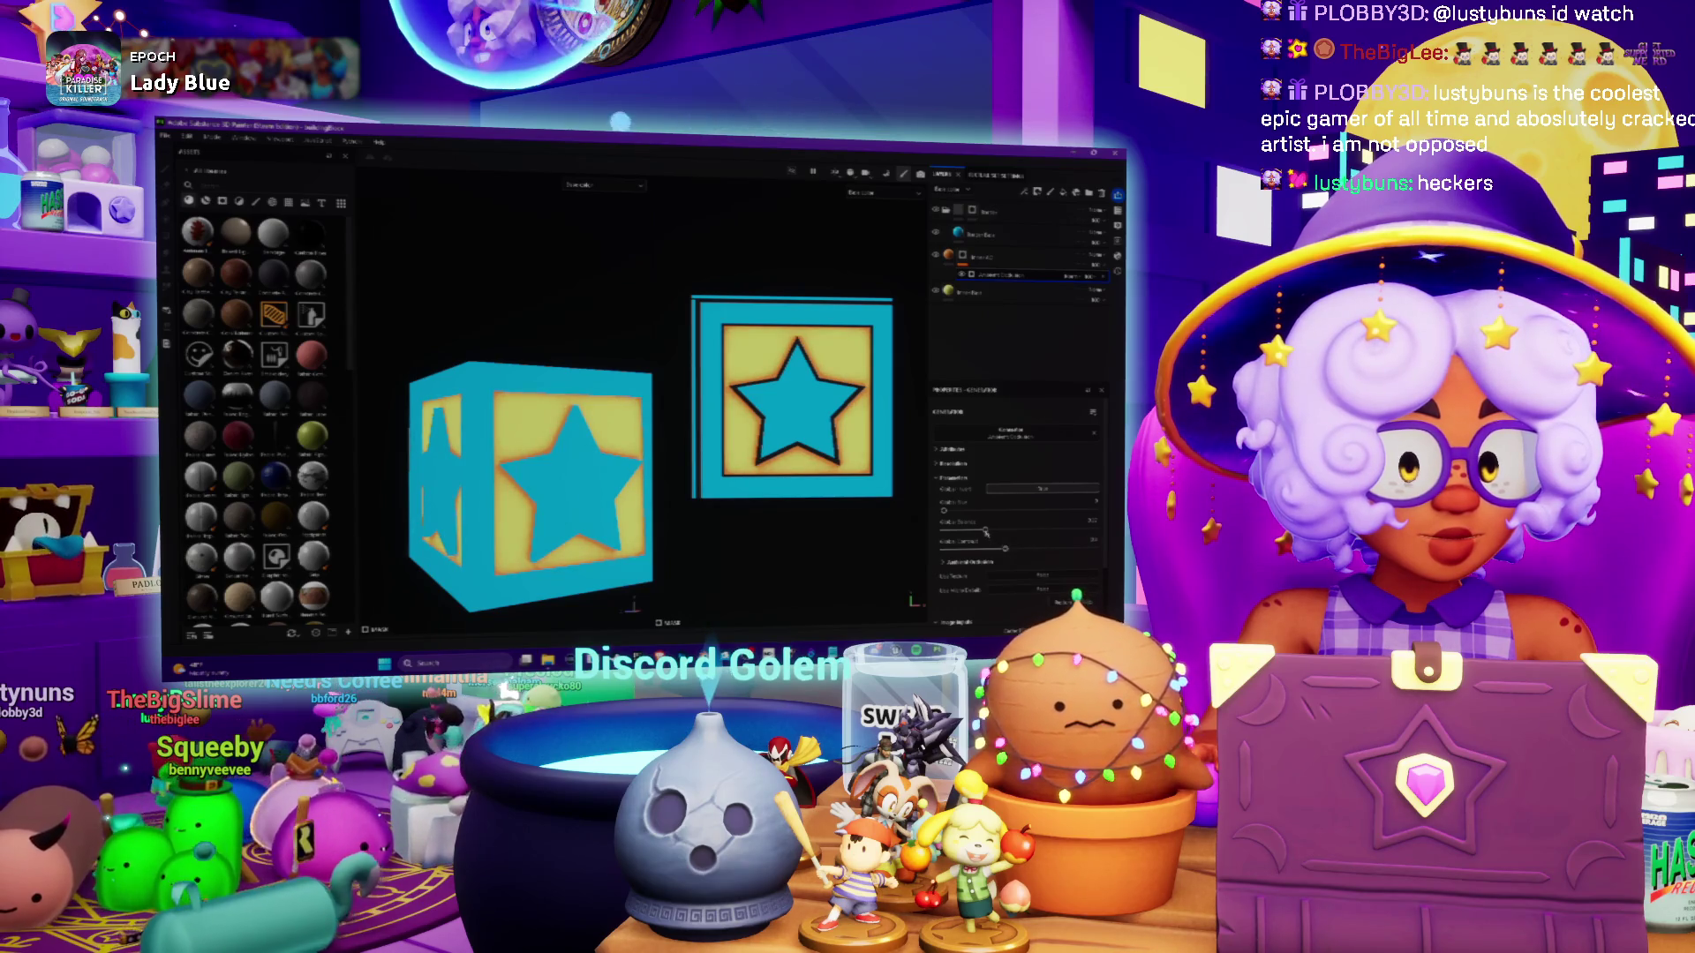
pyautogui.moveTo(986, 530); pyautogui.dragTo(973, 529)
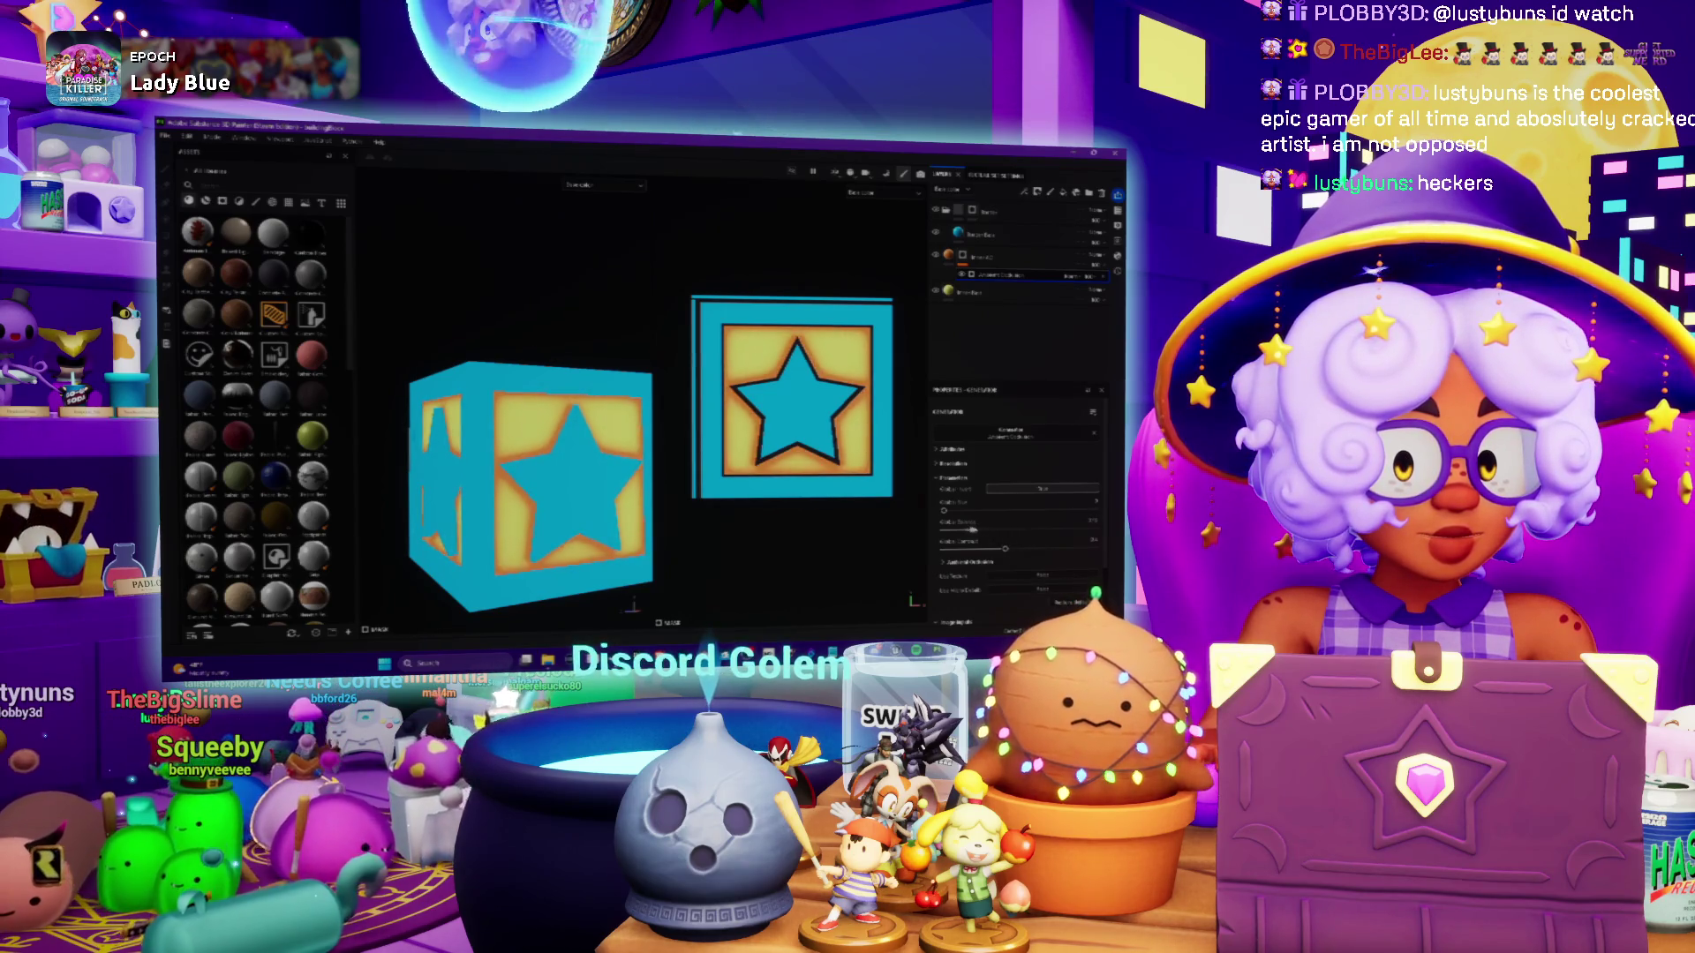
pyautogui.scroll(-2, 538, 471)
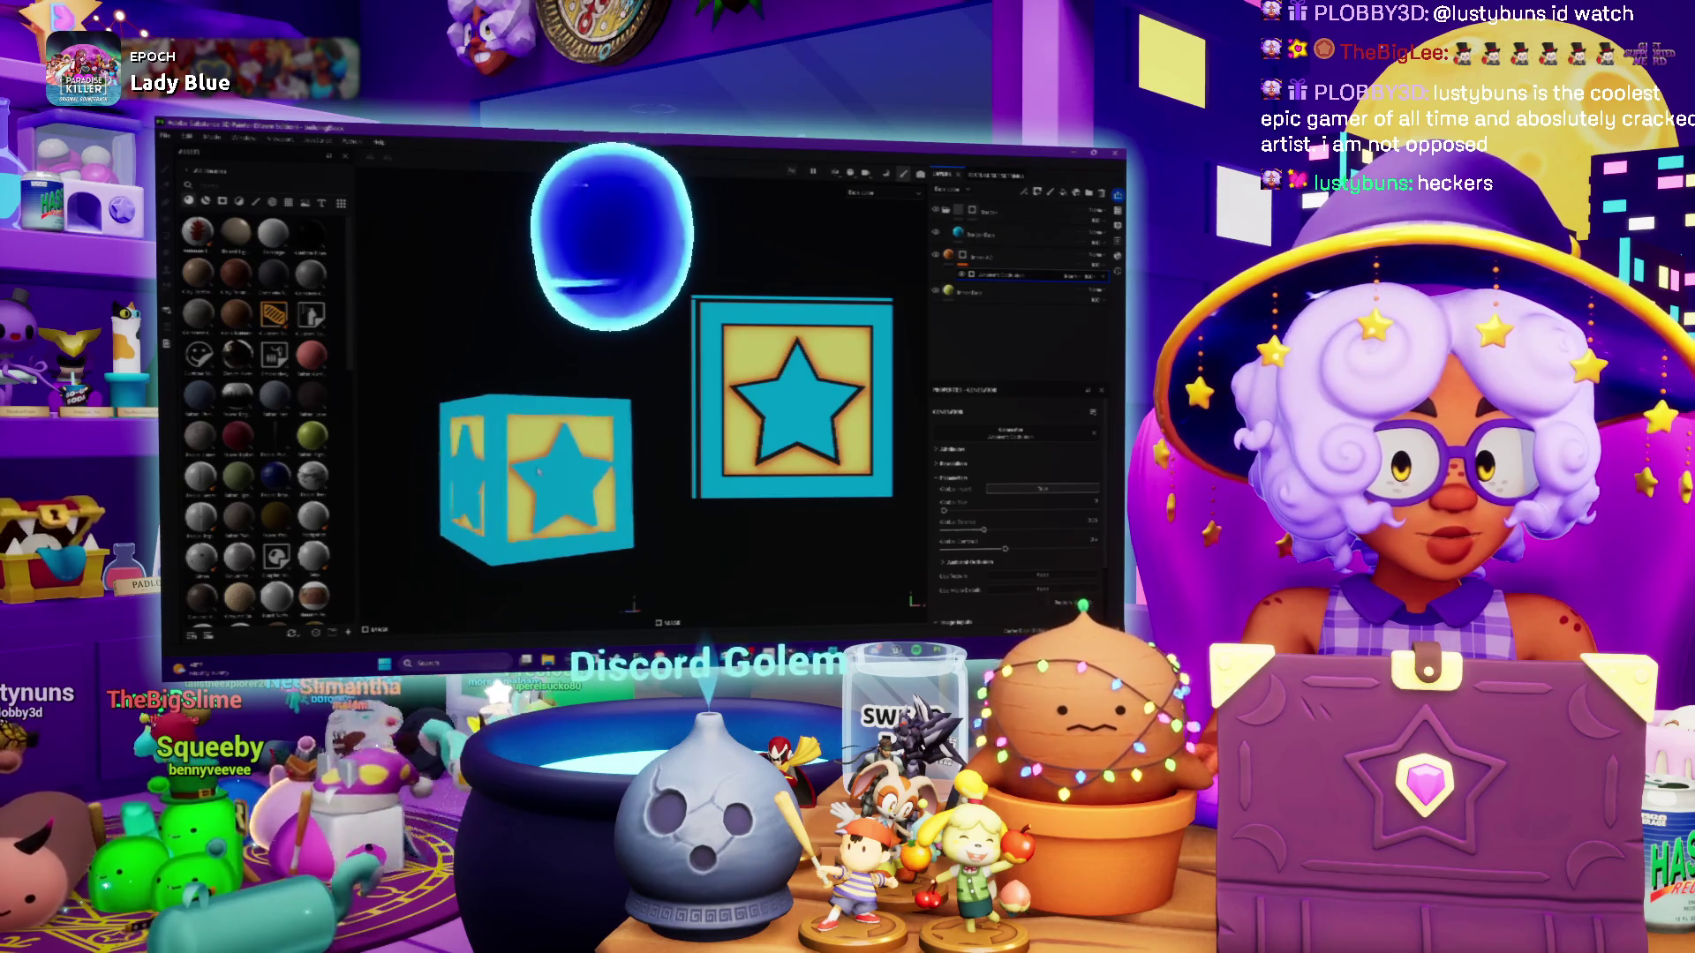
# Select the star-and-border fill layer, change its blending mode, and rename it
pyautogui.click(989, 325)
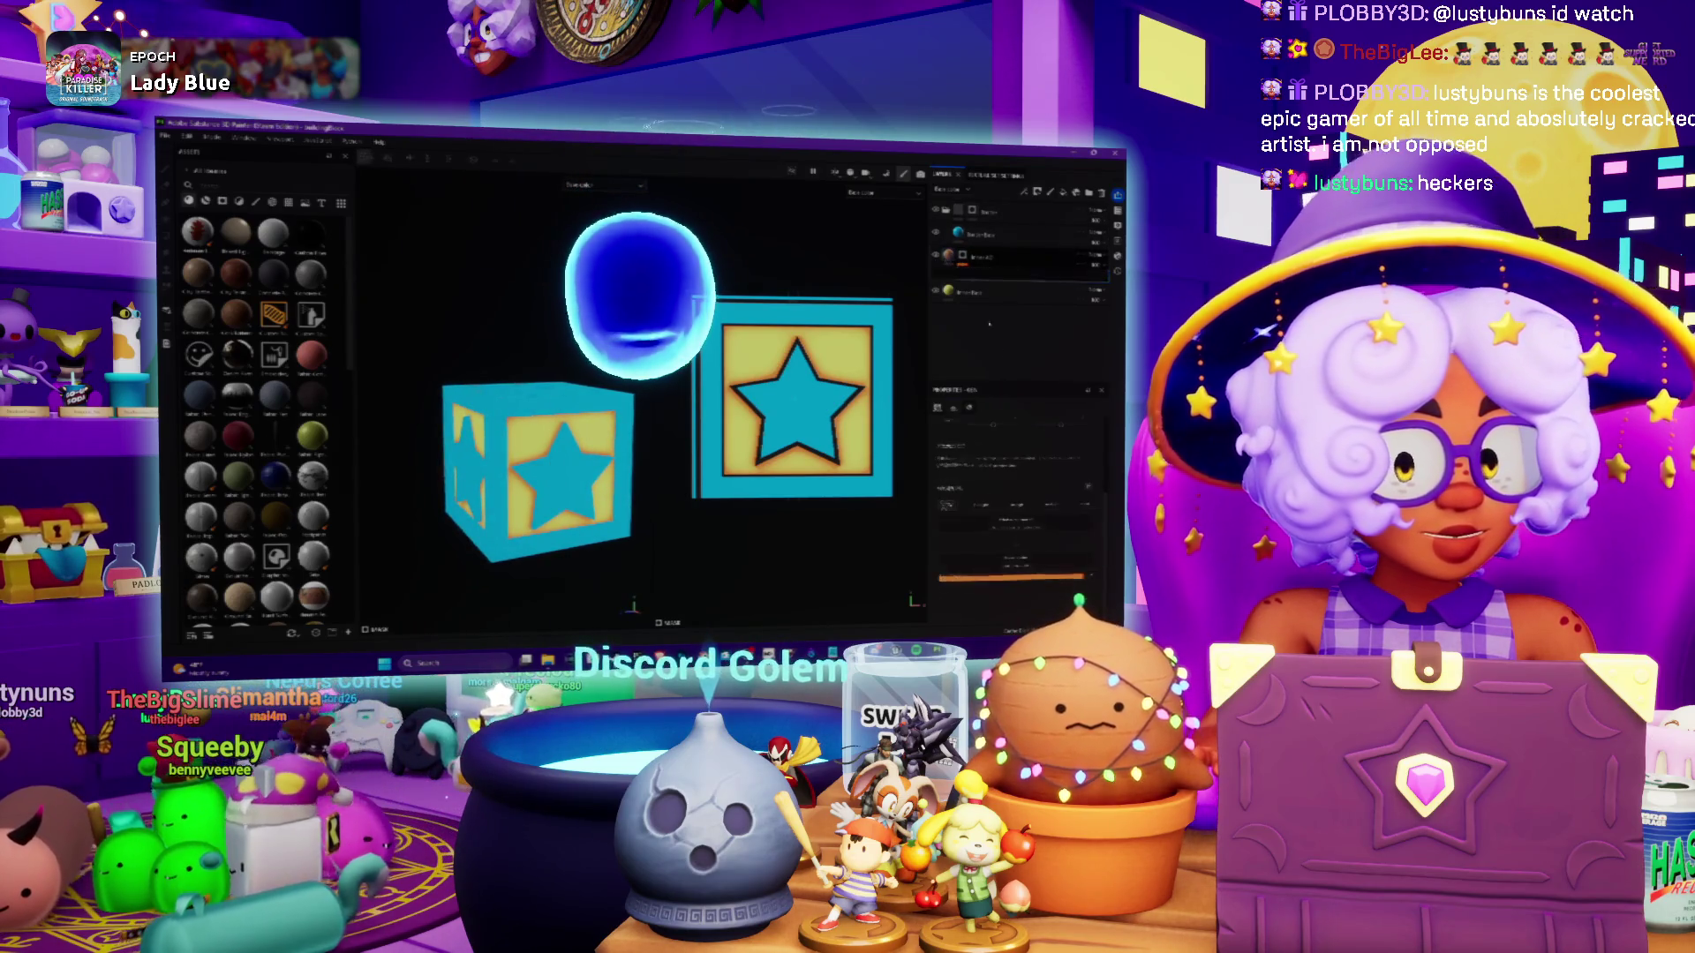
pyautogui.click(998, 256)
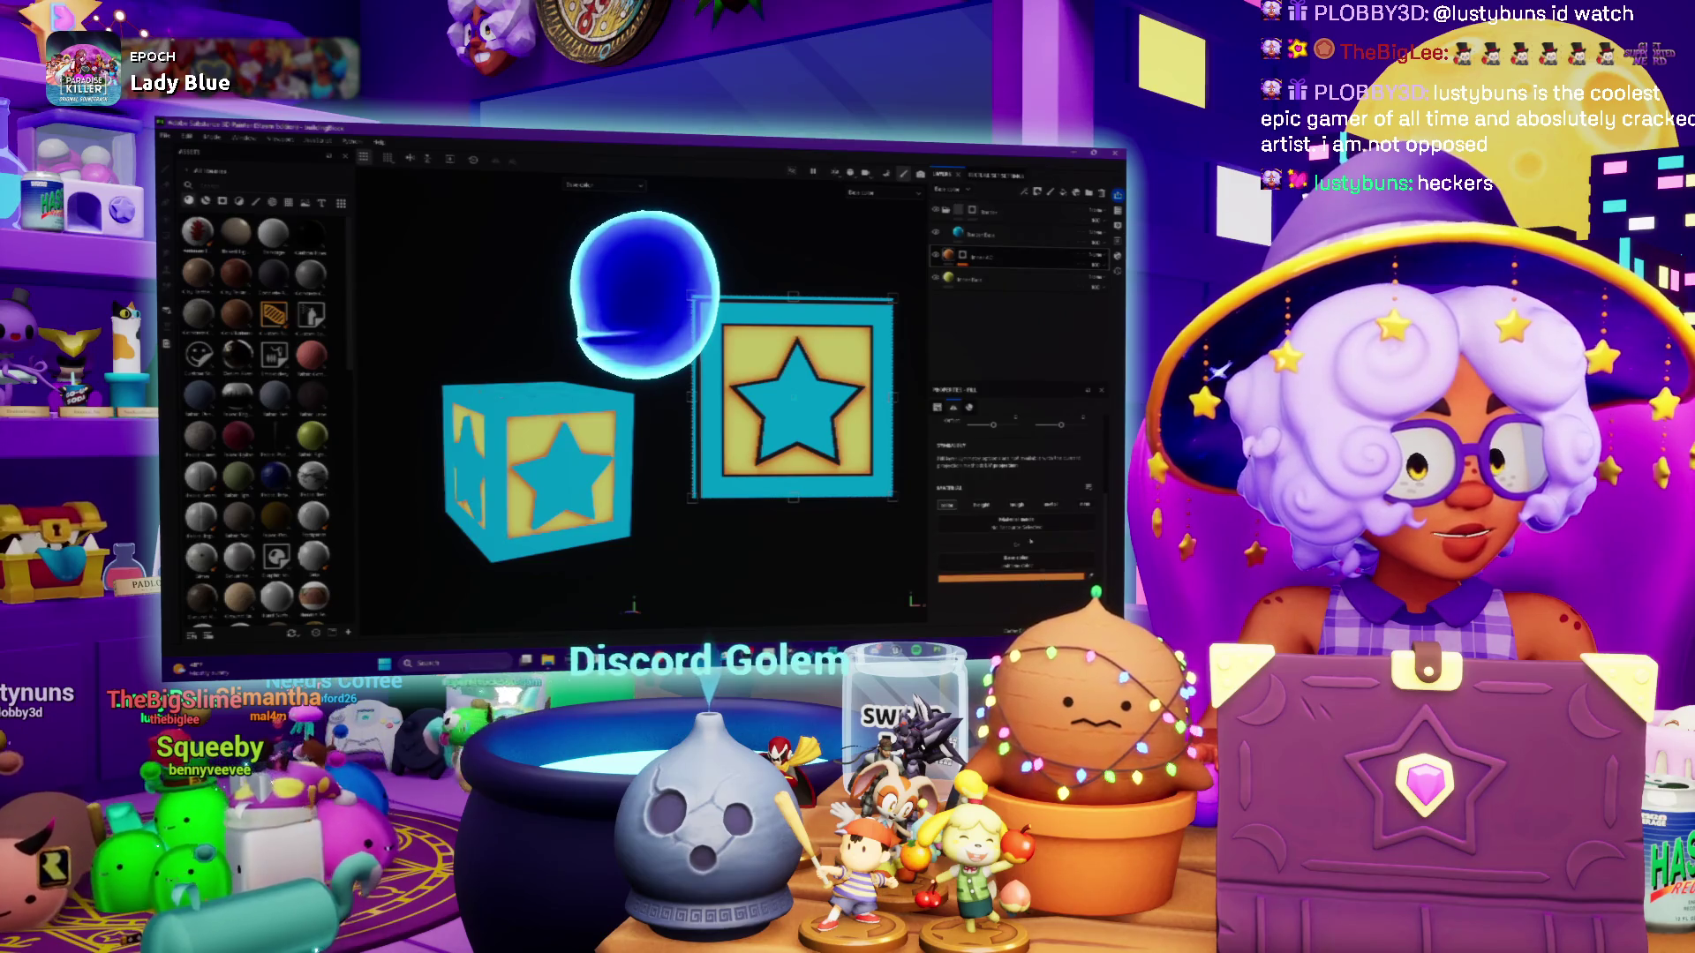
pyautogui.click(1095, 256)
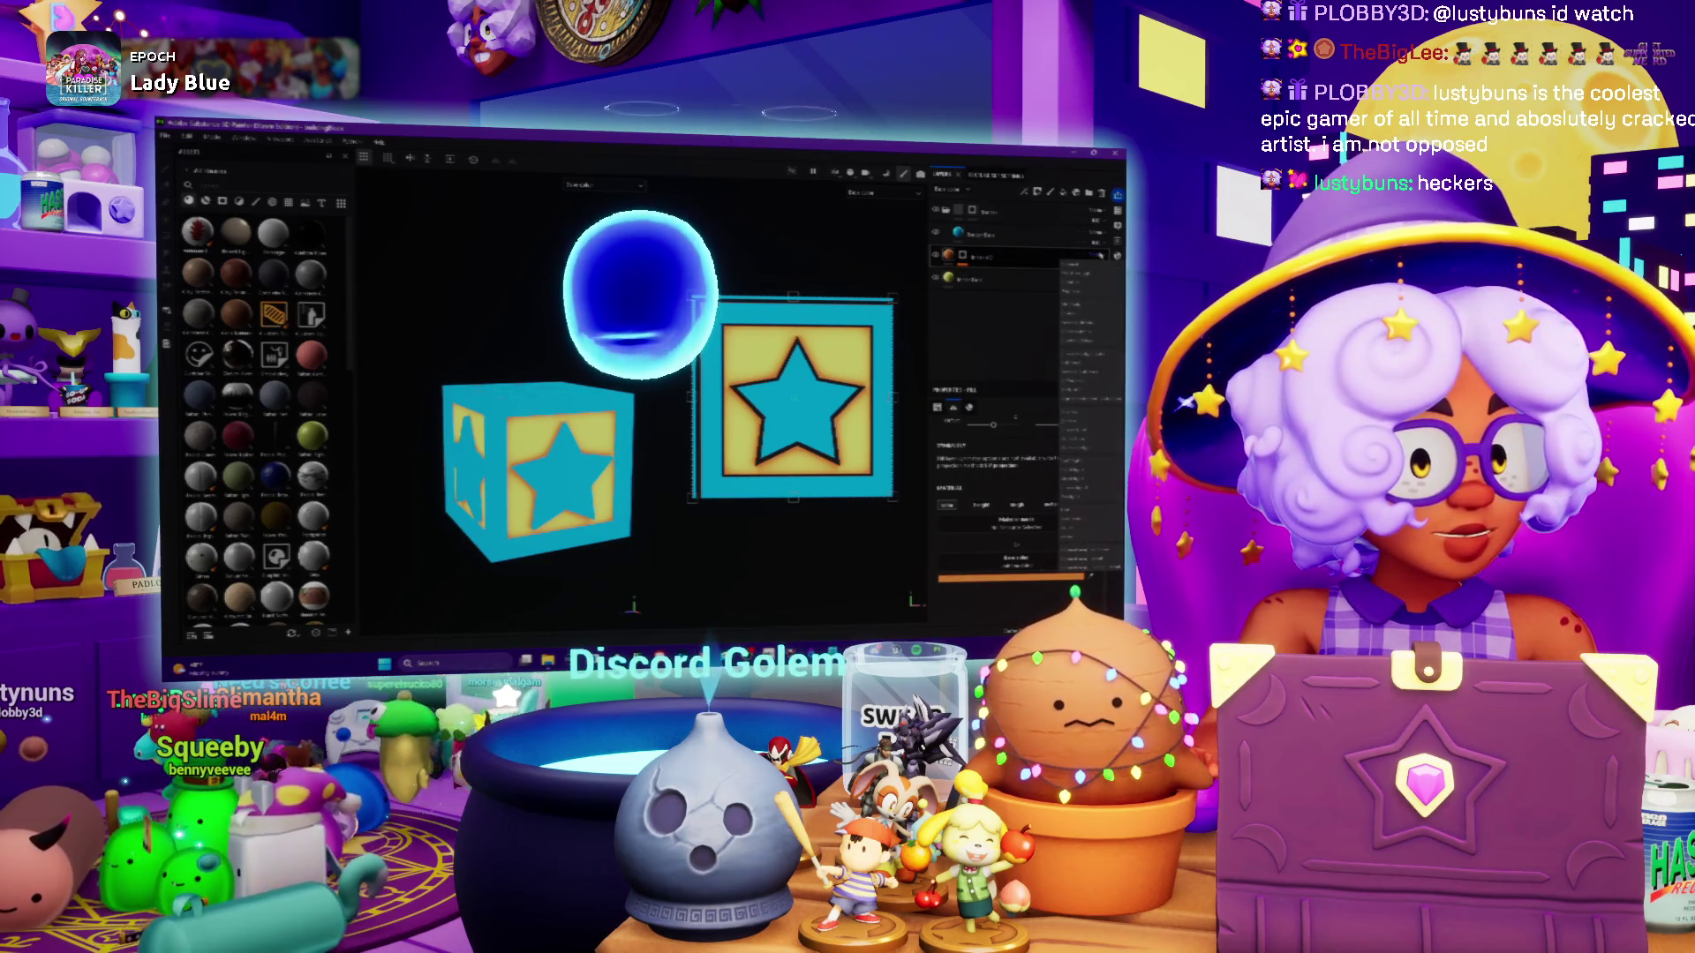
pyautogui.click(1081, 315)
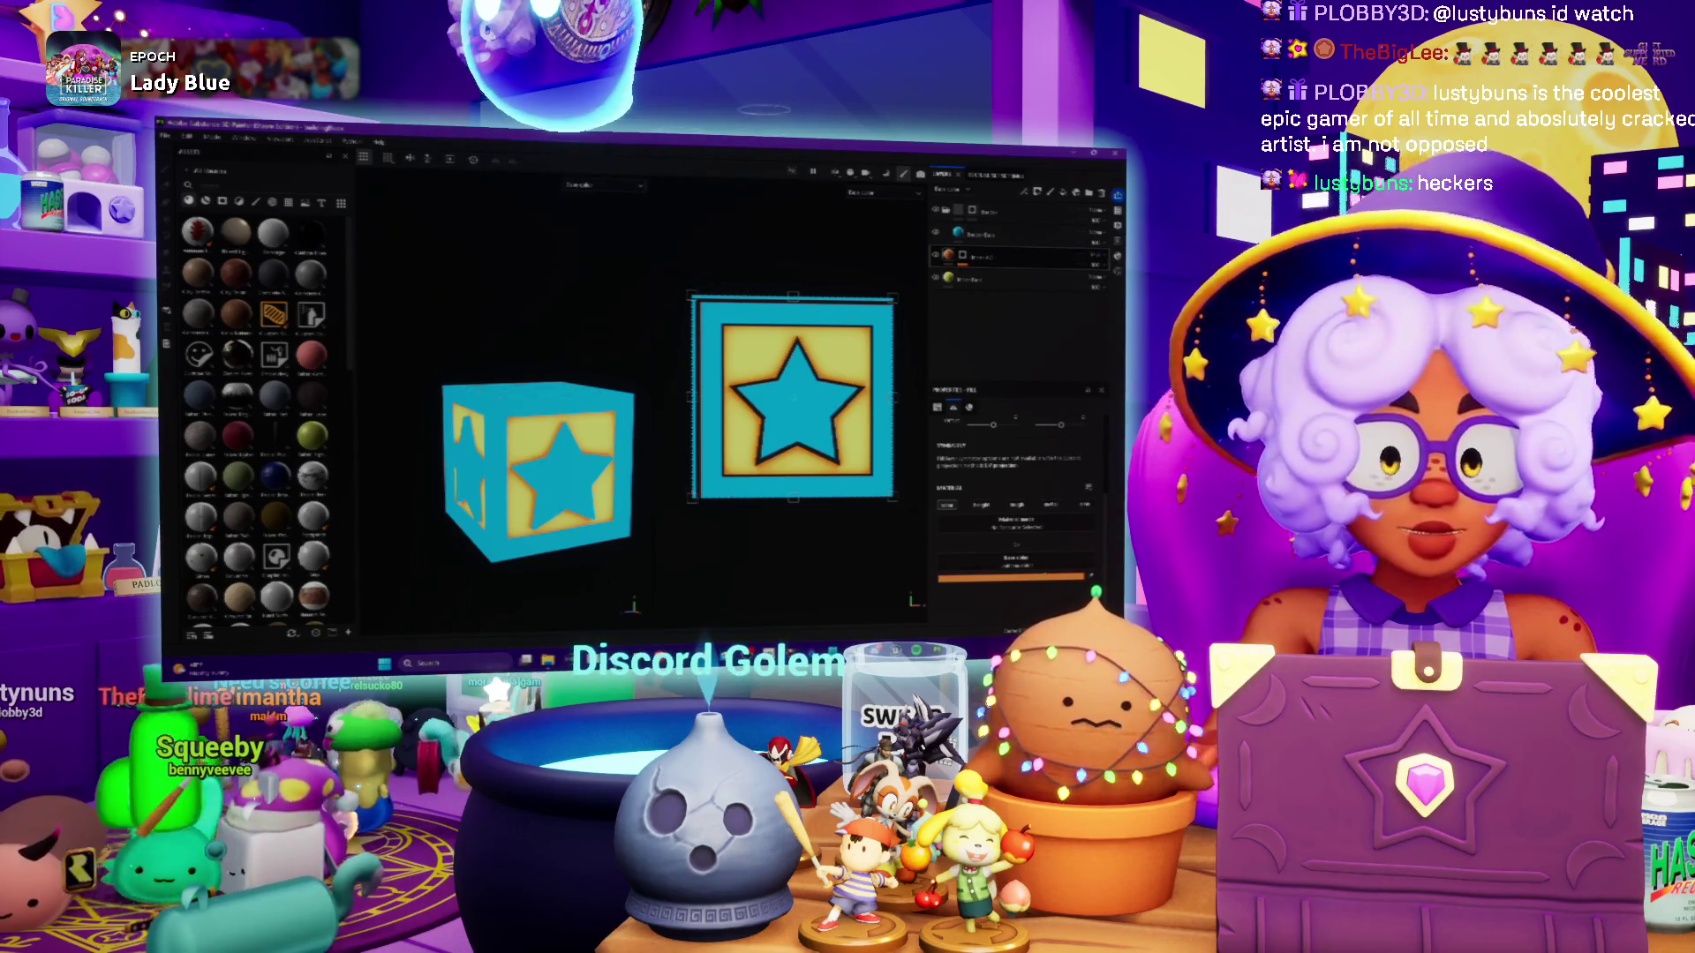
pyautogui.scroll(3, 508, 487)
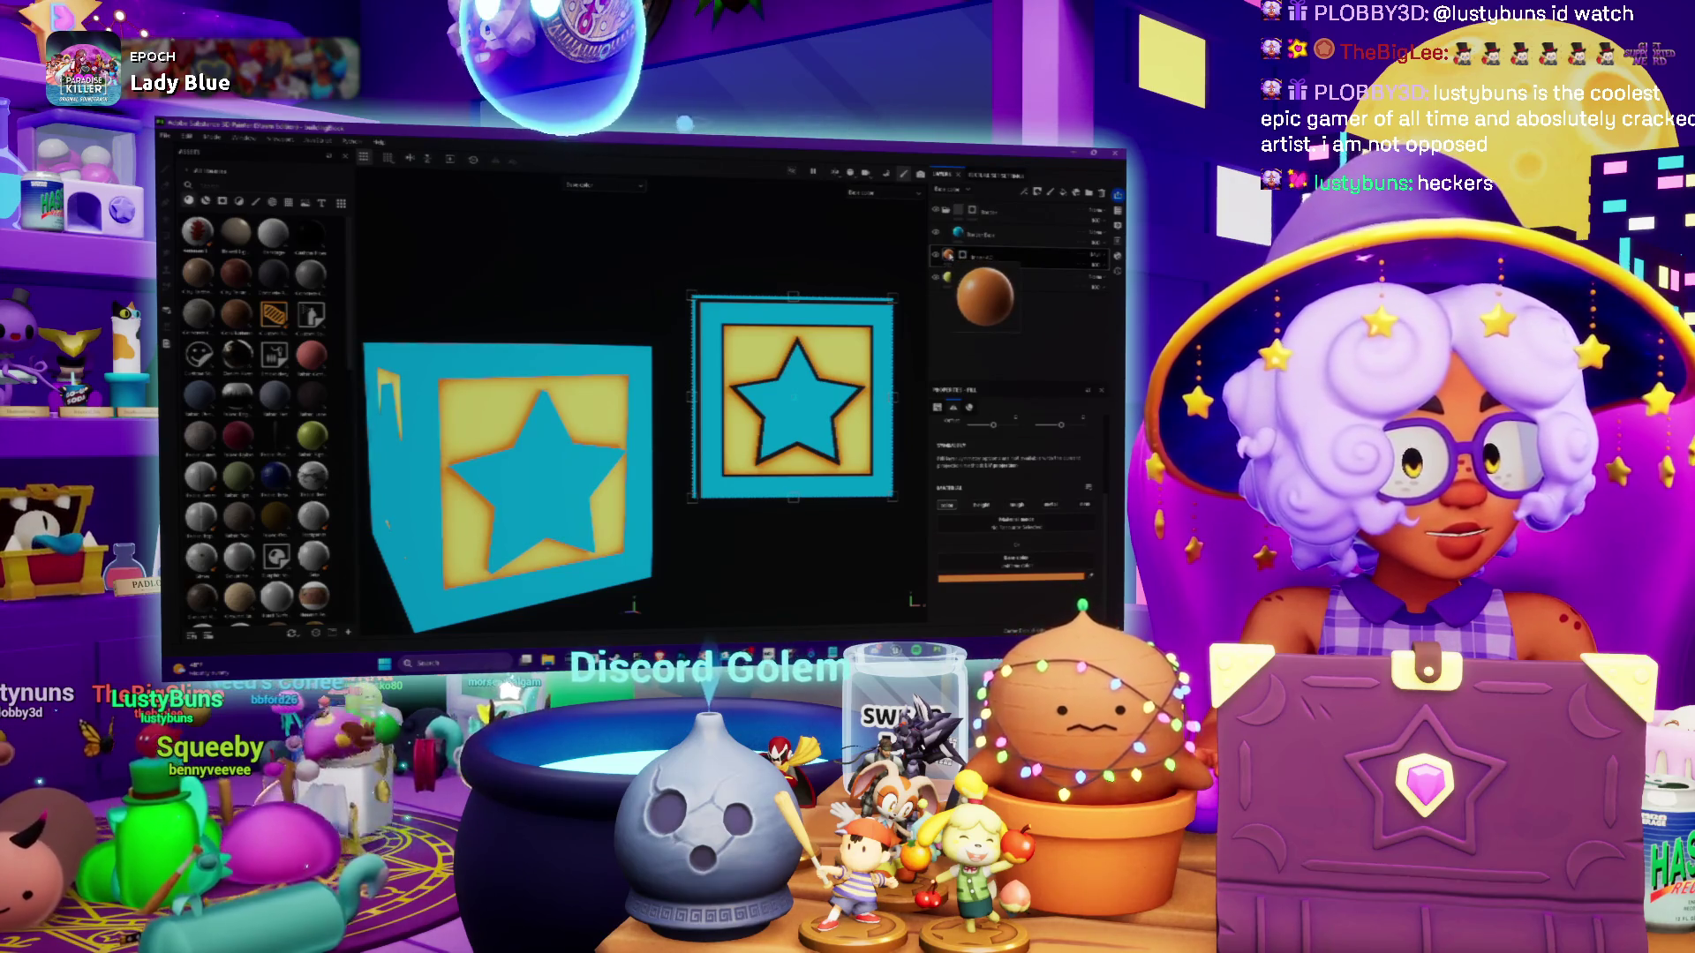
pyautogui.click(1034, 578)
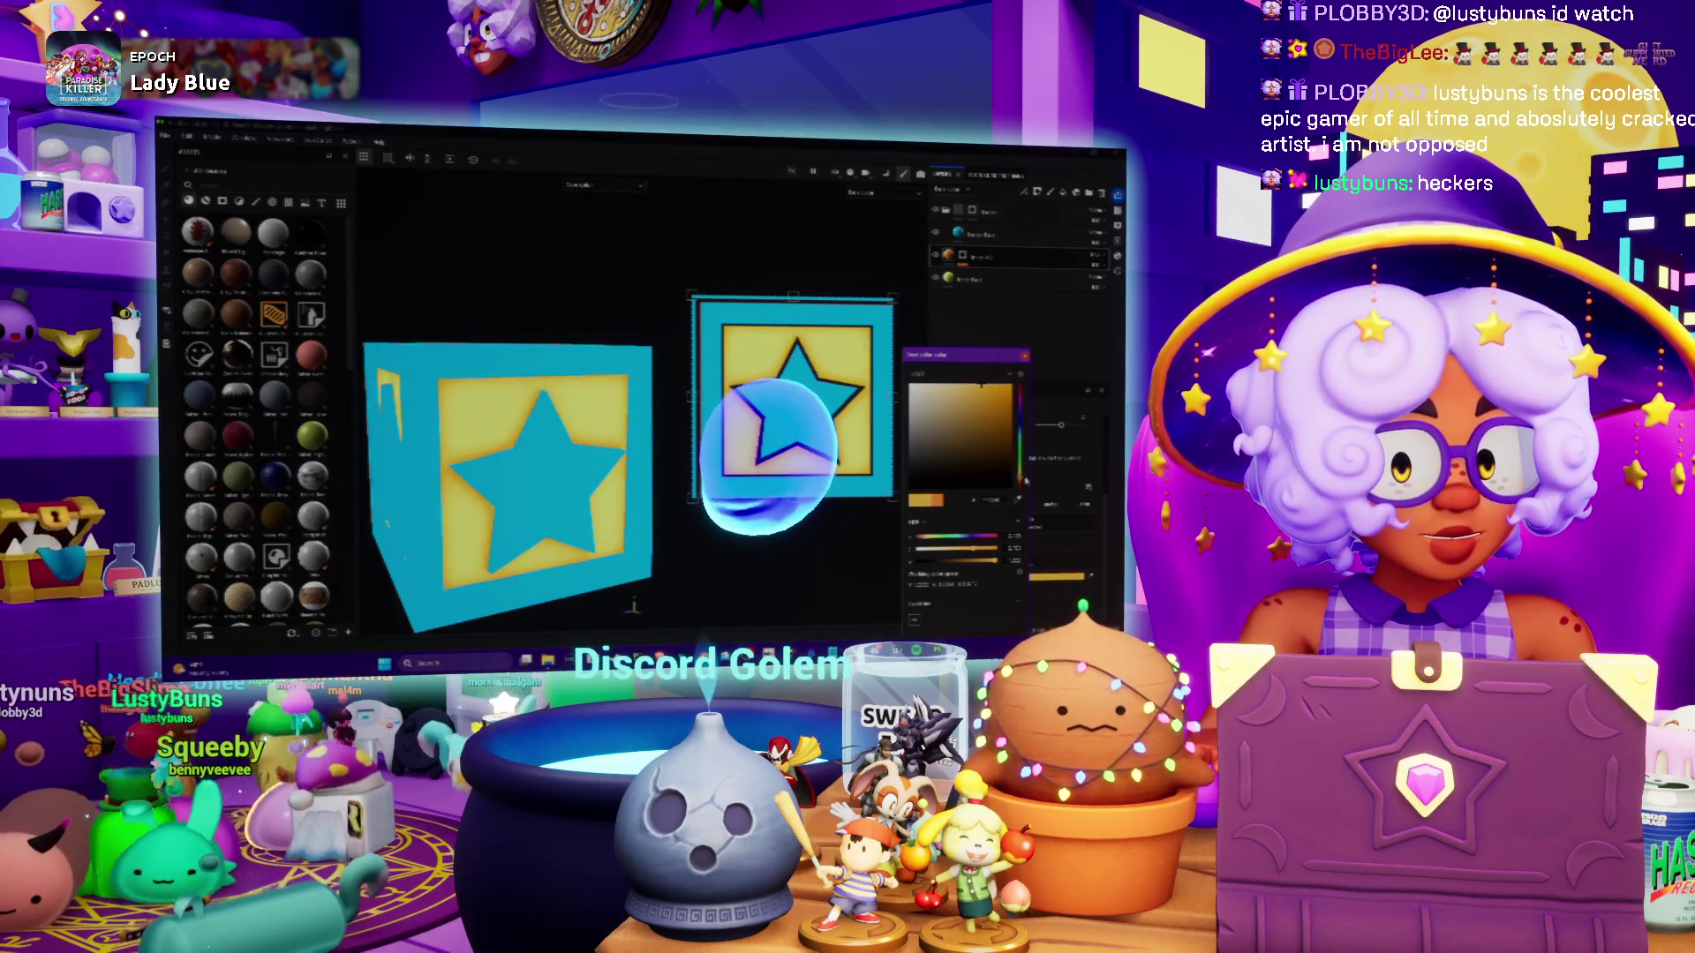
pyautogui.moveTo(459, 415)
pyautogui.keyDown('alt'); pyautogui.mouseDown()
pyautogui.moveTo(501, 451)
pyautogui.moveTo(549, 453)
pyautogui.moveTo(519, 418)
pyautogui.mouseUp(); pyautogui.keyUp('alt')
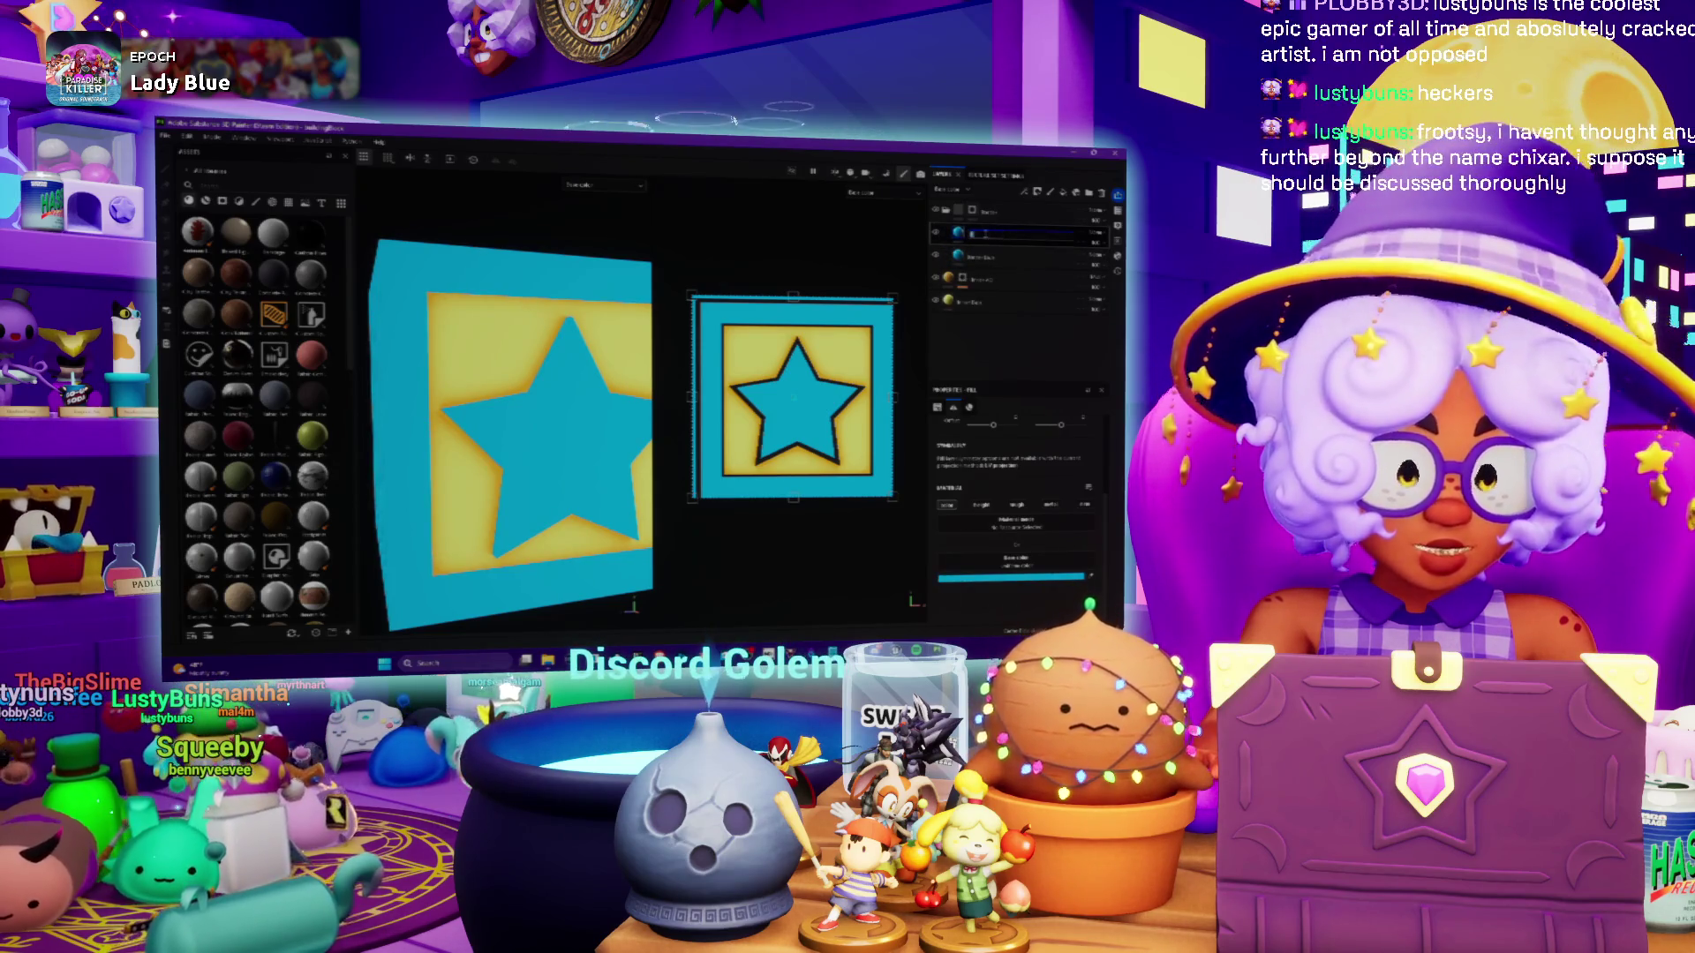
pyautogui.press('Return')
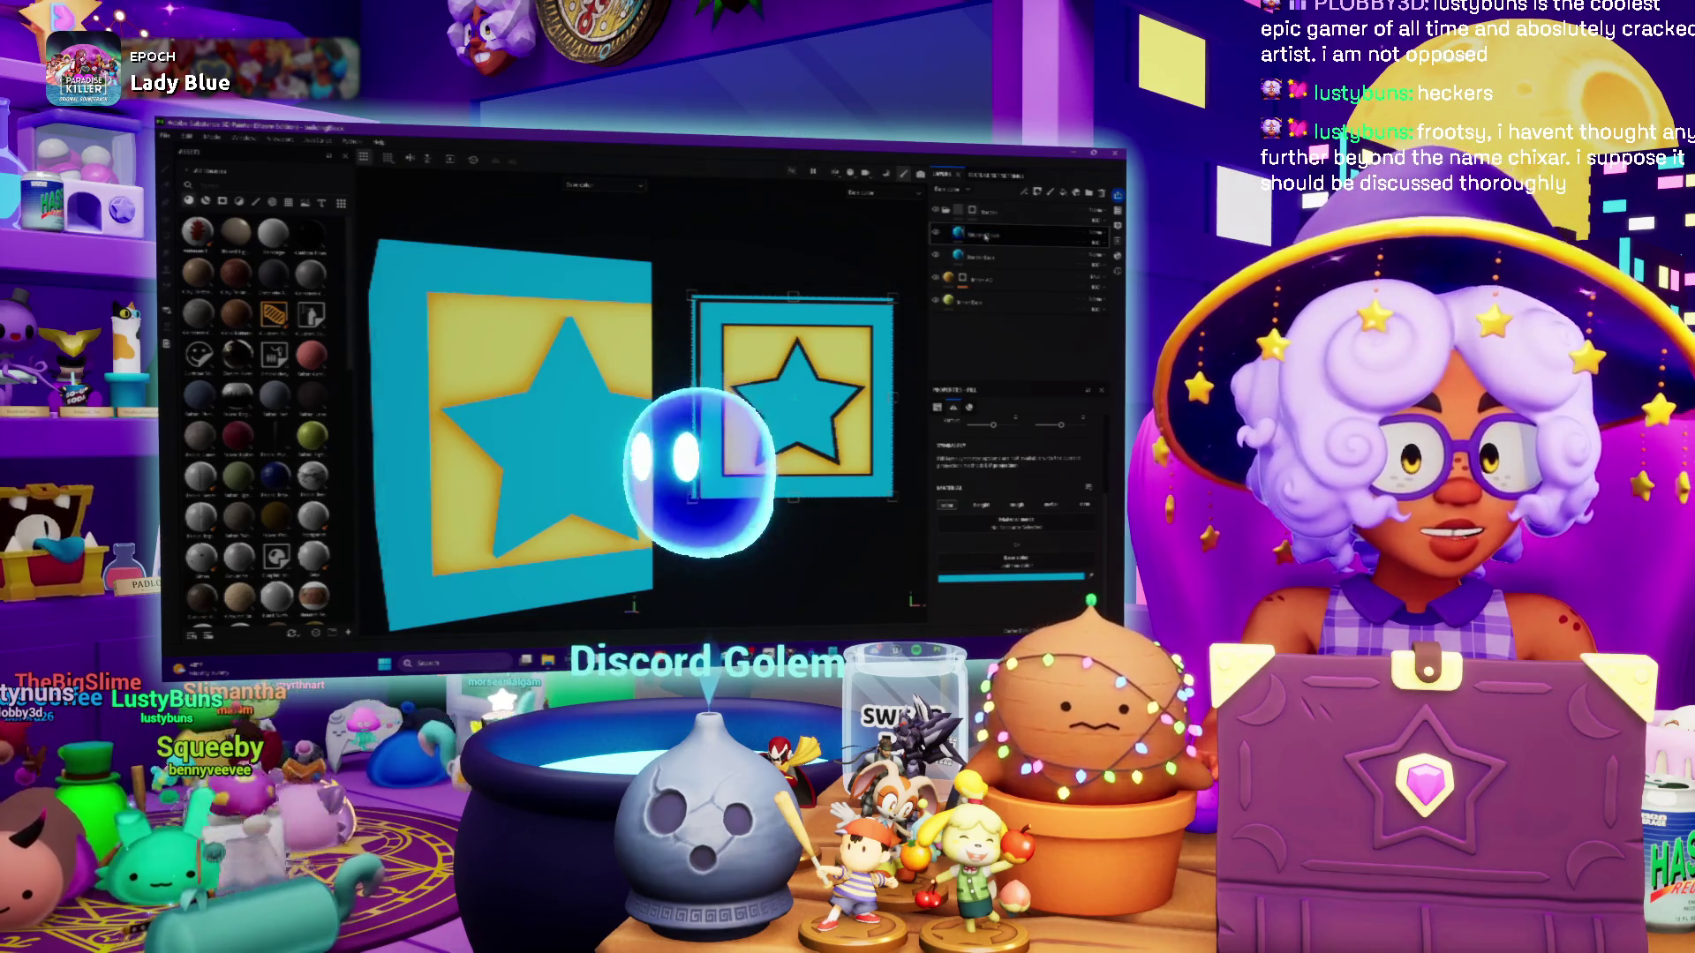
# Set the fill's base colour to deep blue, then show polygon view framed on the star
pyautogui.click(1012, 578)
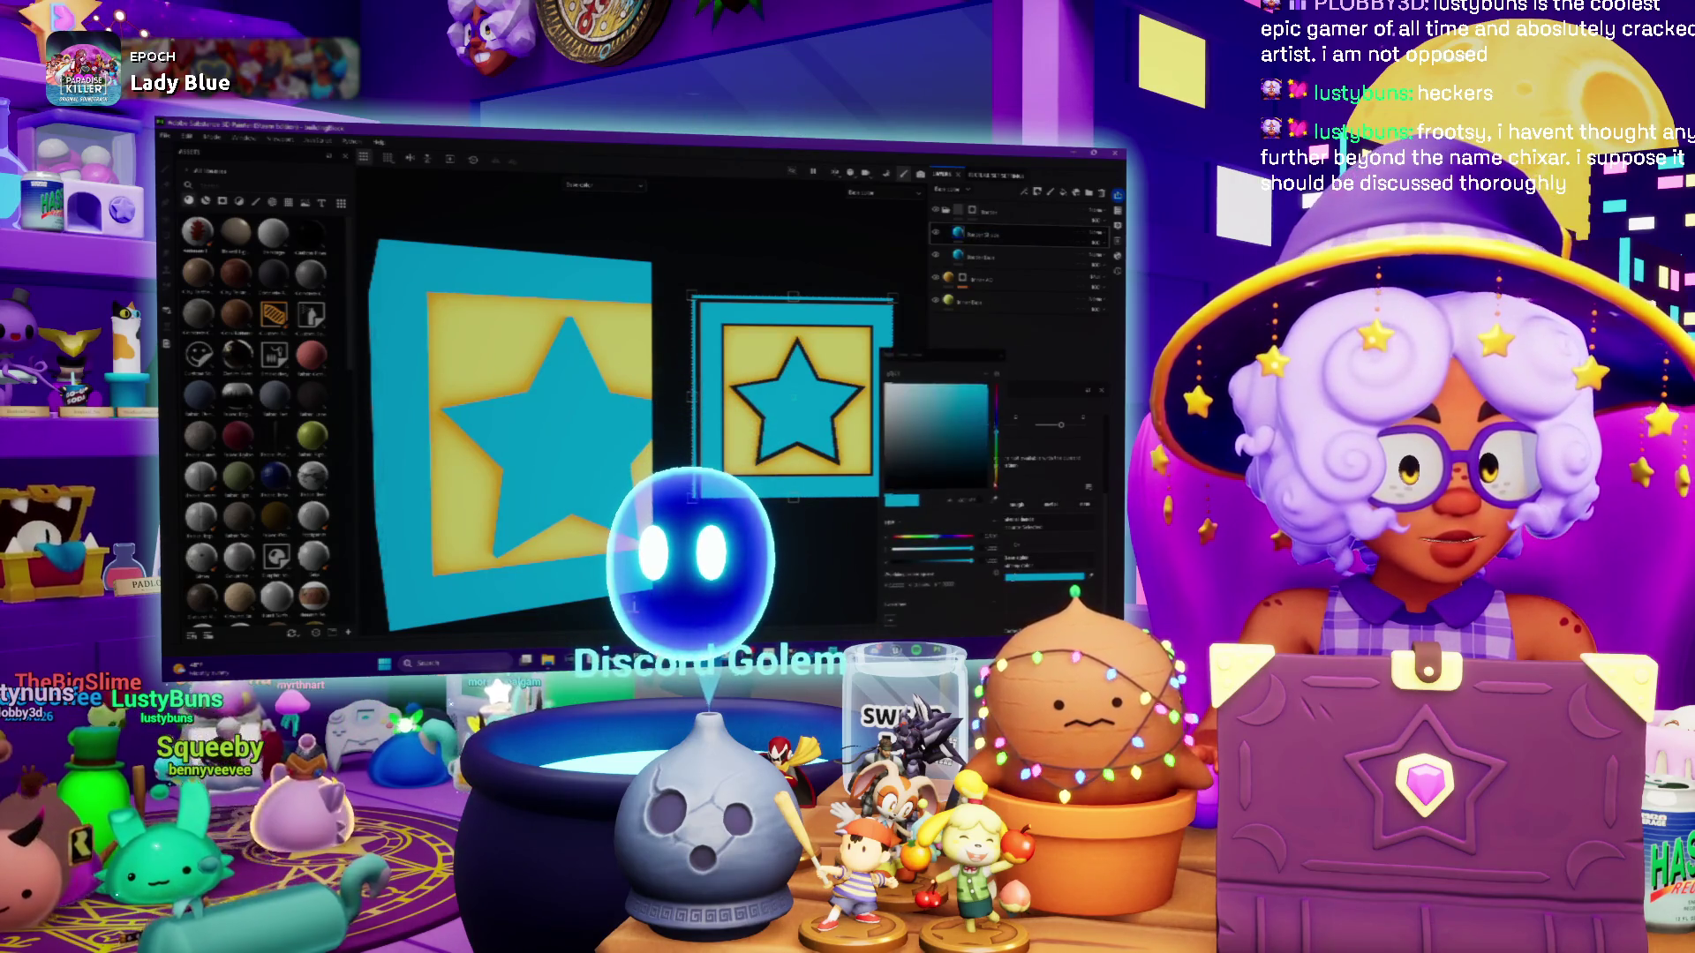
pyautogui.click(997, 433)
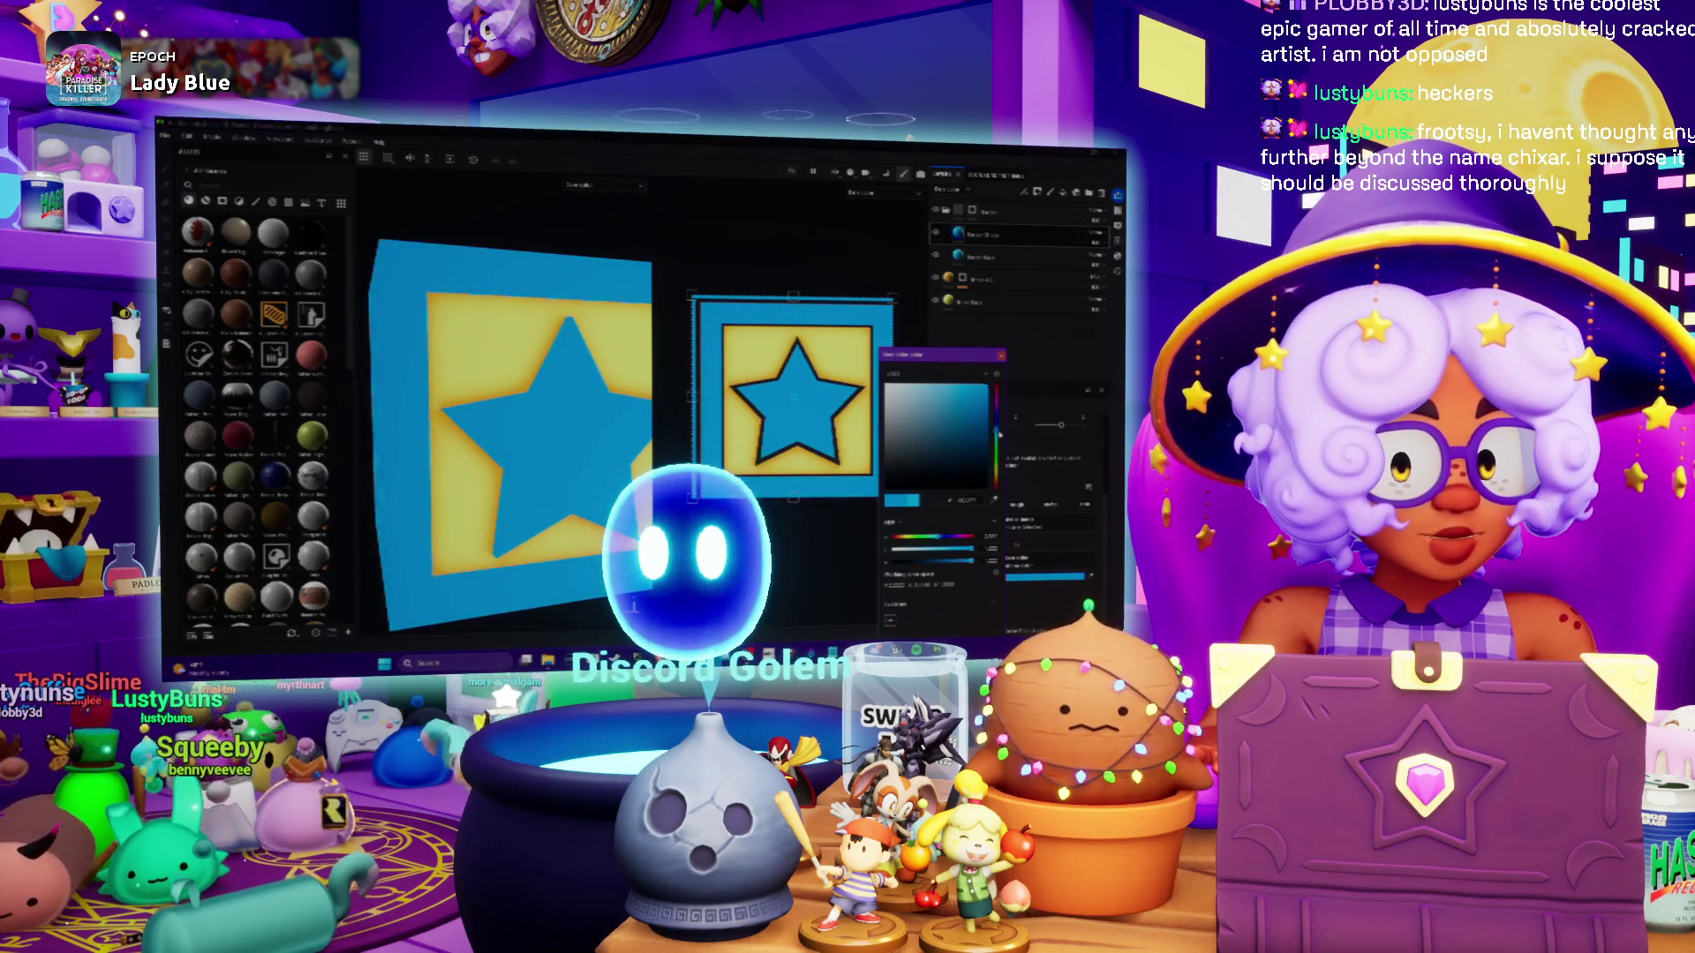
pyautogui.moveTo(1001, 433); pyautogui.dragTo(1001, 435)
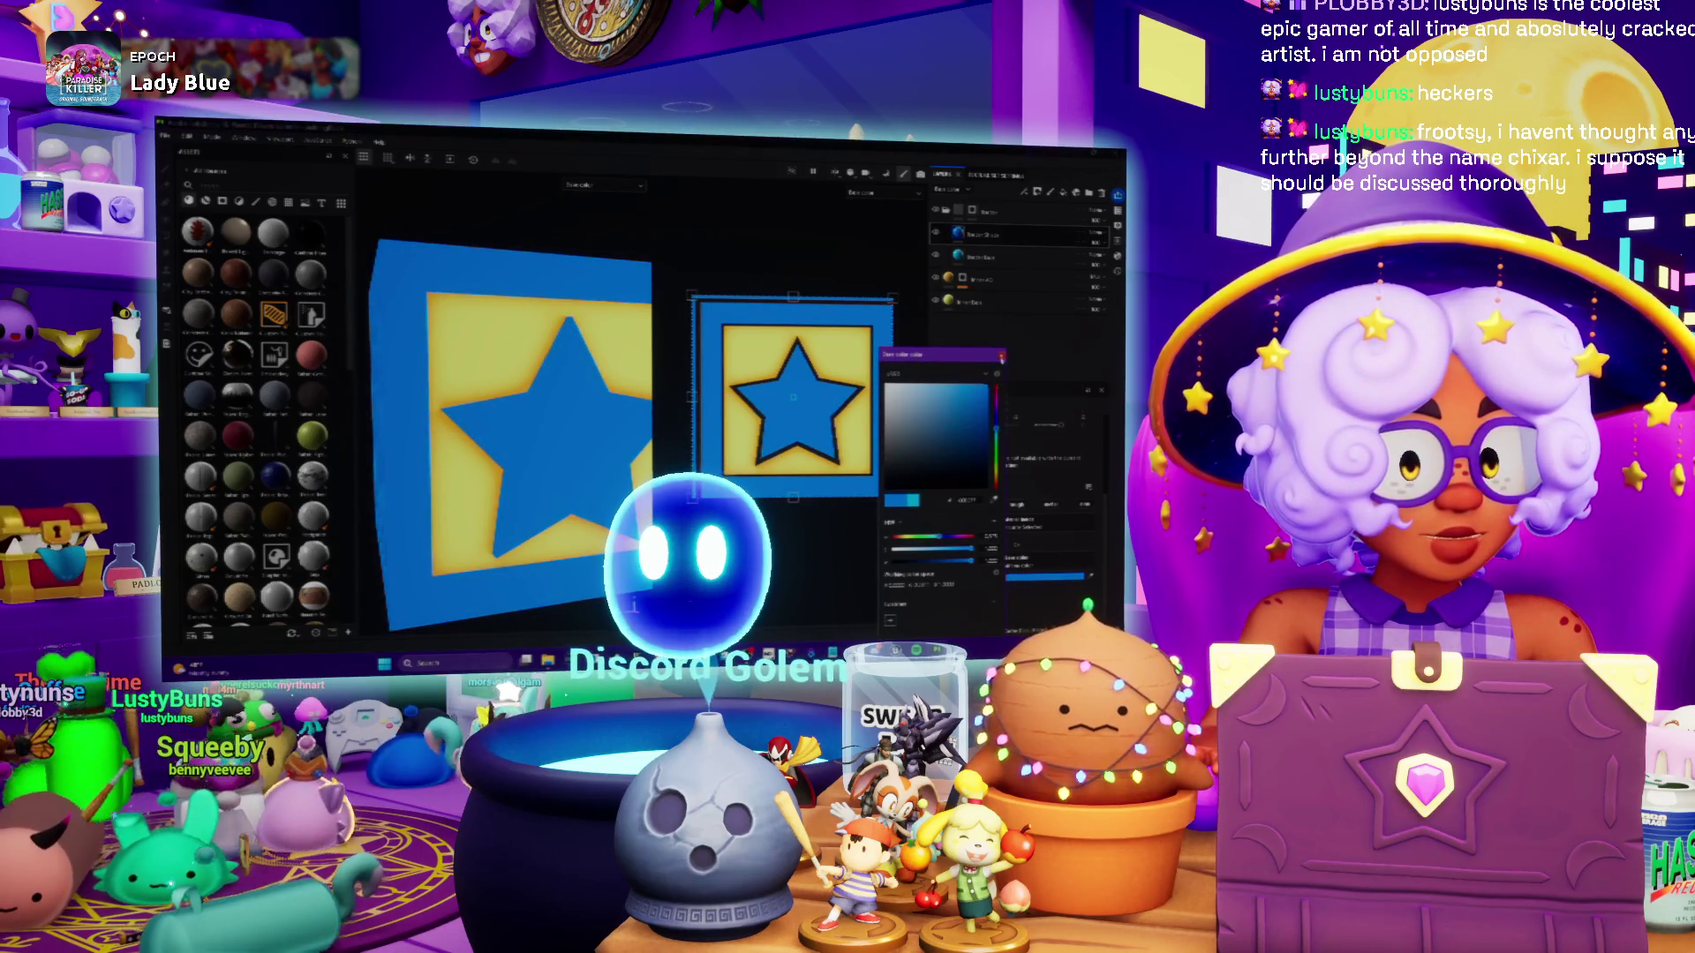
pyautogui.click(1002, 357)
pyautogui.press('4')
pyautogui.press('f')
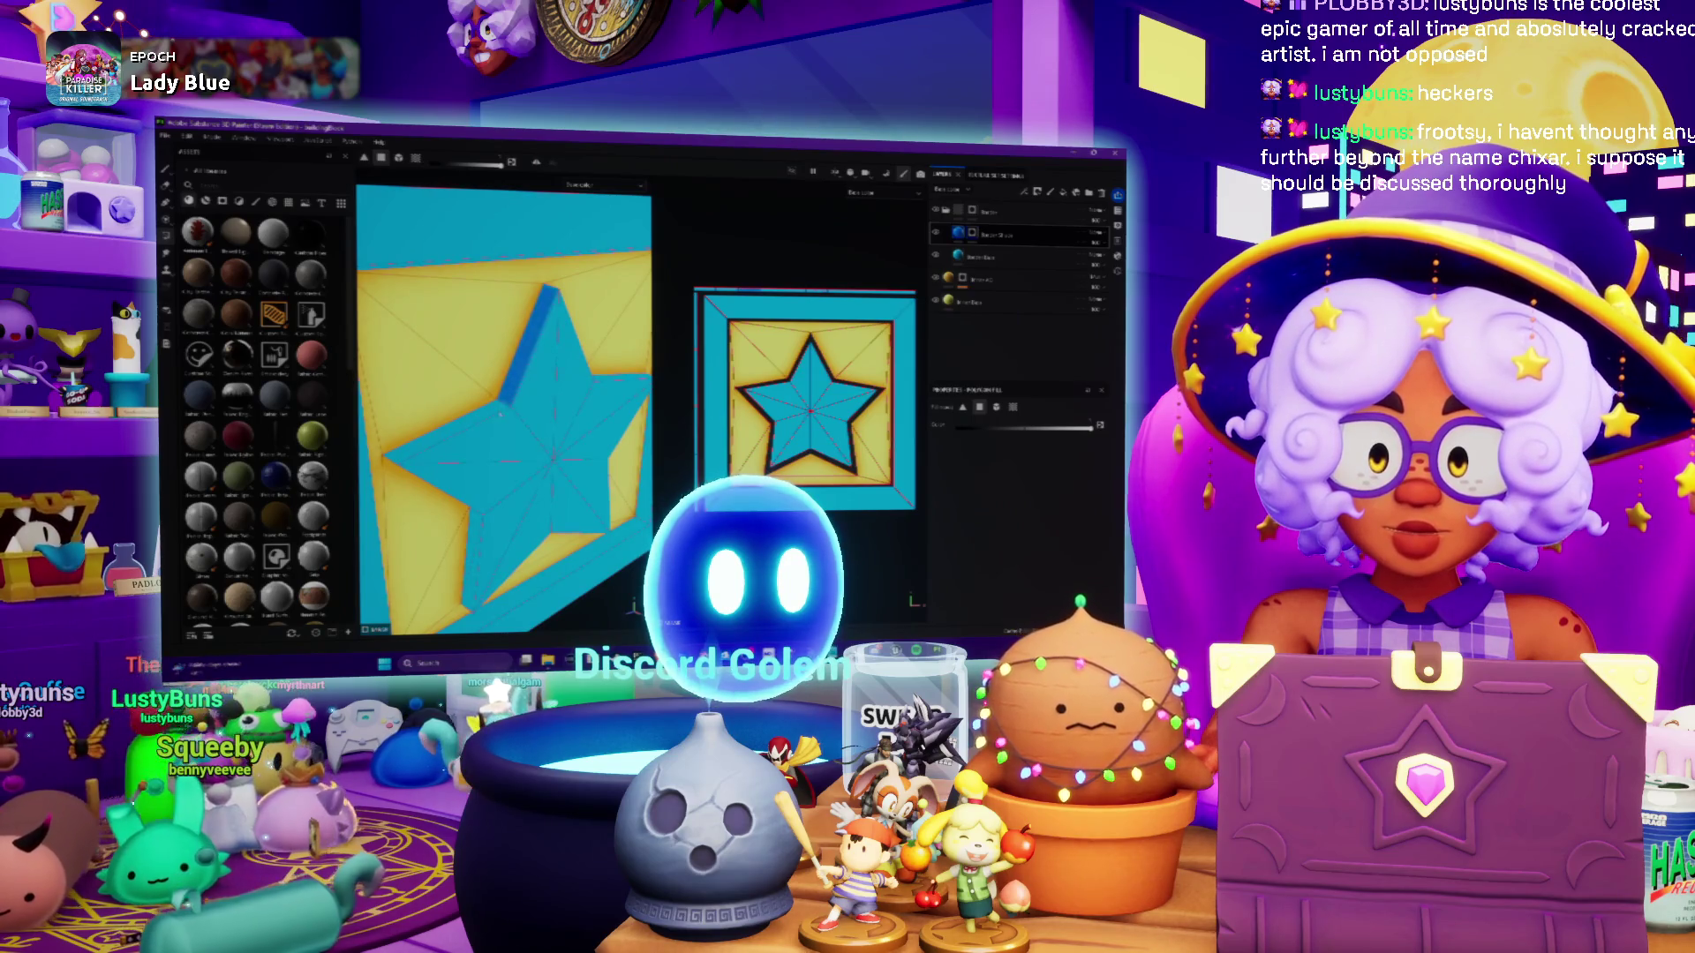
pyautogui.moveTo(490, 417)
pyautogui.keyDown('alt'); pyautogui.mouseDown()
pyautogui.moveTo(459, 464)
pyautogui.moveTo(456, 530)
pyautogui.moveTo(514, 569)
pyautogui.mouseUp(); pyautogui.keyUp('alt')
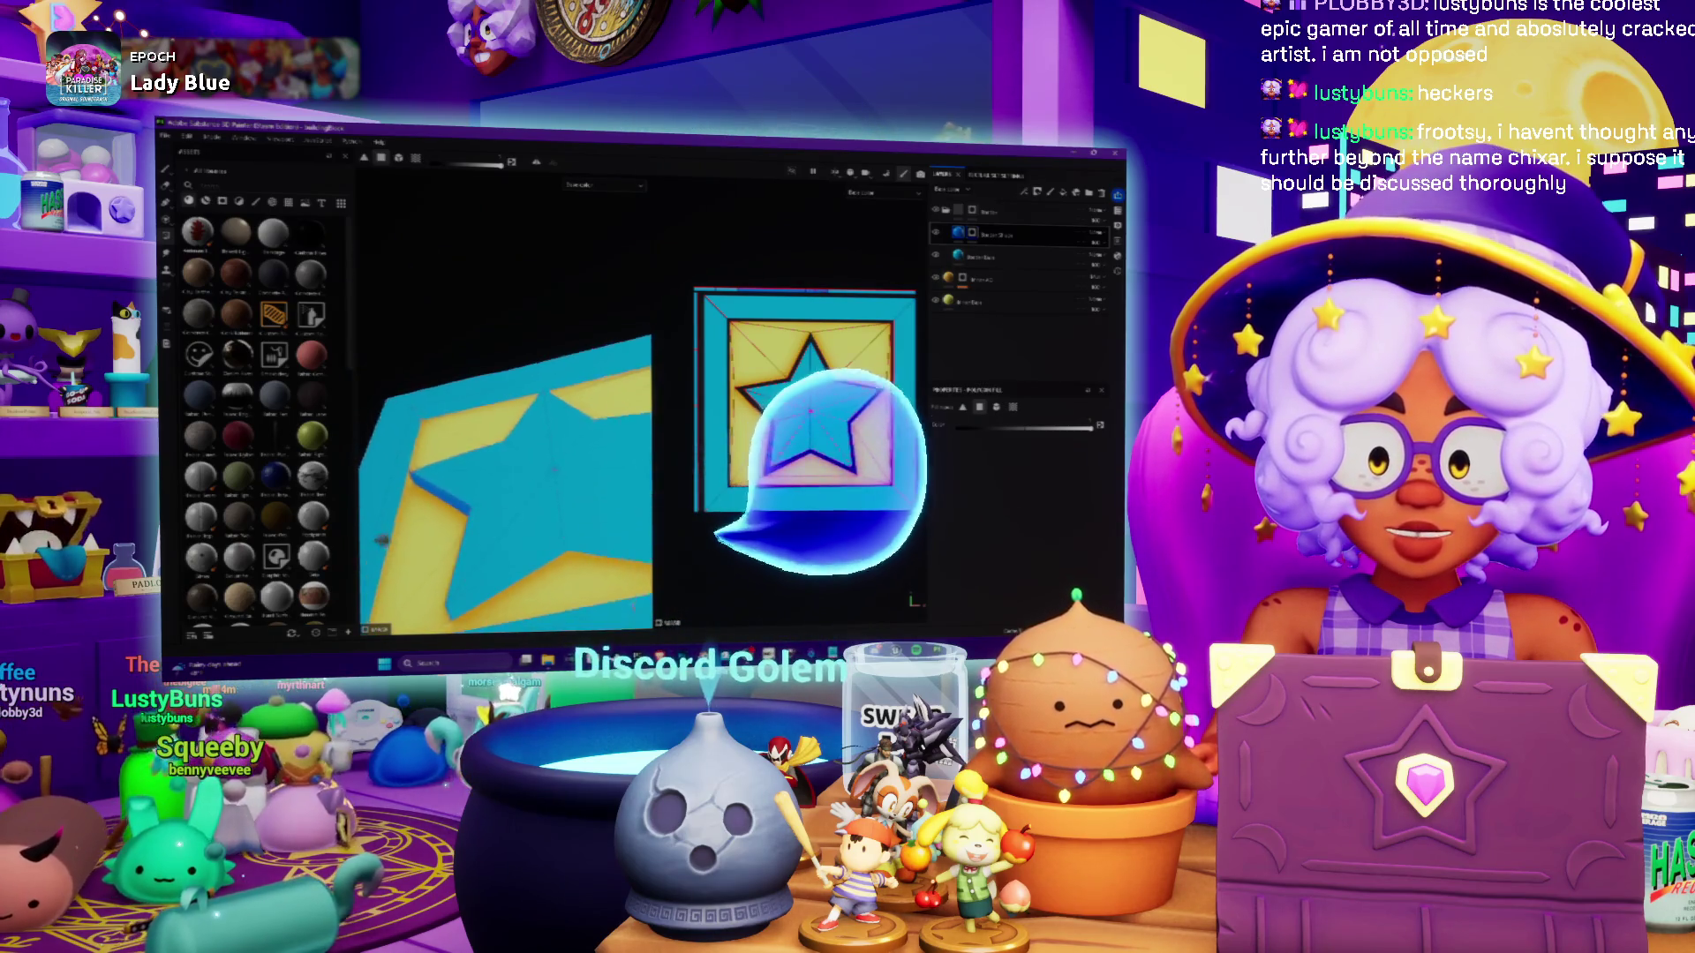
pyautogui.moveTo(514, 570)
pyautogui.keyDown('alt'); pyautogui.mouseDown()
pyautogui.moveTo(603, 331)
pyautogui.moveTo(636, 478)
pyautogui.mouseUp(); pyautogui.keyUp('alt')
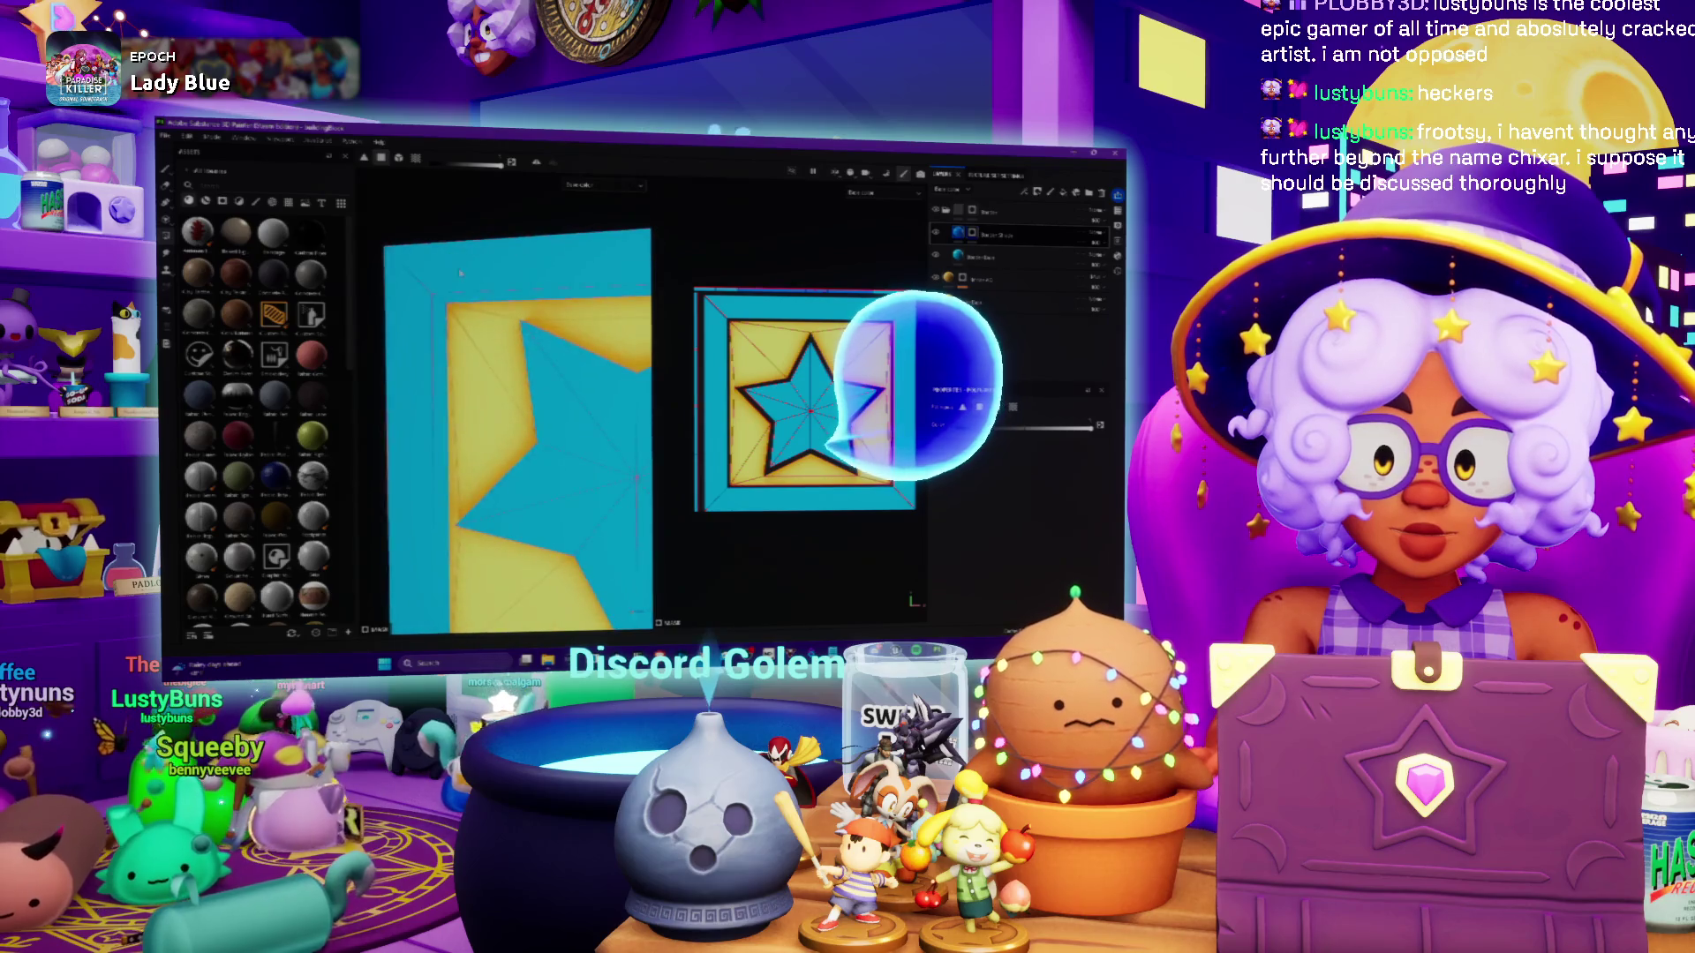
pyautogui.moveTo(637, 478)
pyautogui.keyDown('alt'); pyautogui.mouseDown()
pyautogui.moveTo(598, 356)
pyautogui.moveTo(505, 430)
pyautogui.moveTo(565, 487)
pyautogui.mouseUp(); pyautogui.keyUp('alt')
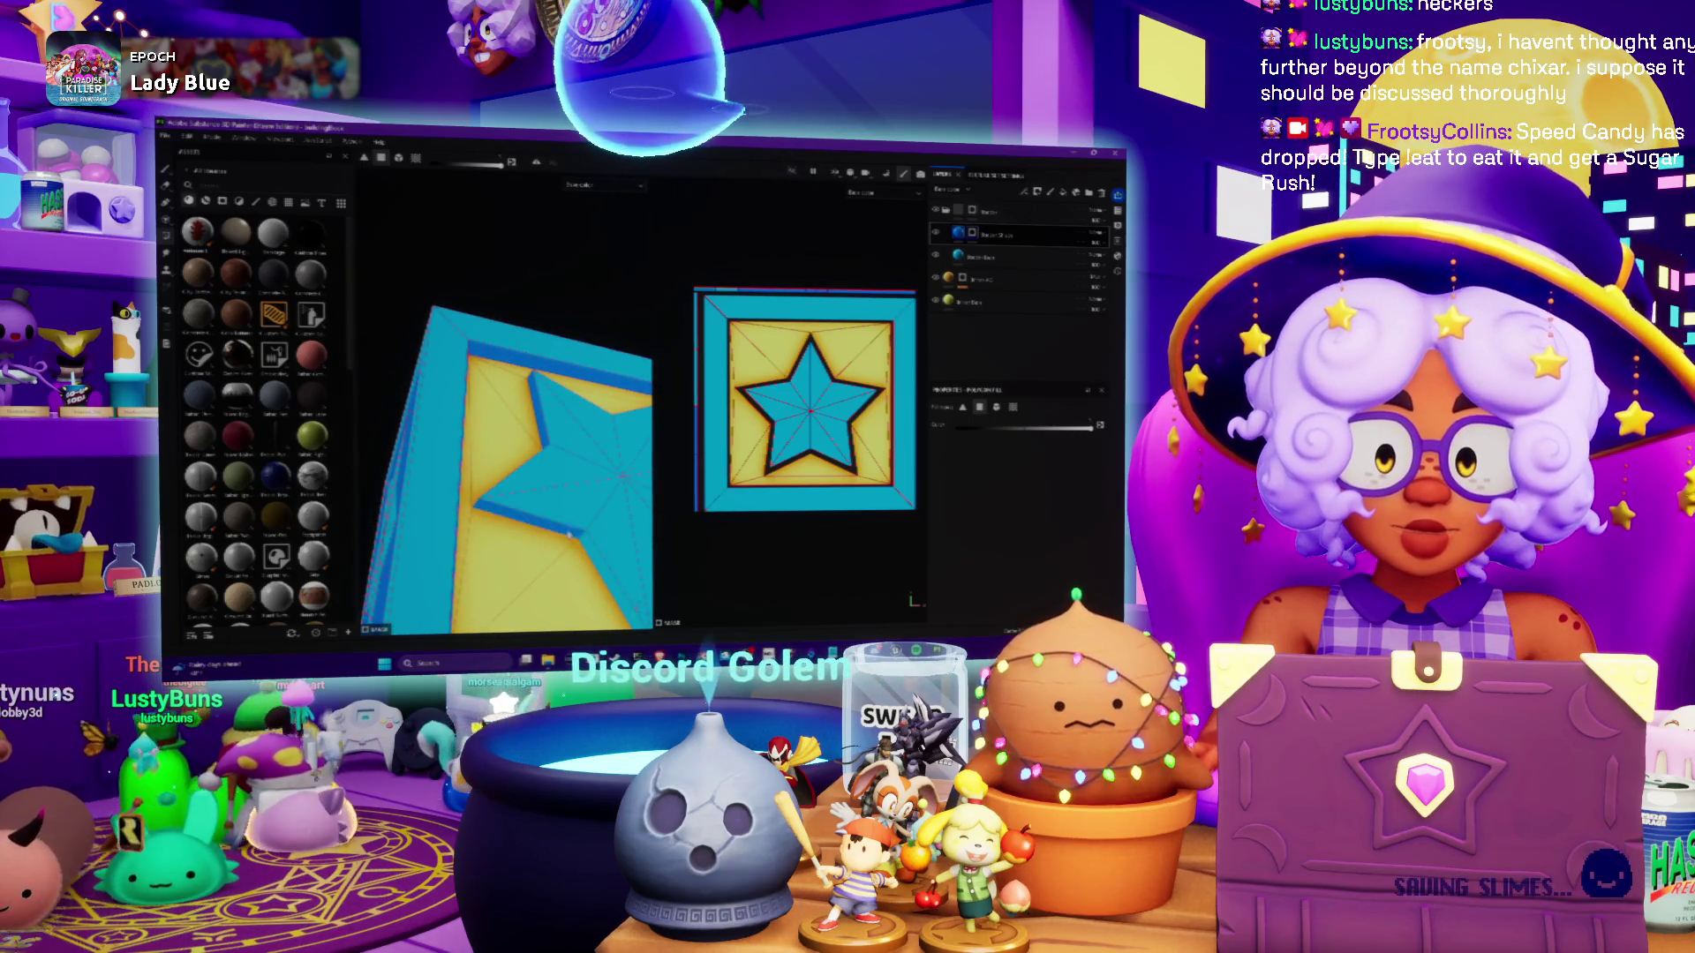
pyautogui.moveTo(598, 566)
pyautogui.keyDown('alt'); pyautogui.mouseDown()
pyautogui.moveTo(510, 471)
pyautogui.moveTo(635, 616)
pyautogui.moveTo(531, 457)
pyautogui.mouseUp(); pyautogui.keyUp('alt')
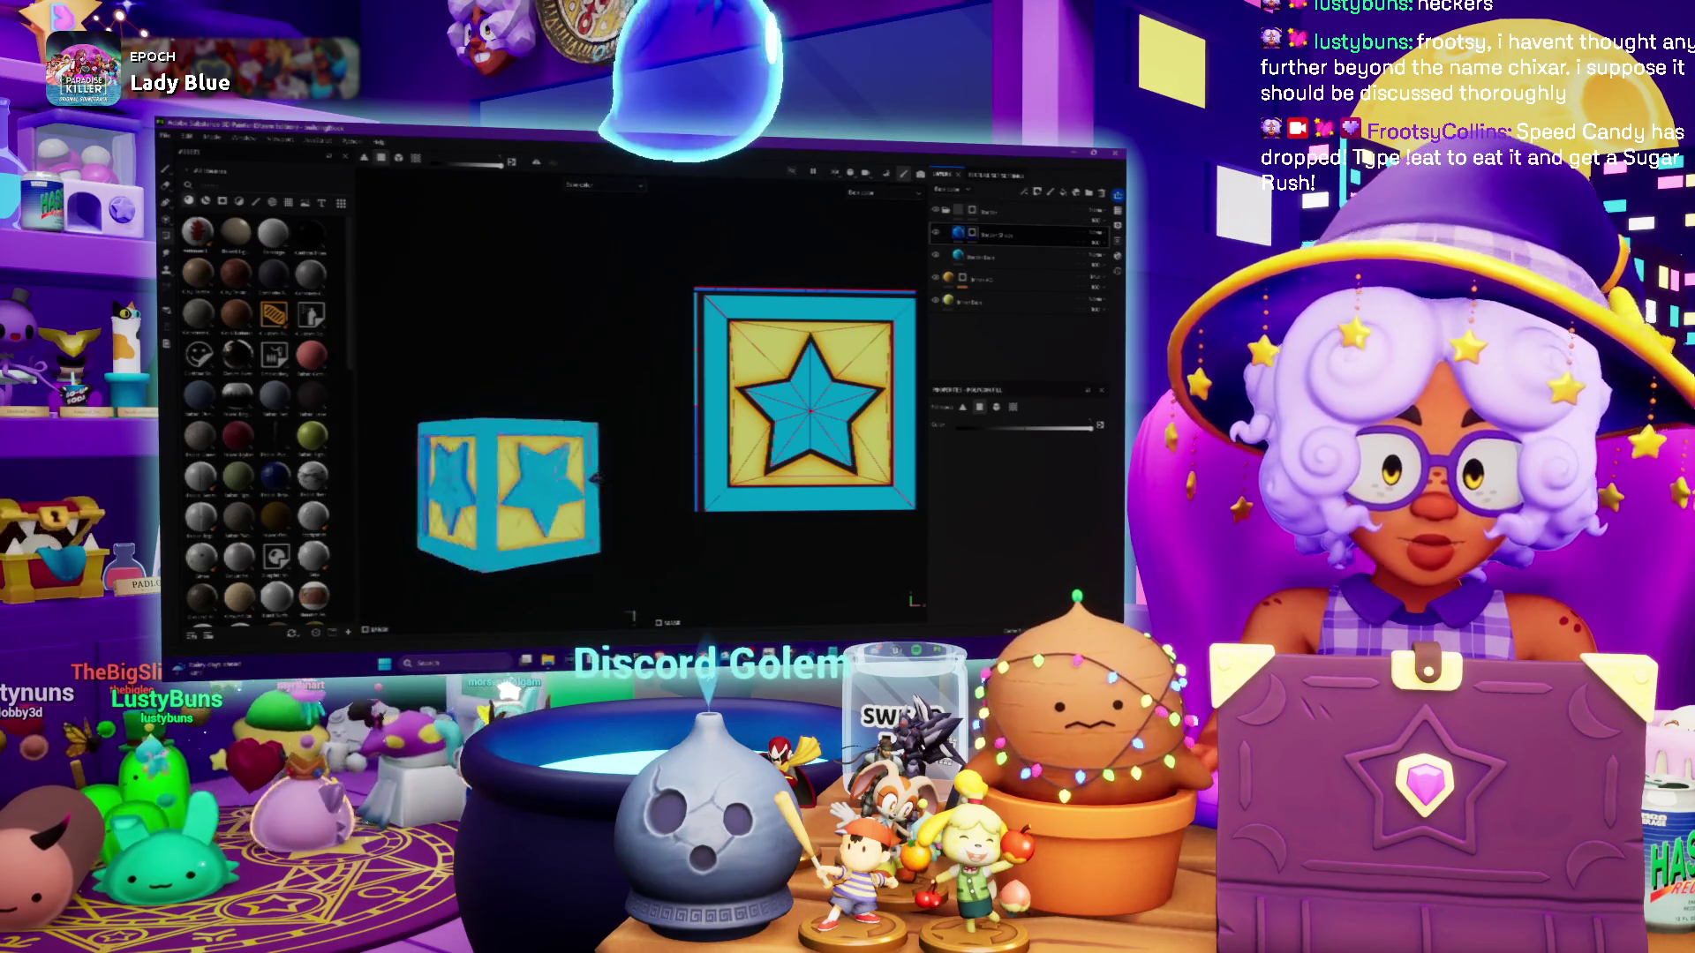
pyautogui.keyDown('alt'); pyautogui.moveTo(608, 491); pyautogui.dragTo(530, 468); pyautogui.keyUp('alt')
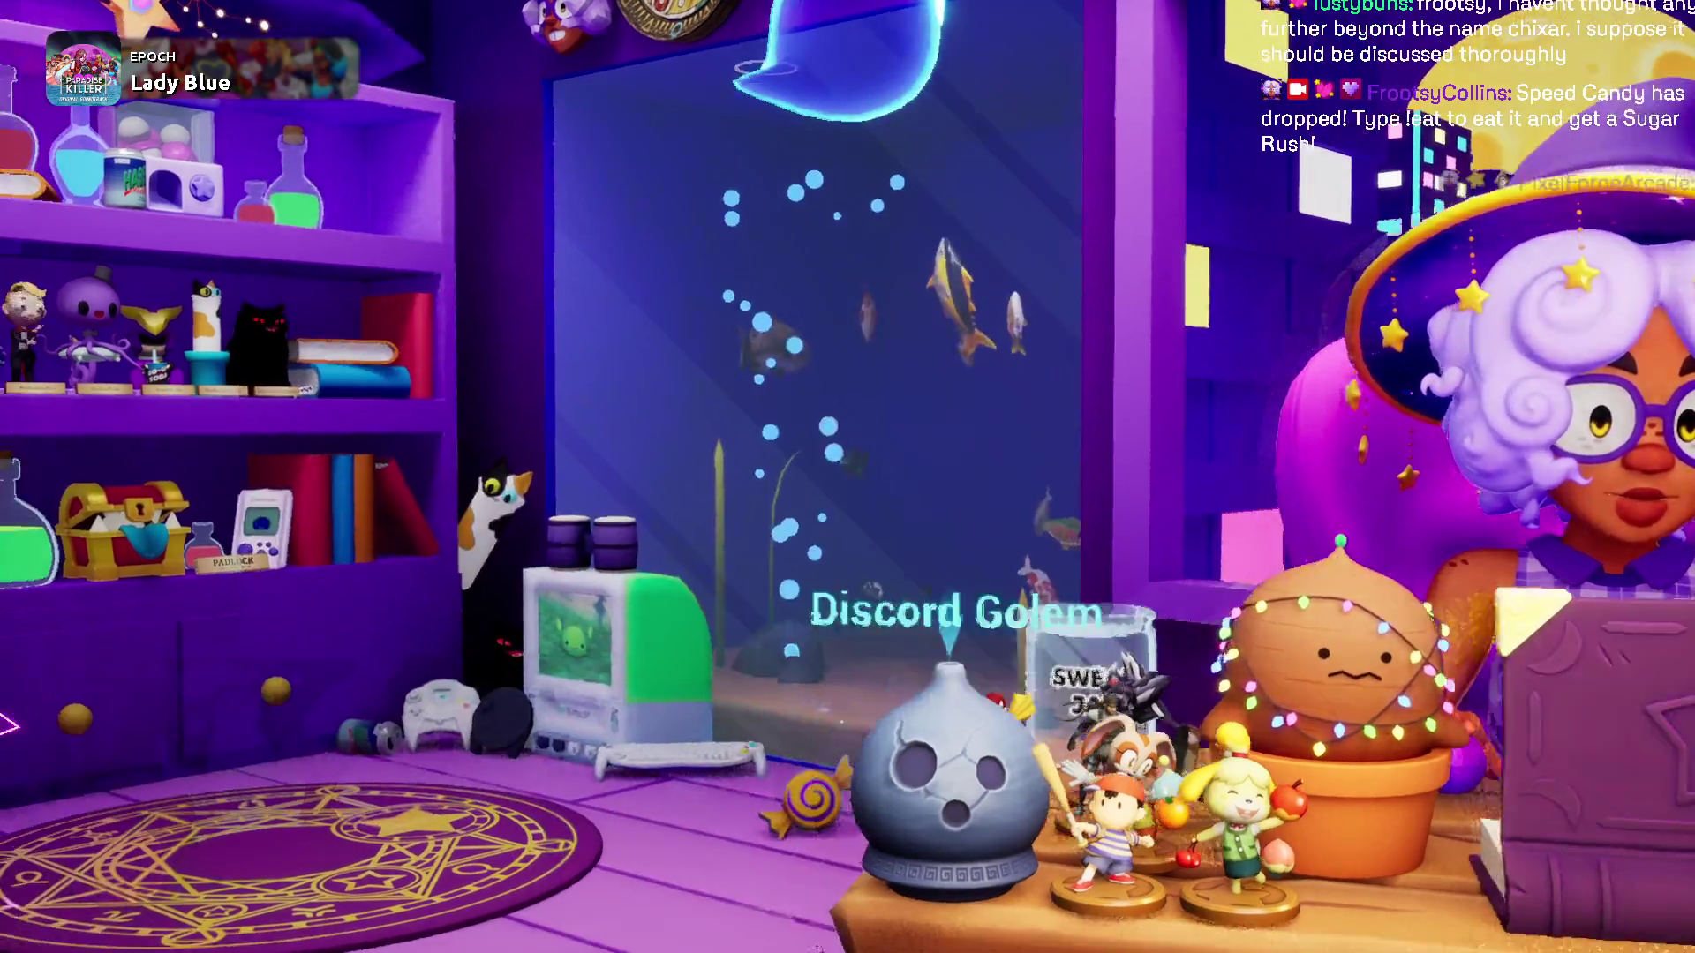
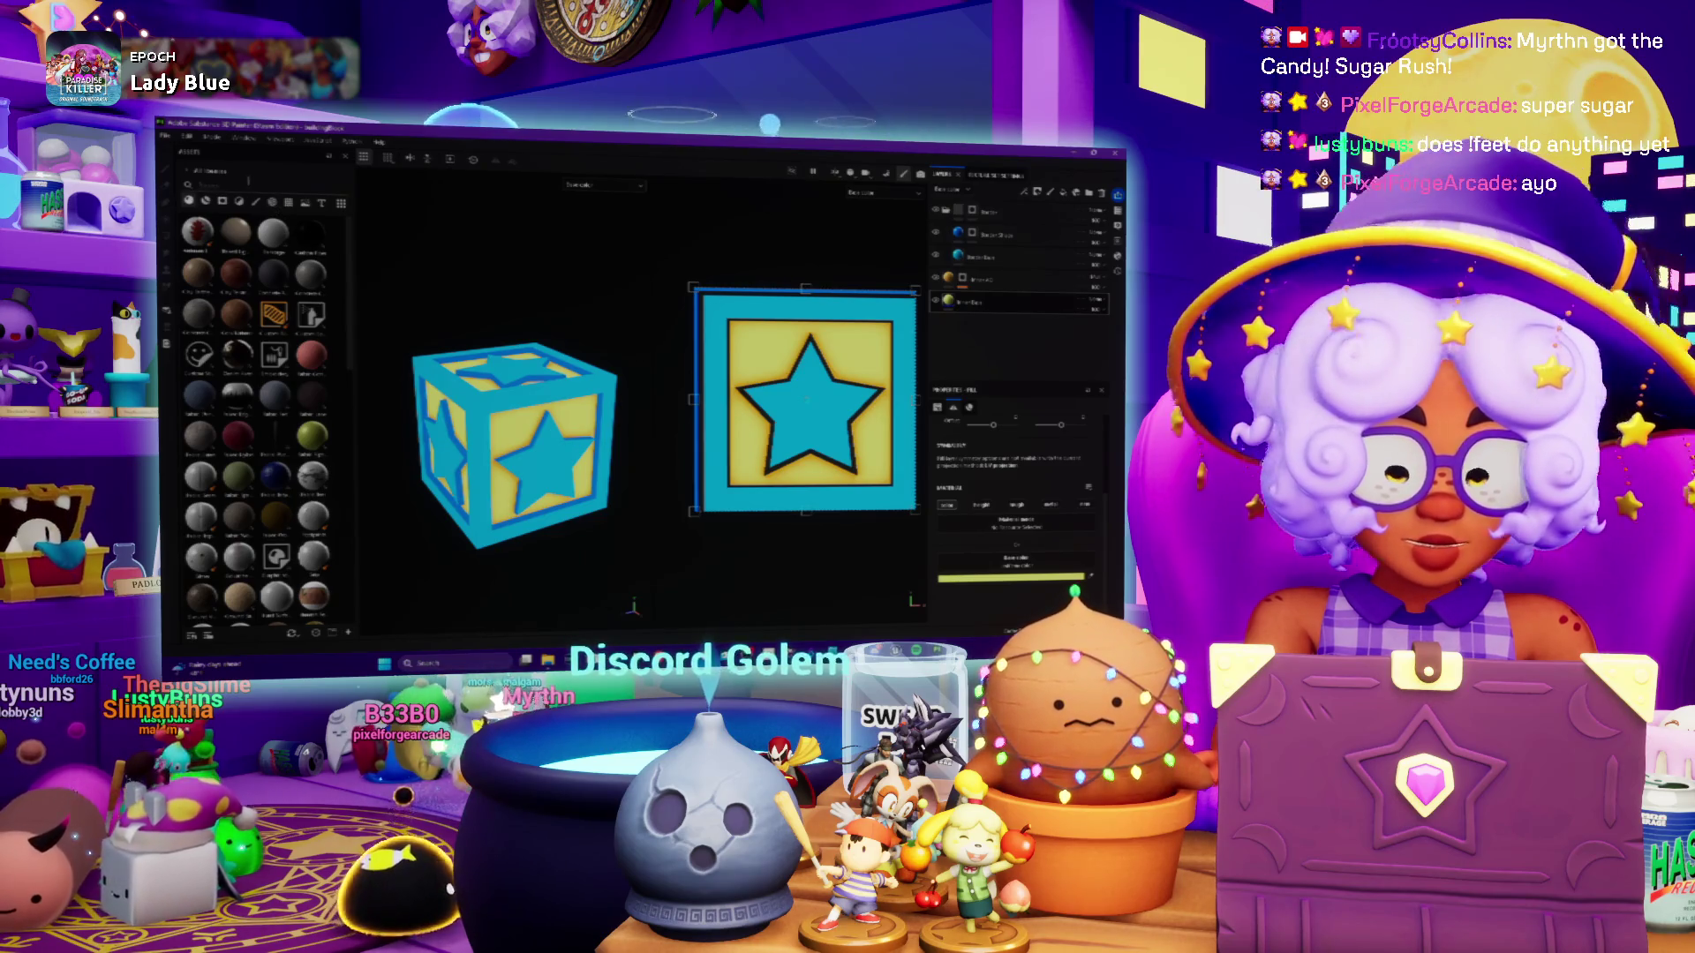
# Search the Assets panel for 'wood' so only wood materials are listed
pyautogui.write('wood')
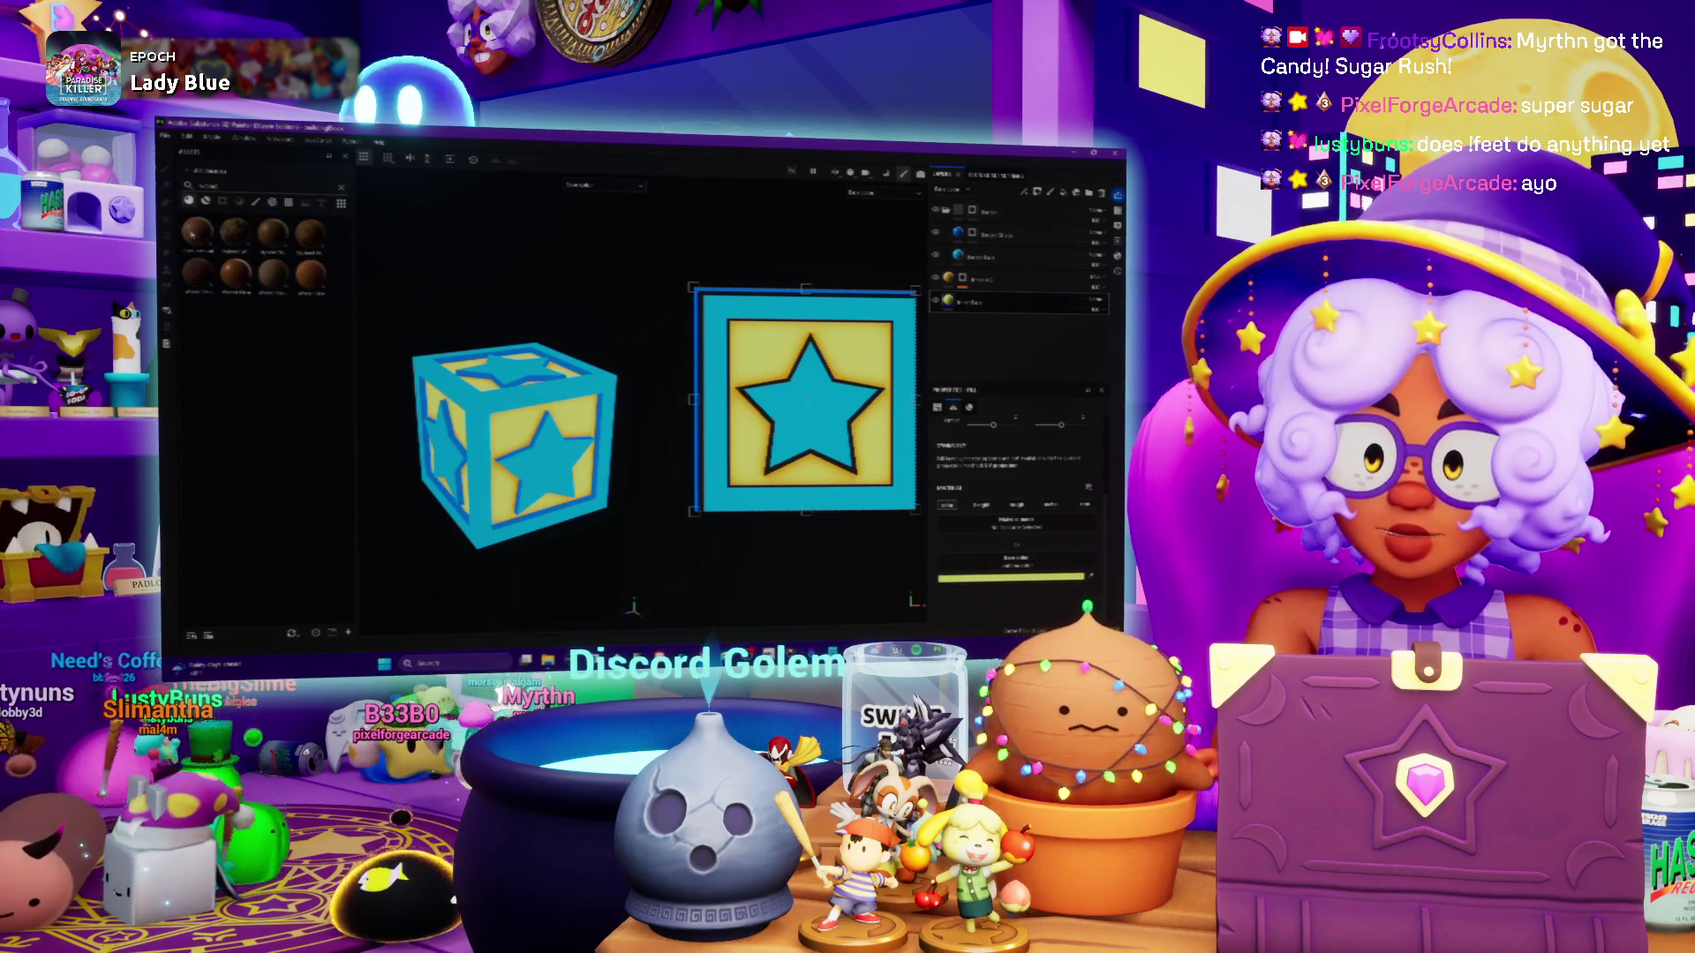
pyautogui.moveTo(273, 234)
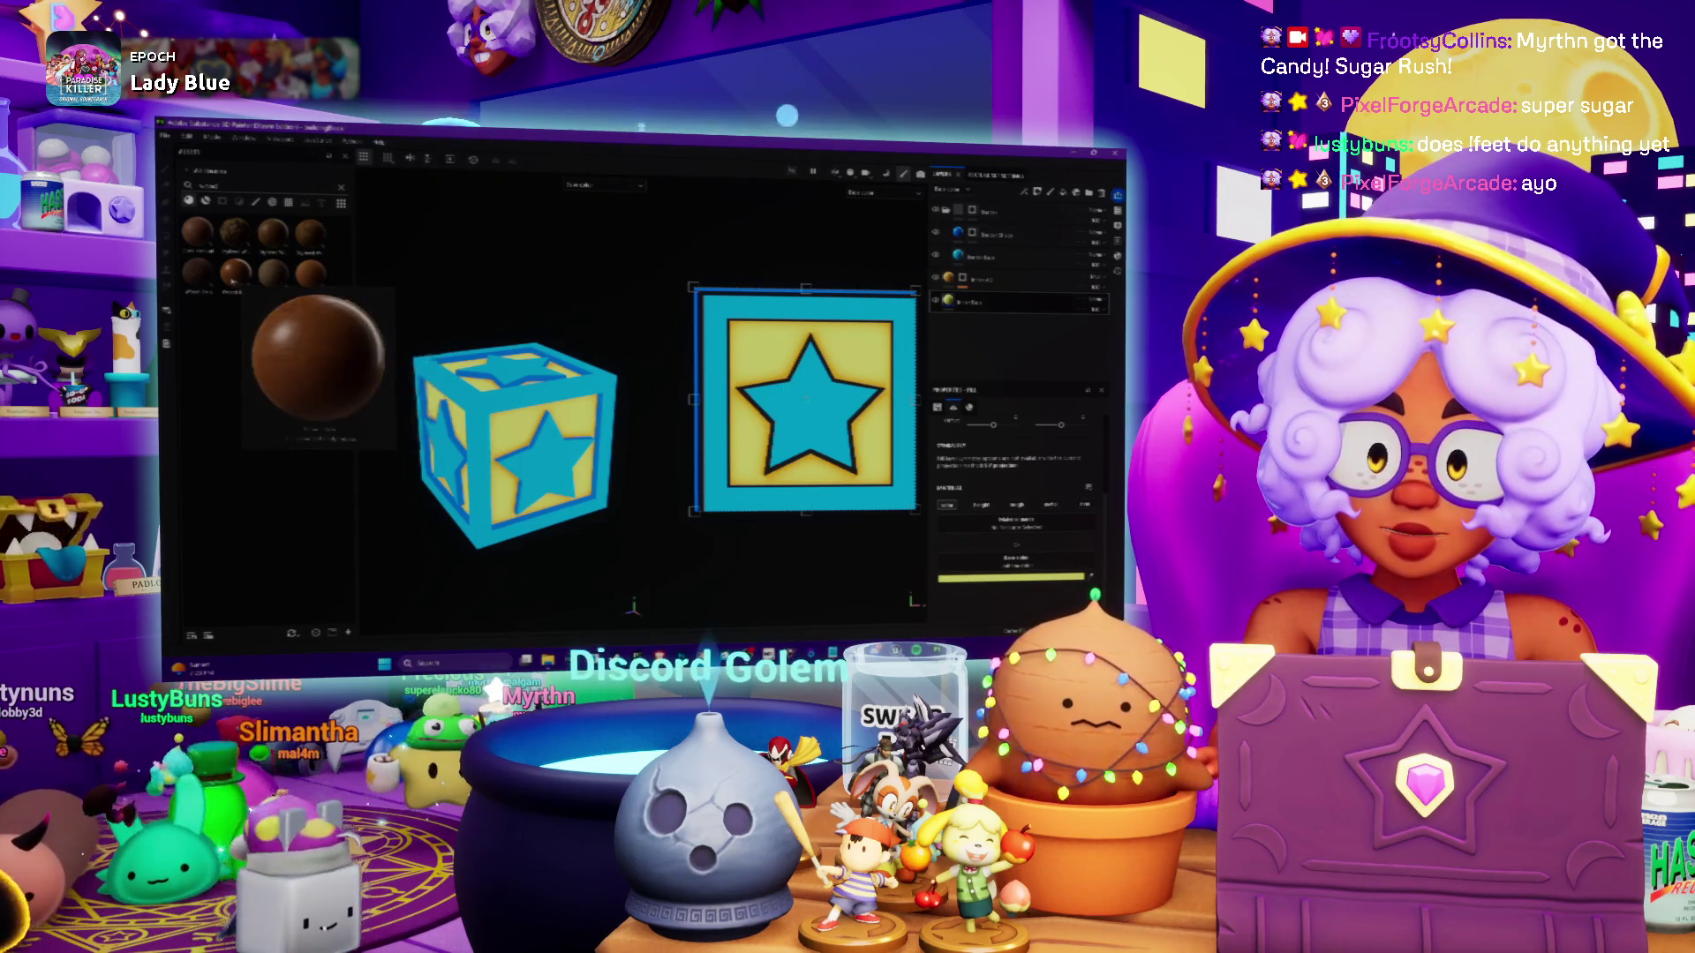
pyautogui.moveTo(199, 272)
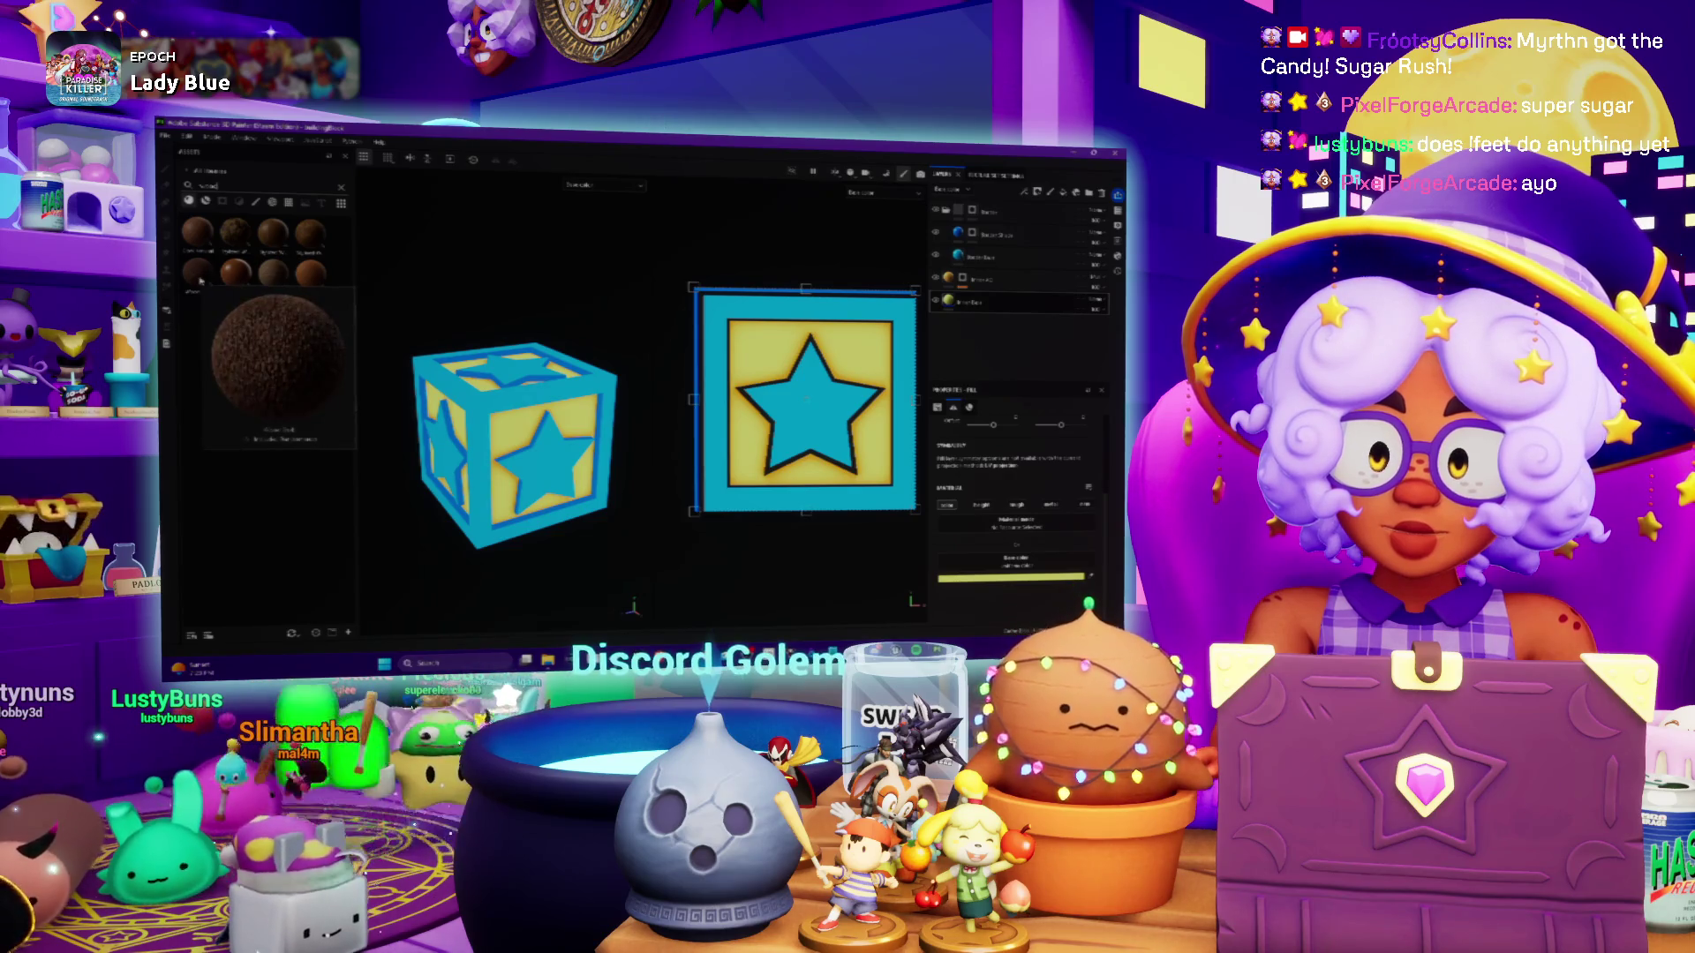
# Apply the wood material to the crate's panel layer and switch it to the light wood variant
pyautogui.moveTo(272, 236)
pyautogui.mouseDown()
pyautogui.moveTo(922, 281)
pyautogui.moveTo(971, 302)
pyautogui.mouseUp()
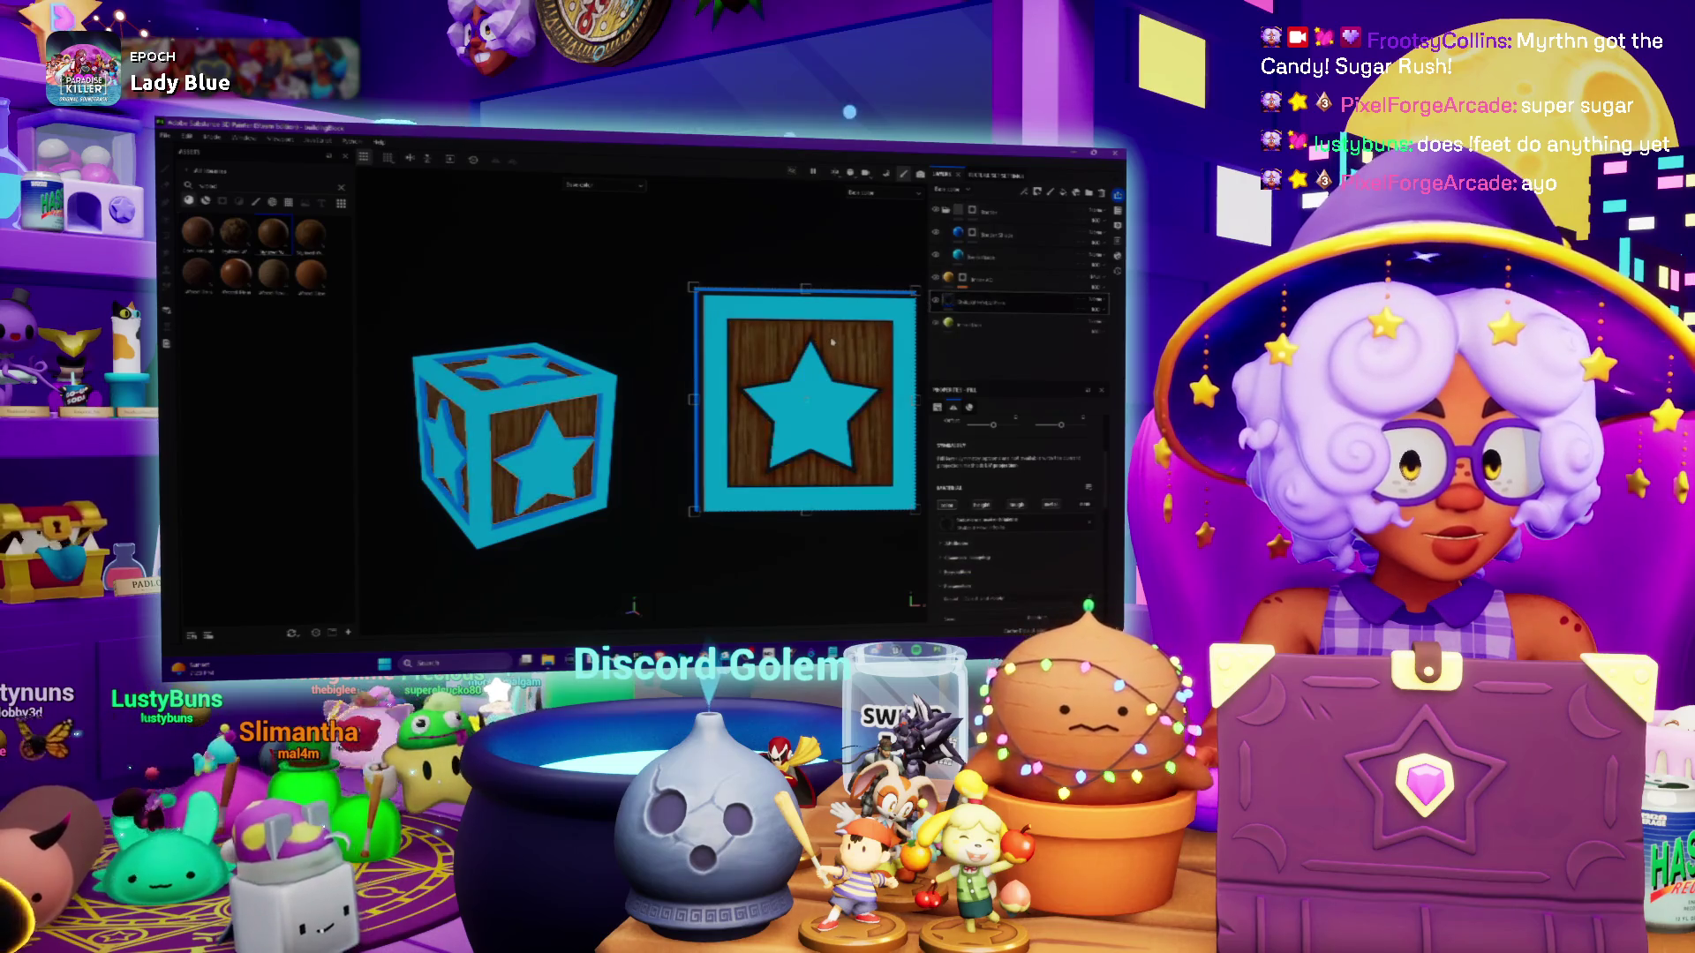
pyautogui.keyDown('alt'); pyautogui.moveTo(786, 397); pyautogui.dragTo(777, 379); pyautogui.keyUp('alt')
pyautogui.keyDown('alt'); pyautogui.moveTo(537, 462); pyautogui.dragTo(568, 421); pyautogui.keyUp('alt')
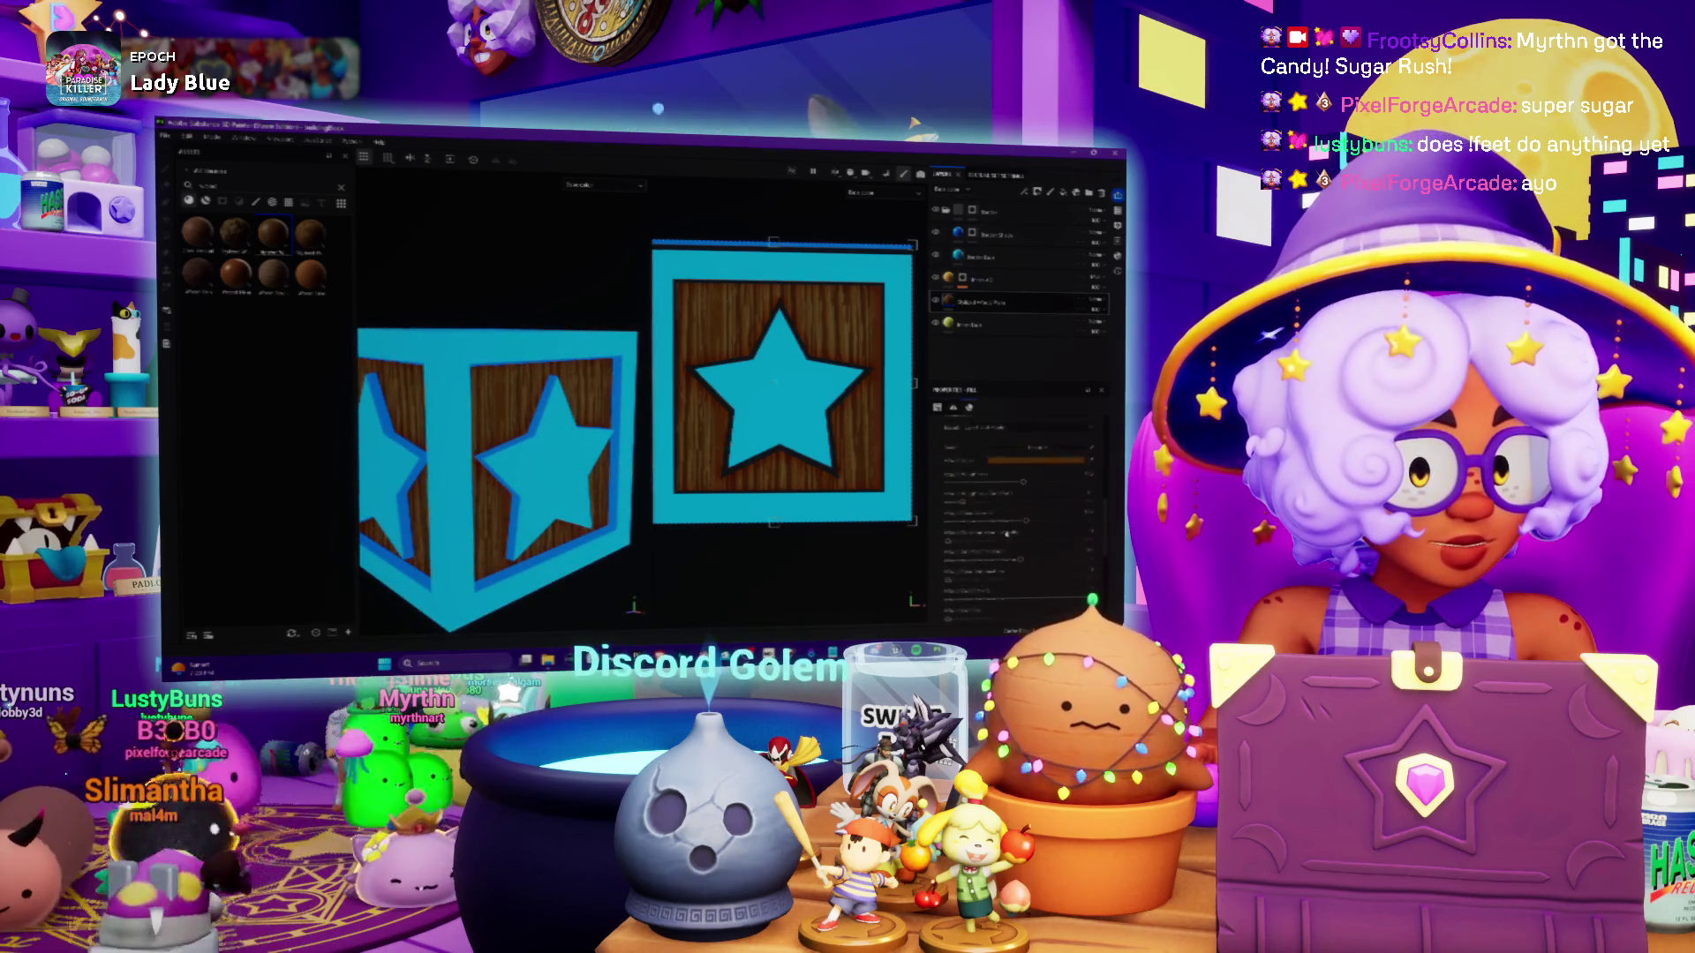
pyautogui.click(965, 340)
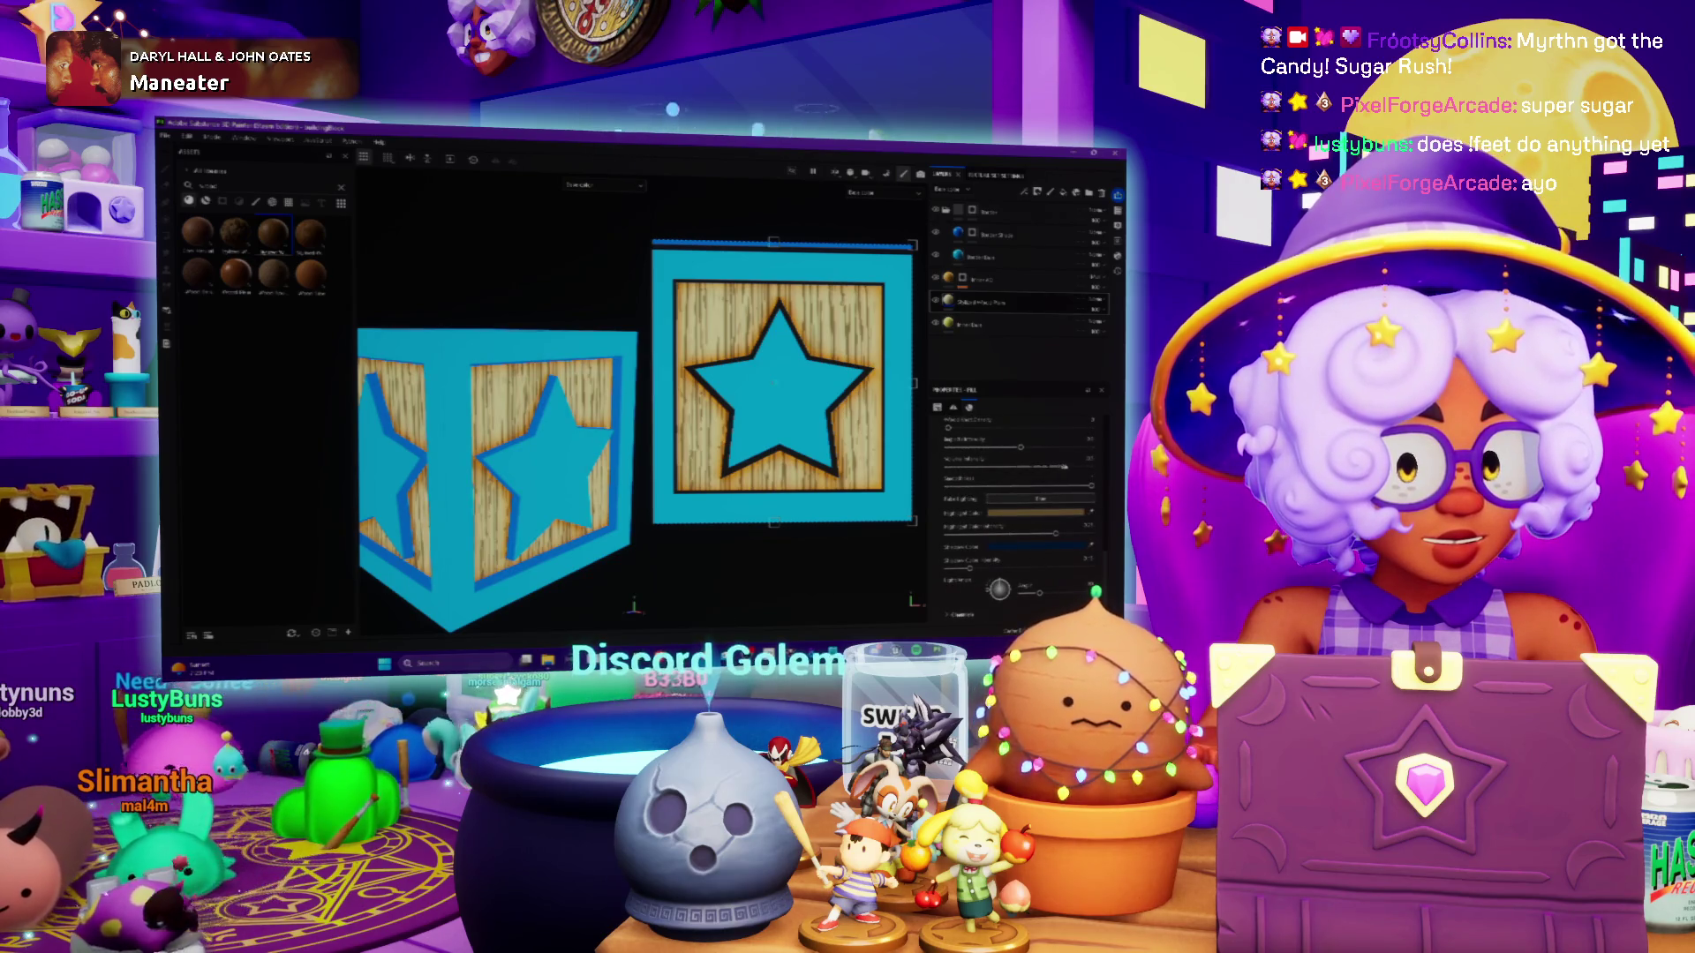
pyautogui.scroll(-2, 1035, 474)
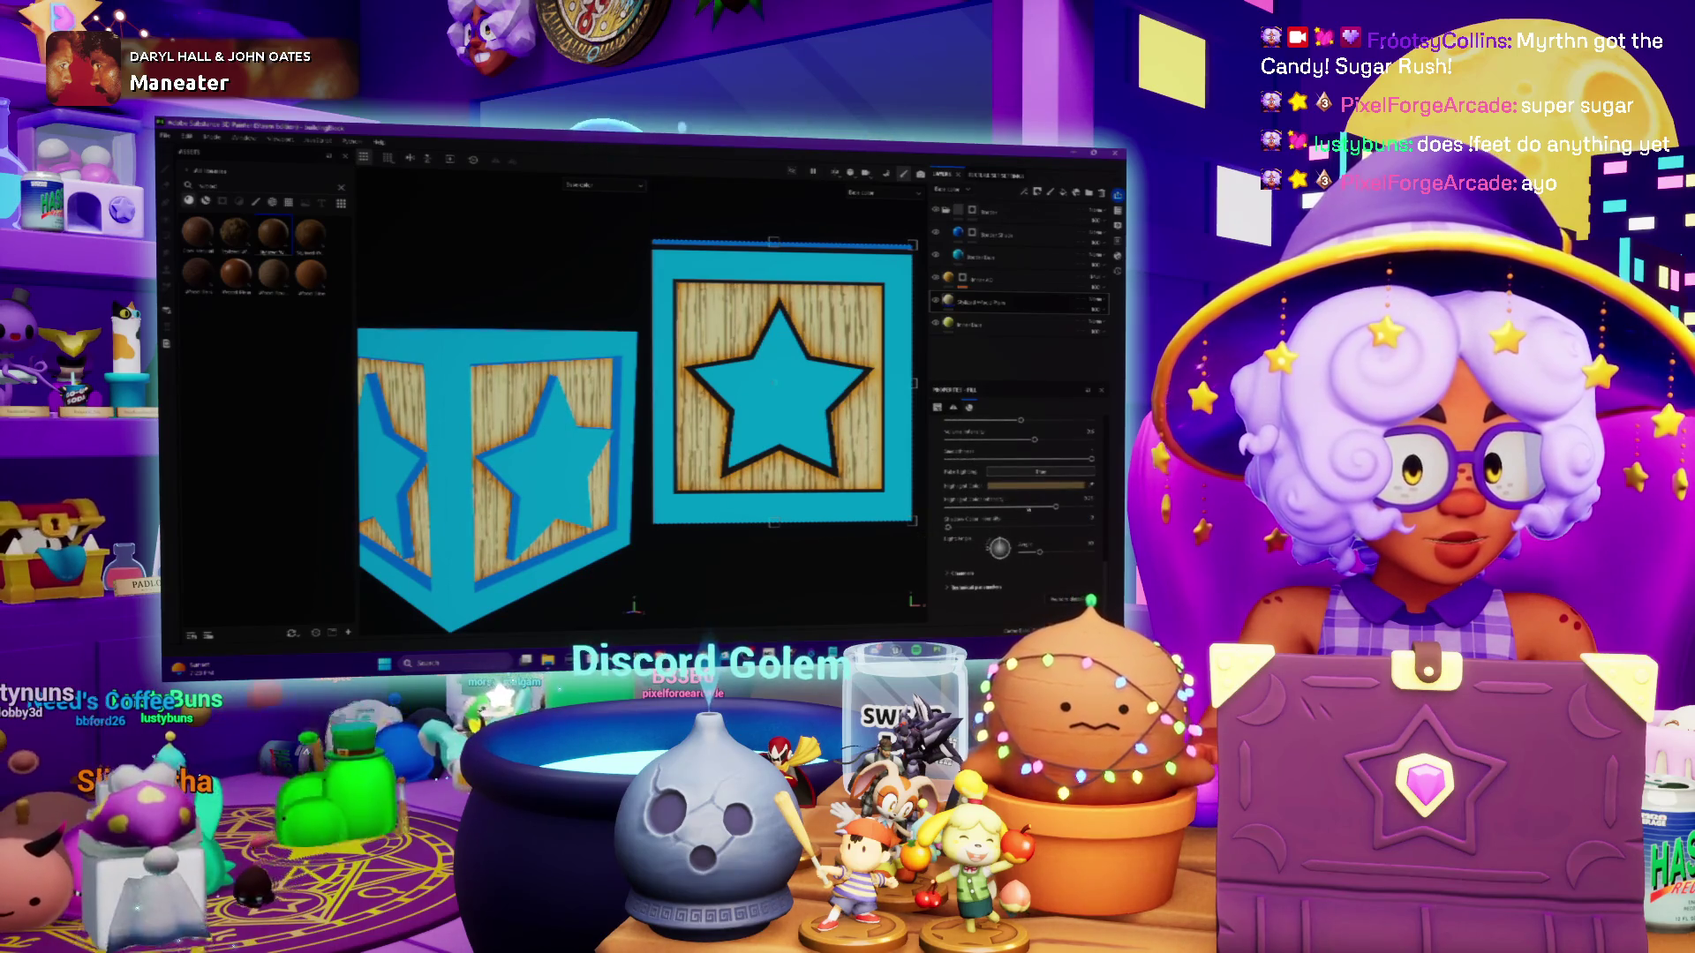
pyautogui.scroll(-1, 1016, 512)
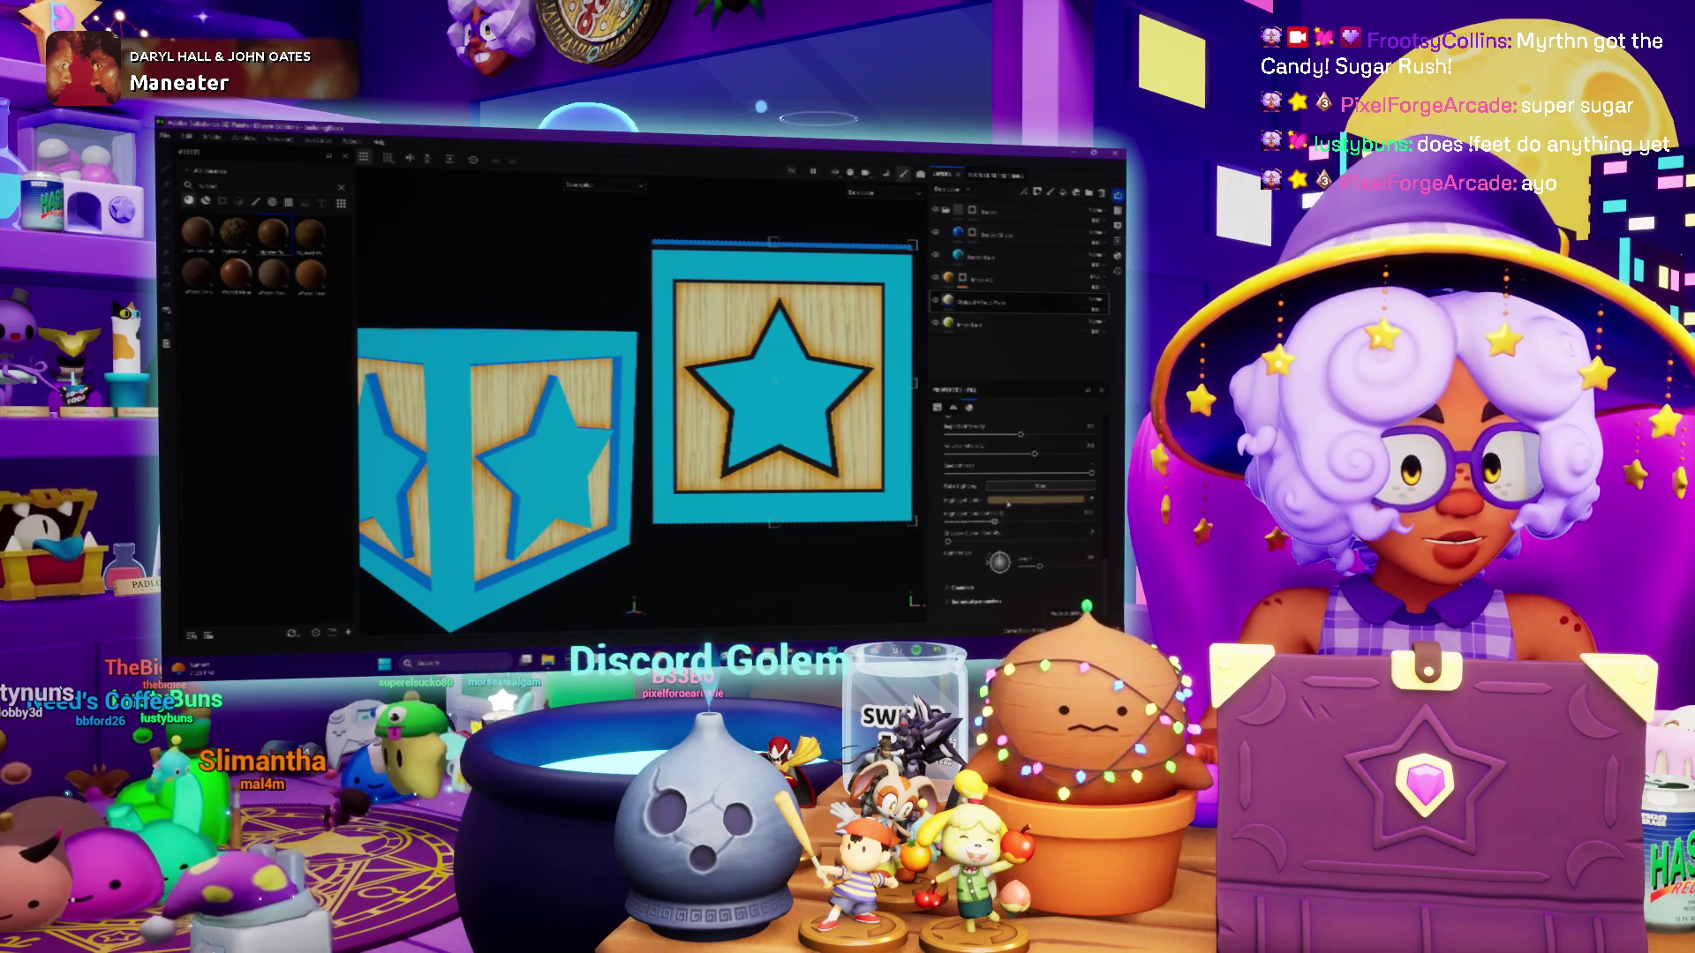
# Change the wood's highlight colour to a paler, near-white beige
pyautogui.click(1007, 501)
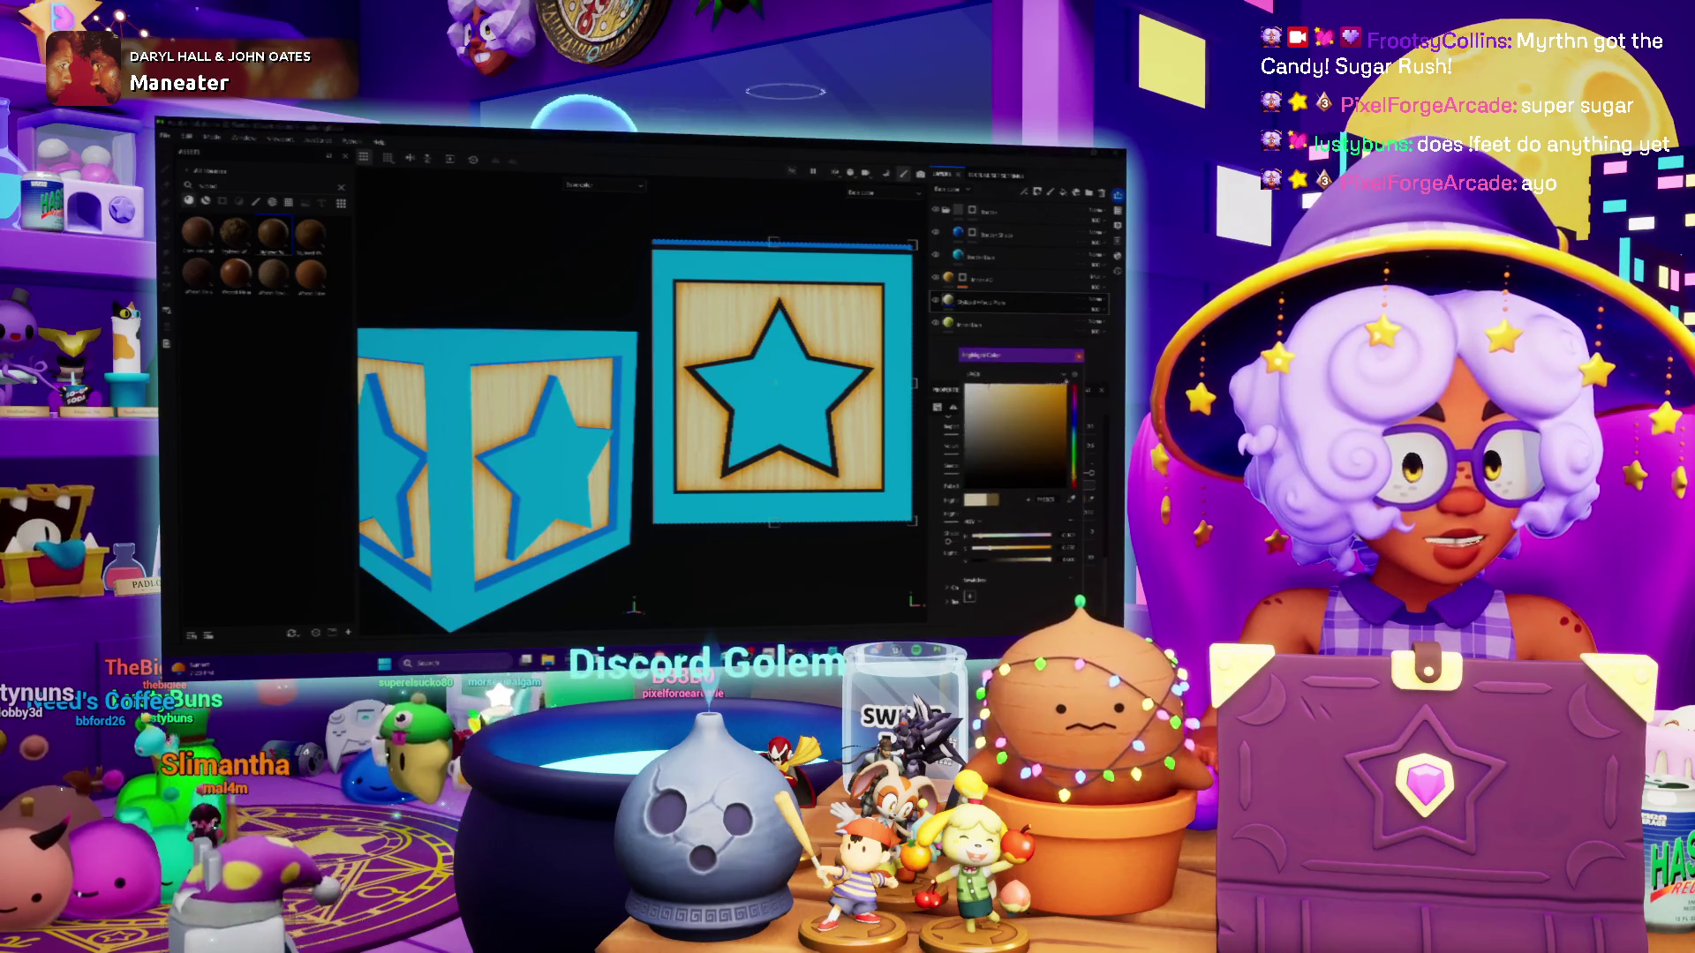
pyautogui.click(808, 411)
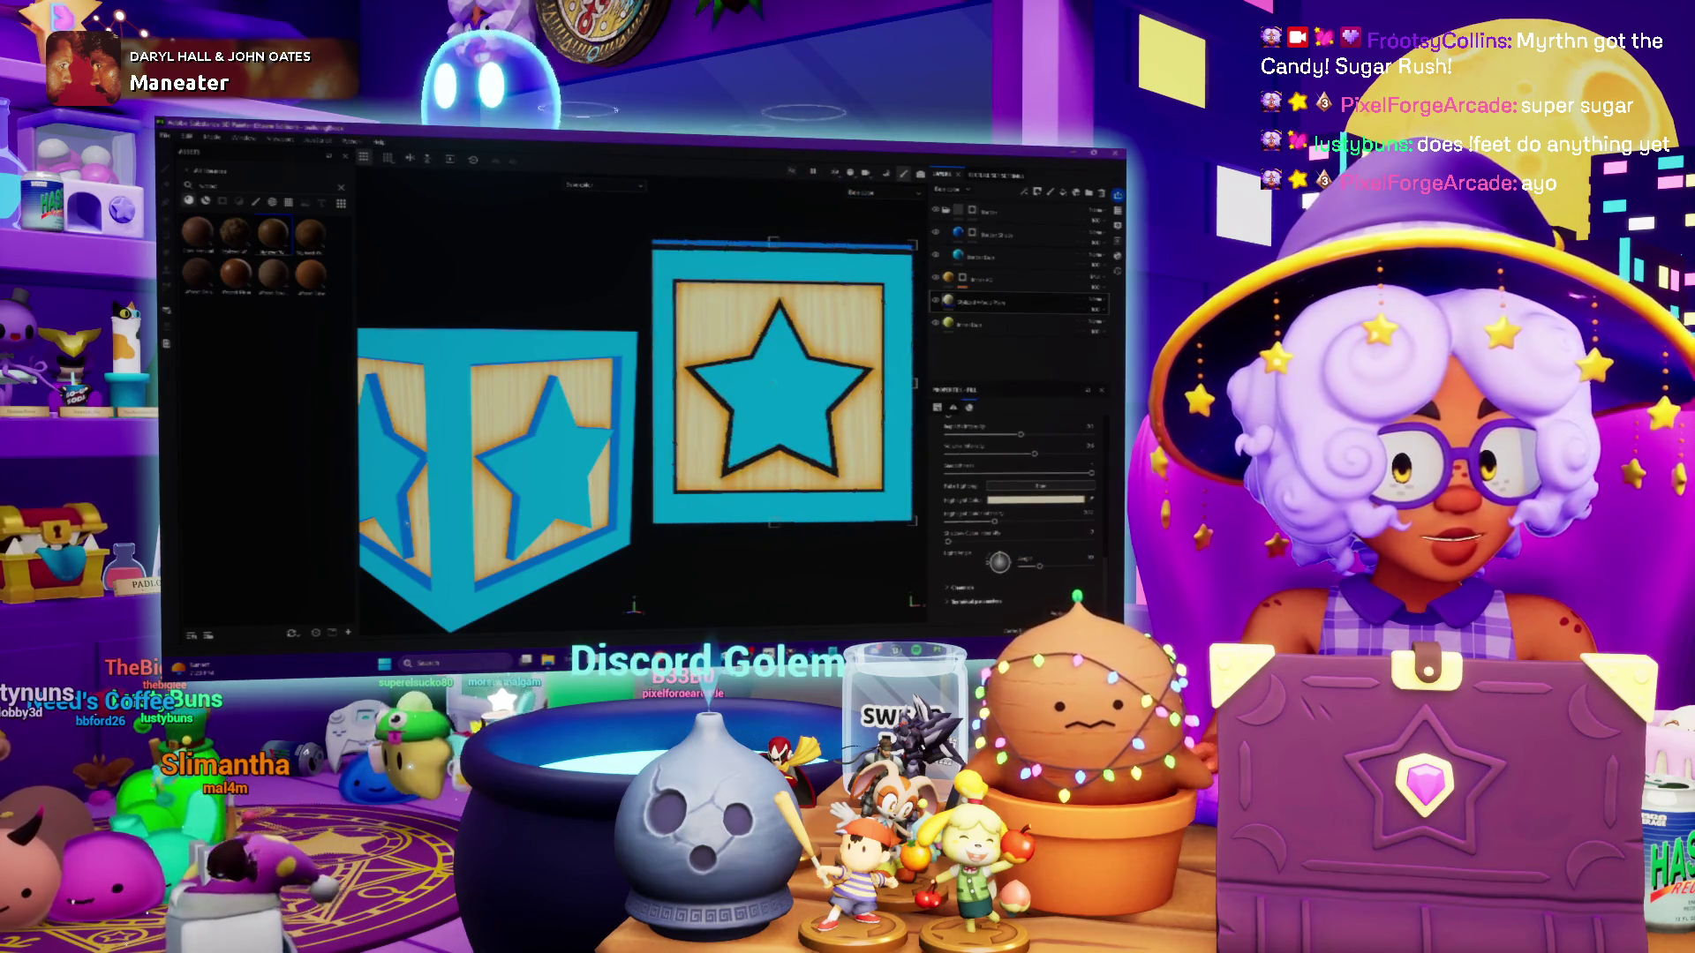
pyautogui.moveTo(407, 524)
pyautogui.keyDown('alt'); pyautogui.mouseDown()
pyautogui.moveTo(610, 453)
pyautogui.moveTo(1062, 522)
pyautogui.moveTo(966, 523)
pyautogui.mouseUp(); pyautogui.keyUp('alt')
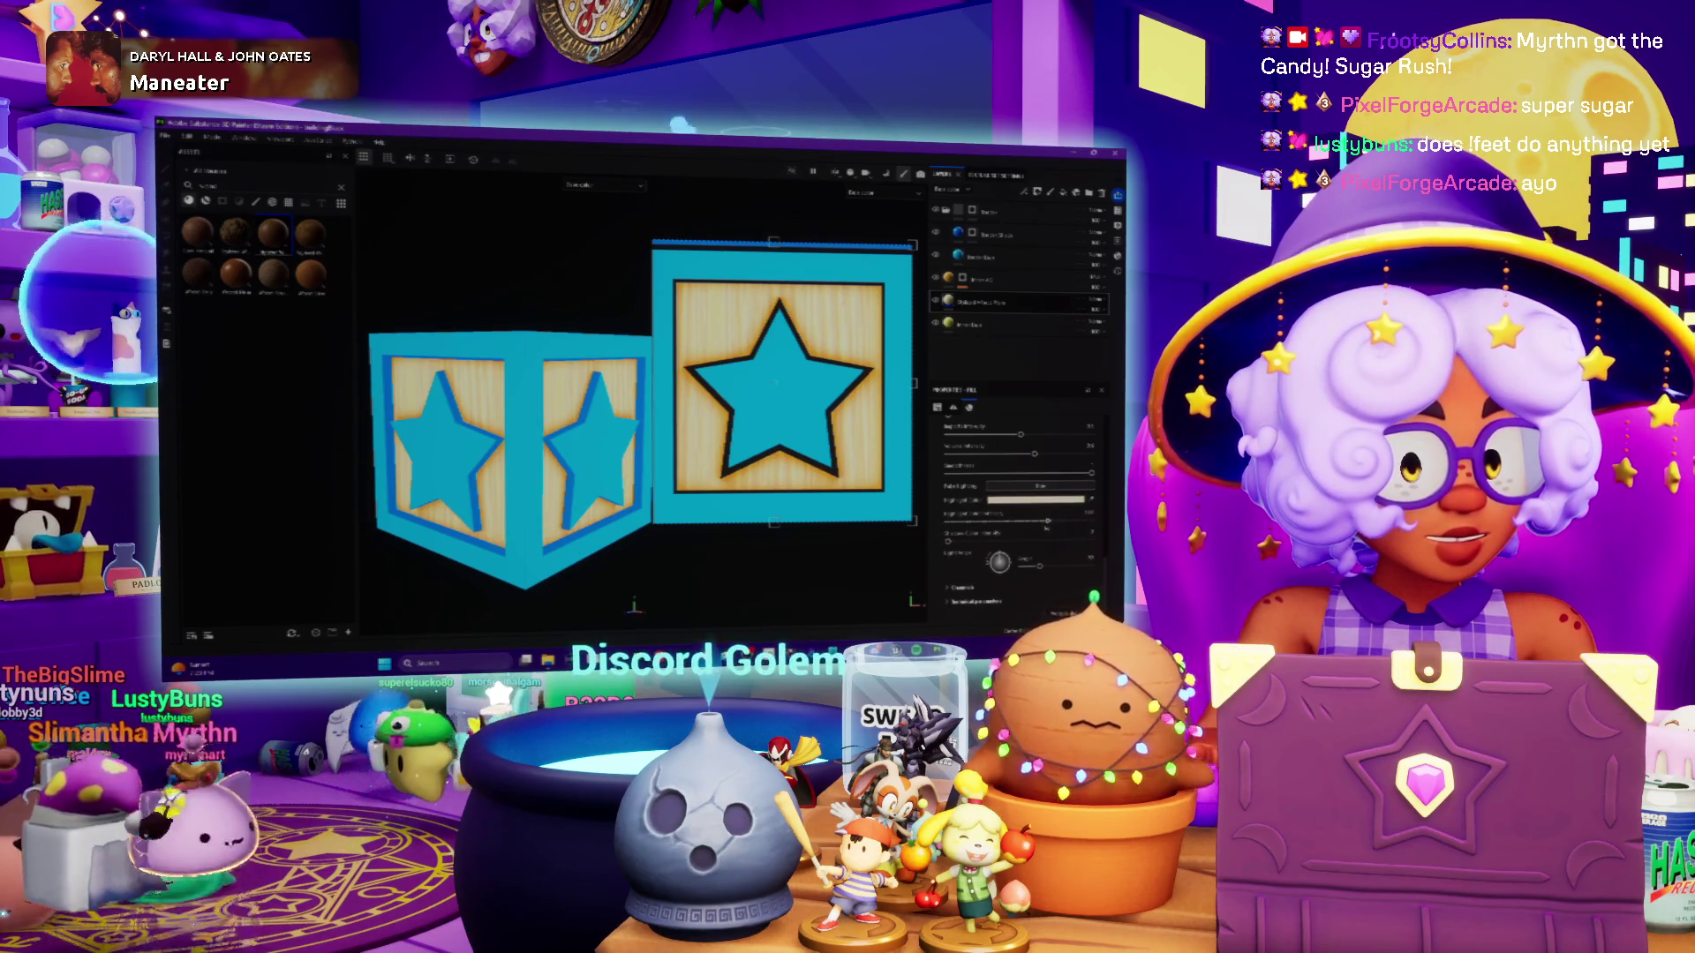
pyautogui.scroll(1, 975, 550)
pyautogui.scroll(-1, 974, 550)
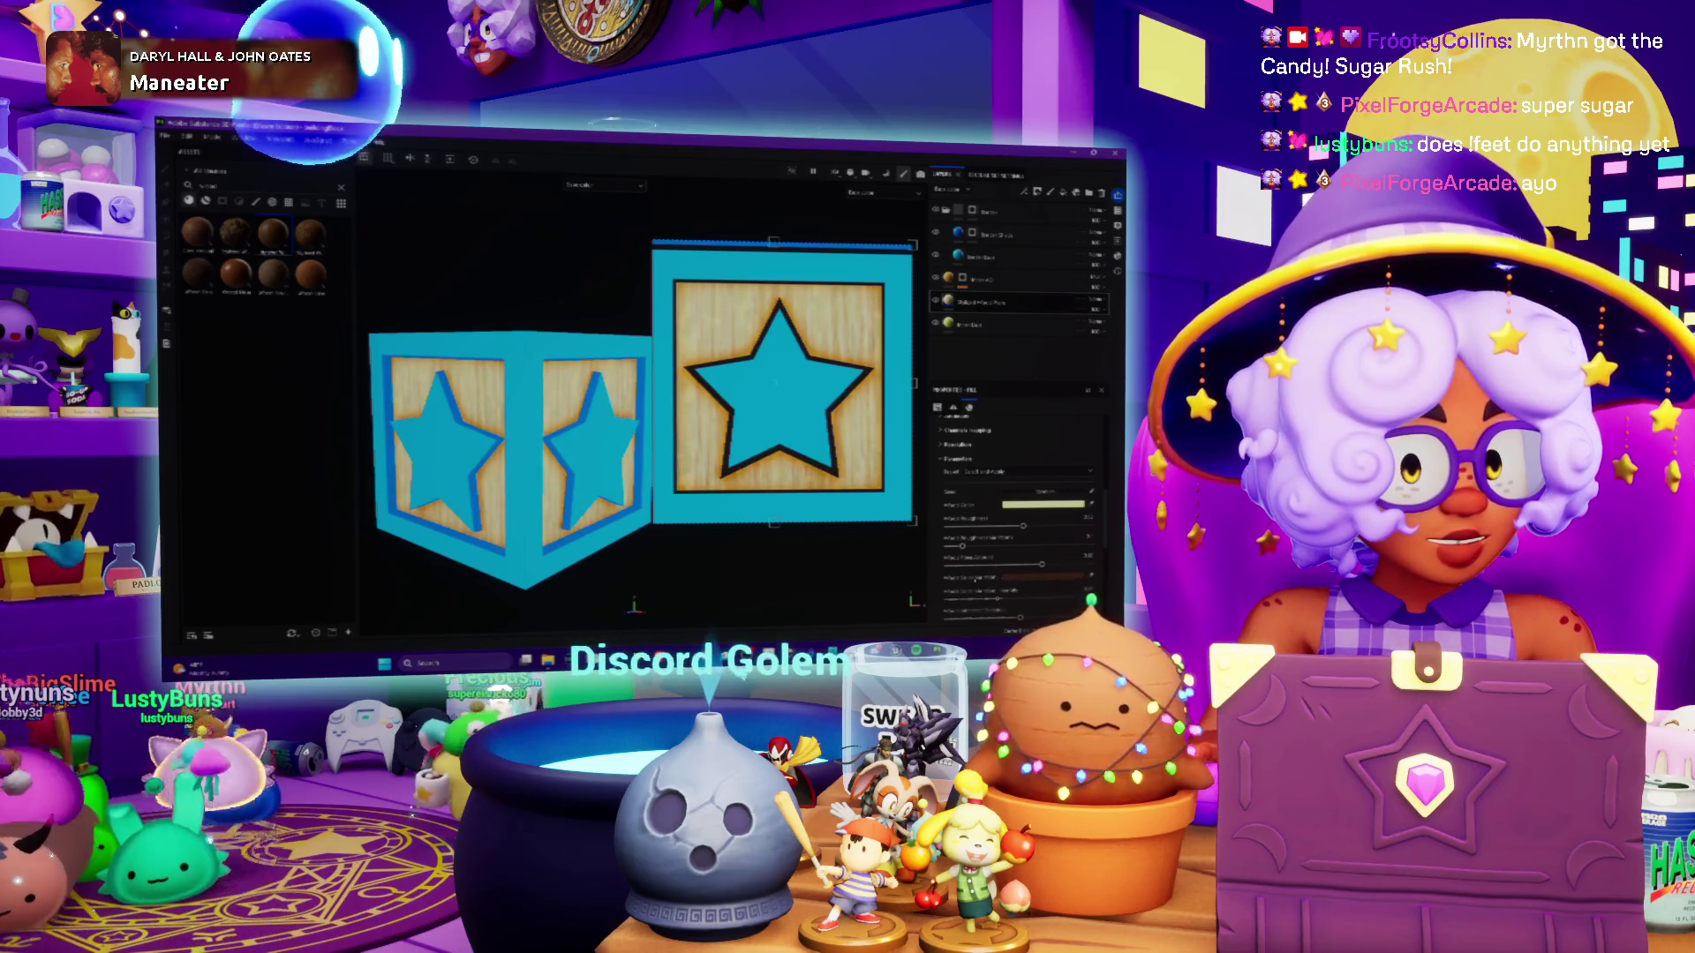
pyautogui.scroll(-3, 993, 586)
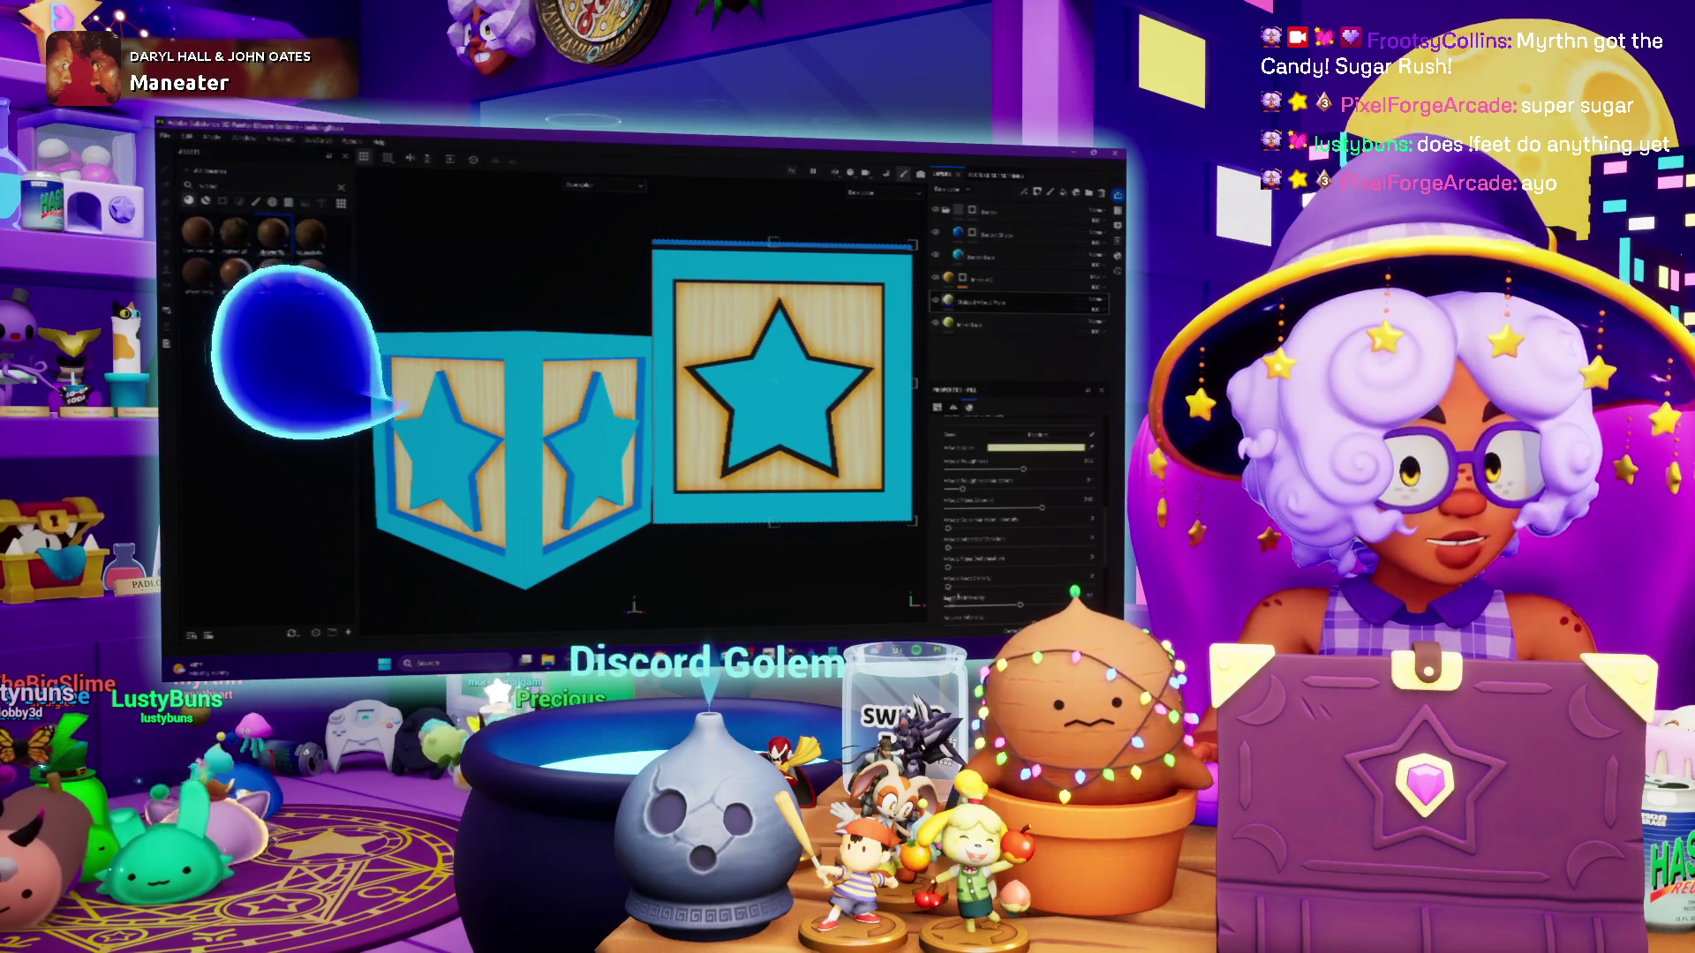
pyautogui.scroll(-2, 999, 579)
pyautogui.scroll(-3, 1000, 579)
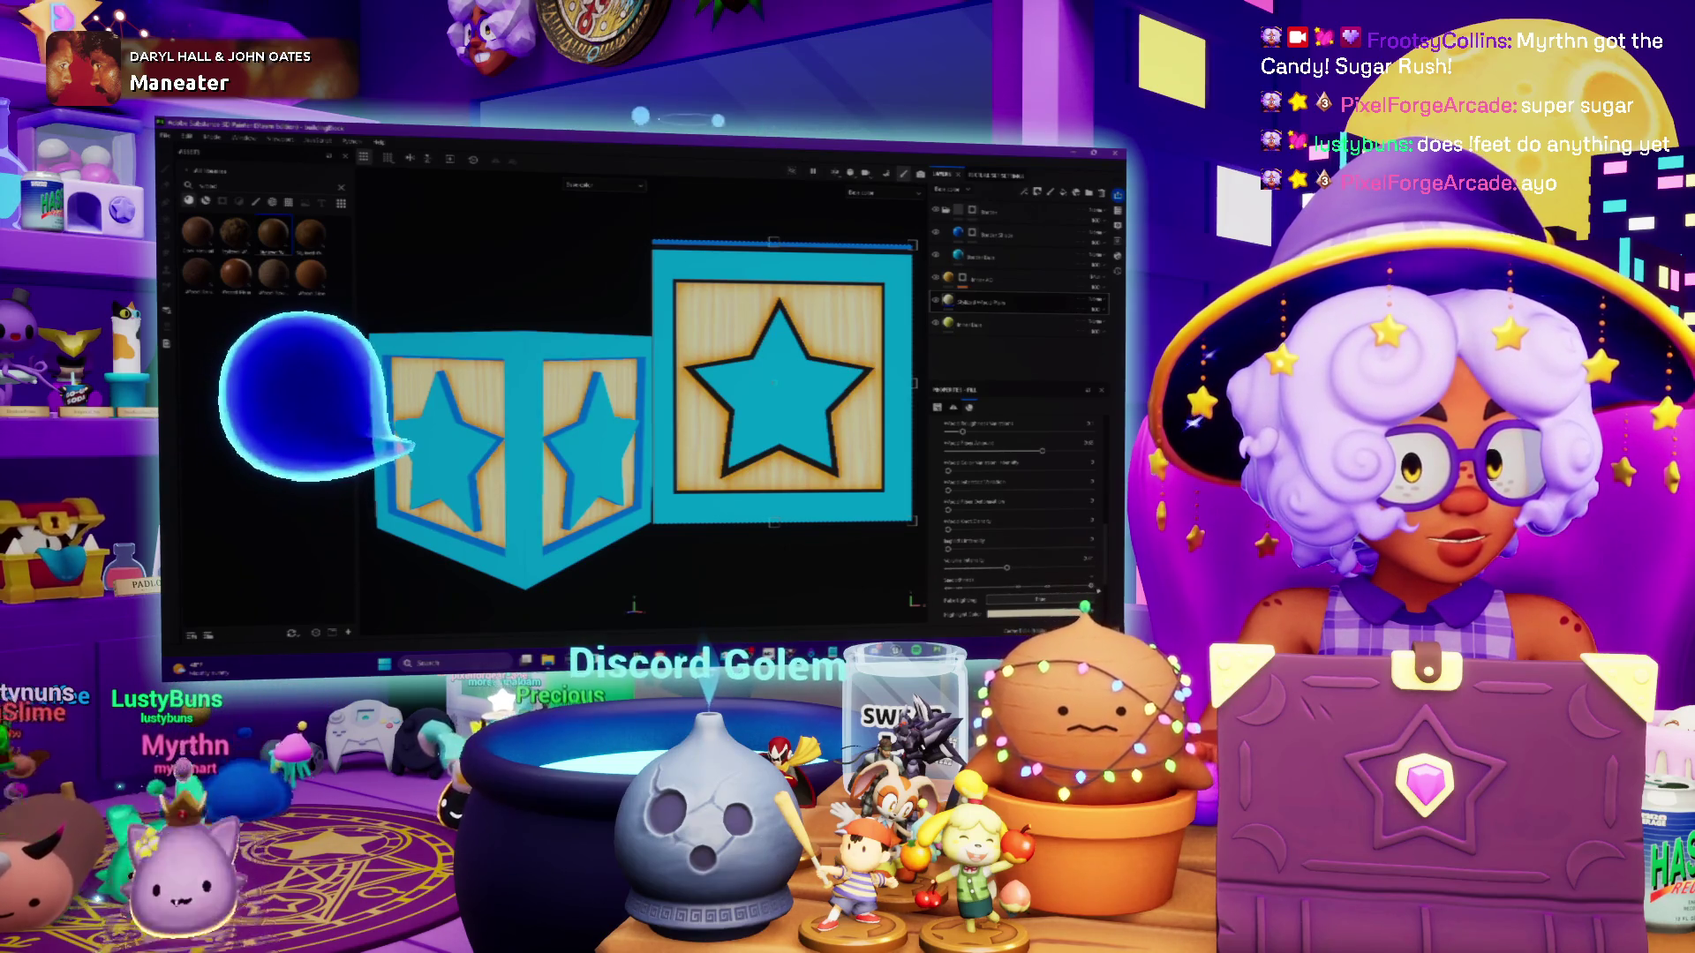
pyautogui.scroll(-3, 1006, 574)
pyautogui.scroll(3, 1020, 560)
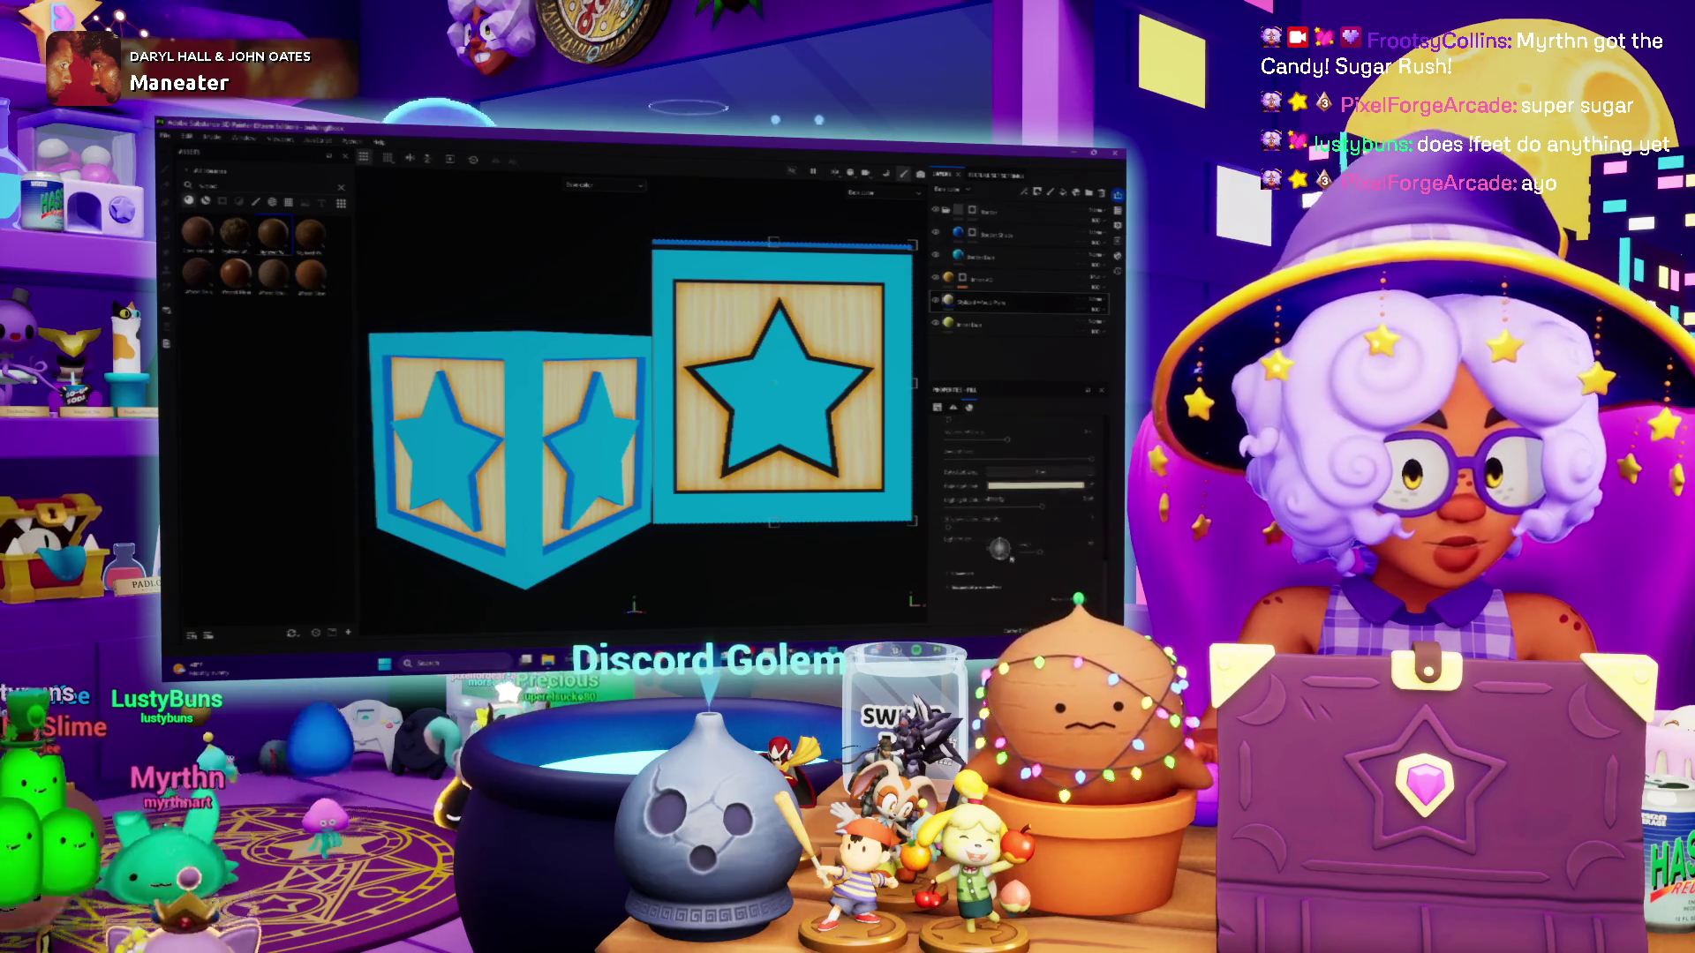
pyautogui.scroll(-3, 1026, 554)
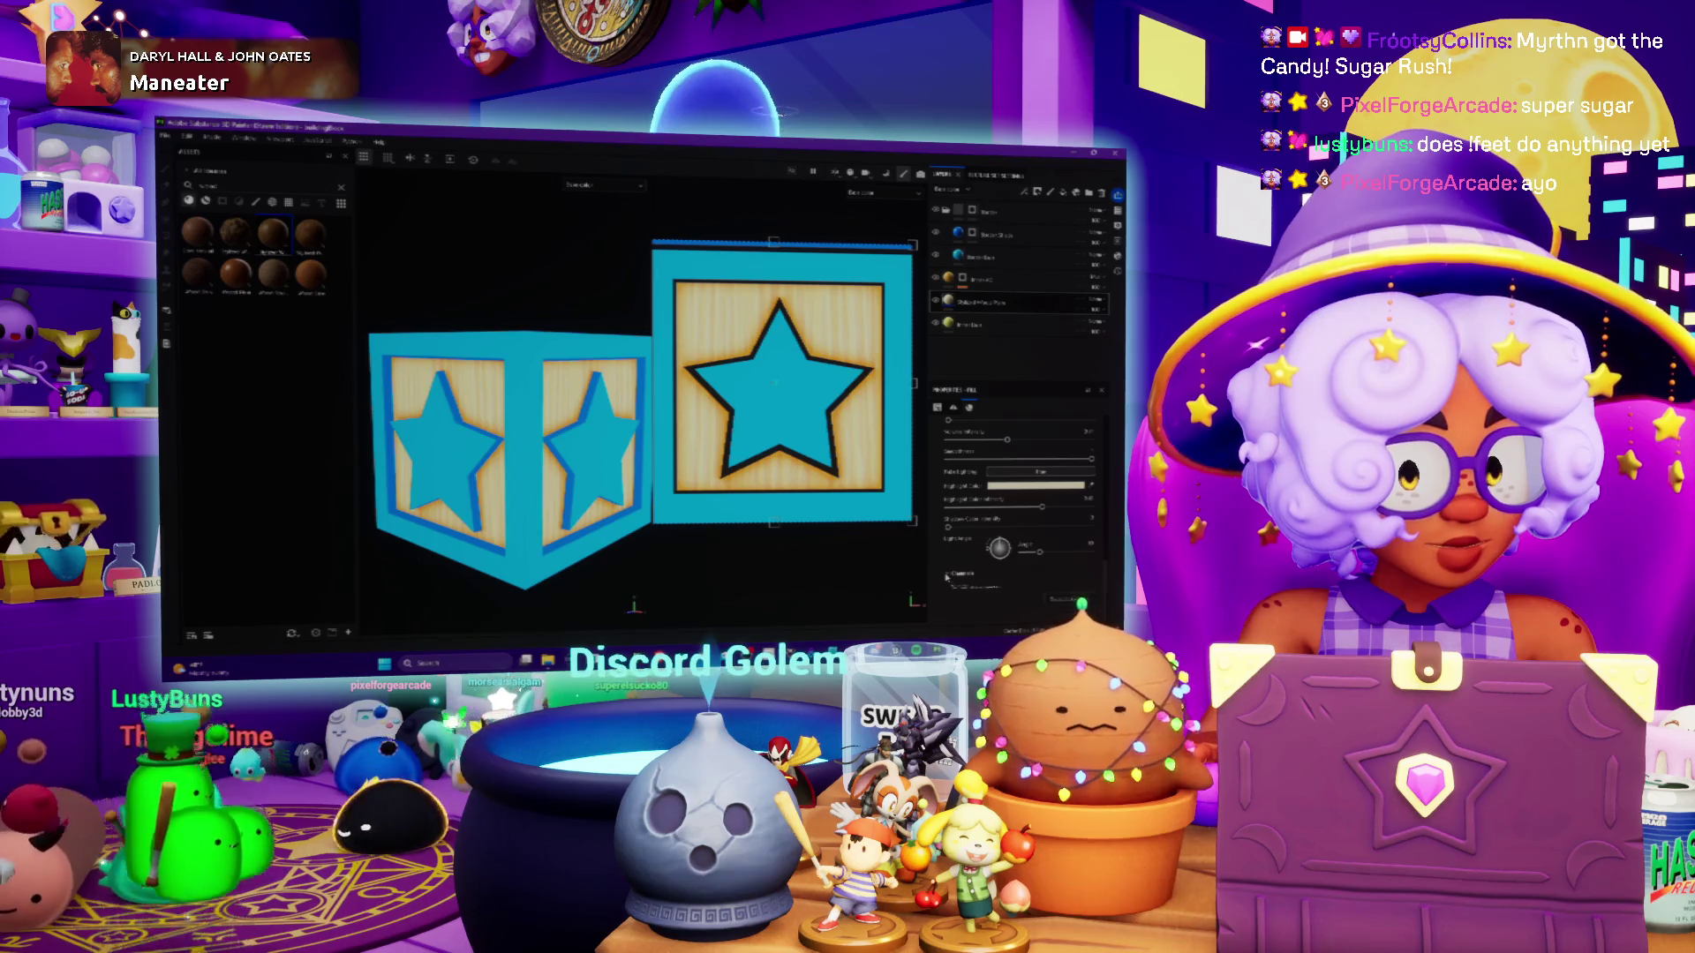
pyautogui.scroll(-3, 1020, 512)
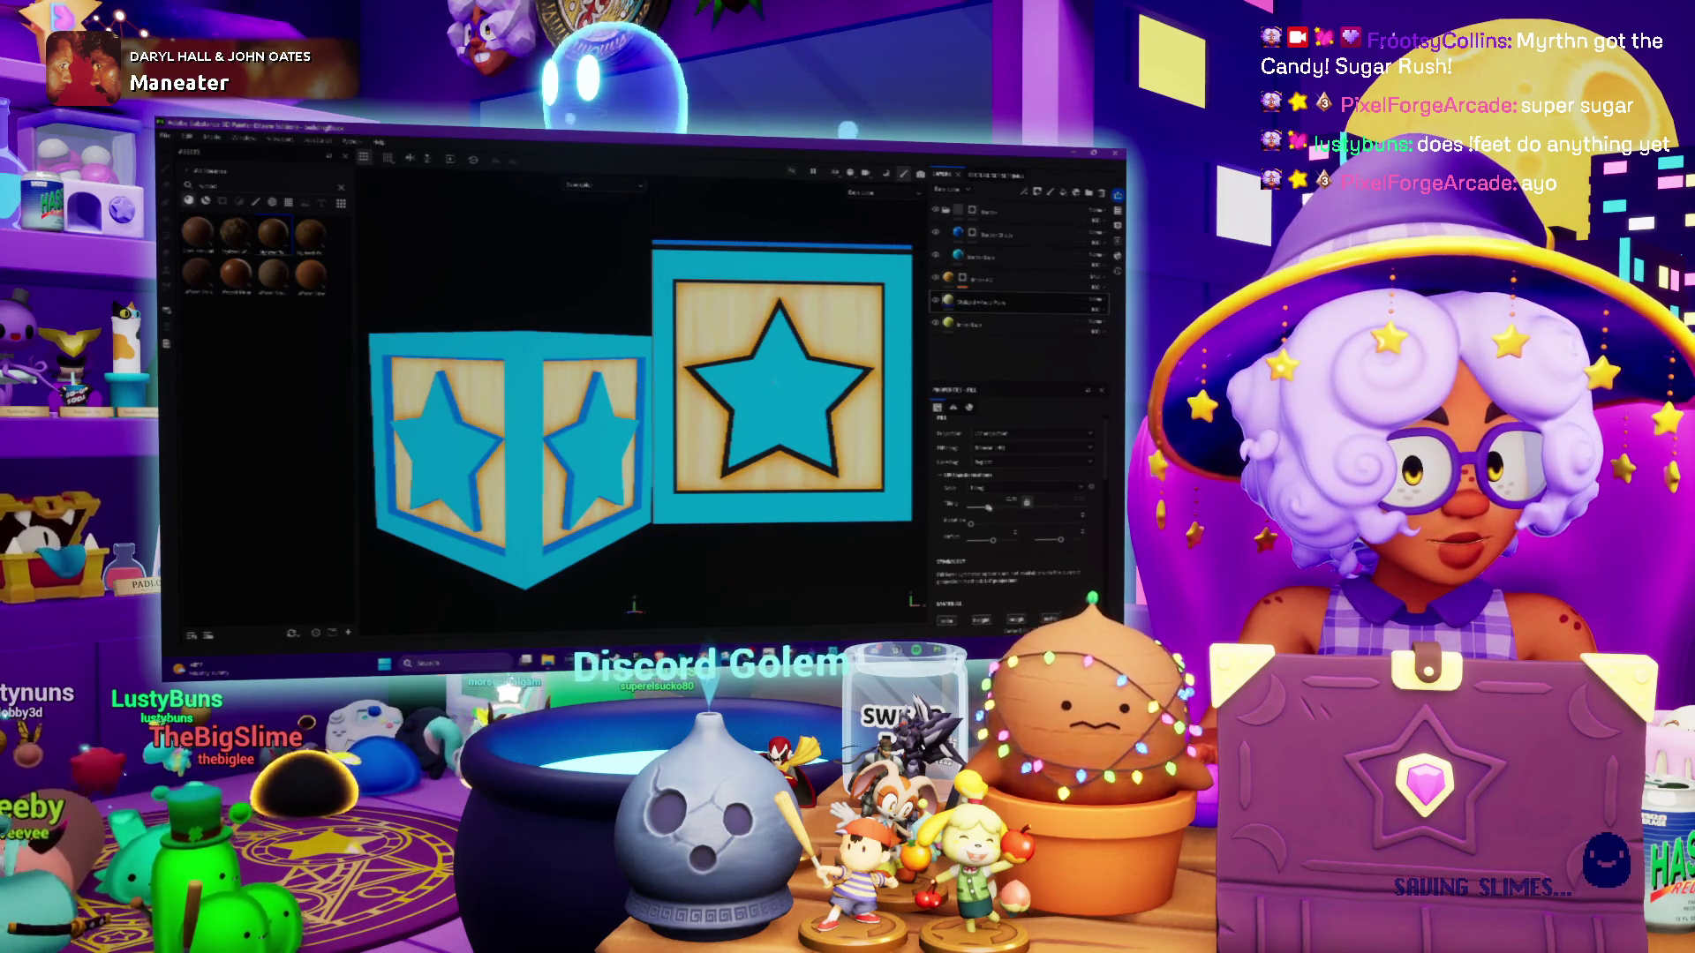
pyautogui.moveTo(988, 508); pyautogui.dragTo(999, 508)
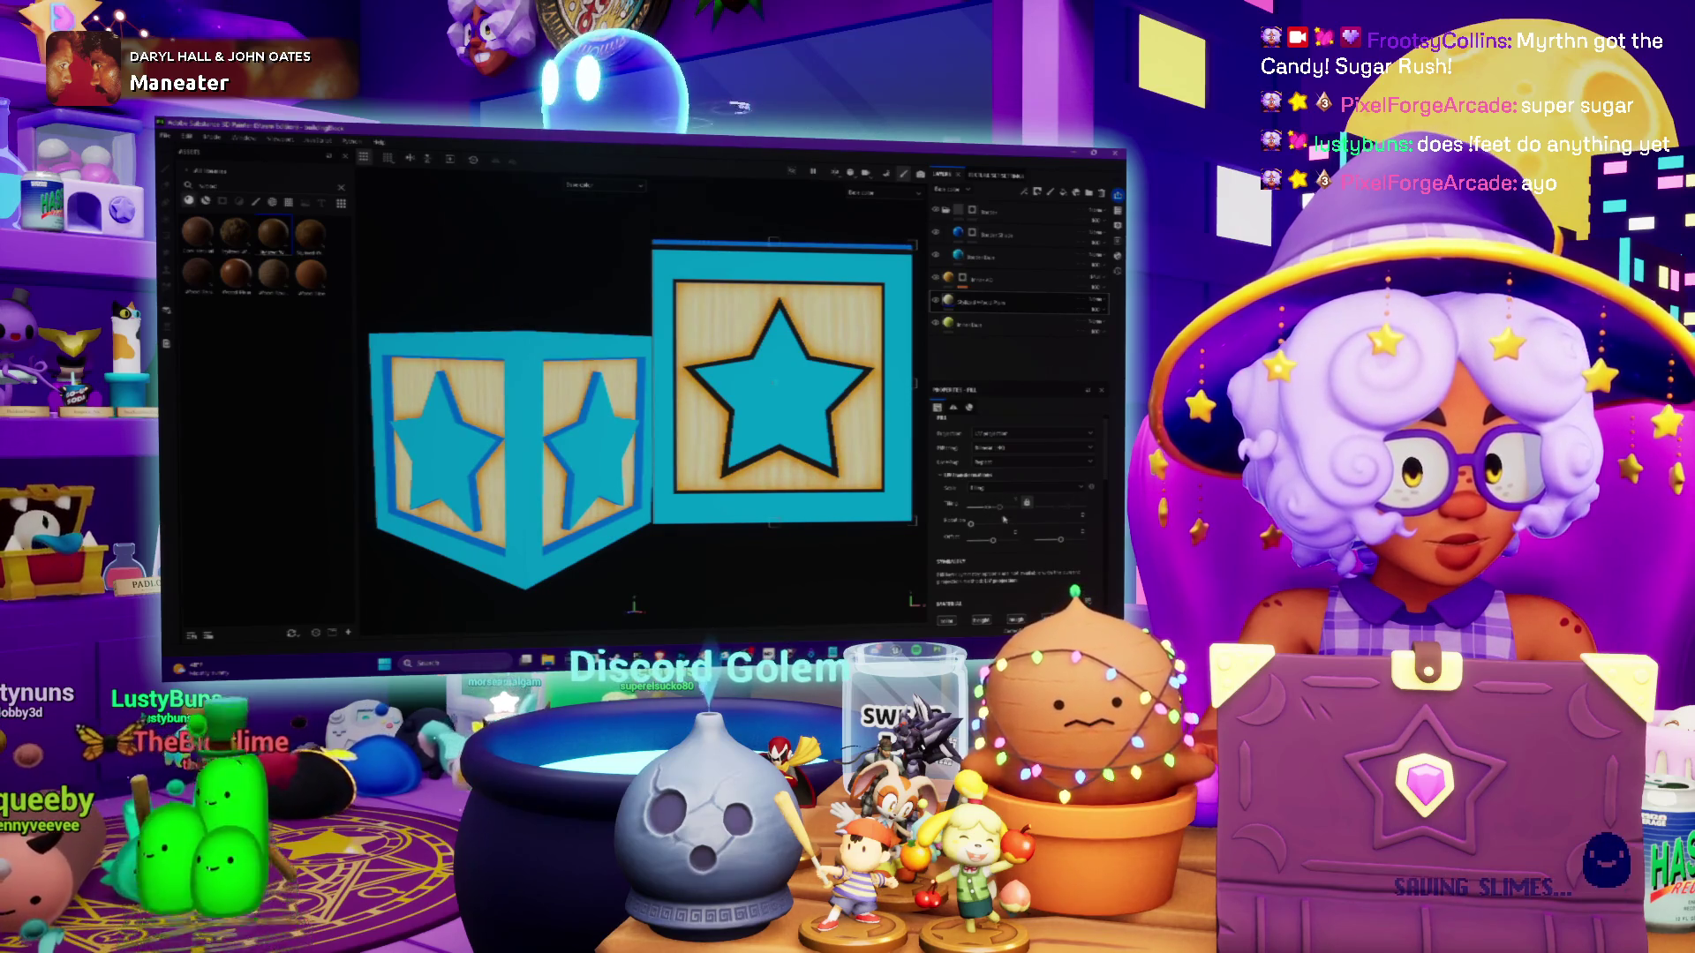
pyautogui.scroll(-3, 1006, 512)
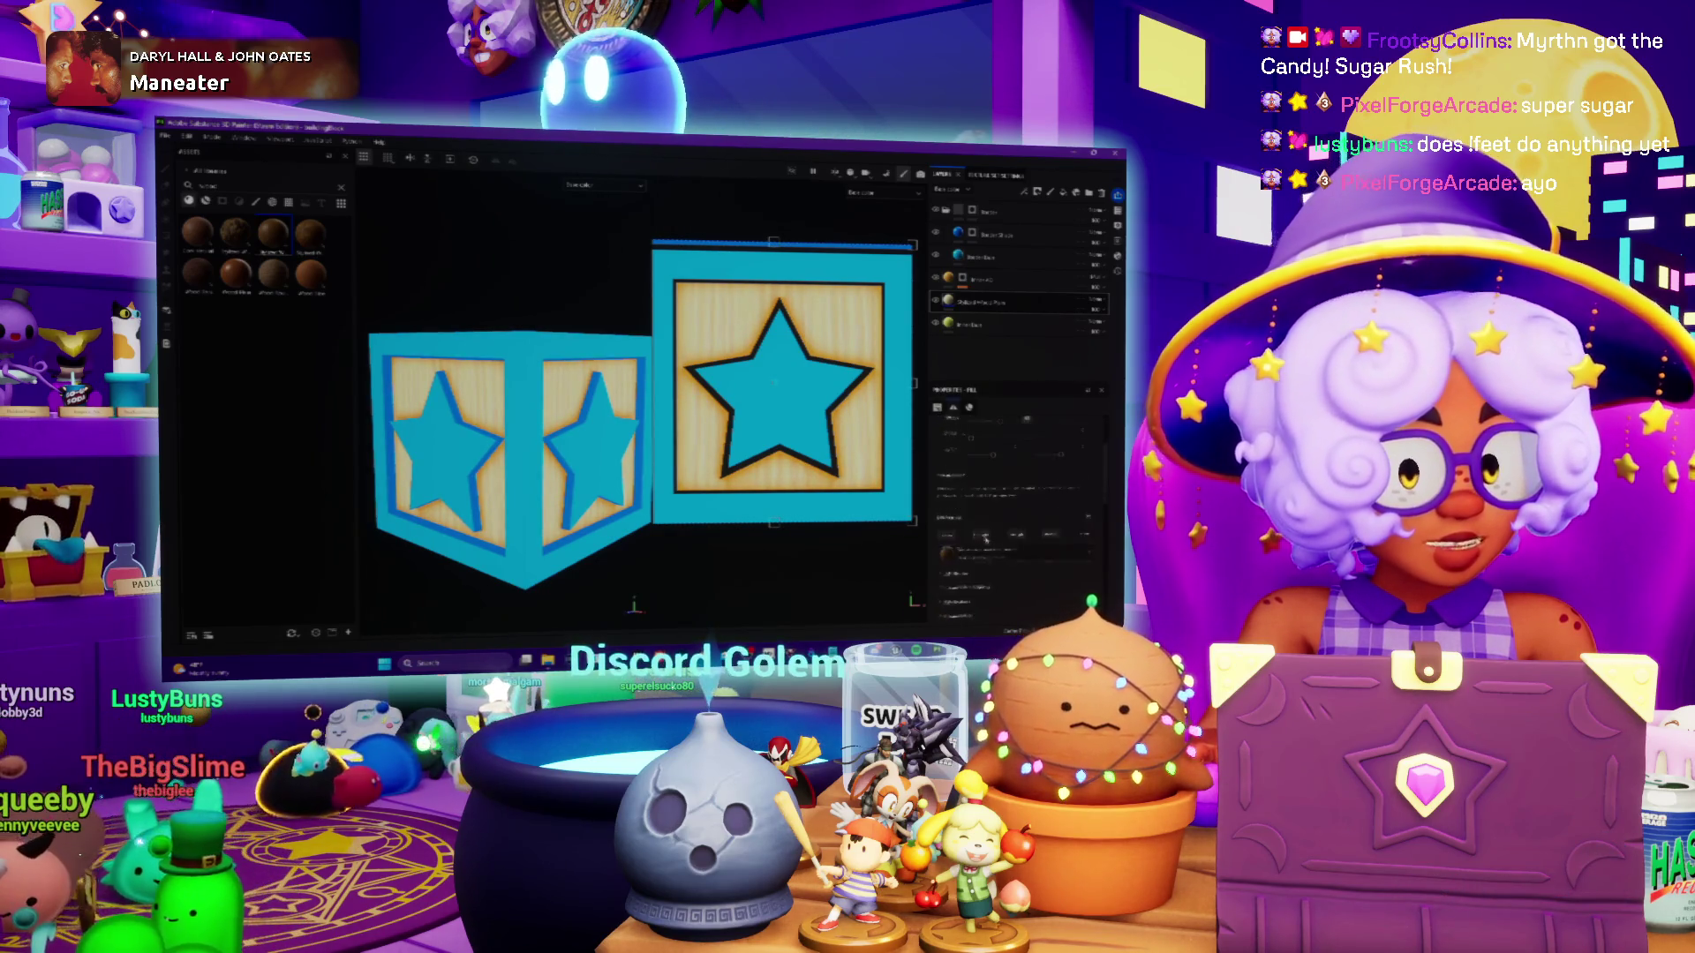
pyautogui.scroll(-3, 952, 520)
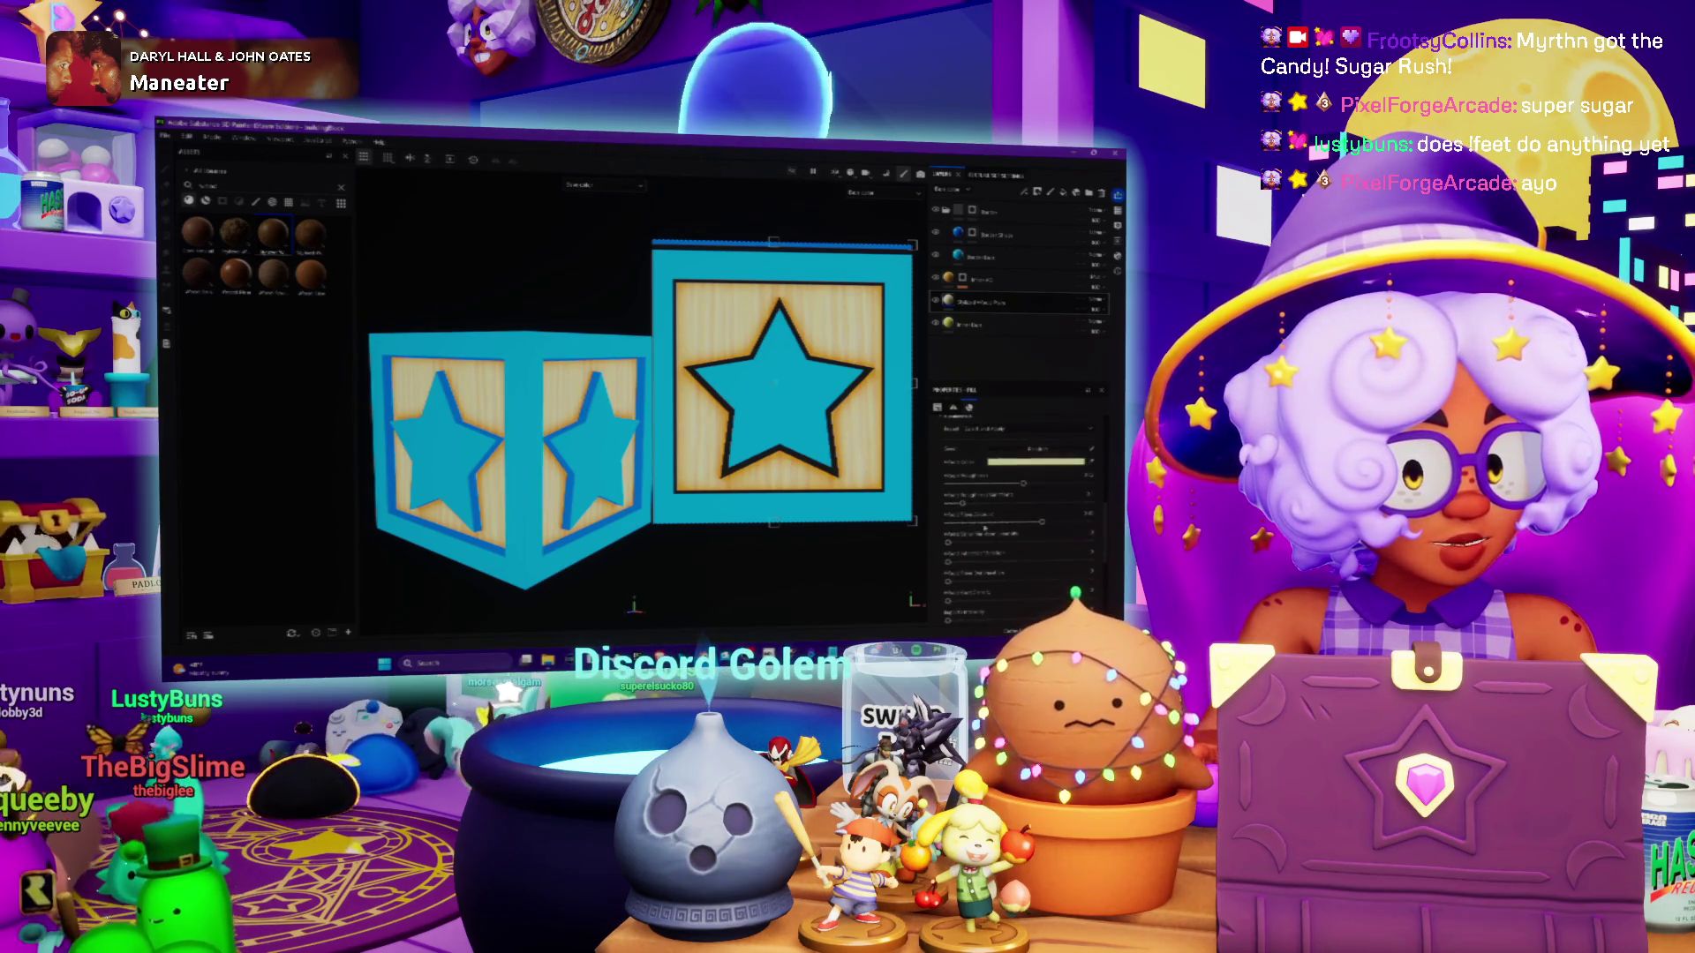
pyautogui.scroll(-2, 1025, 534)
pyautogui.scroll(-2, 1025, 534)
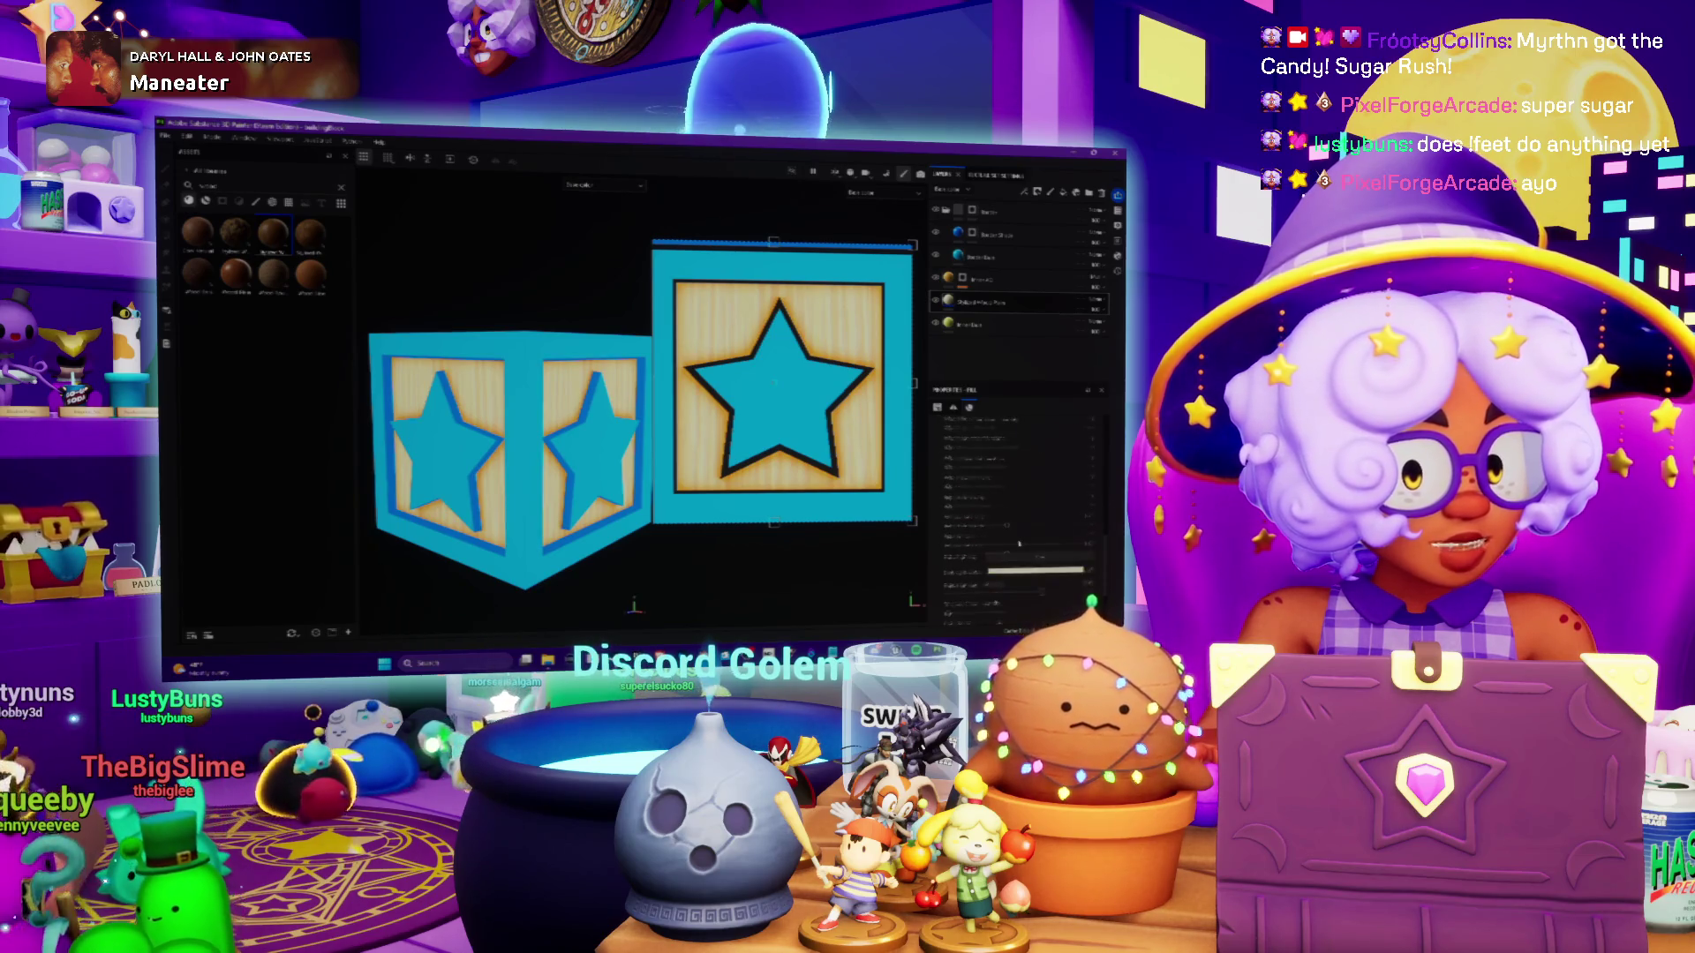
pyautogui.scroll(-2, 1018, 546)
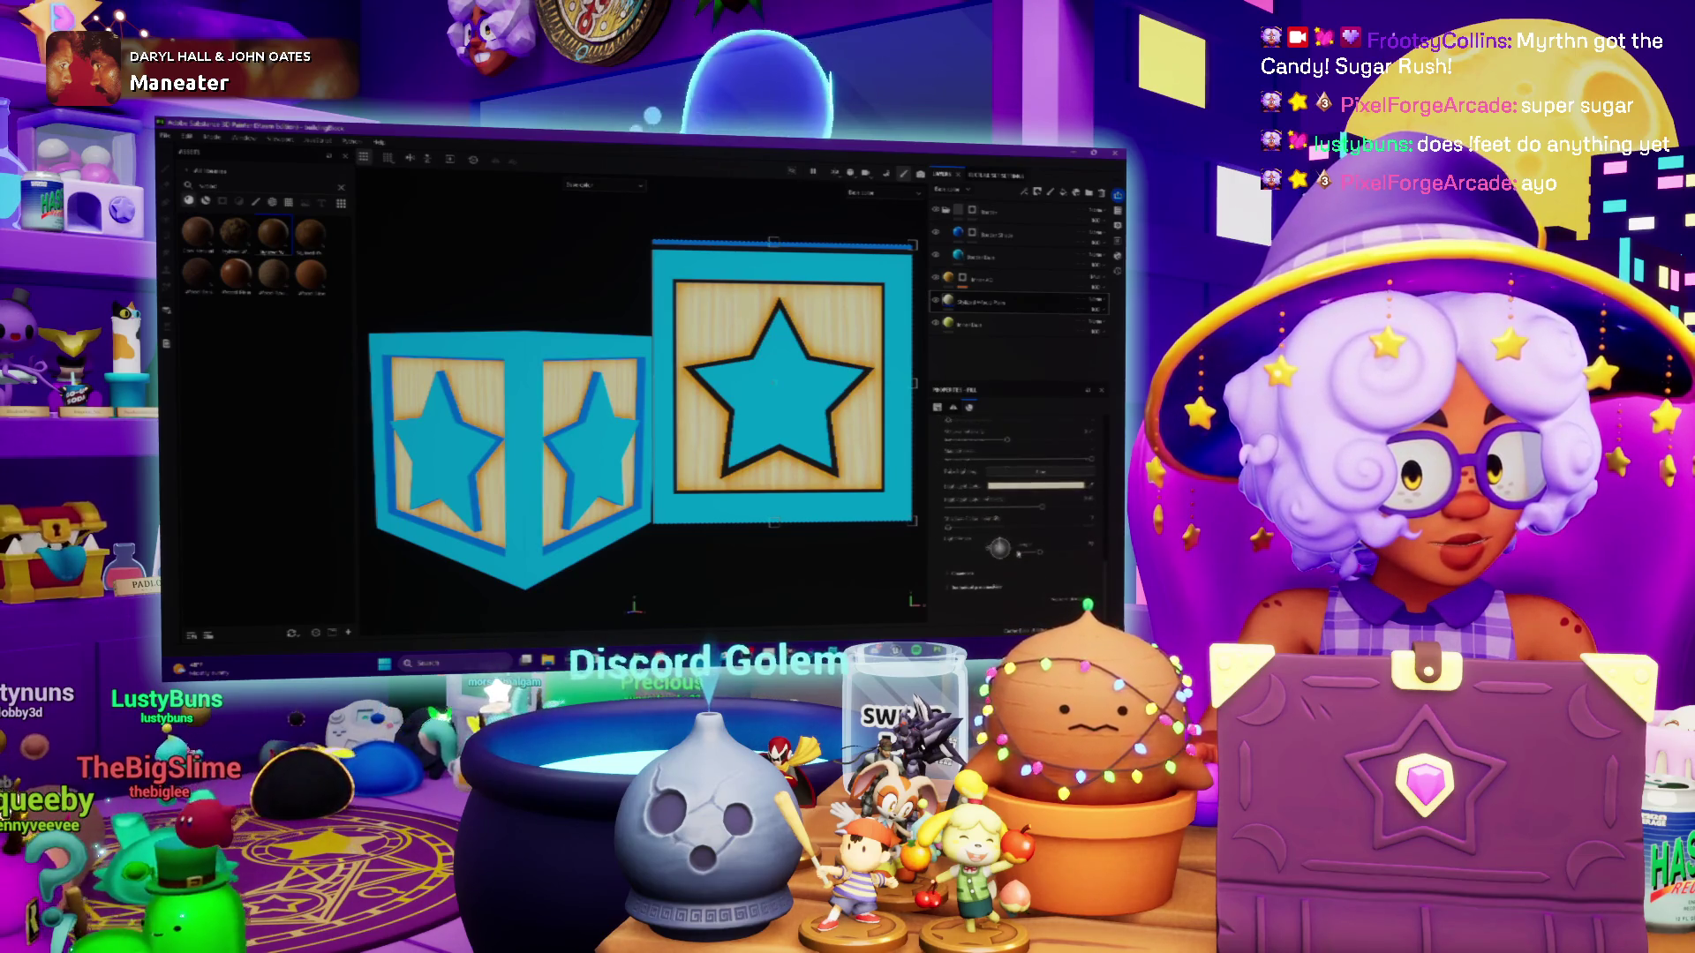
pyautogui.scroll(-4, 947, 576)
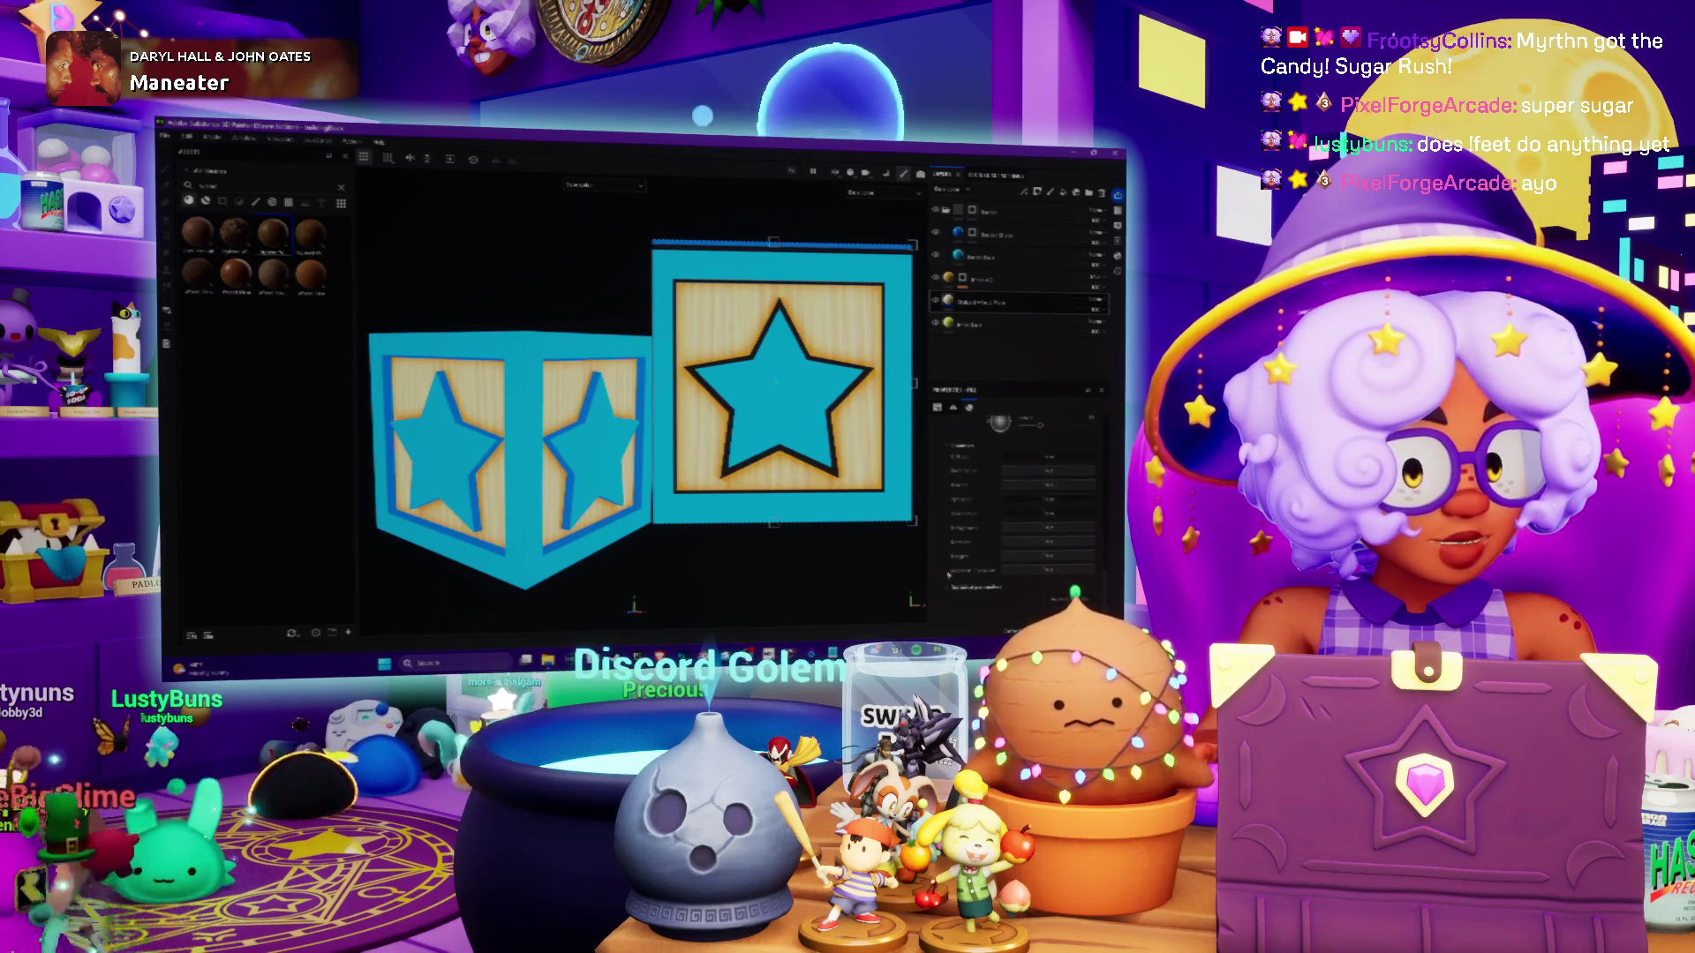
pyautogui.scroll(-3, 953, 583)
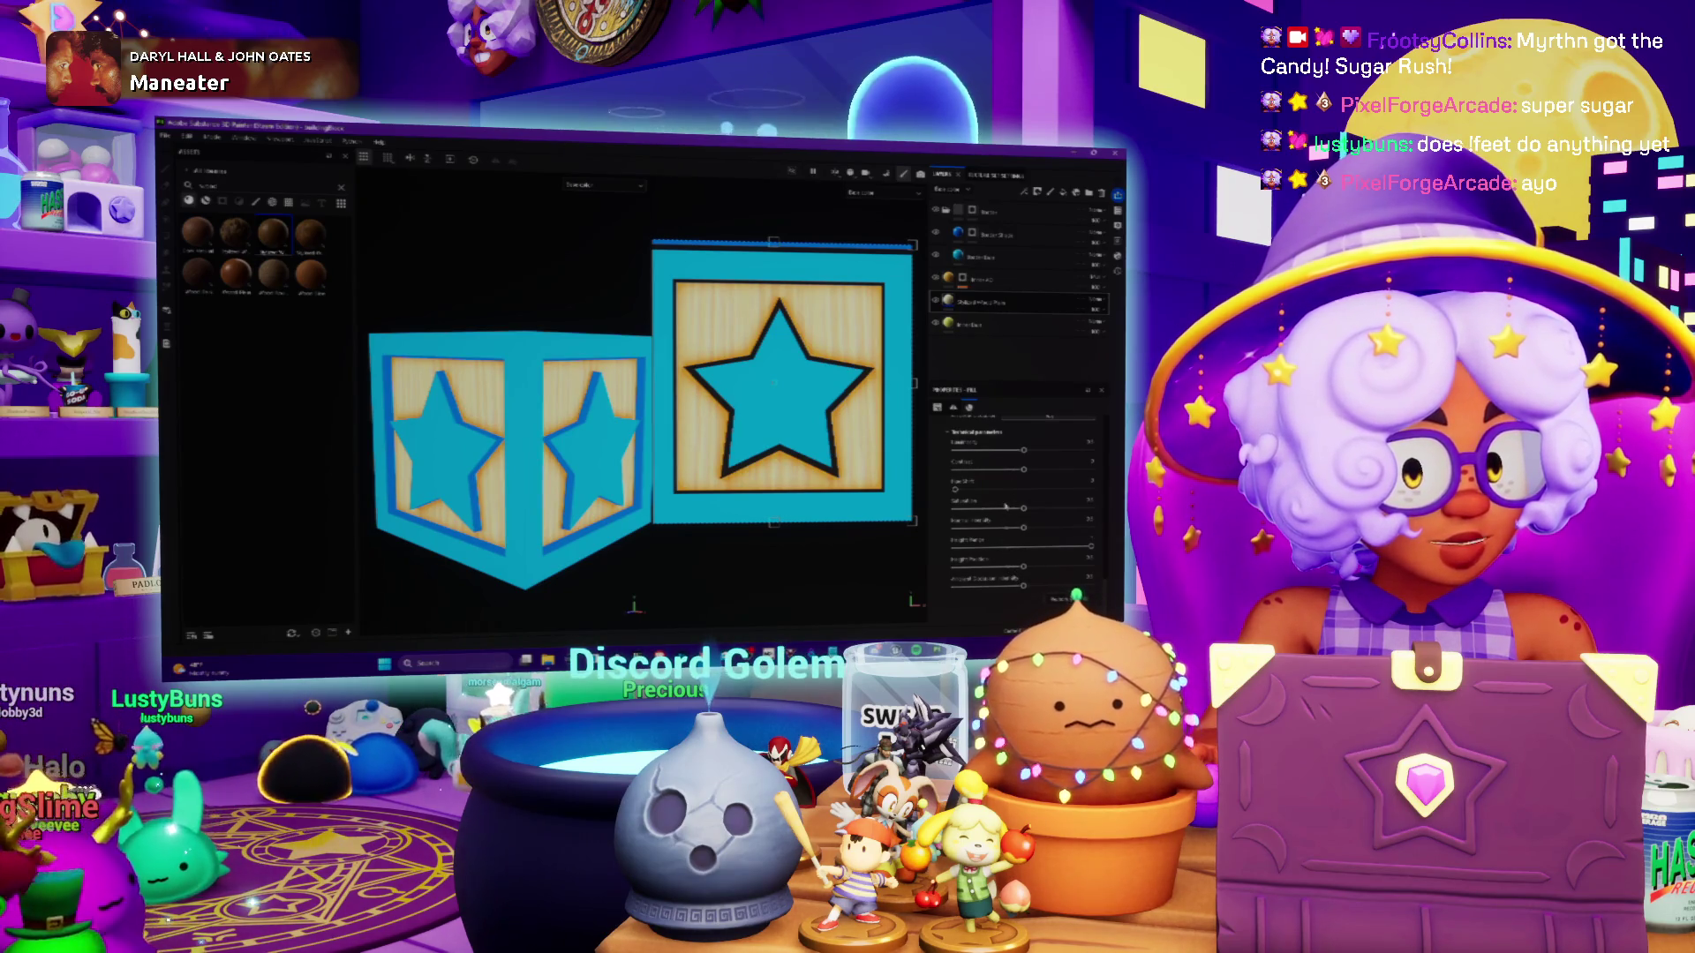
pyautogui.scroll(5, 1005, 506)
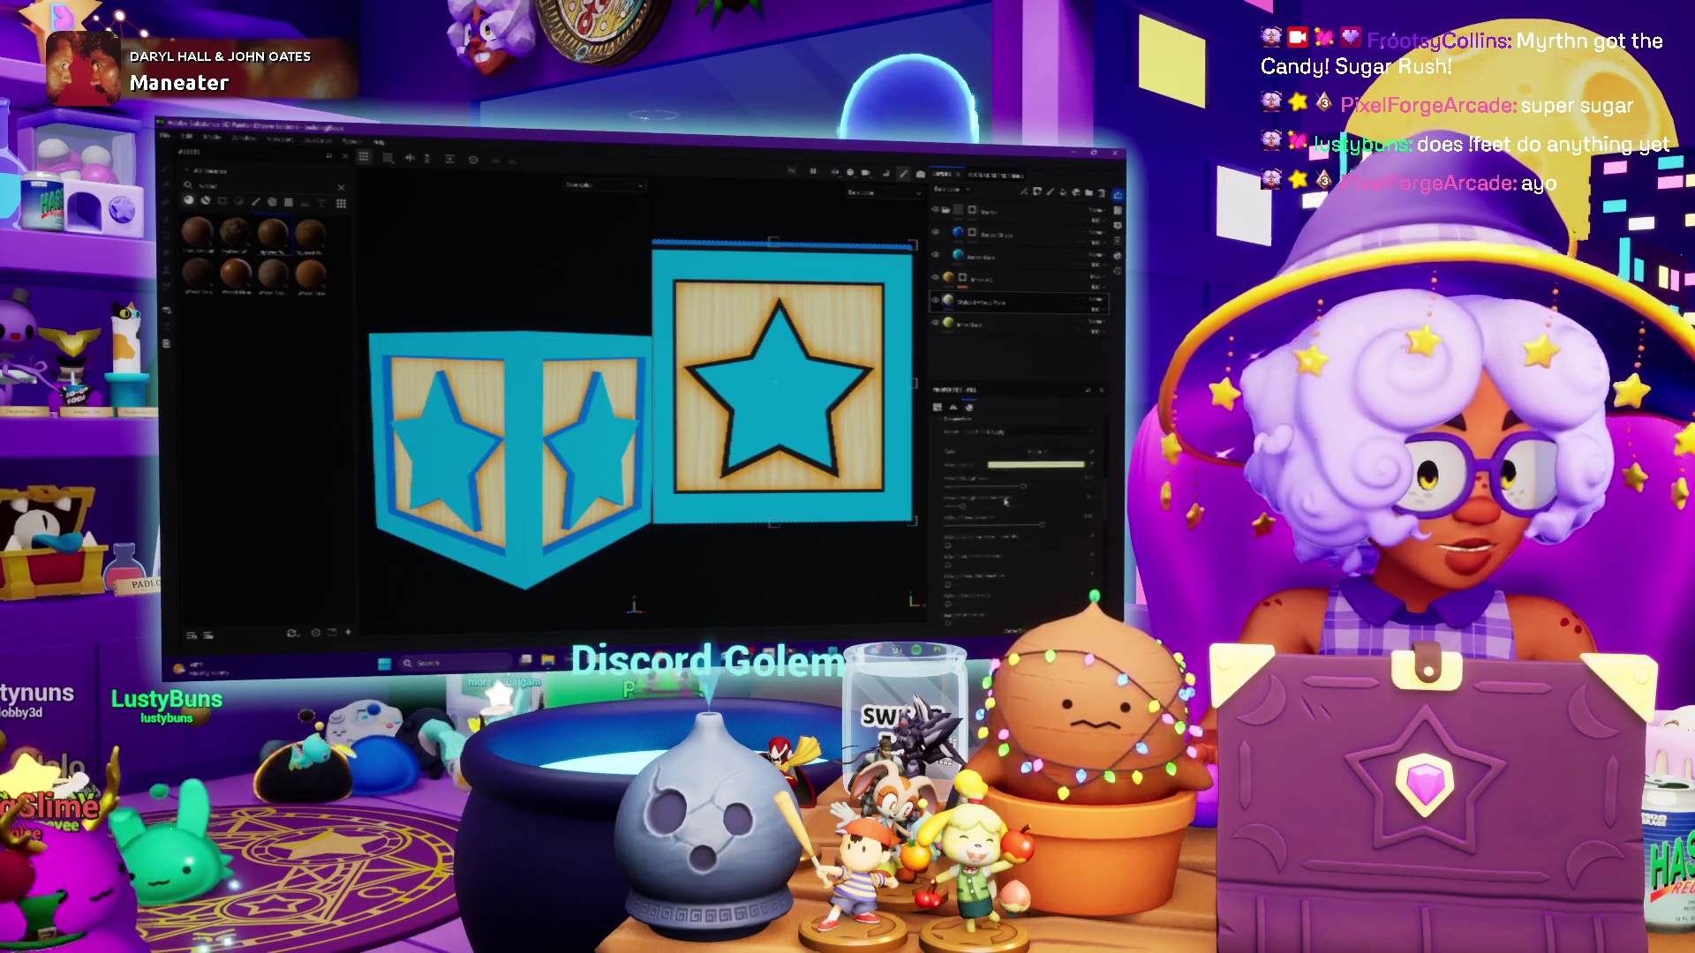
pyautogui.scroll(3, 1005, 501)
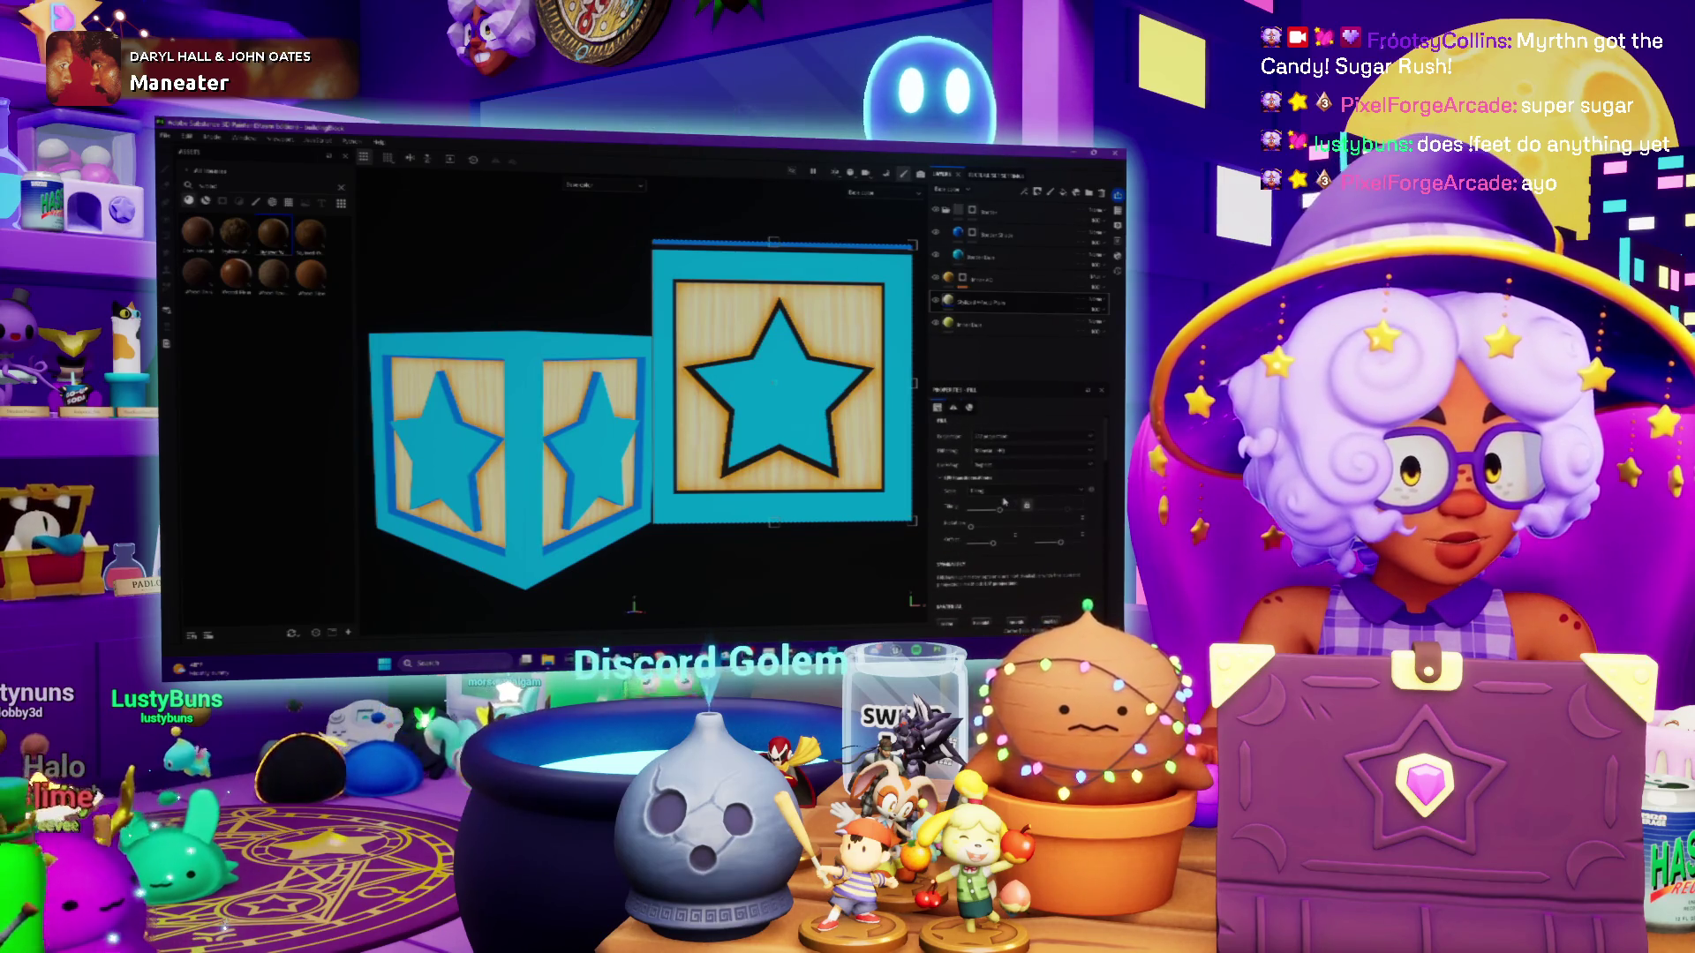
pyautogui.scroll(-3, 1004, 506)
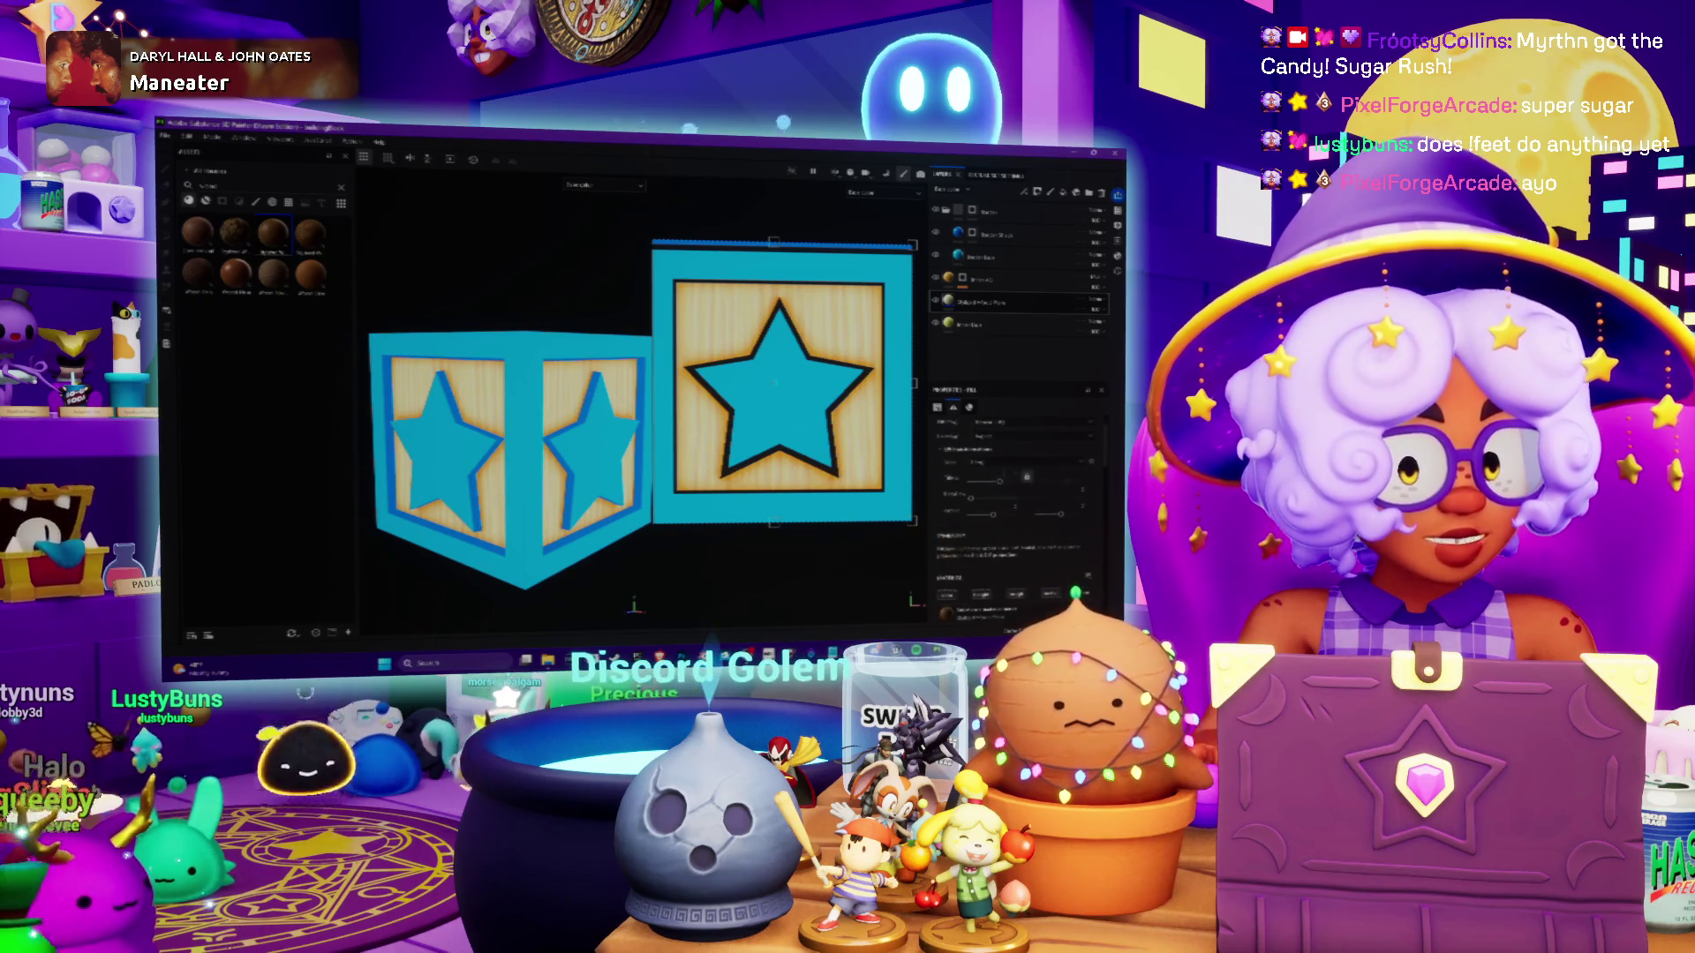
pyautogui.scroll(-3, 975, 510)
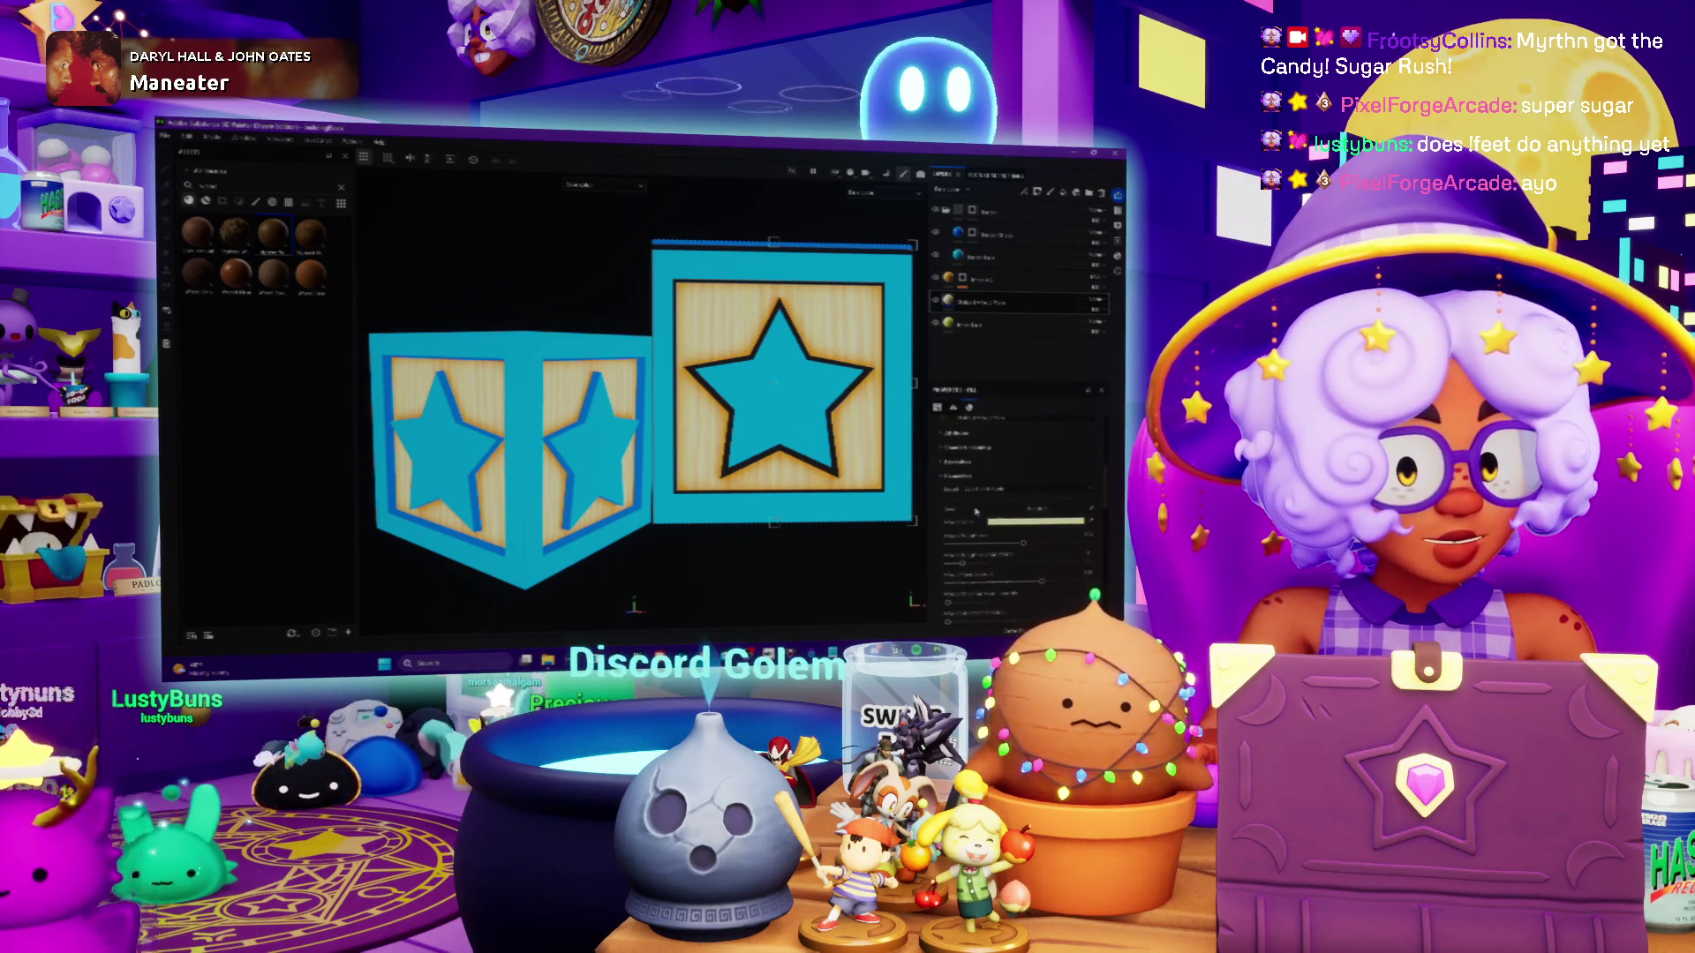
pyautogui.scroll(5, 979, 507)
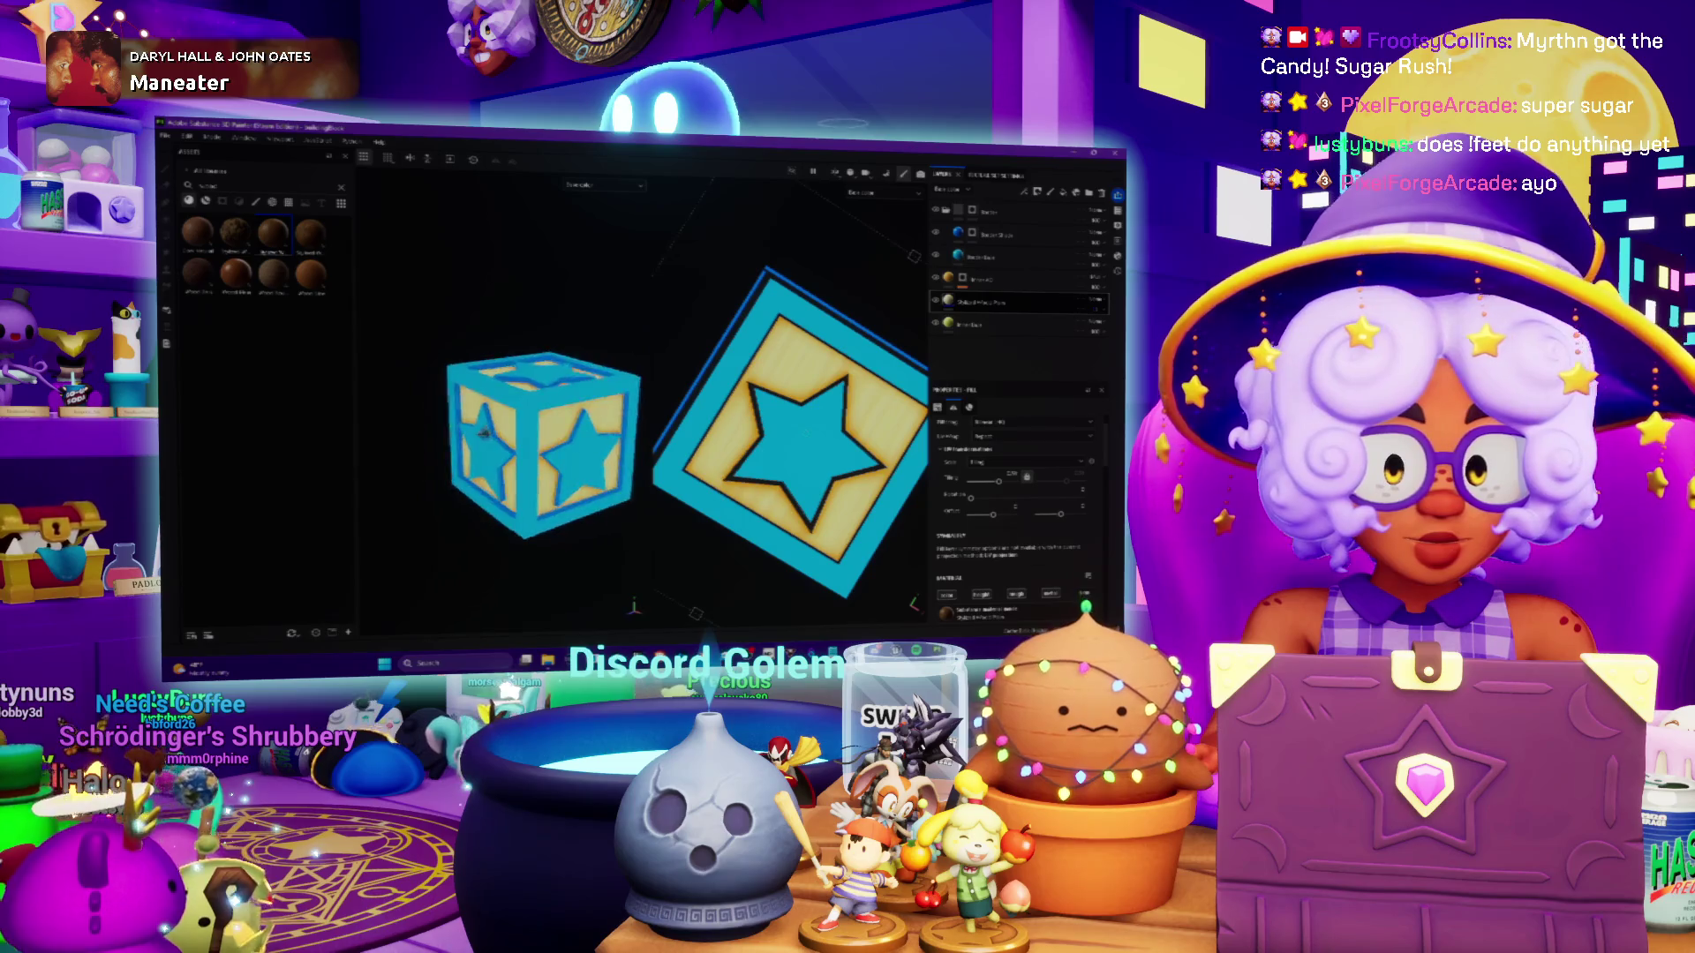
pyautogui.moveTo(516, 475)
pyautogui.keyDown('alt'); pyautogui.mouseDown()
pyautogui.moveTo(491, 495)
pyautogui.moveTo(491, 468)
pyautogui.mouseUp(); pyautogui.keyUp('alt')
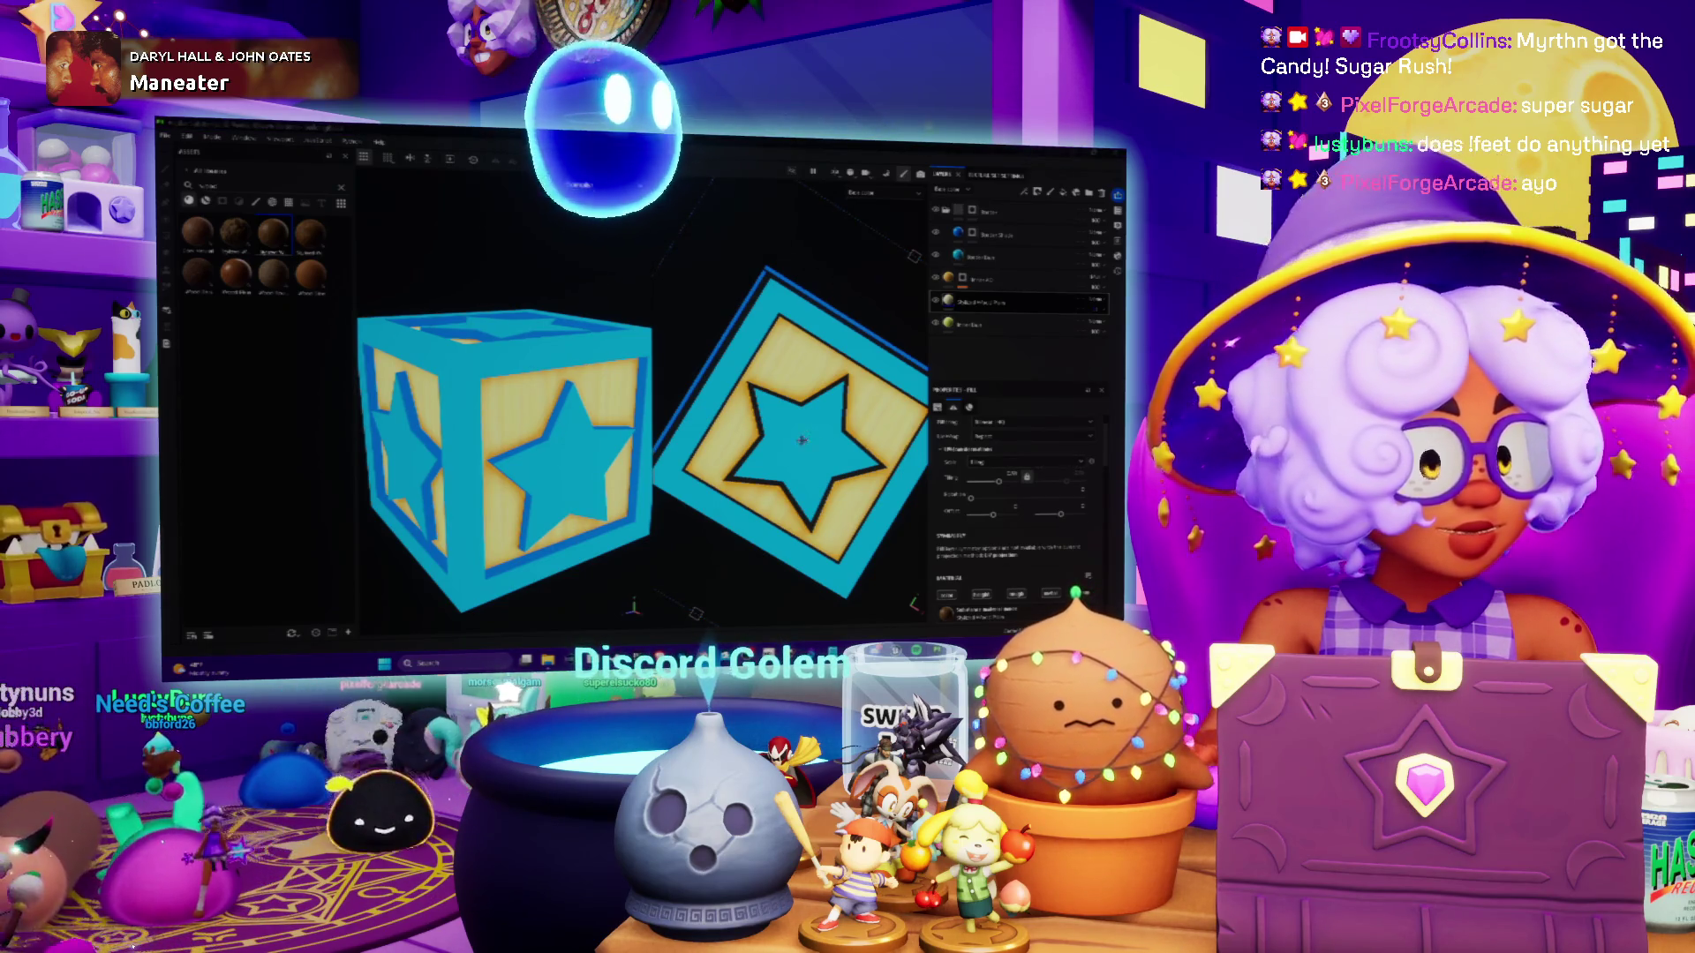
pyautogui.moveTo(548, 388)
pyautogui.keyDown('alt'); pyautogui.mouseDown()
pyautogui.moveTo(531, 415)
pyautogui.moveTo(543, 393)
pyautogui.mouseUp(); pyautogui.keyUp('alt')
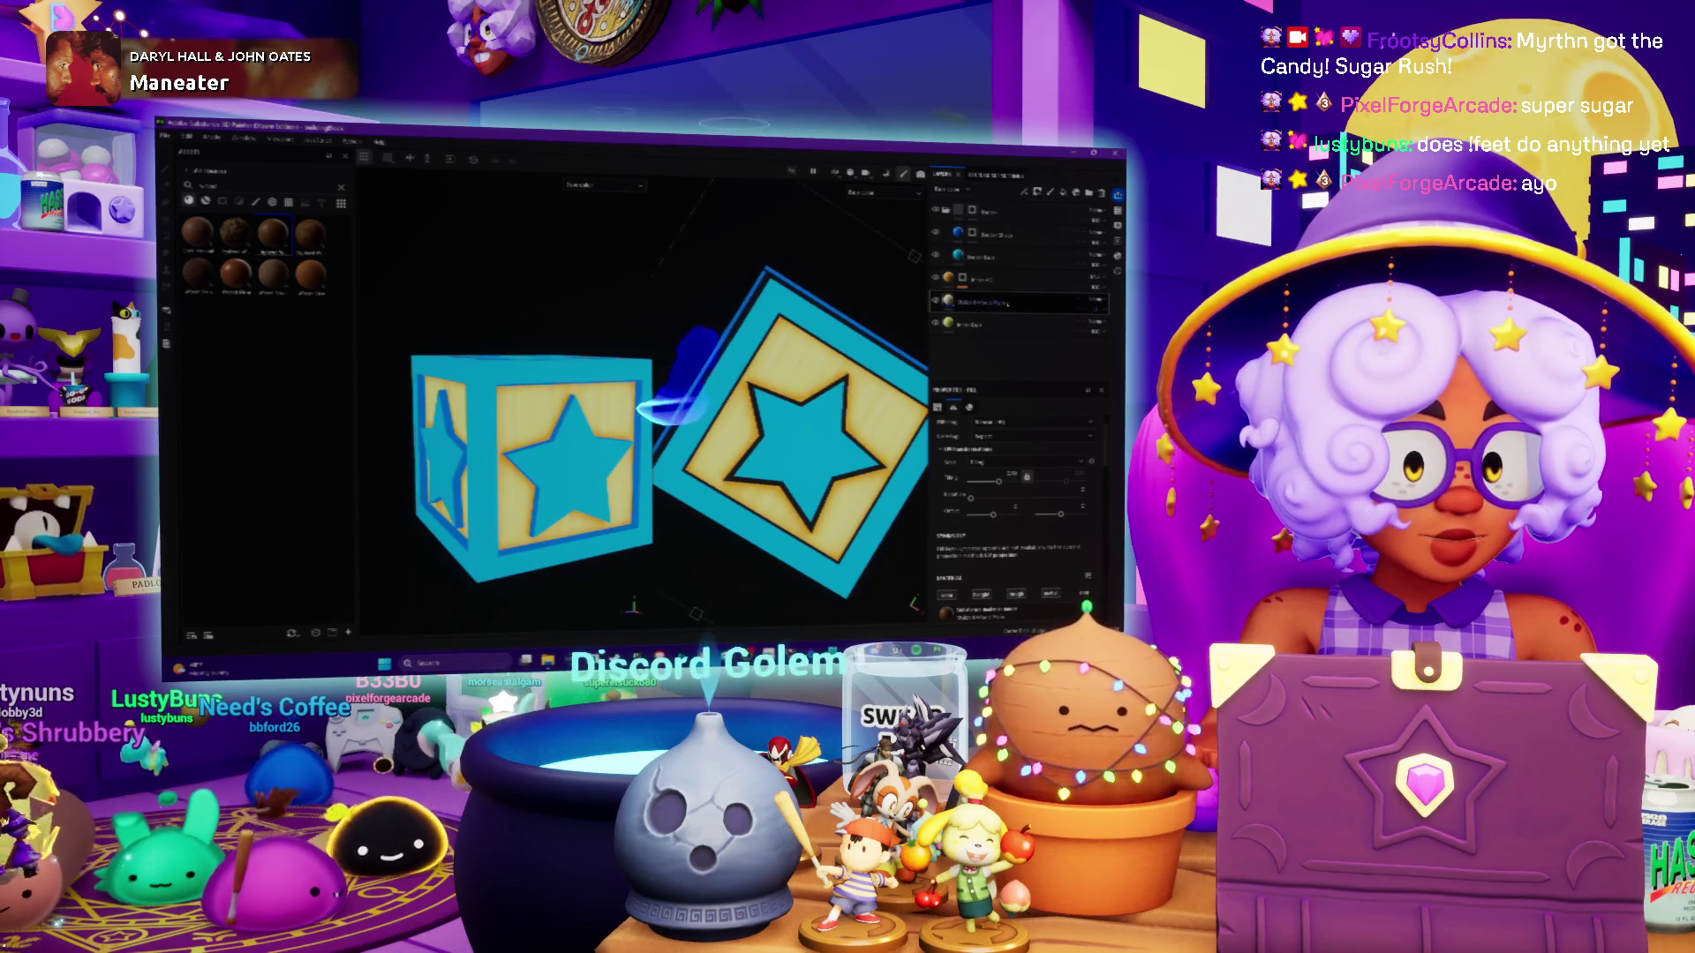
pyautogui.scroll(-2, 777, 424)
pyautogui.keyDown('alt'); pyautogui.moveTo(529, 459); pyautogui.dragTo(529, 433); pyautogui.keyUp('alt')
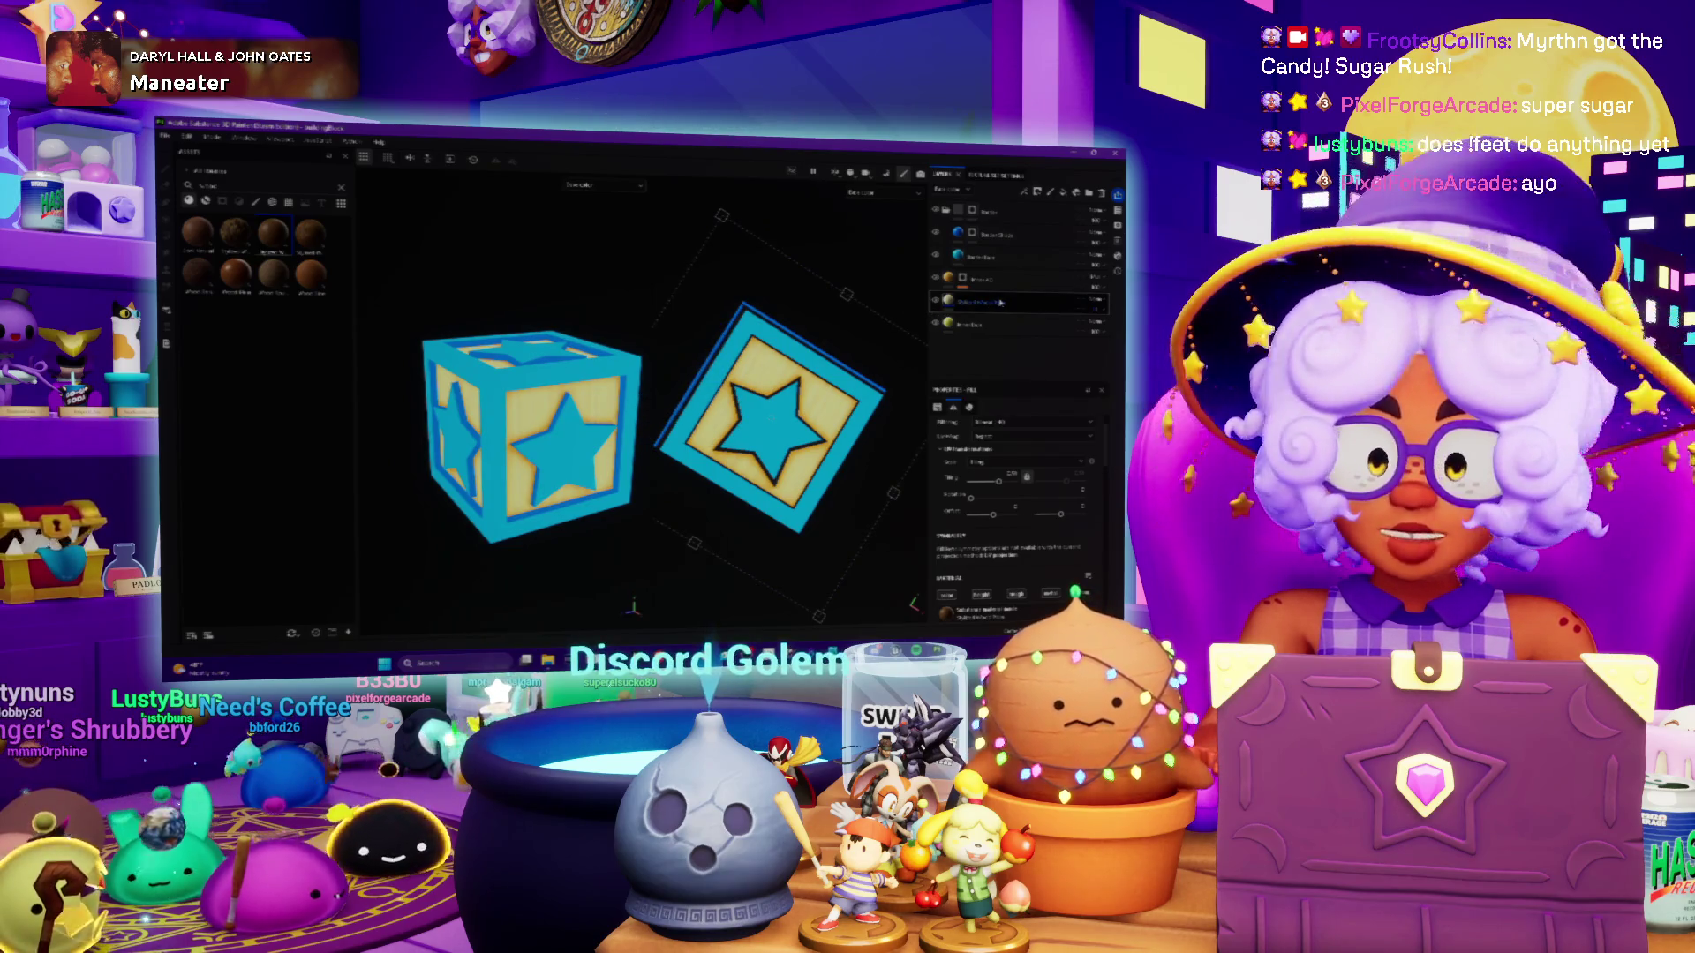
pyautogui.scroll(2, 494, 437)
pyautogui.moveTo(495, 437)
pyautogui.keyDown('alt'); pyautogui.mouseDown()
pyautogui.moveTo(595, 450)
pyautogui.moveTo(526, 438)
pyautogui.mouseUp(); pyautogui.keyUp('alt')
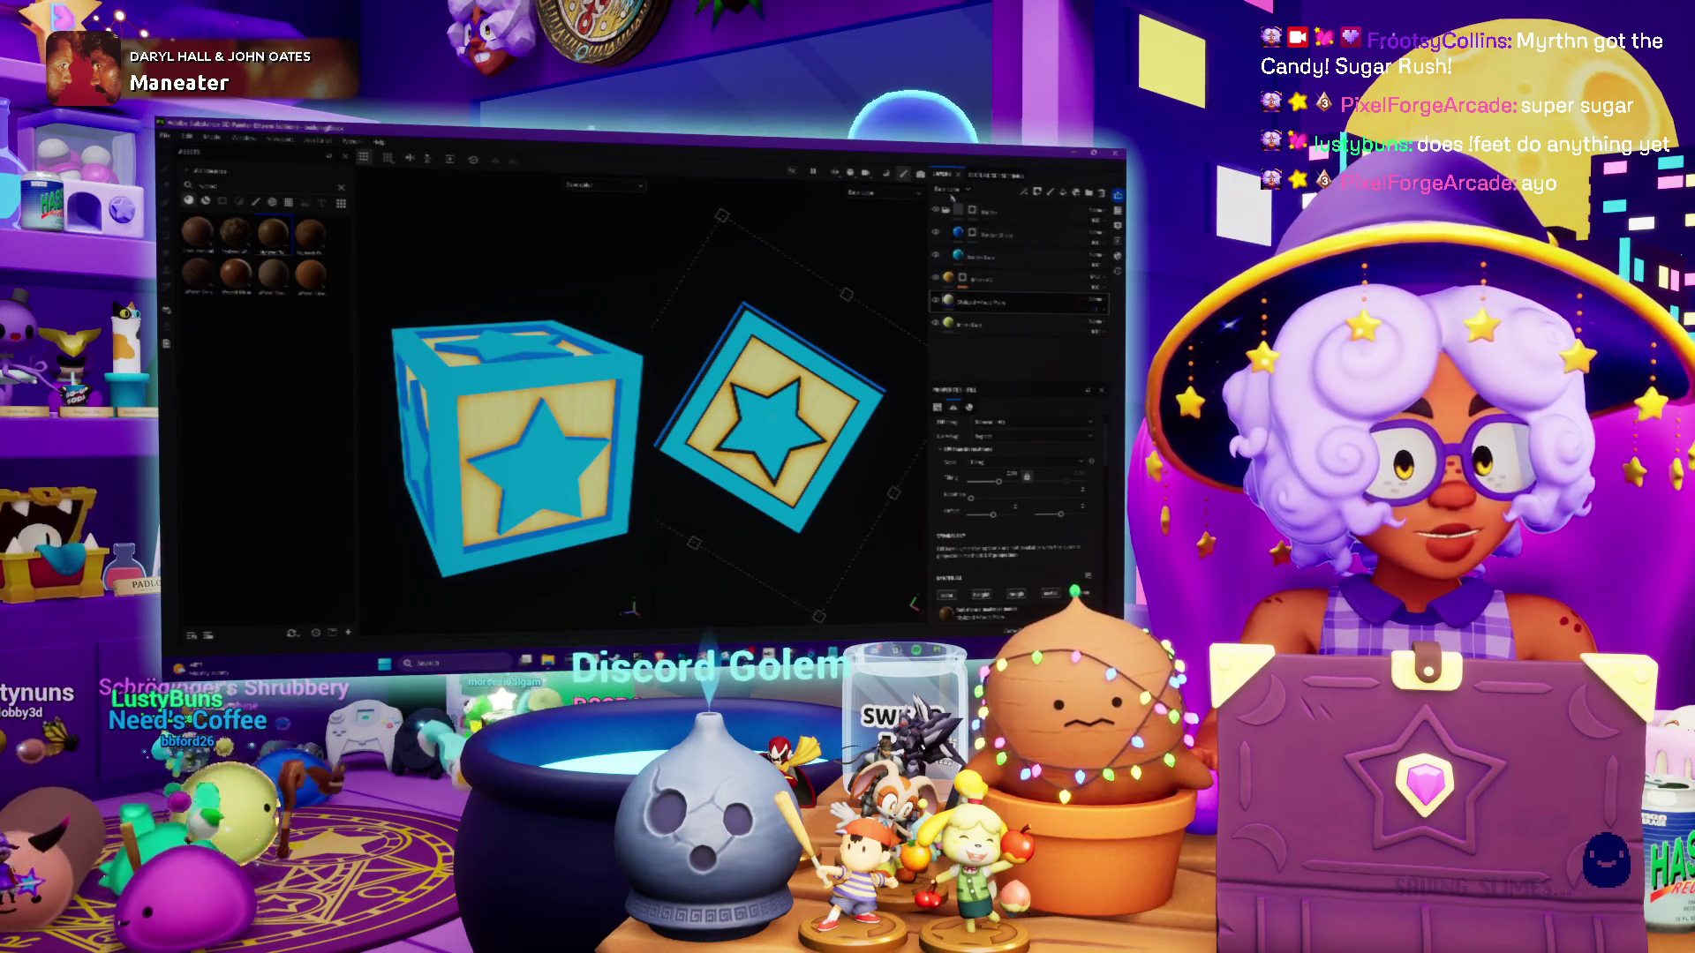
# Add a fill effect to the layer holding the blue stars and borders
pyautogui.click(951, 197)
pyautogui.click(951, 198)
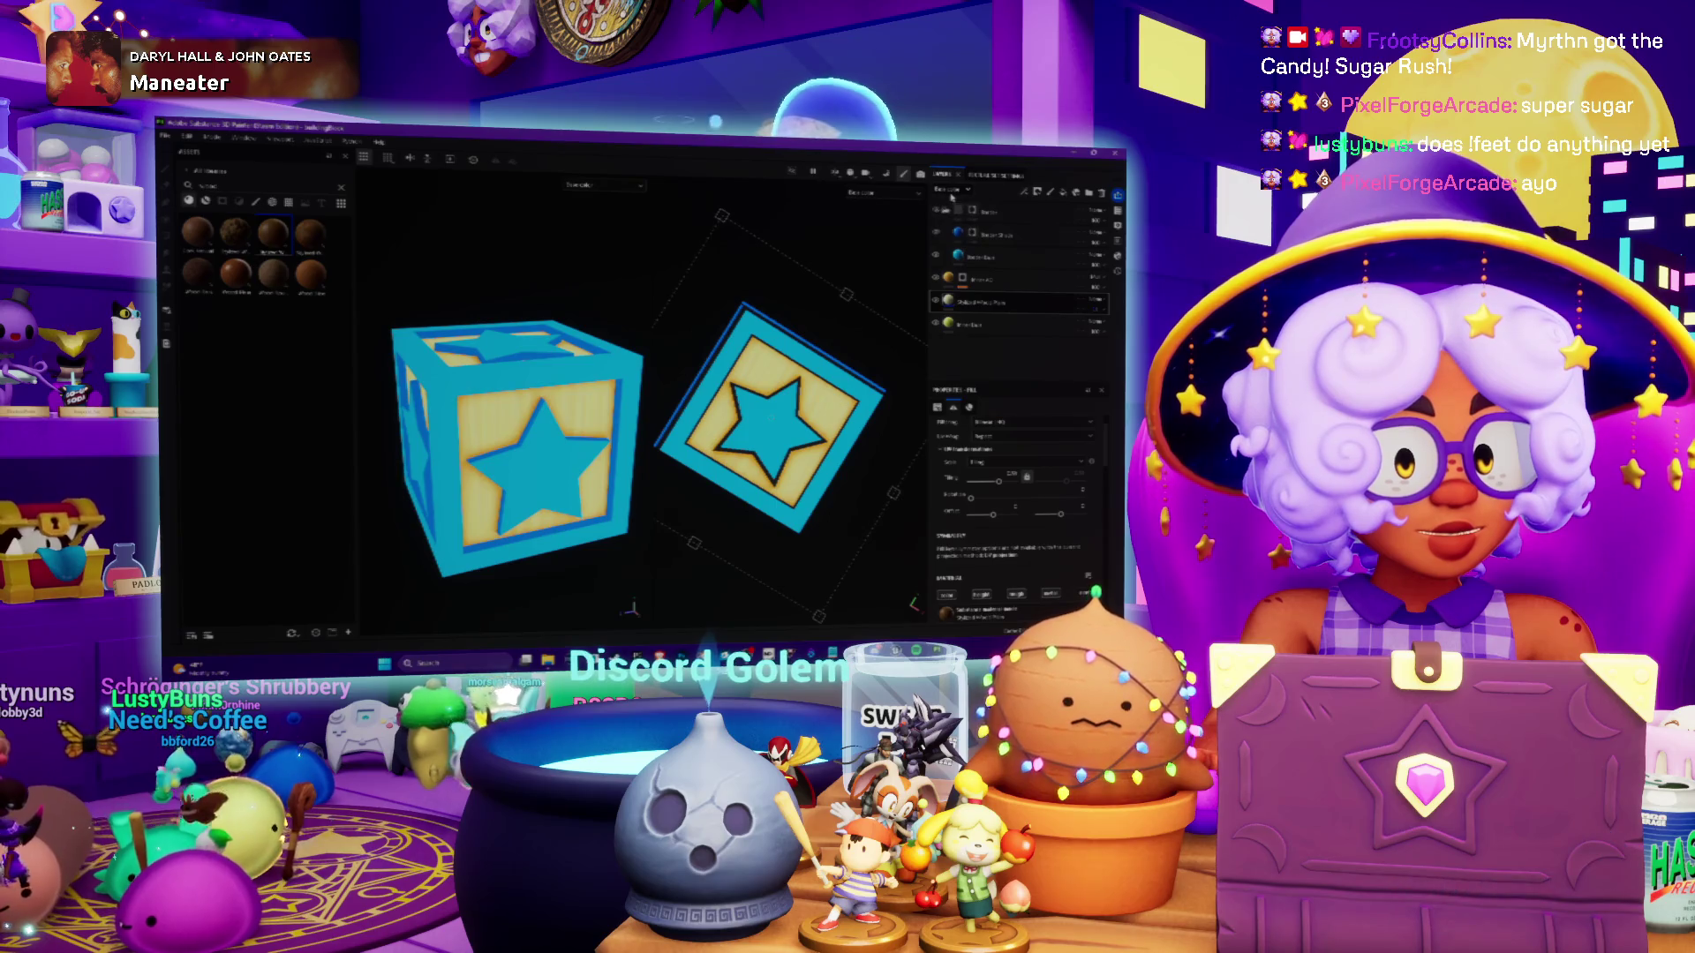
pyautogui.click(999, 236)
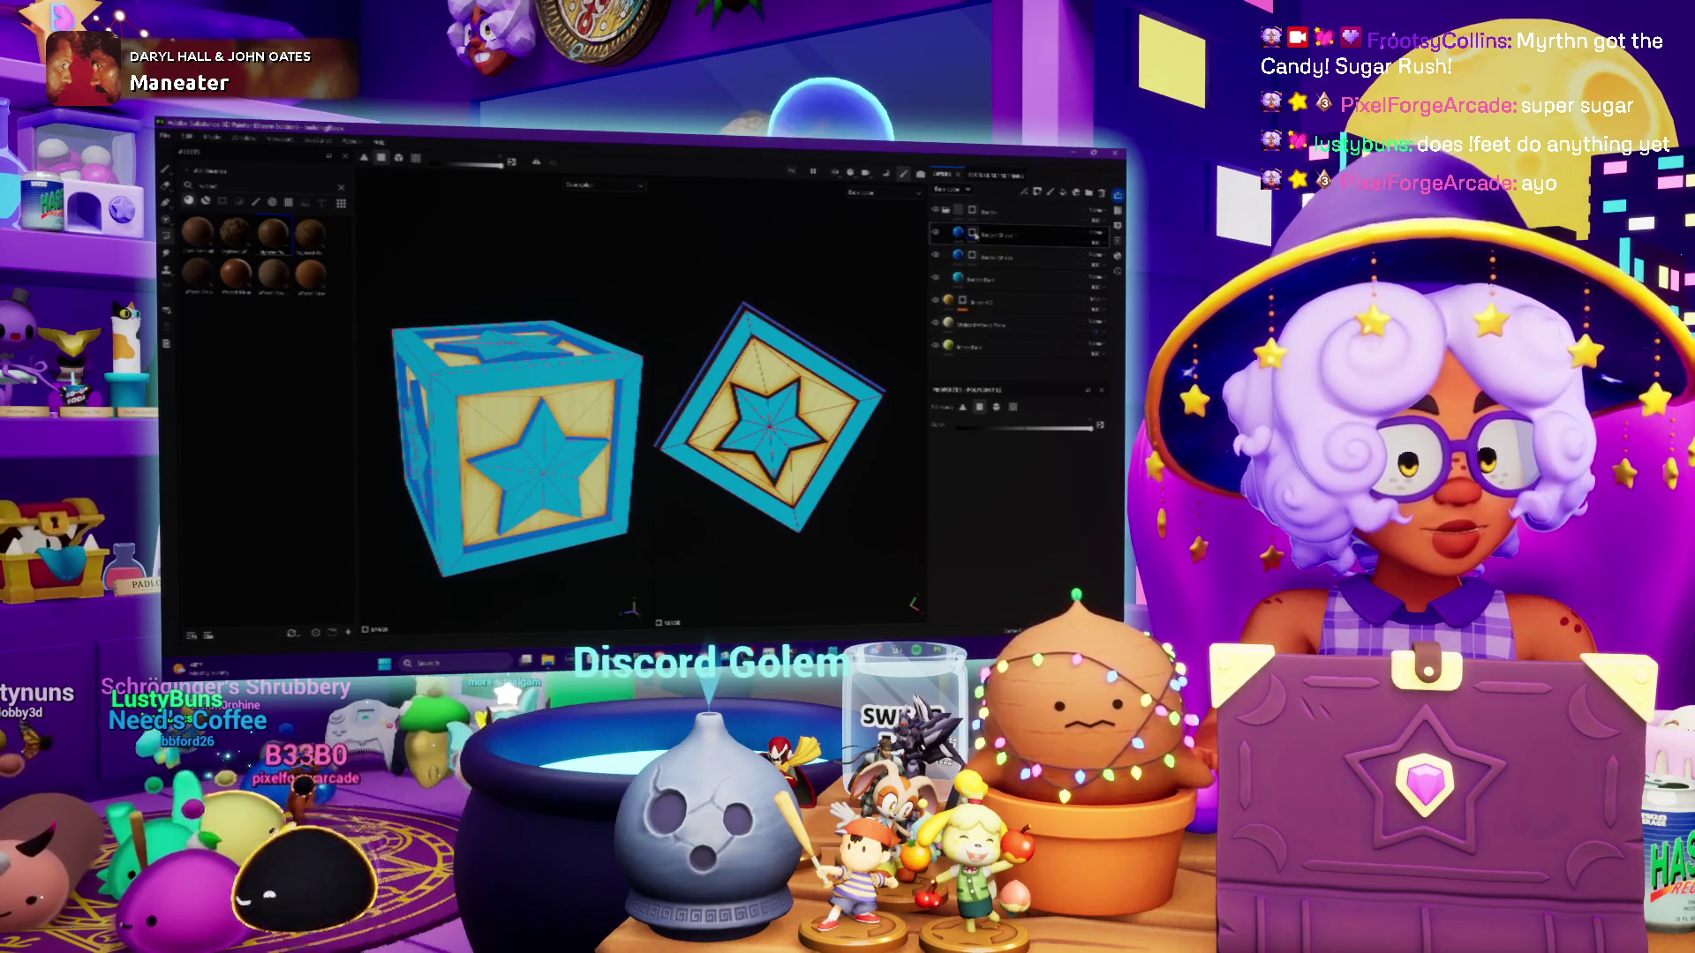
pyautogui.rightClick(974, 235)
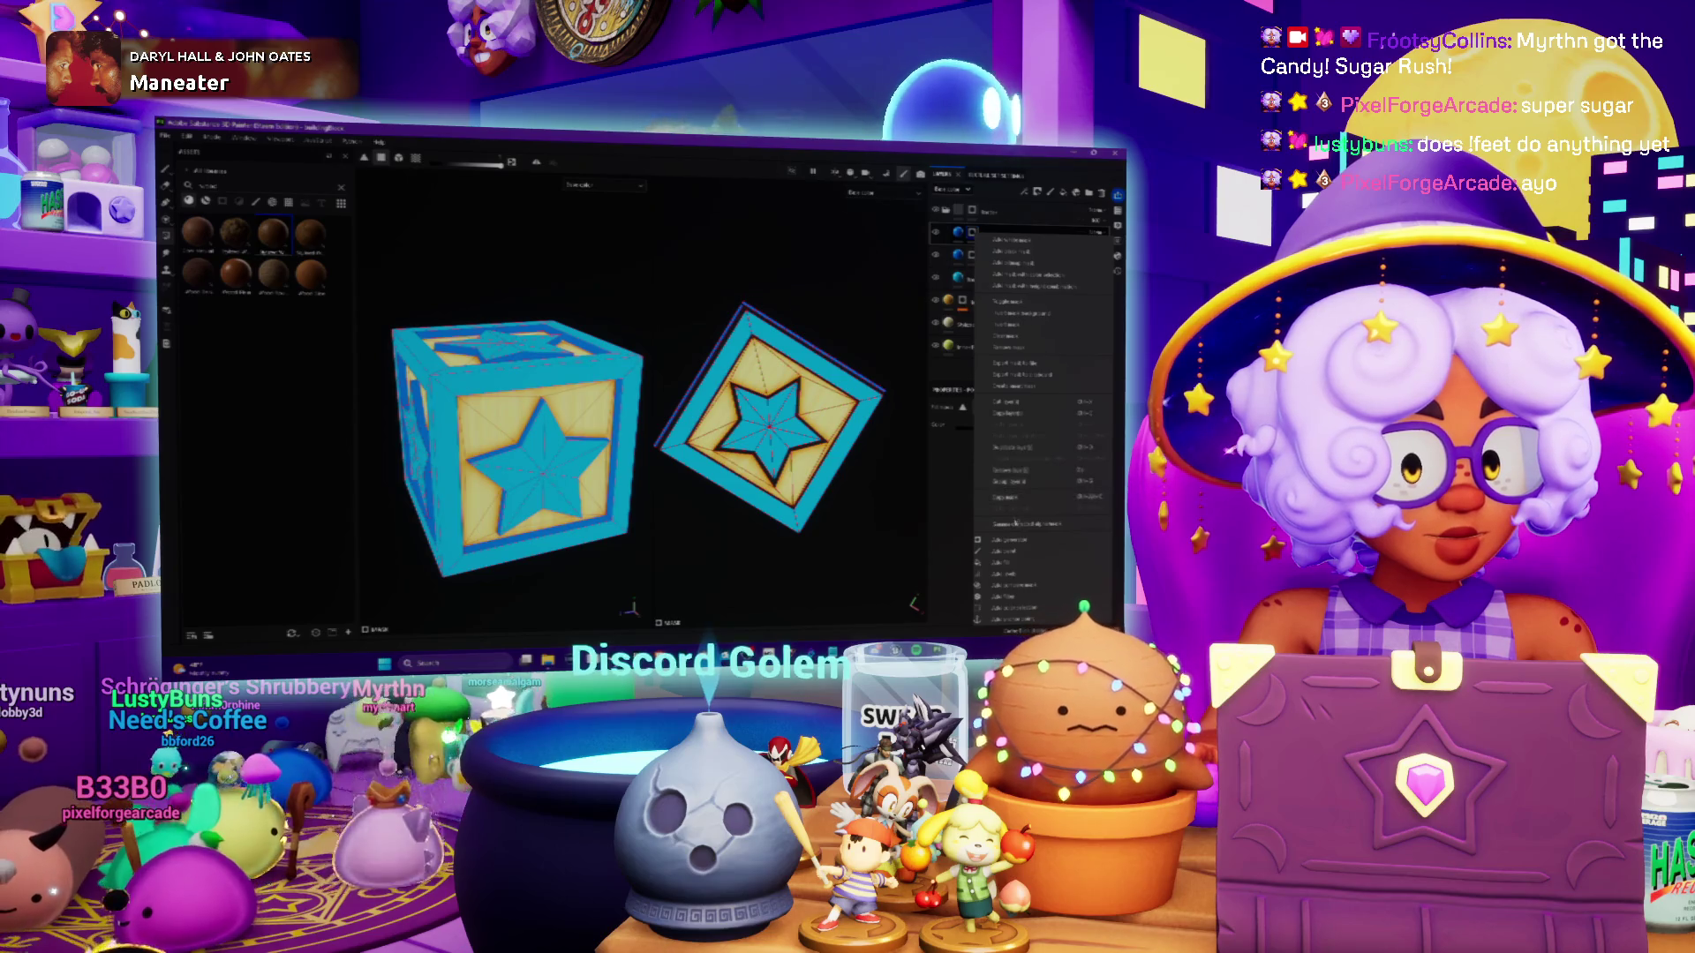
pyautogui.click(1014, 347)
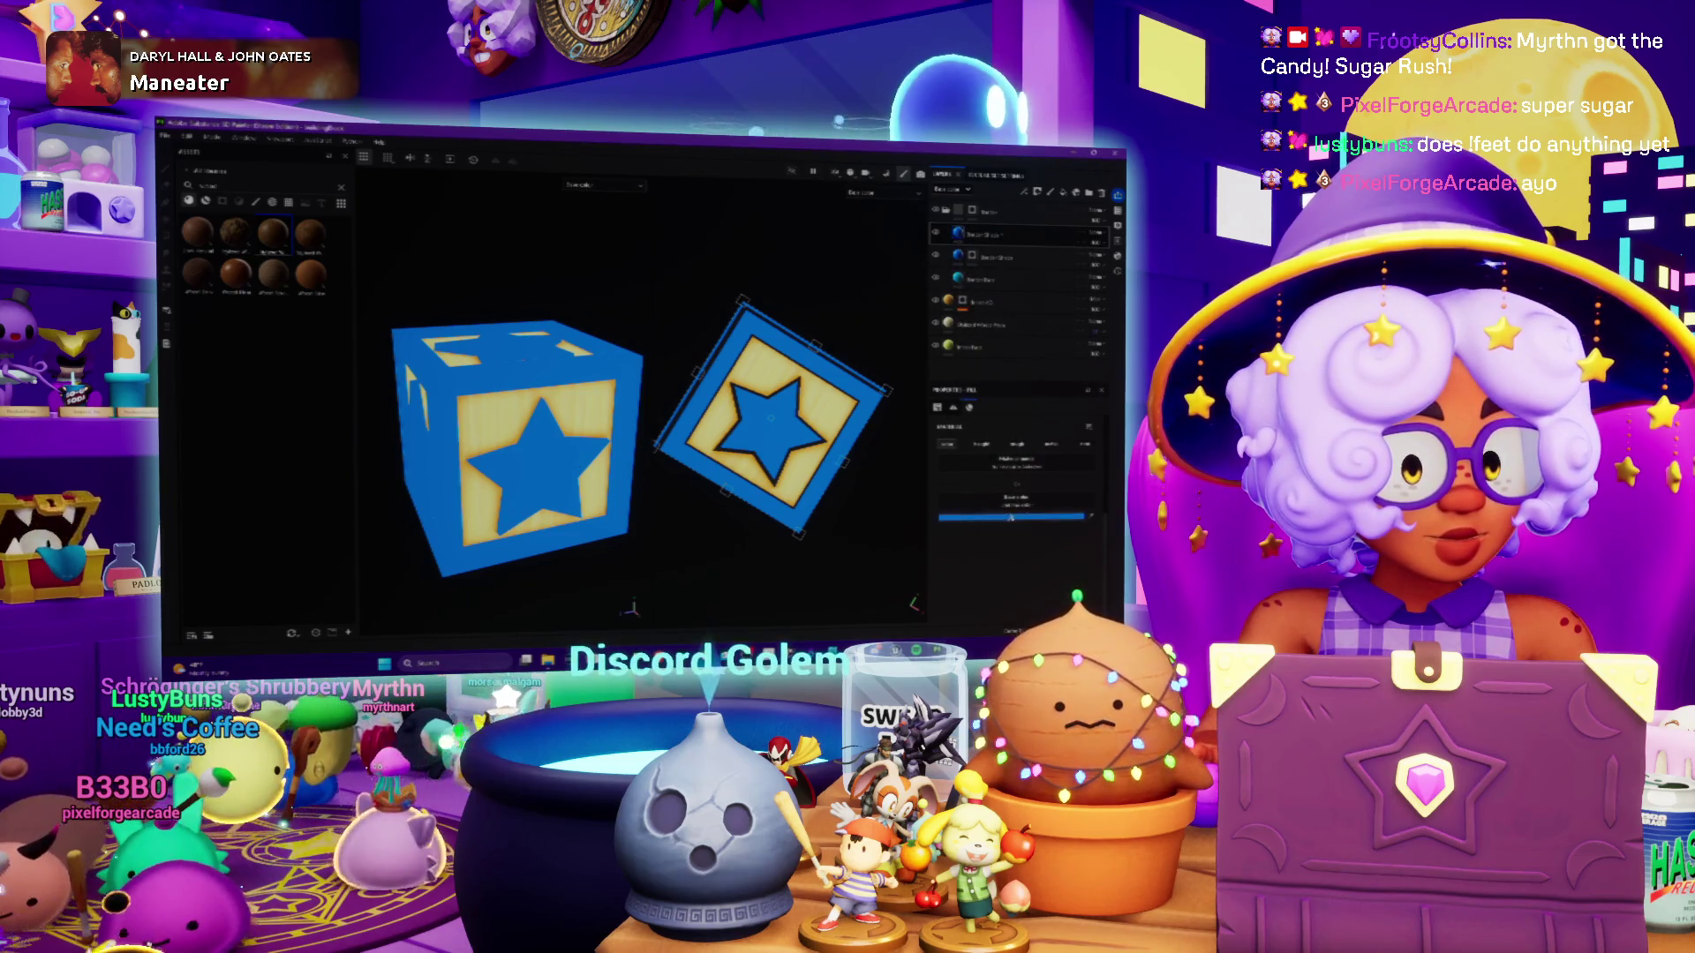
# Set the new fill's colour to mid-grey
pyautogui.click(1012, 517)
pyautogui.click(968, 391)
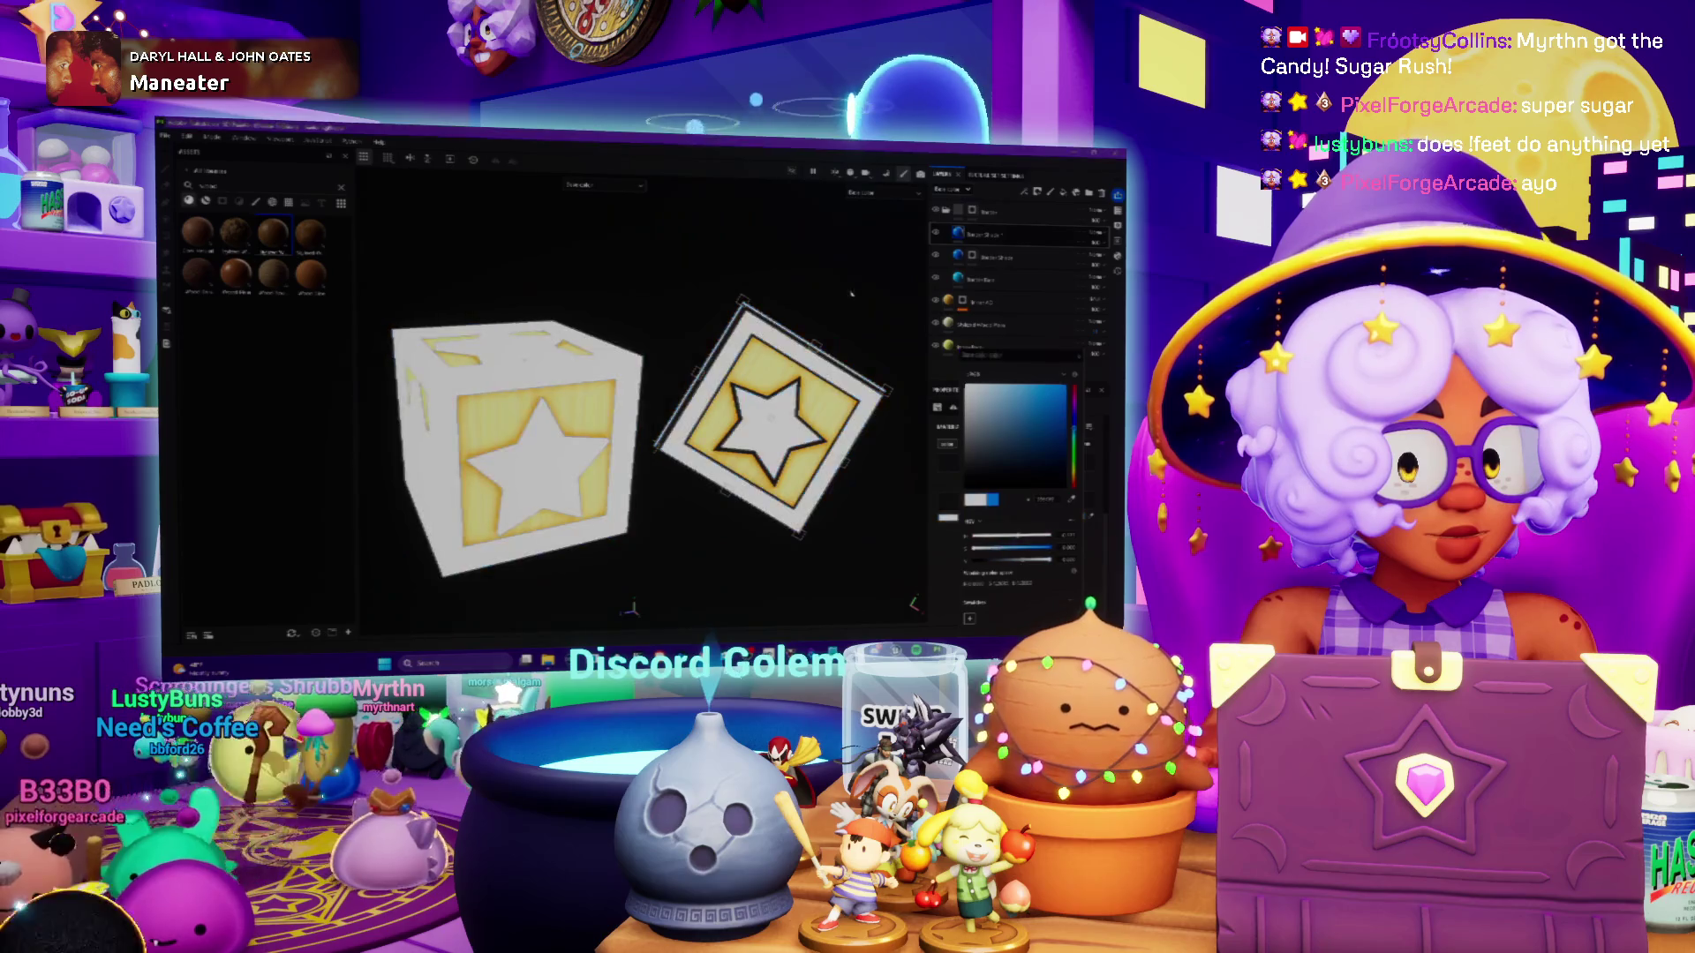
pyautogui.click(971, 433)
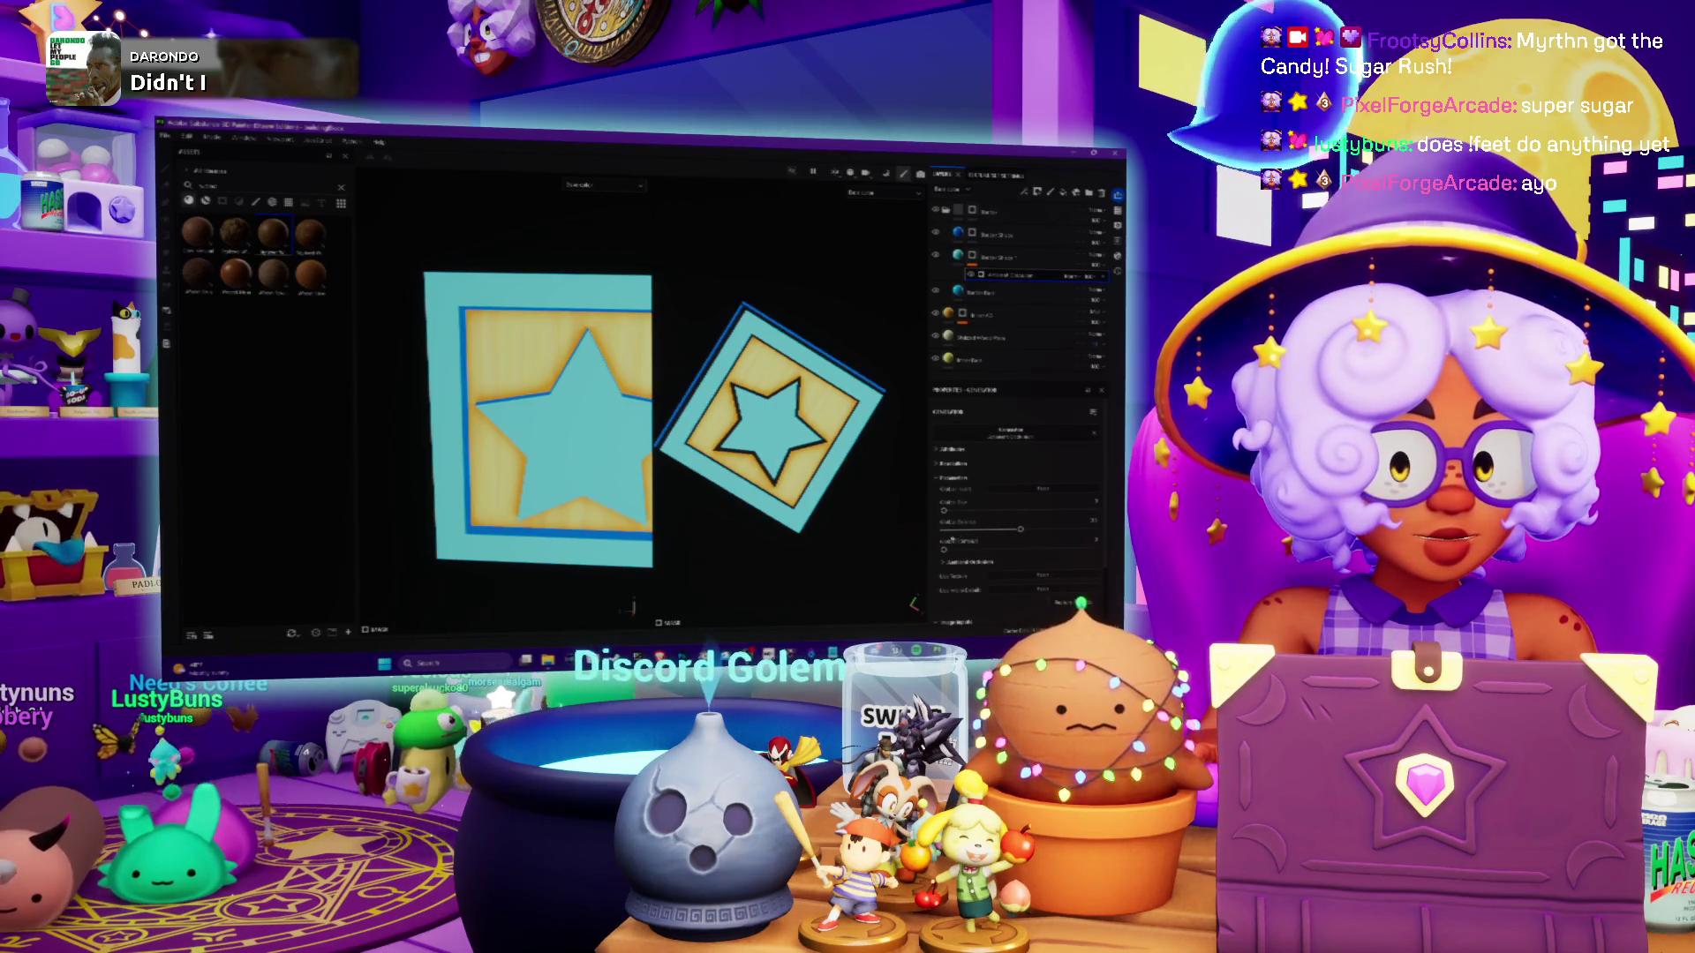
# Apply a generator to the fill and raise its settings to bevel the star and border edges
pyautogui.moveTo(1019, 529); pyautogui.dragTo(953, 528)
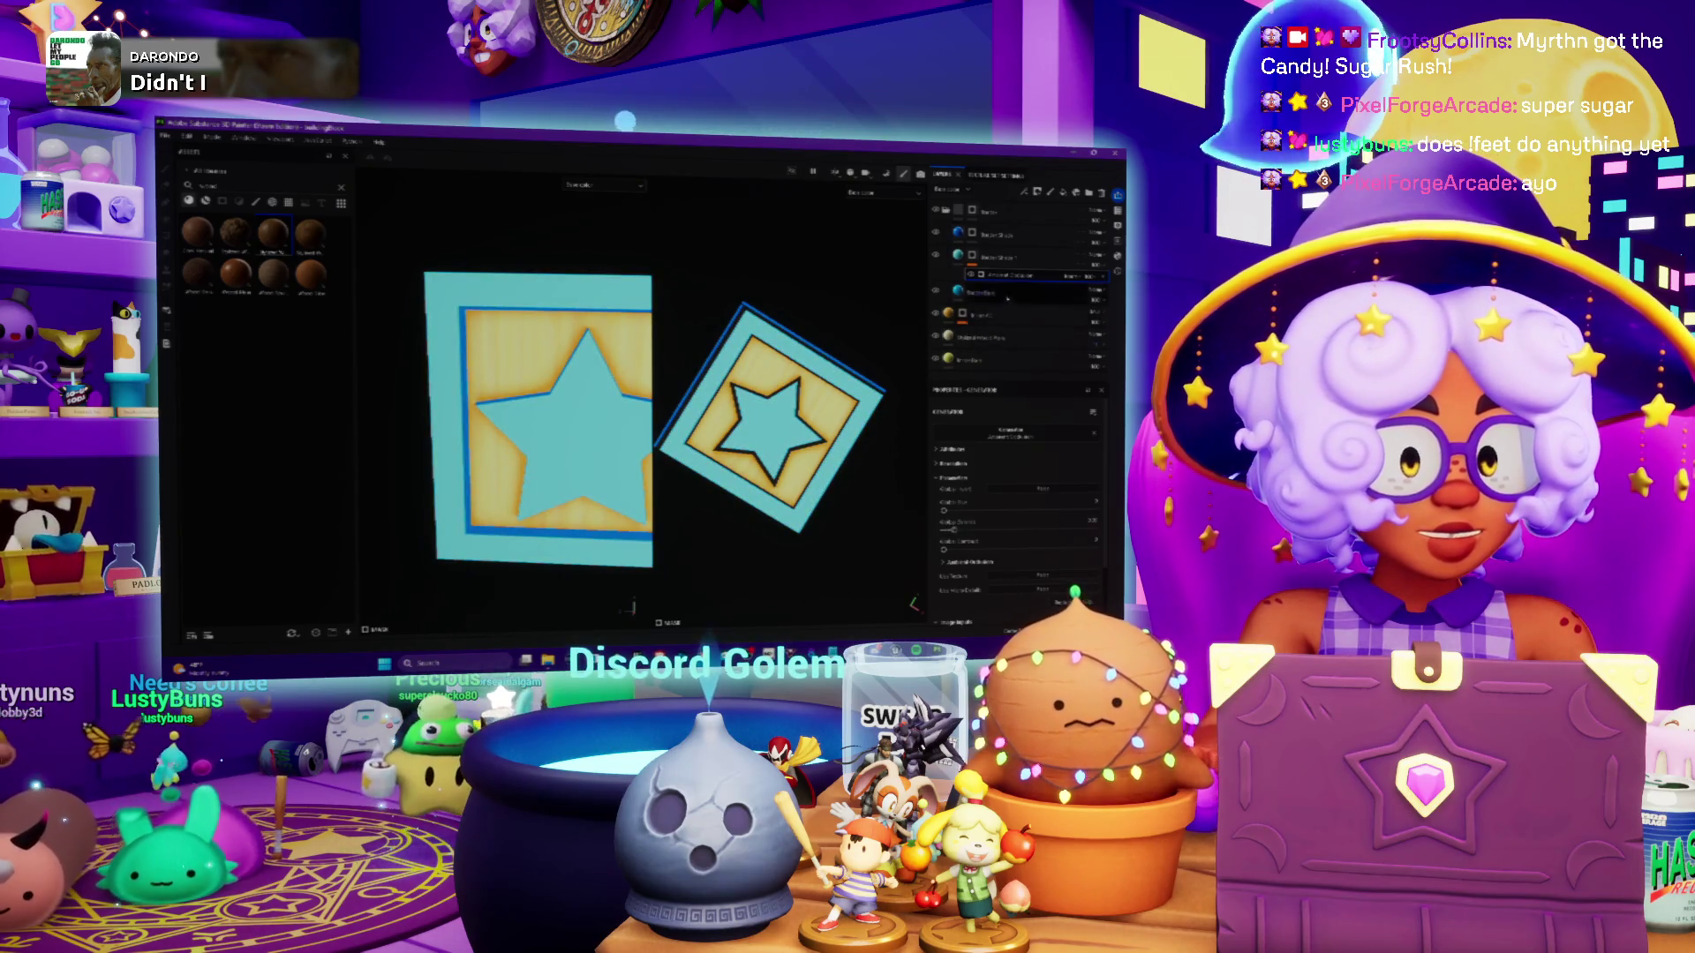
pyautogui.click(1011, 433)
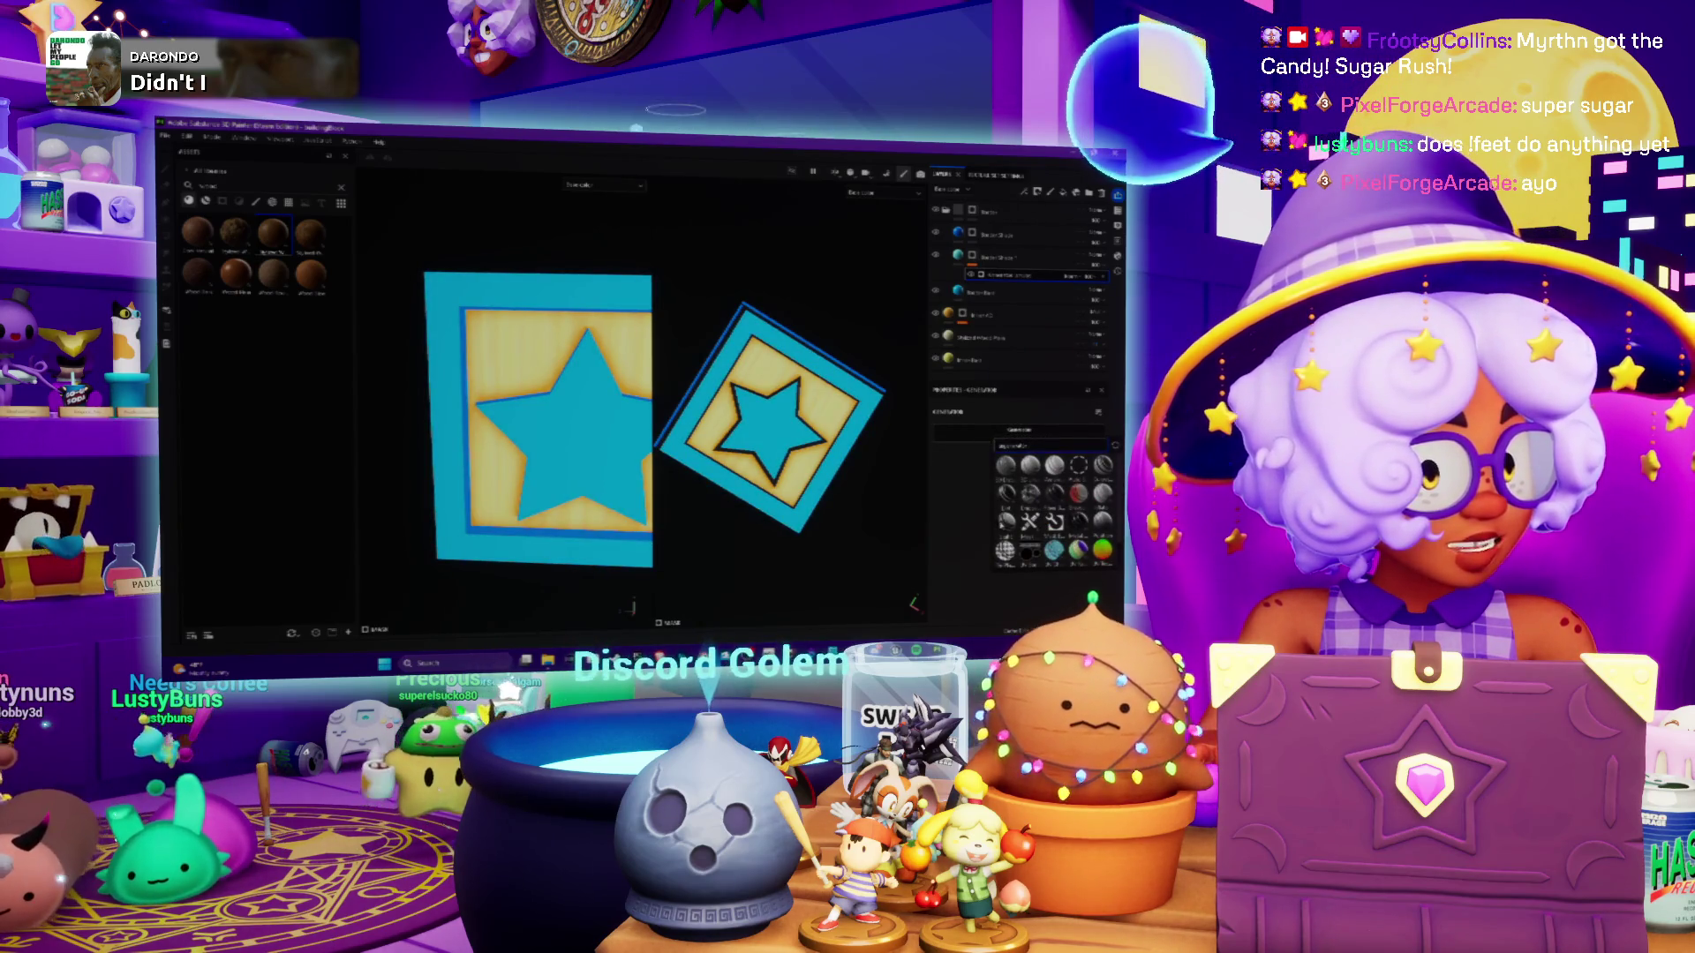
pyautogui.click(1003, 521)
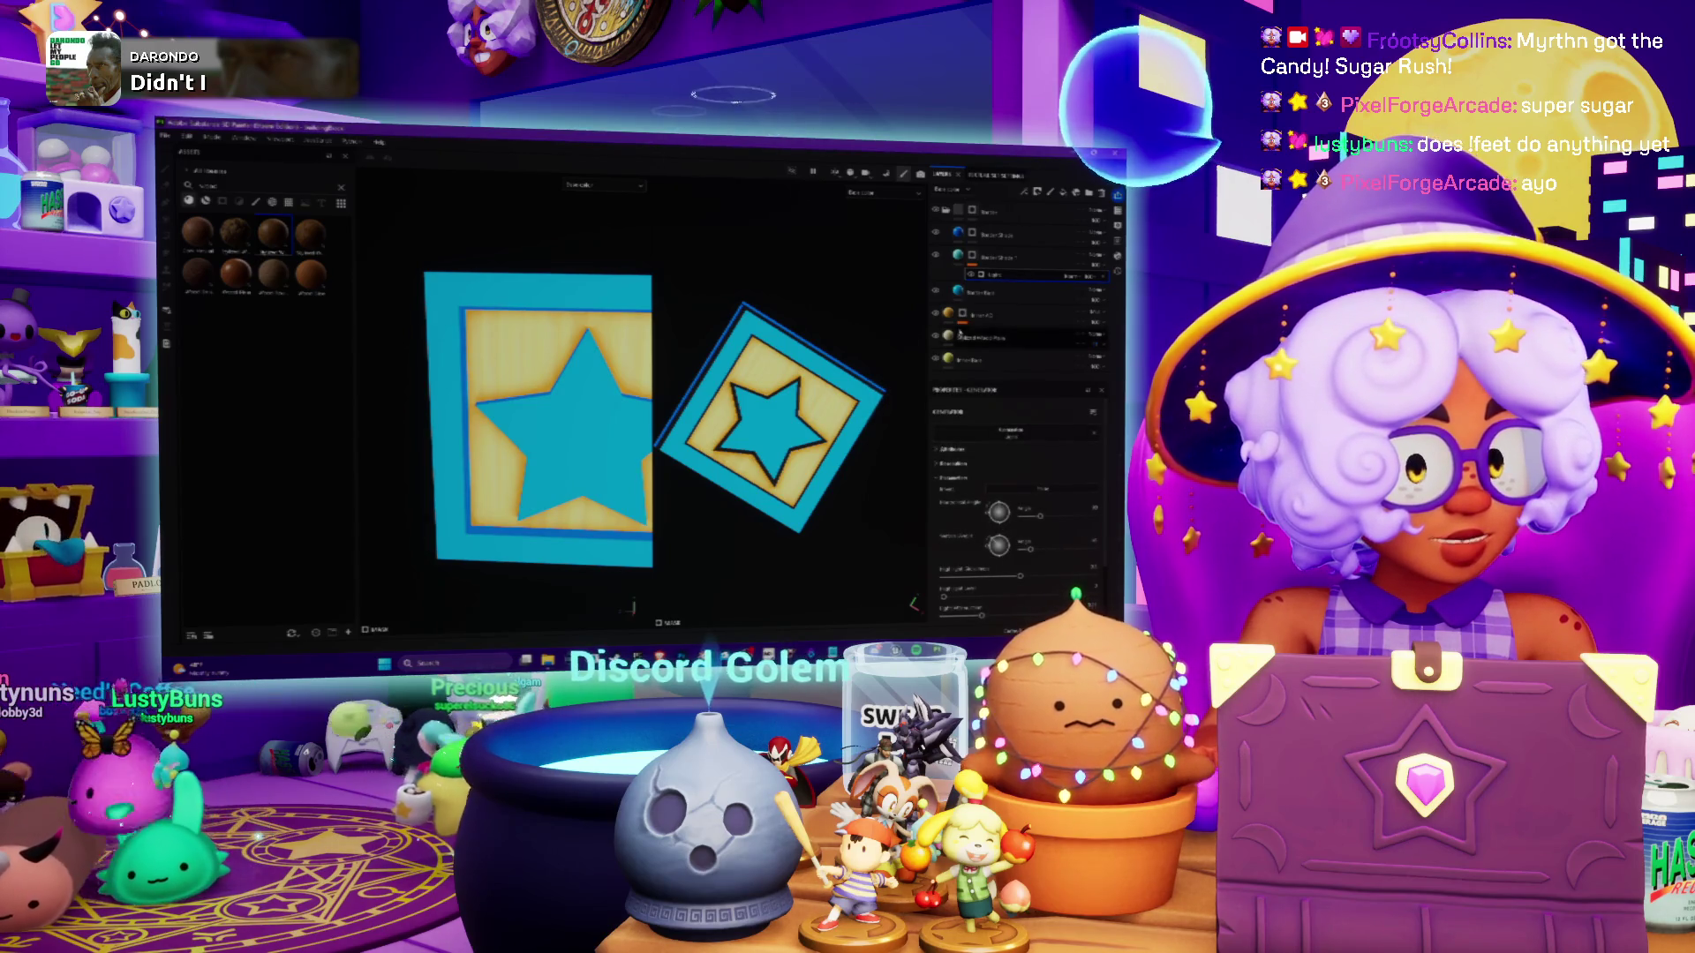
pyautogui.moveTo(1040, 459); pyautogui.dragTo(1051, 460)
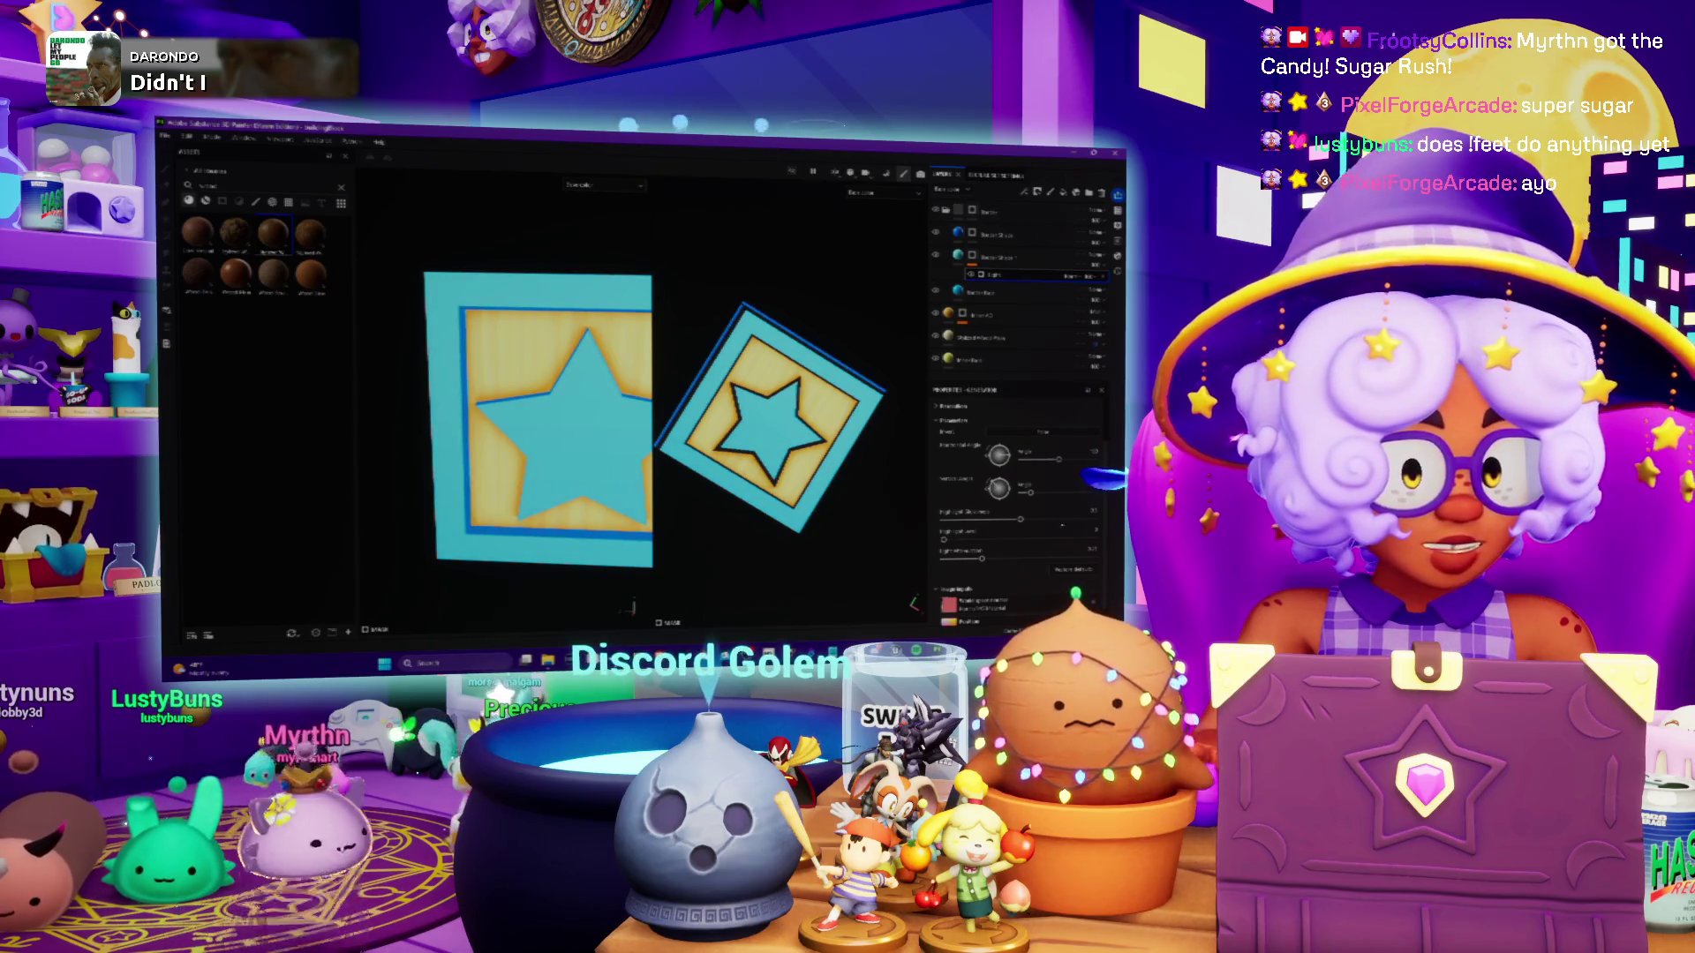
pyautogui.moveTo(1039, 525)
pyautogui.mouseDown()
pyautogui.moveTo(1069, 529)
pyautogui.moveTo(1027, 519)
pyautogui.moveTo(1064, 558)
pyautogui.mouseUp()
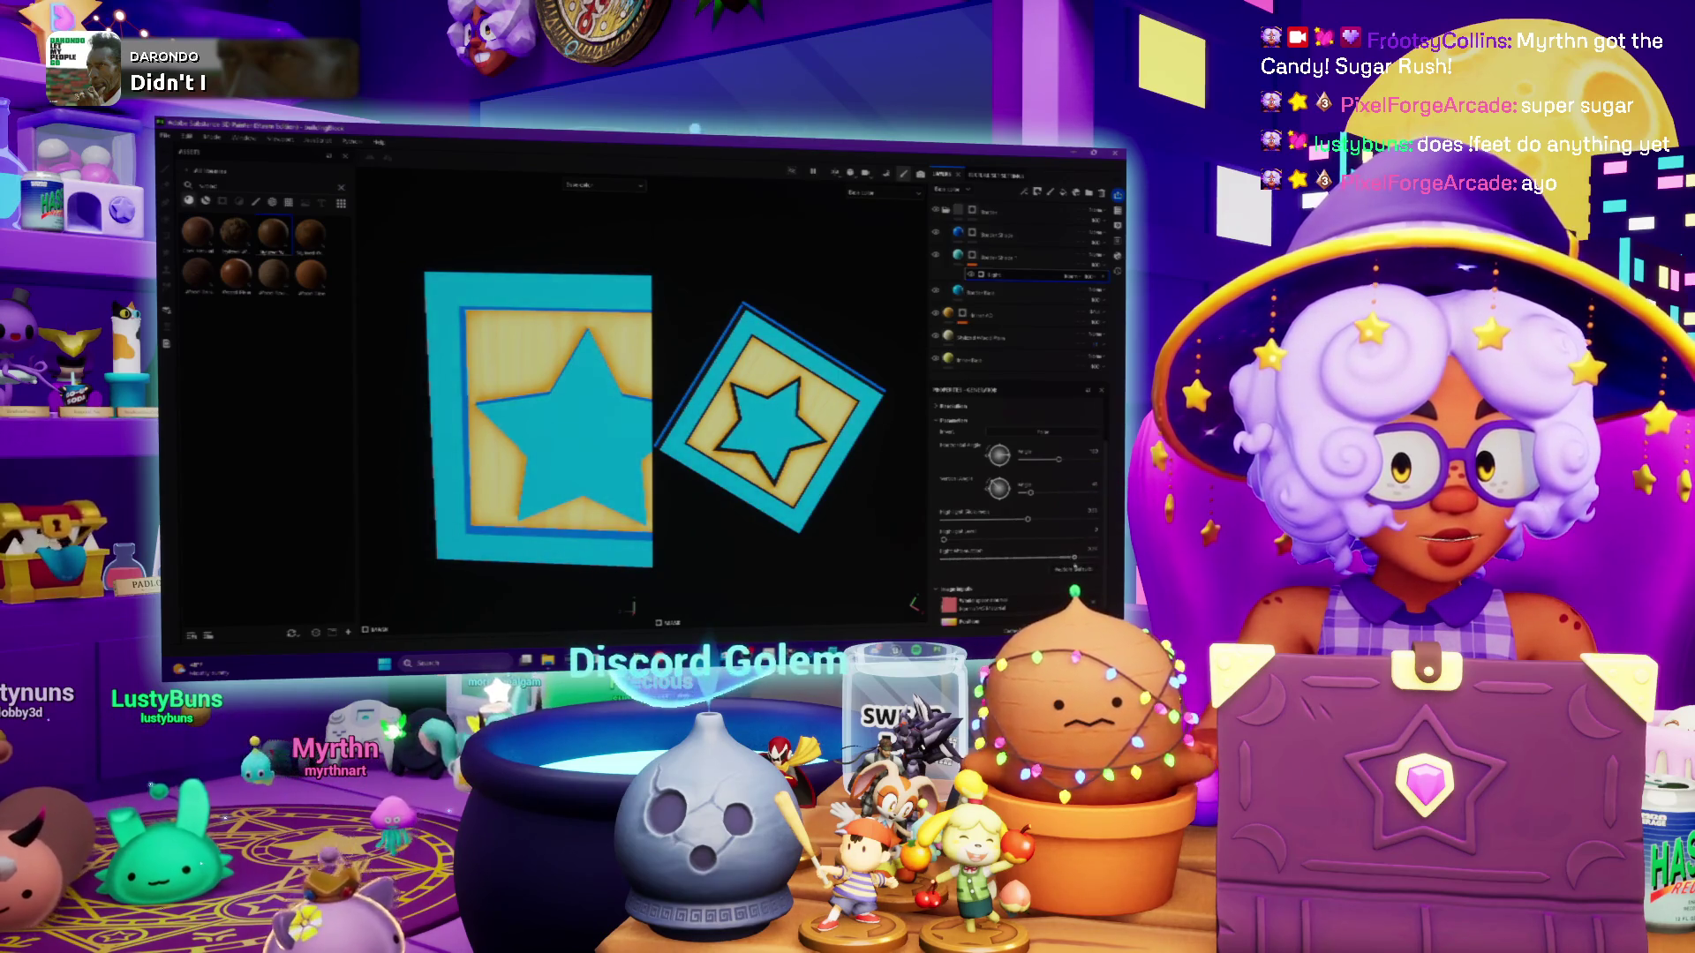
pyautogui.keyDown('alt'); pyautogui.moveTo(494, 423); pyautogui.dragTo(573, 424); pyautogui.keyUp('alt')
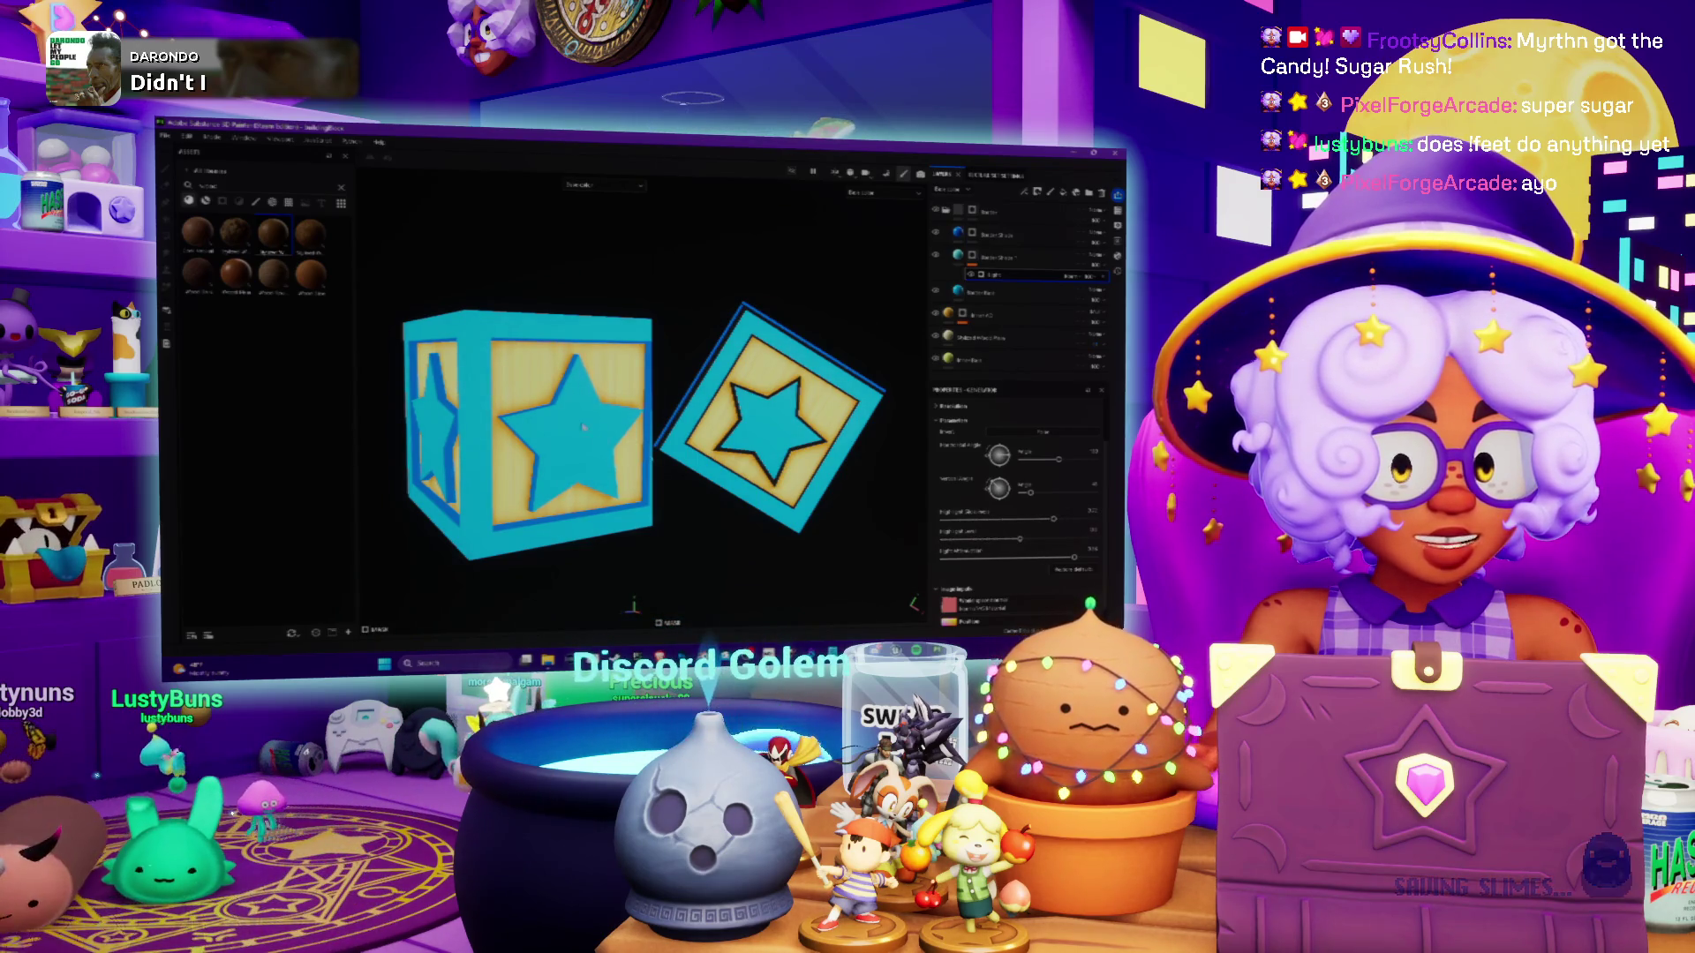
pyautogui.keyDown('alt'); pyautogui.moveTo(584, 427); pyautogui.dragTo(530, 428); pyautogui.keyUp('alt')
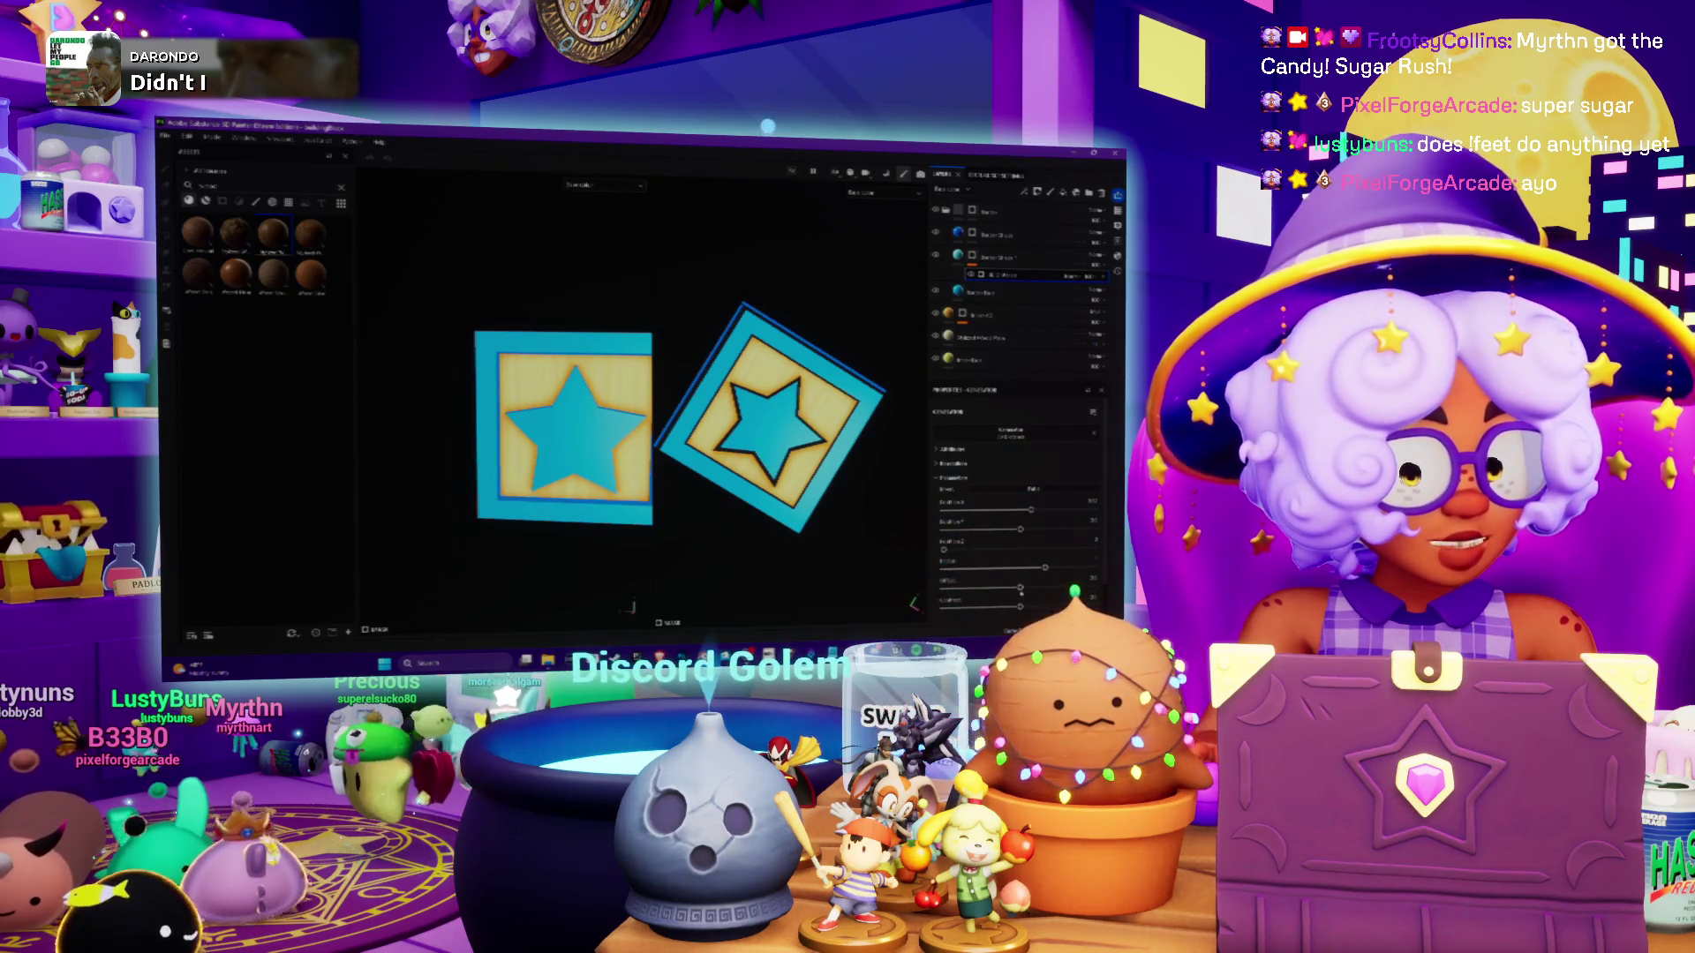
# Increase the generator values to strengthen the dark blue outlines around the stars
pyautogui.moveTo(1029, 589); pyautogui.dragTo(1060, 588)
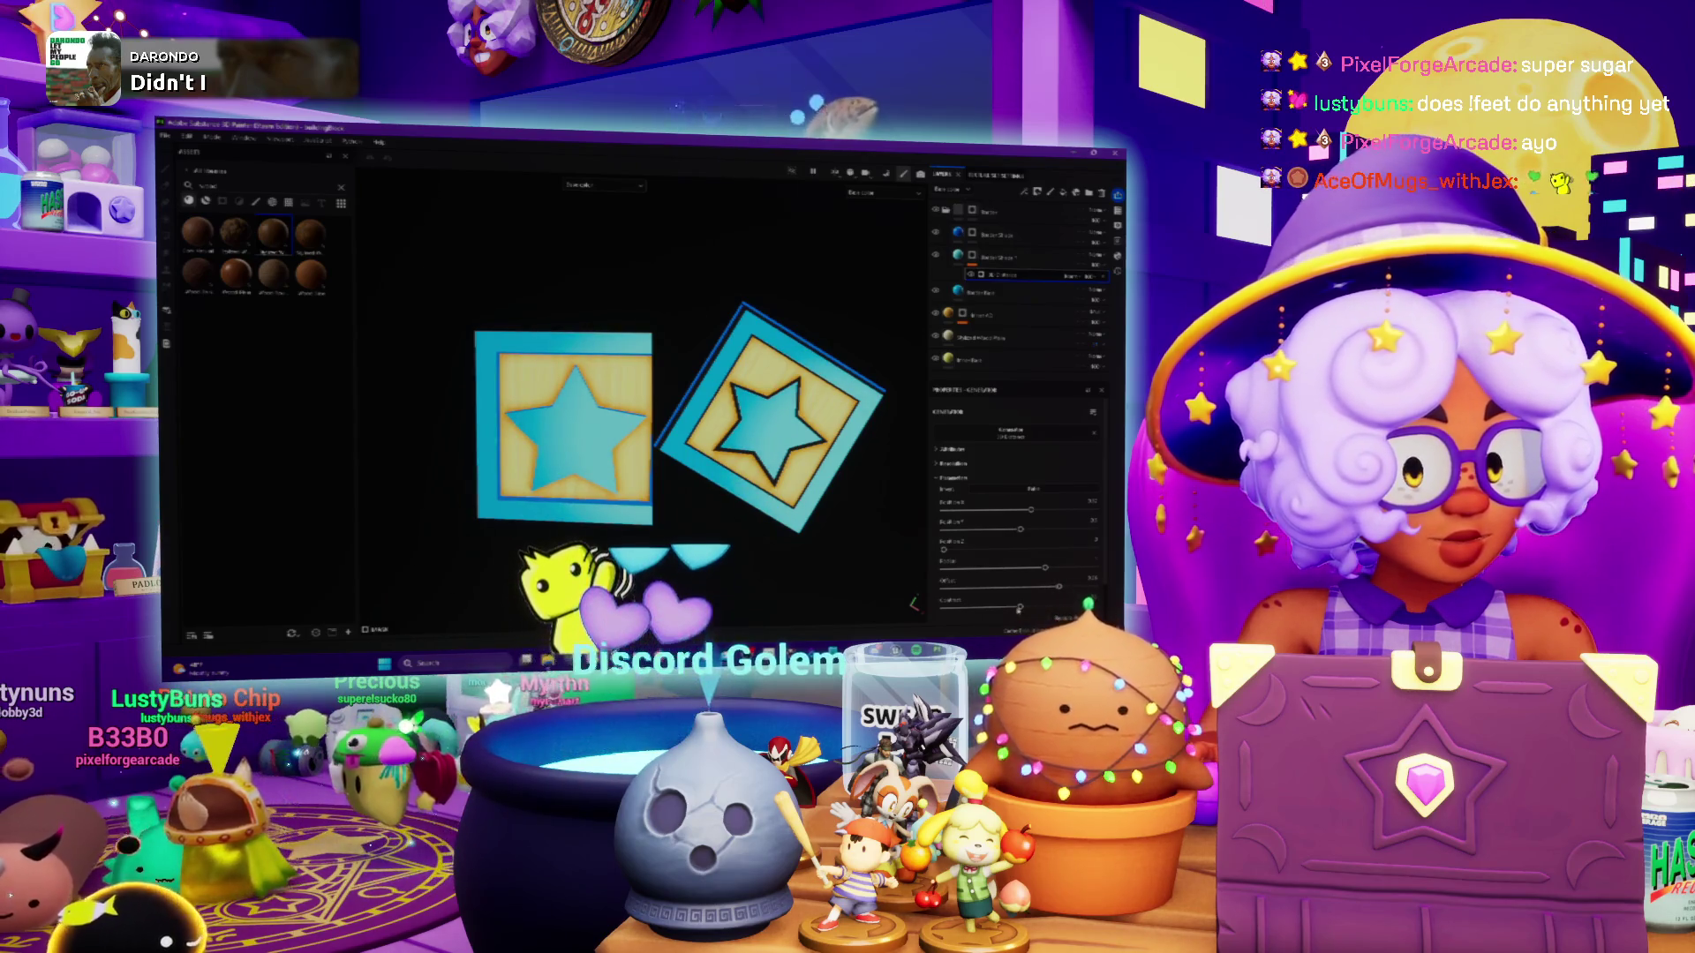
pyautogui.moveTo(1031, 510); pyautogui.dragTo(1063, 509)
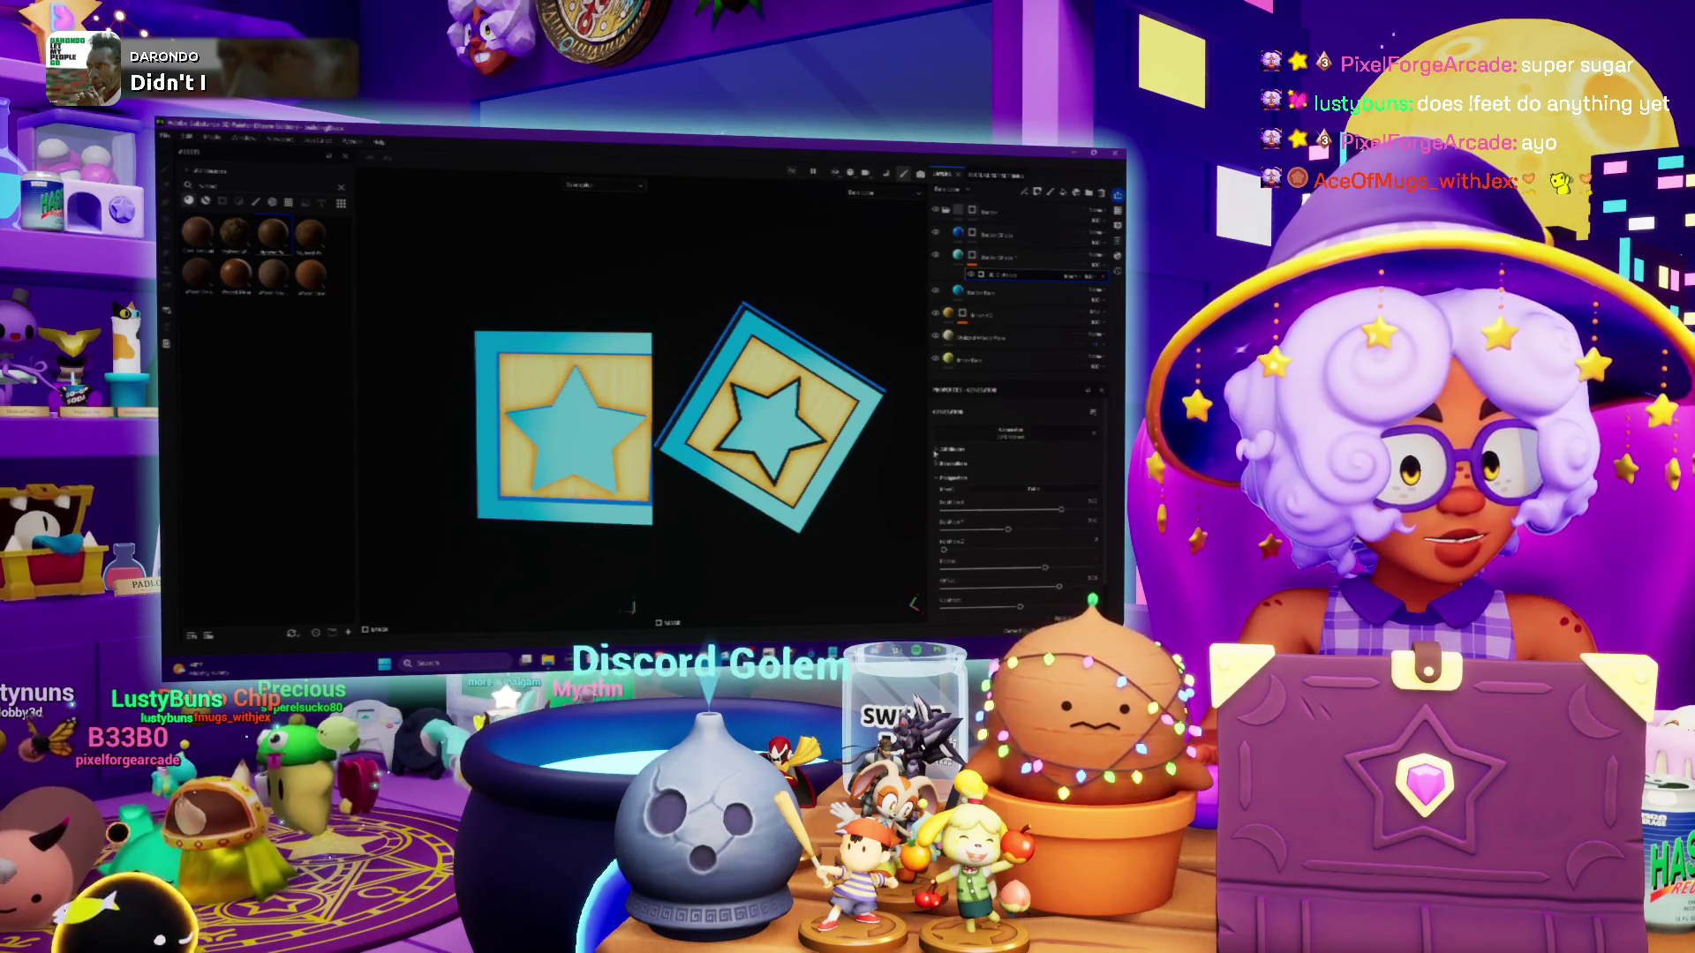
pyautogui.keyDown('alt'); pyautogui.moveTo(565, 441); pyautogui.dragTo(618, 442); pyautogui.keyUp('alt')
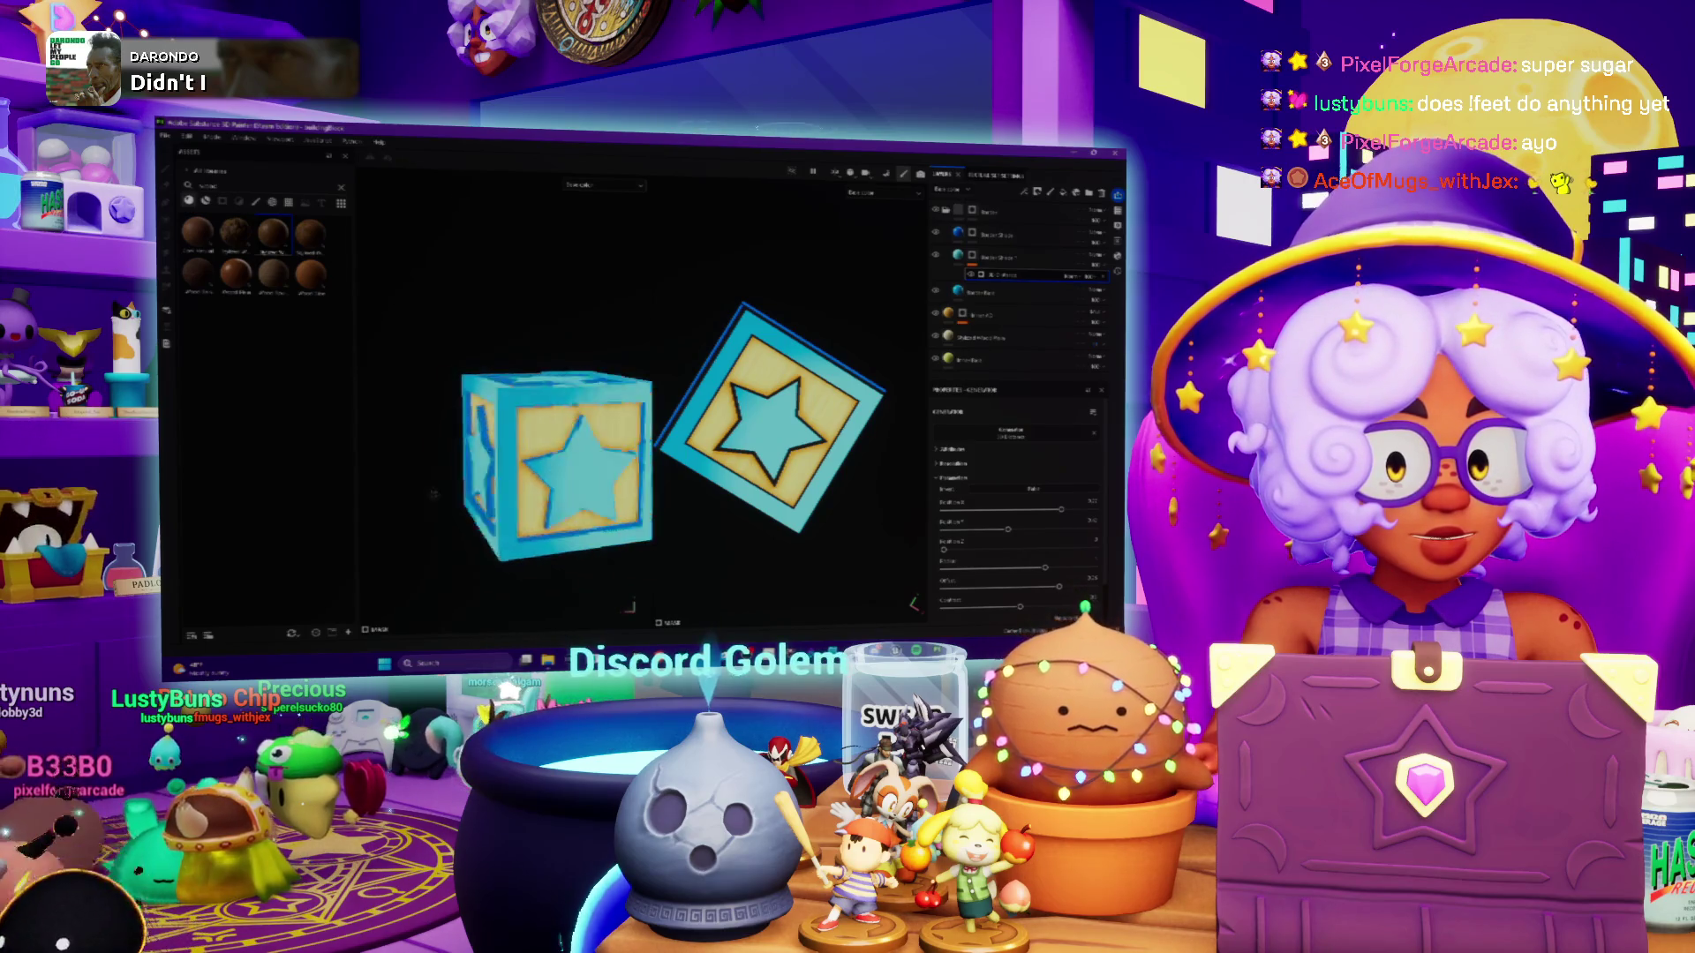
pyautogui.moveTo(465, 484)
pyautogui.keyDown('alt'); pyautogui.mouseDown()
pyautogui.moveTo(529, 459)
pyautogui.moveTo(565, 495)
pyautogui.mouseUp(); pyautogui.keyUp('alt')
# Confirm the layer's new name and switch to the Spotify window
pyautogui.scroll(4, 559, 435)
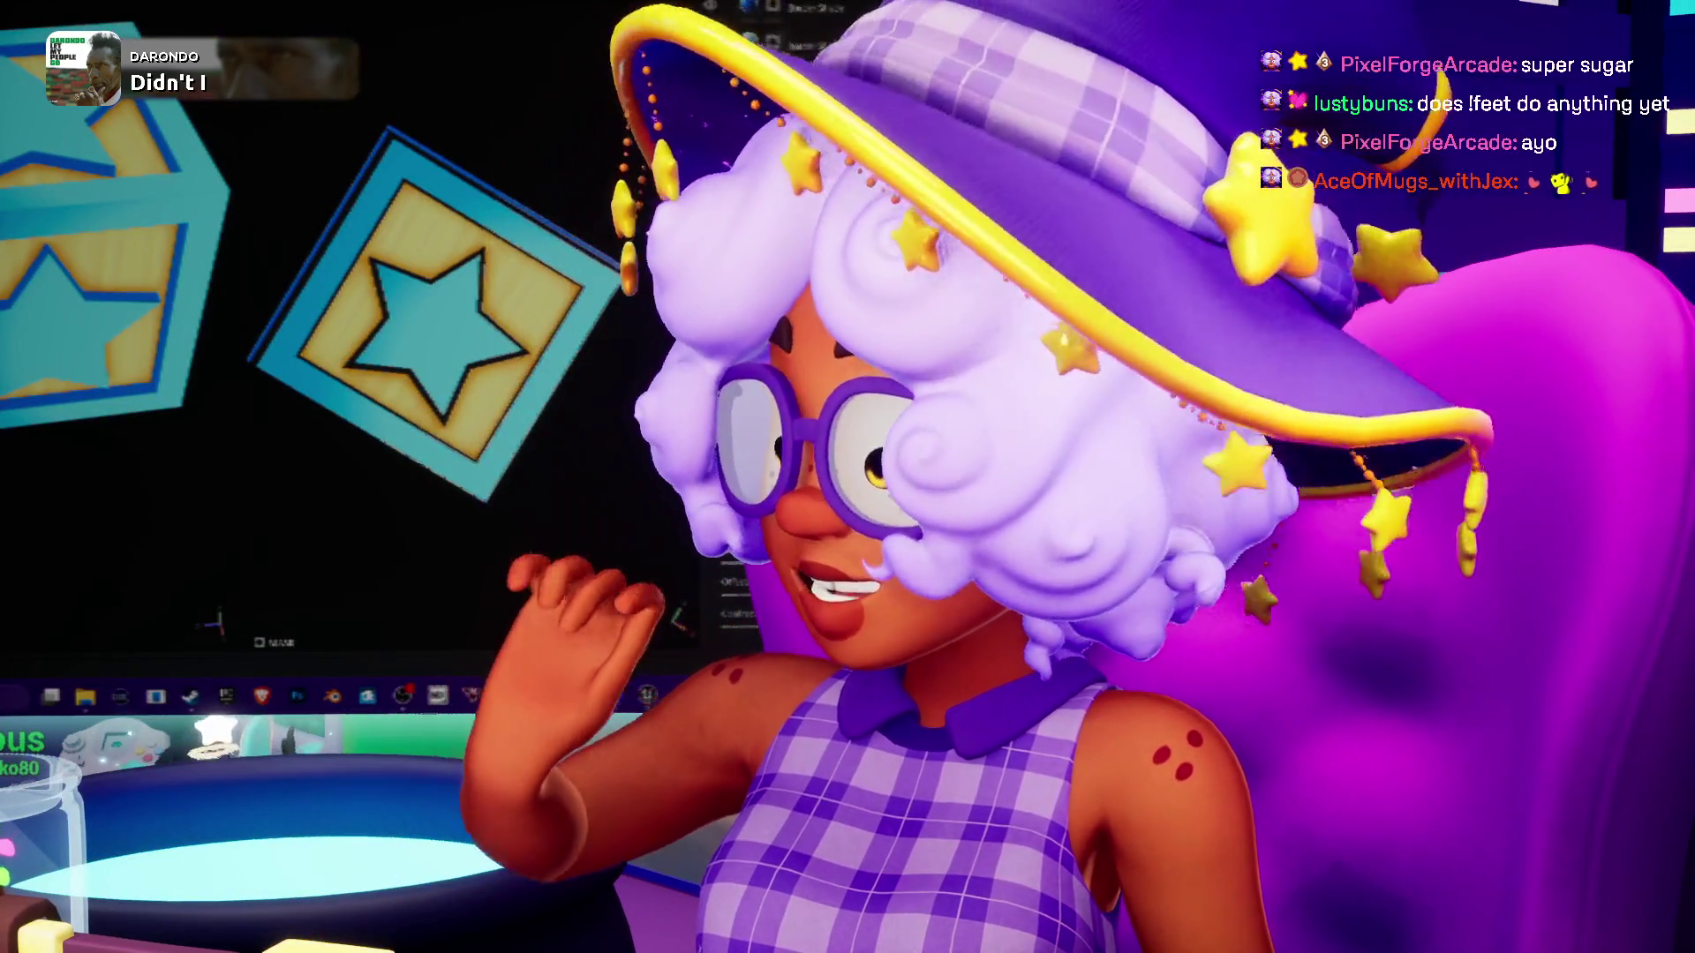
pyautogui.press('Return')
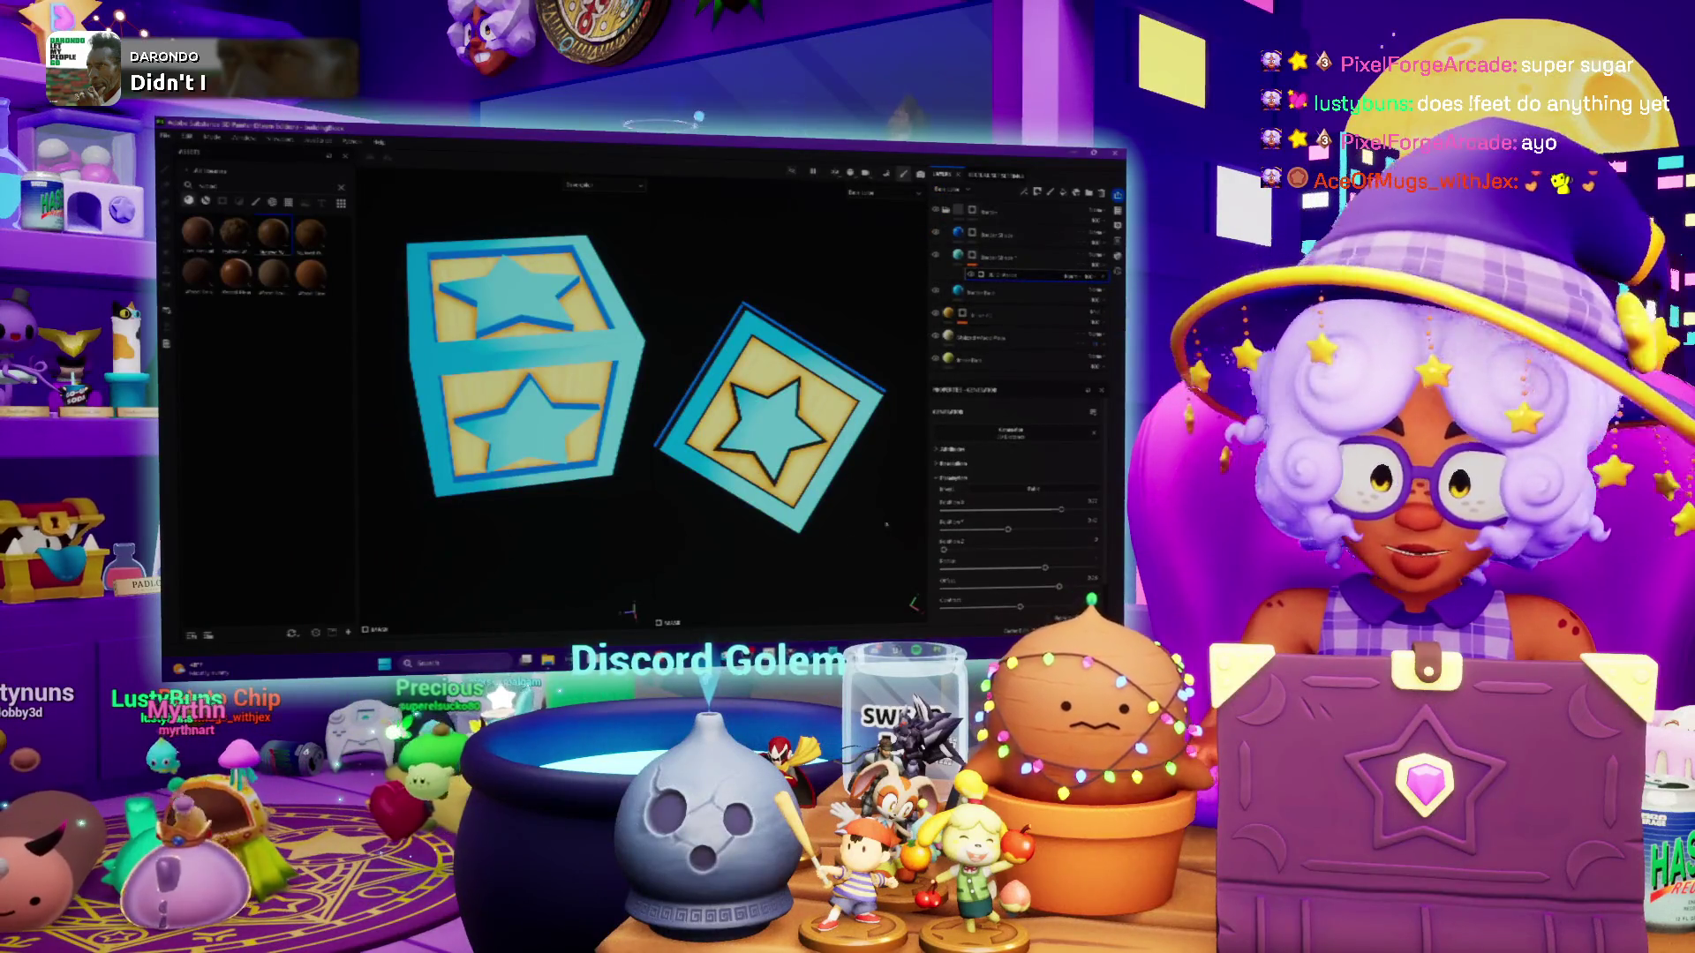
pyautogui.hotkey('alt', 'Tab')
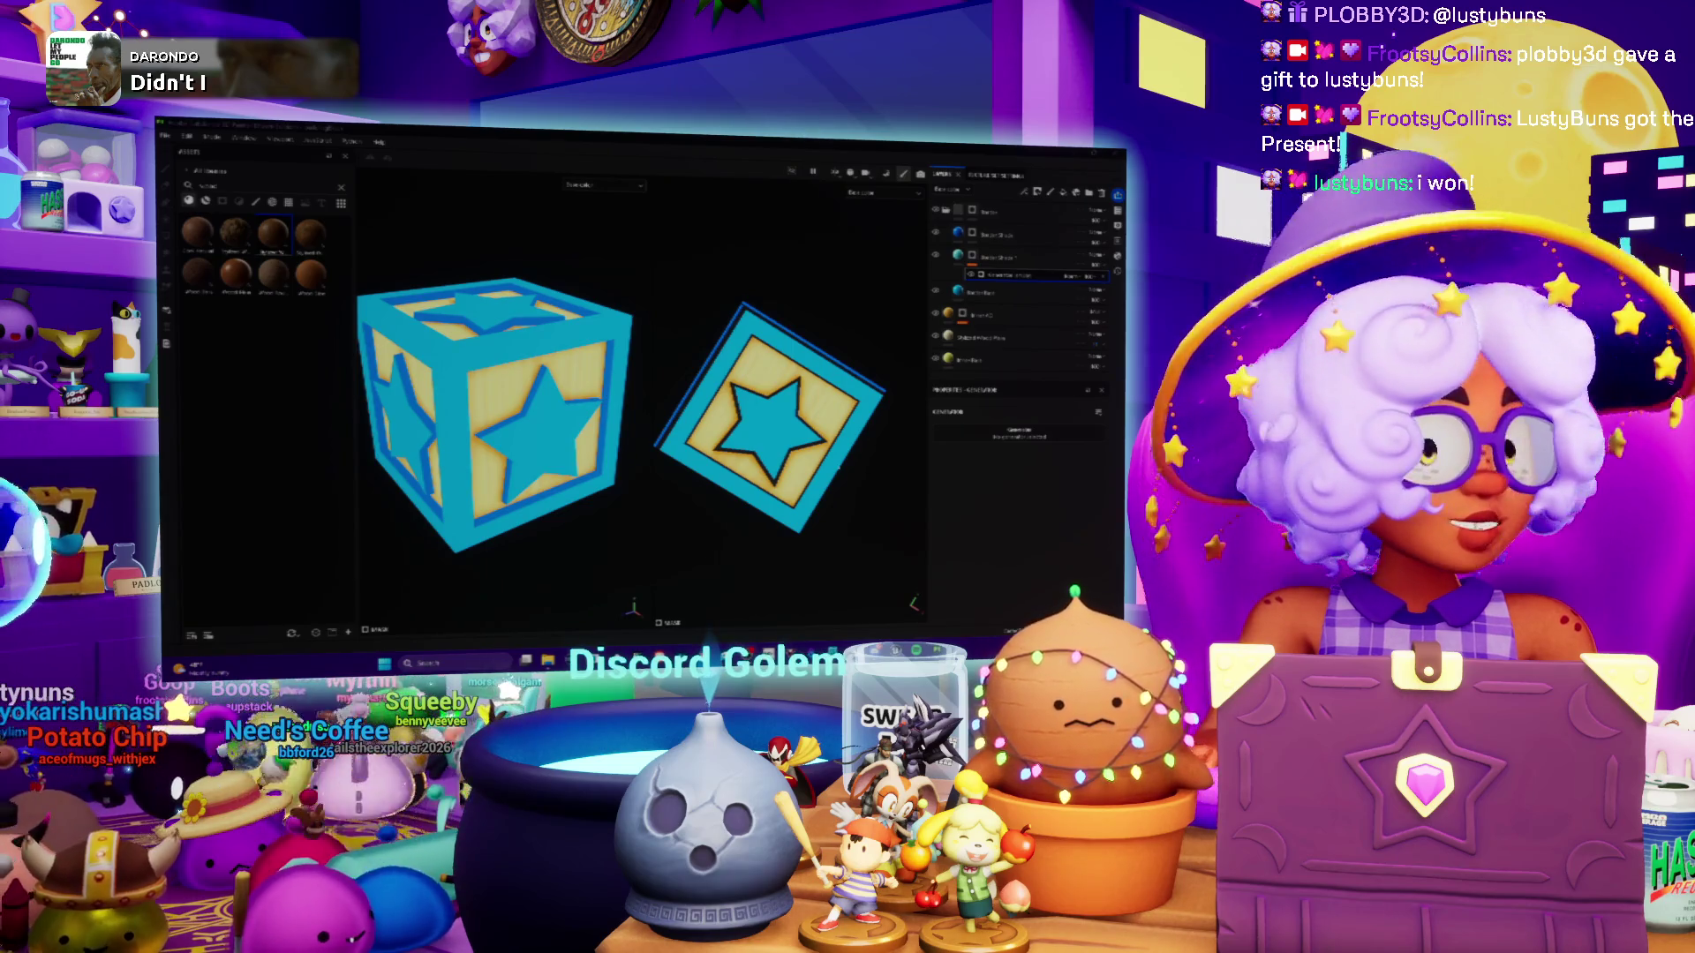
# Zoom the view on the crate with pale panels and outlined cyan stars
pyautogui.scroll(2, 522, 482)
pyautogui.moveTo(522, 468)
pyautogui.keyDown('alt'); pyautogui.mouseDown()
pyautogui.moveTo(507, 434)
pyautogui.moveTo(505, 498)
pyautogui.moveTo(491, 487)
pyautogui.mouseUp(); pyautogui.keyUp('alt')
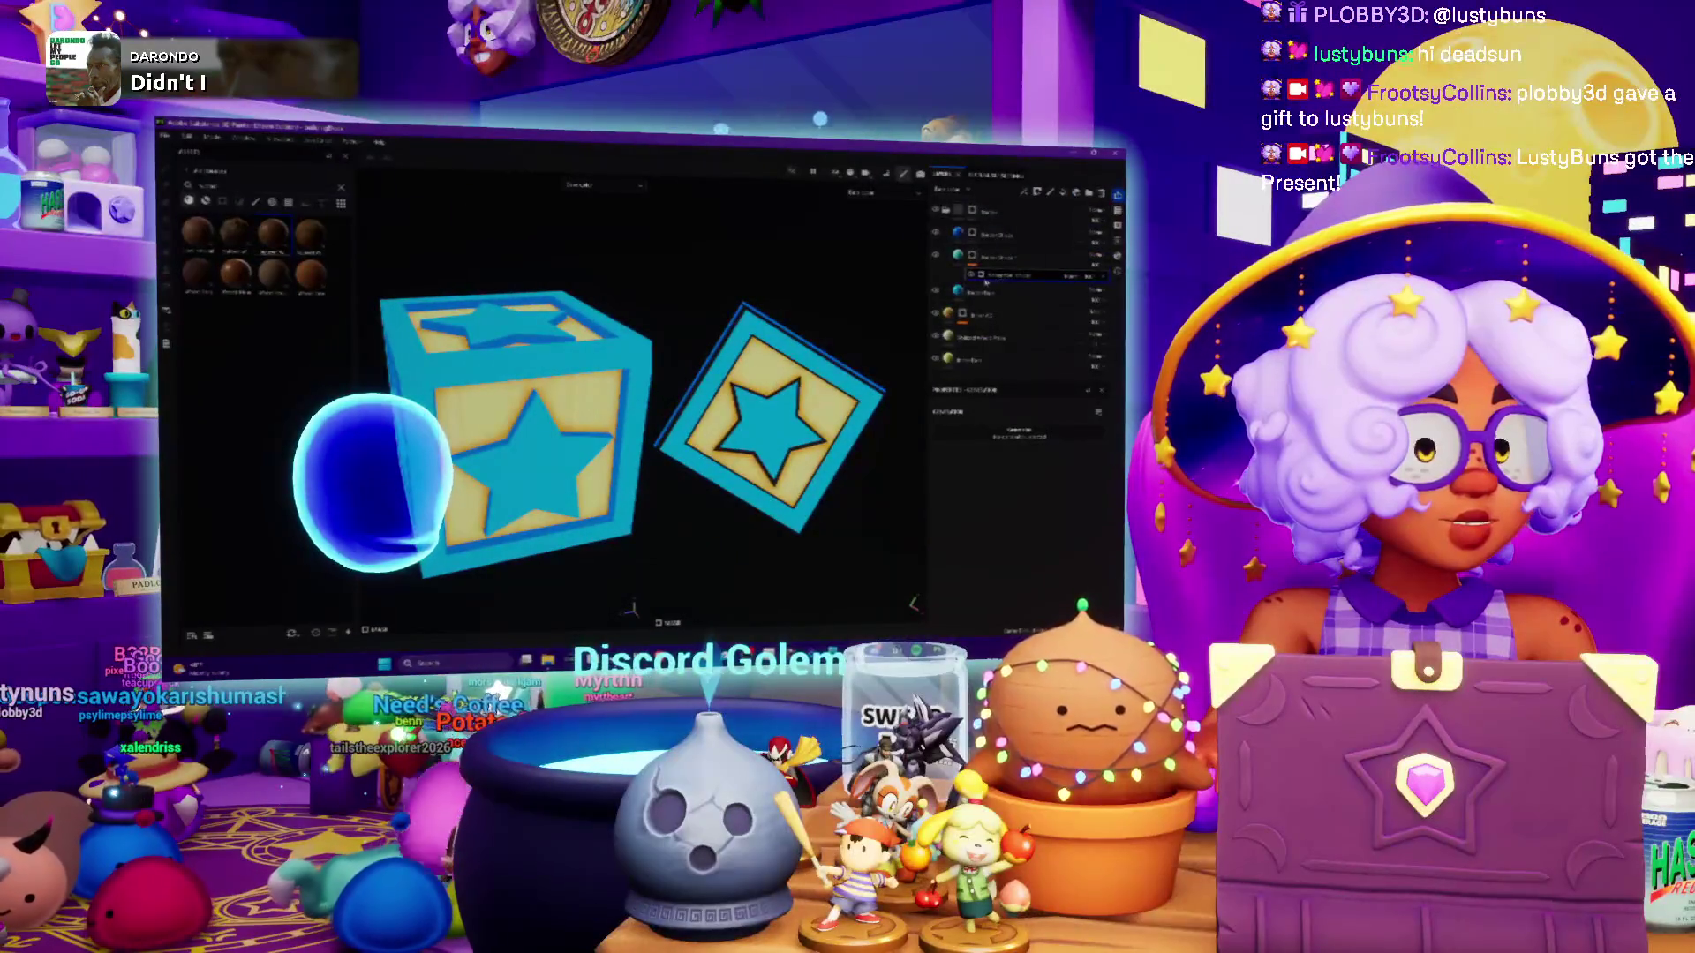
# Check the layer's options menu without changes, then filter the asset library to Textures
pyautogui.rightClick(988, 280)
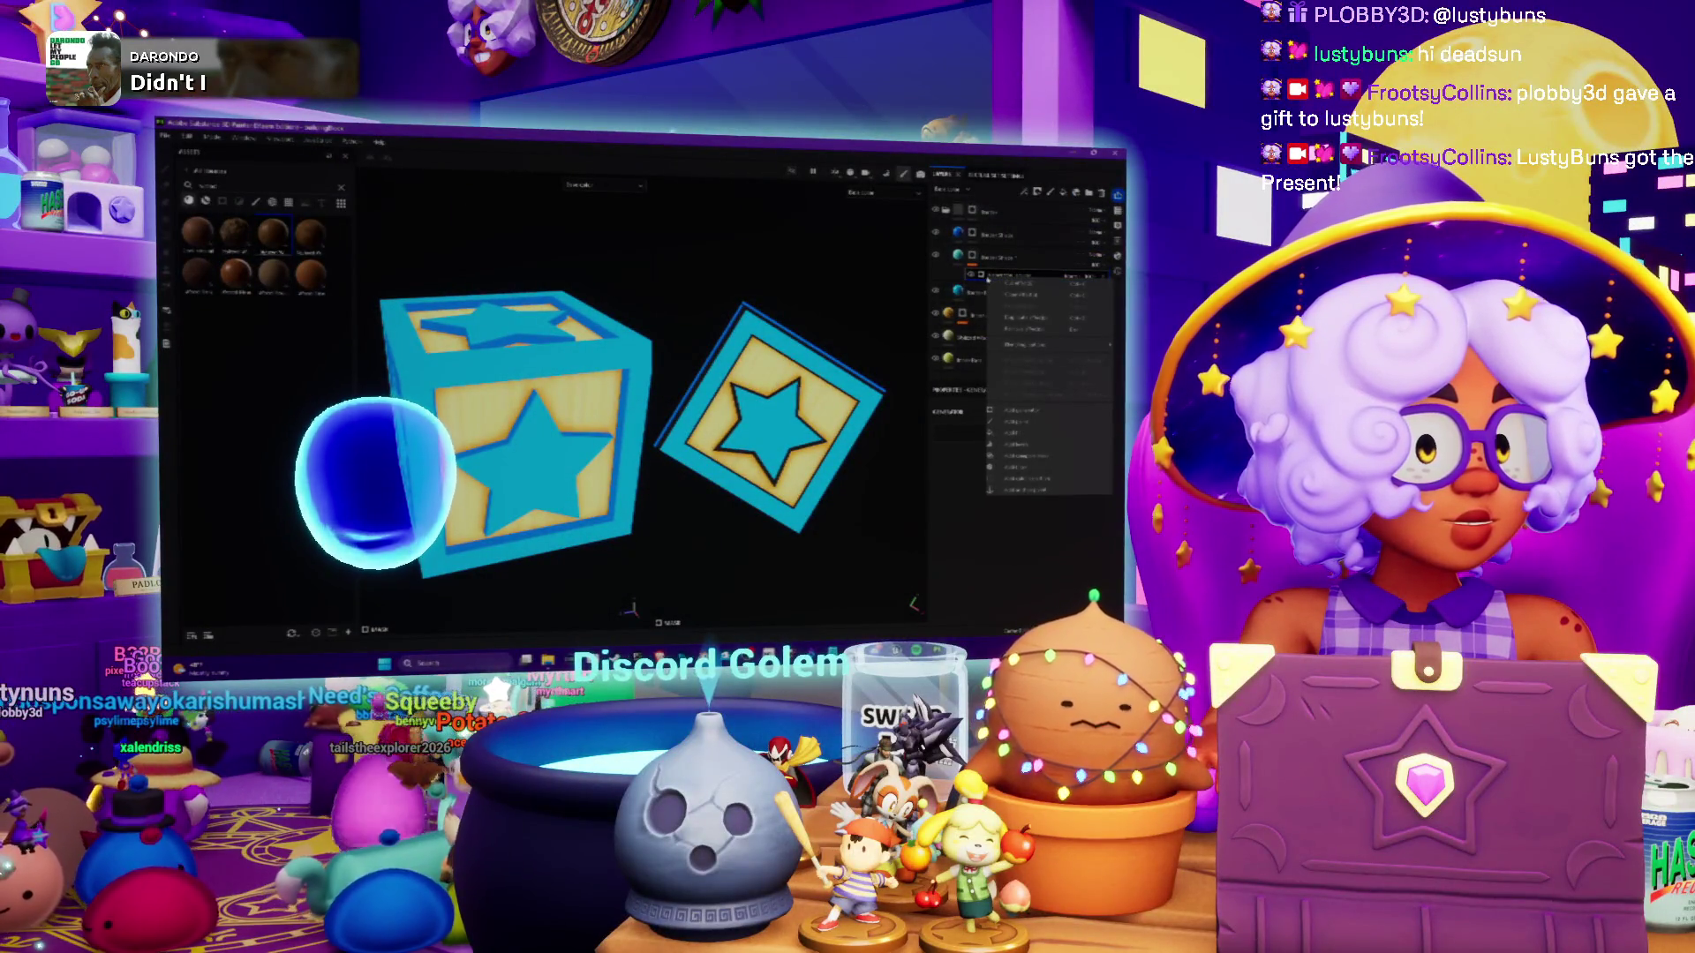
pyautogui.click(1016, 284)
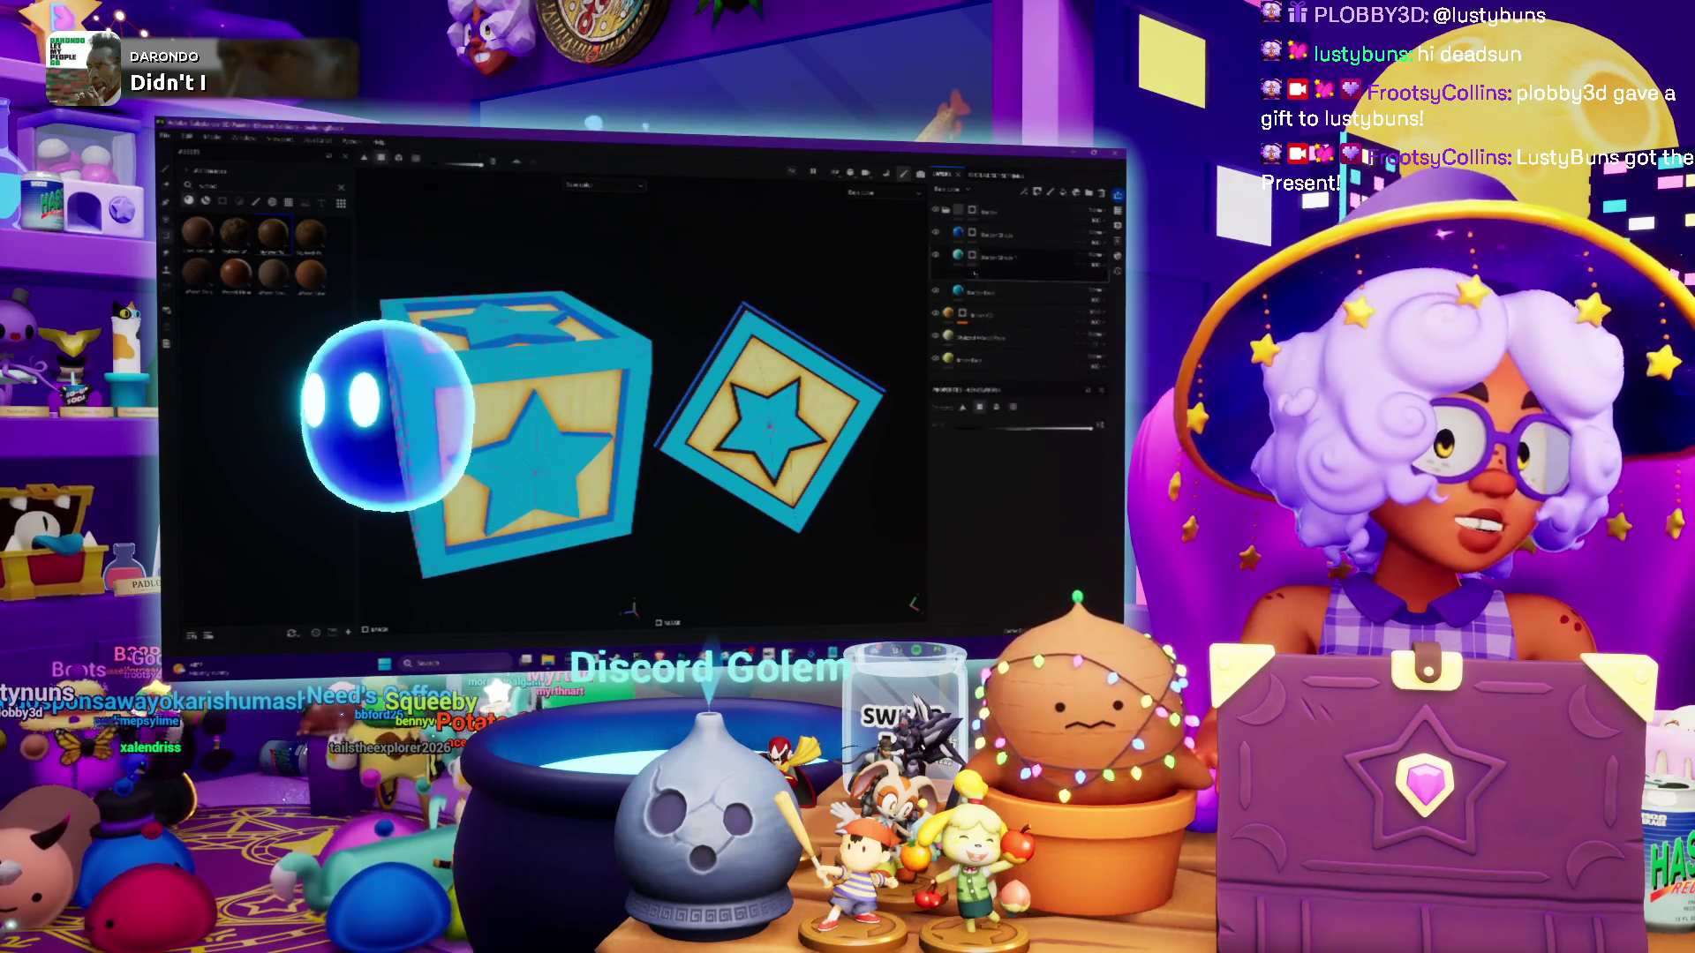
pyautogui.rightClick(972, 256)
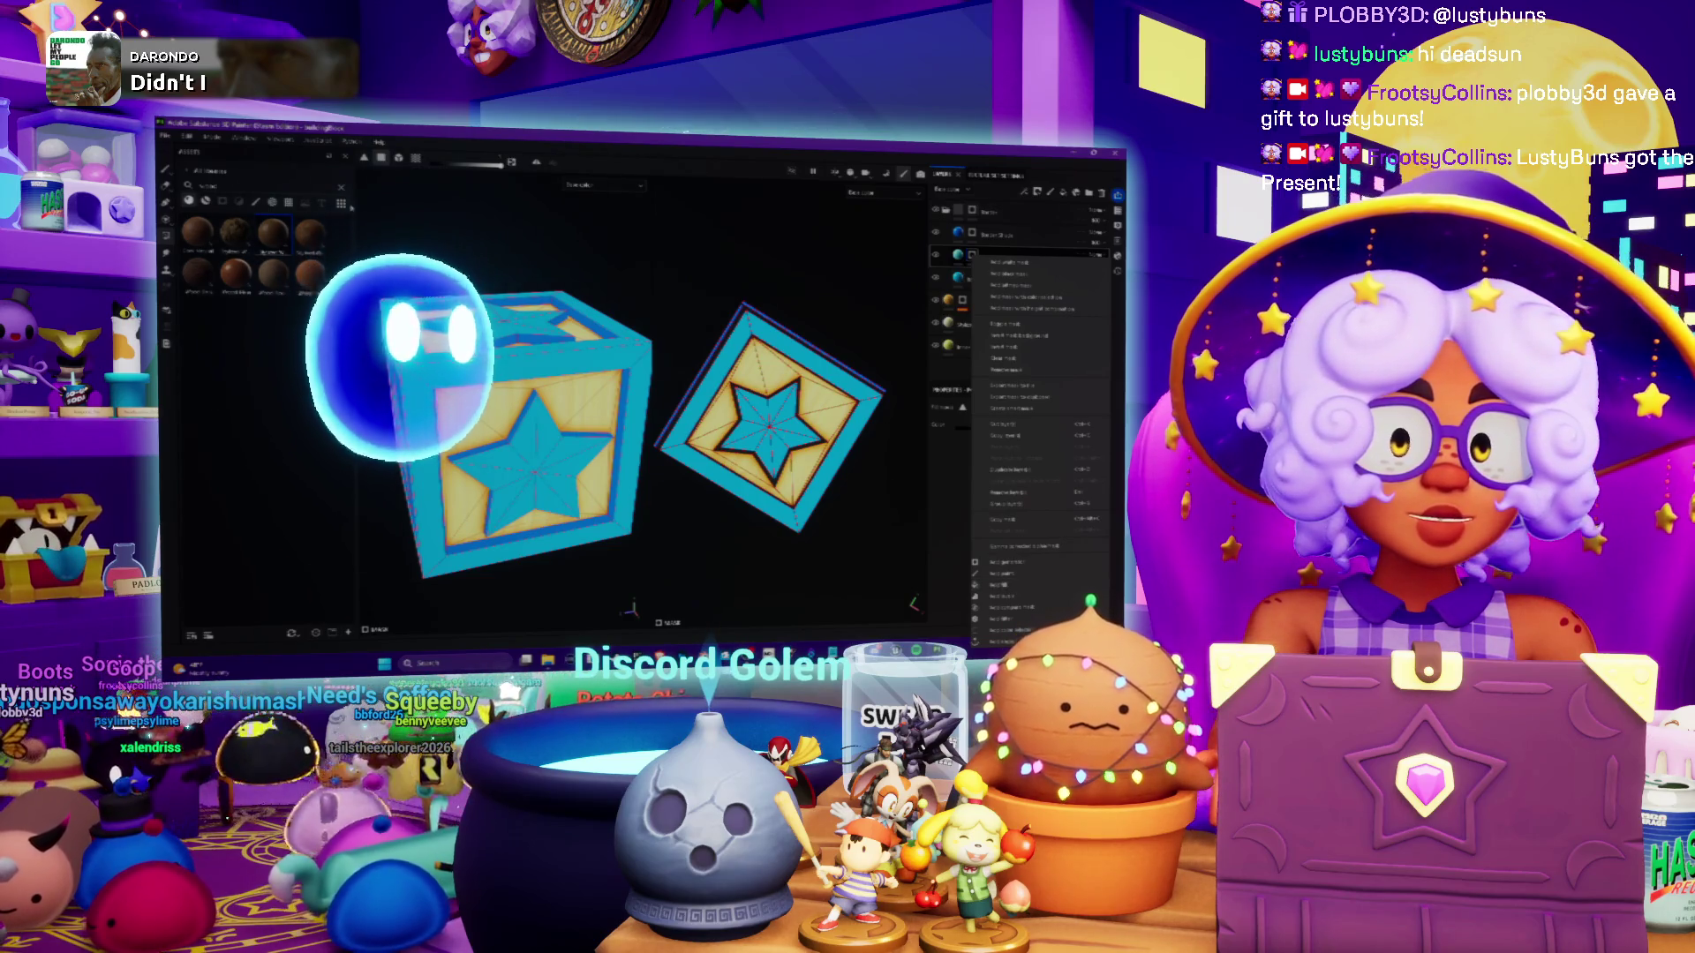
pyautogui.press('Escape')
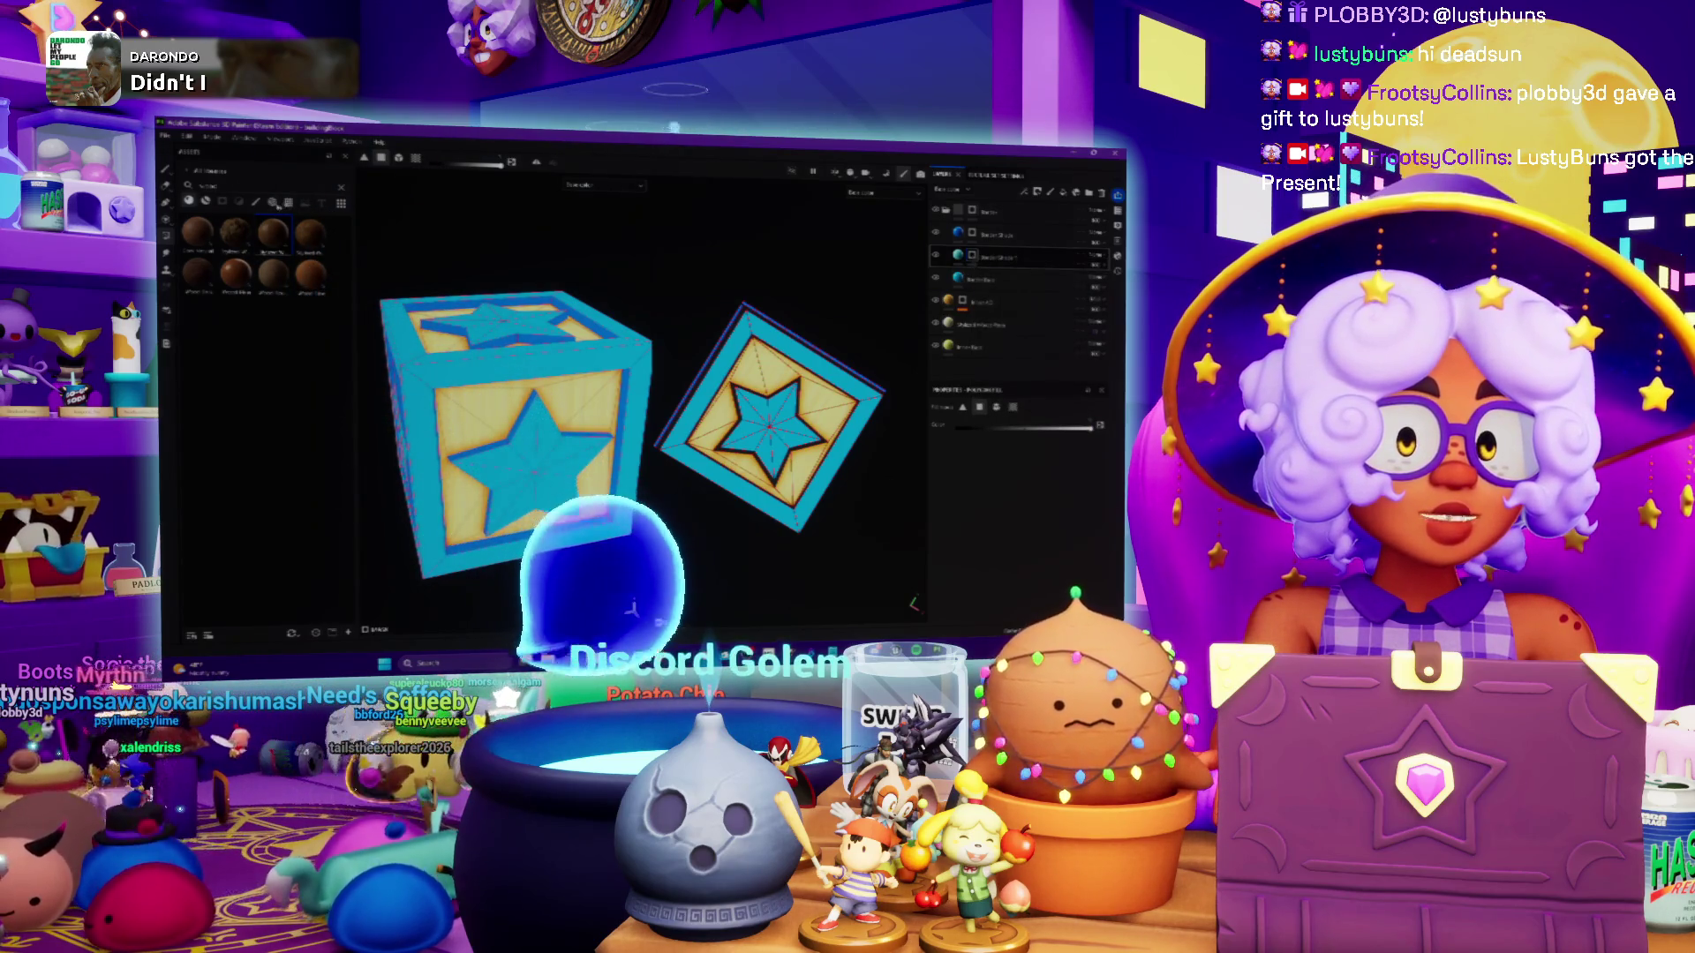
pyautogui.click(288, 202)
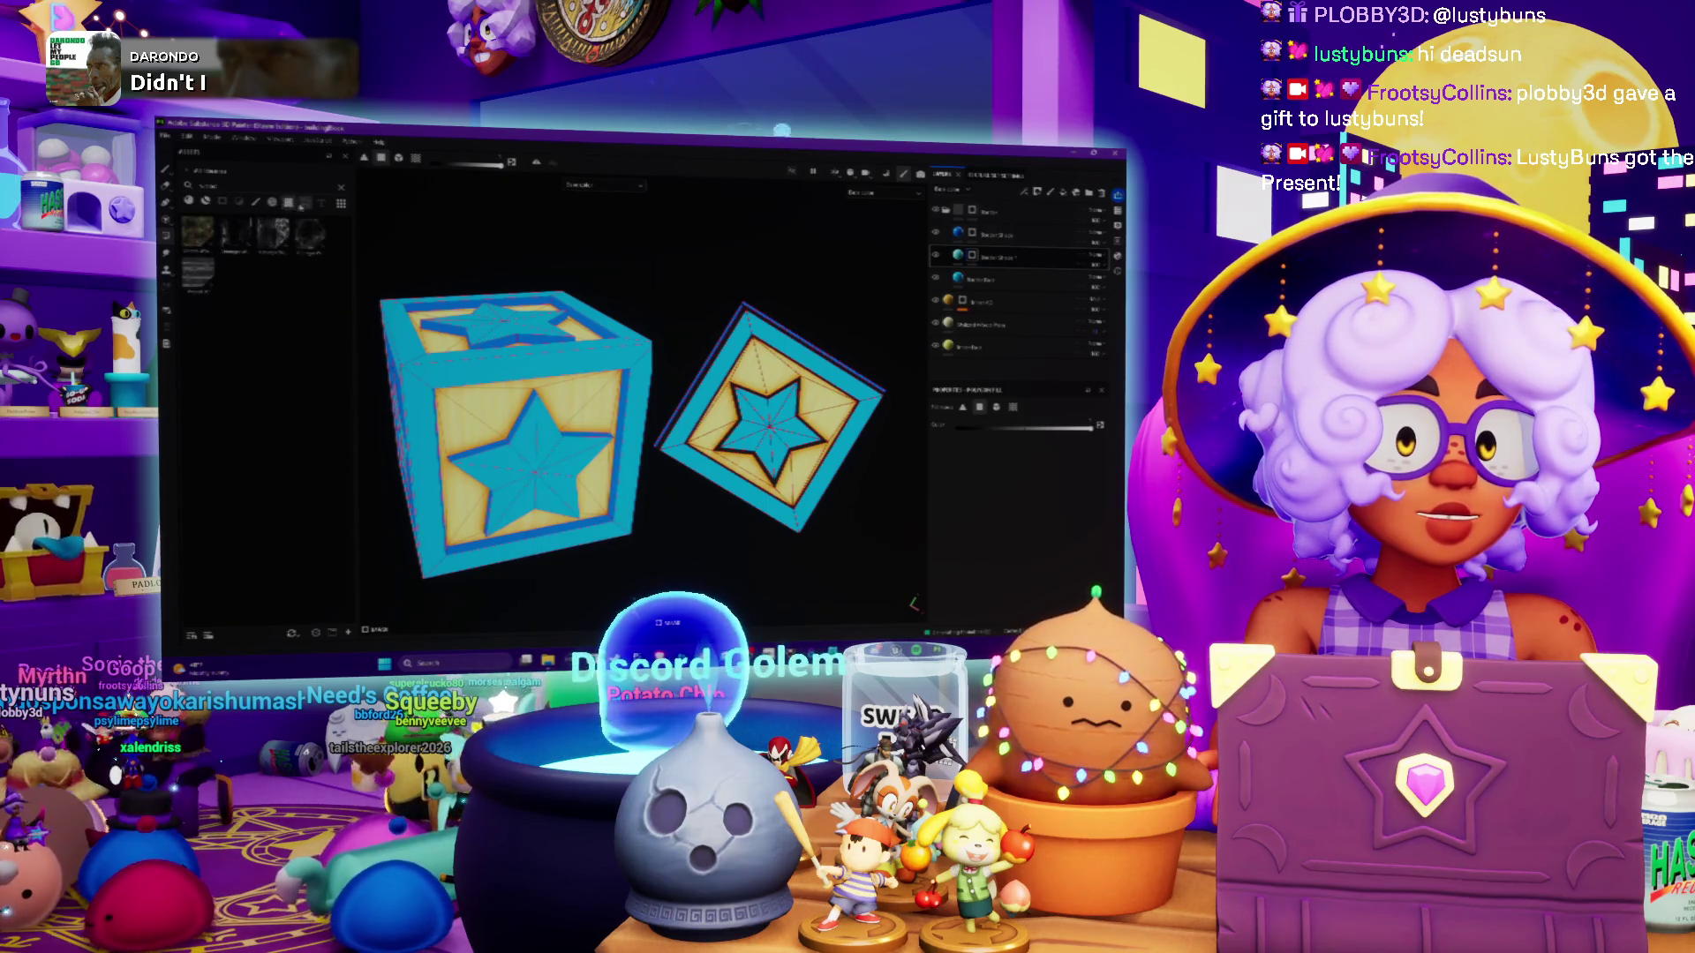
# Switch the shelf to another asset category and add a fill effect to the layer, ready for a material
pyautogui.click(305, 203)
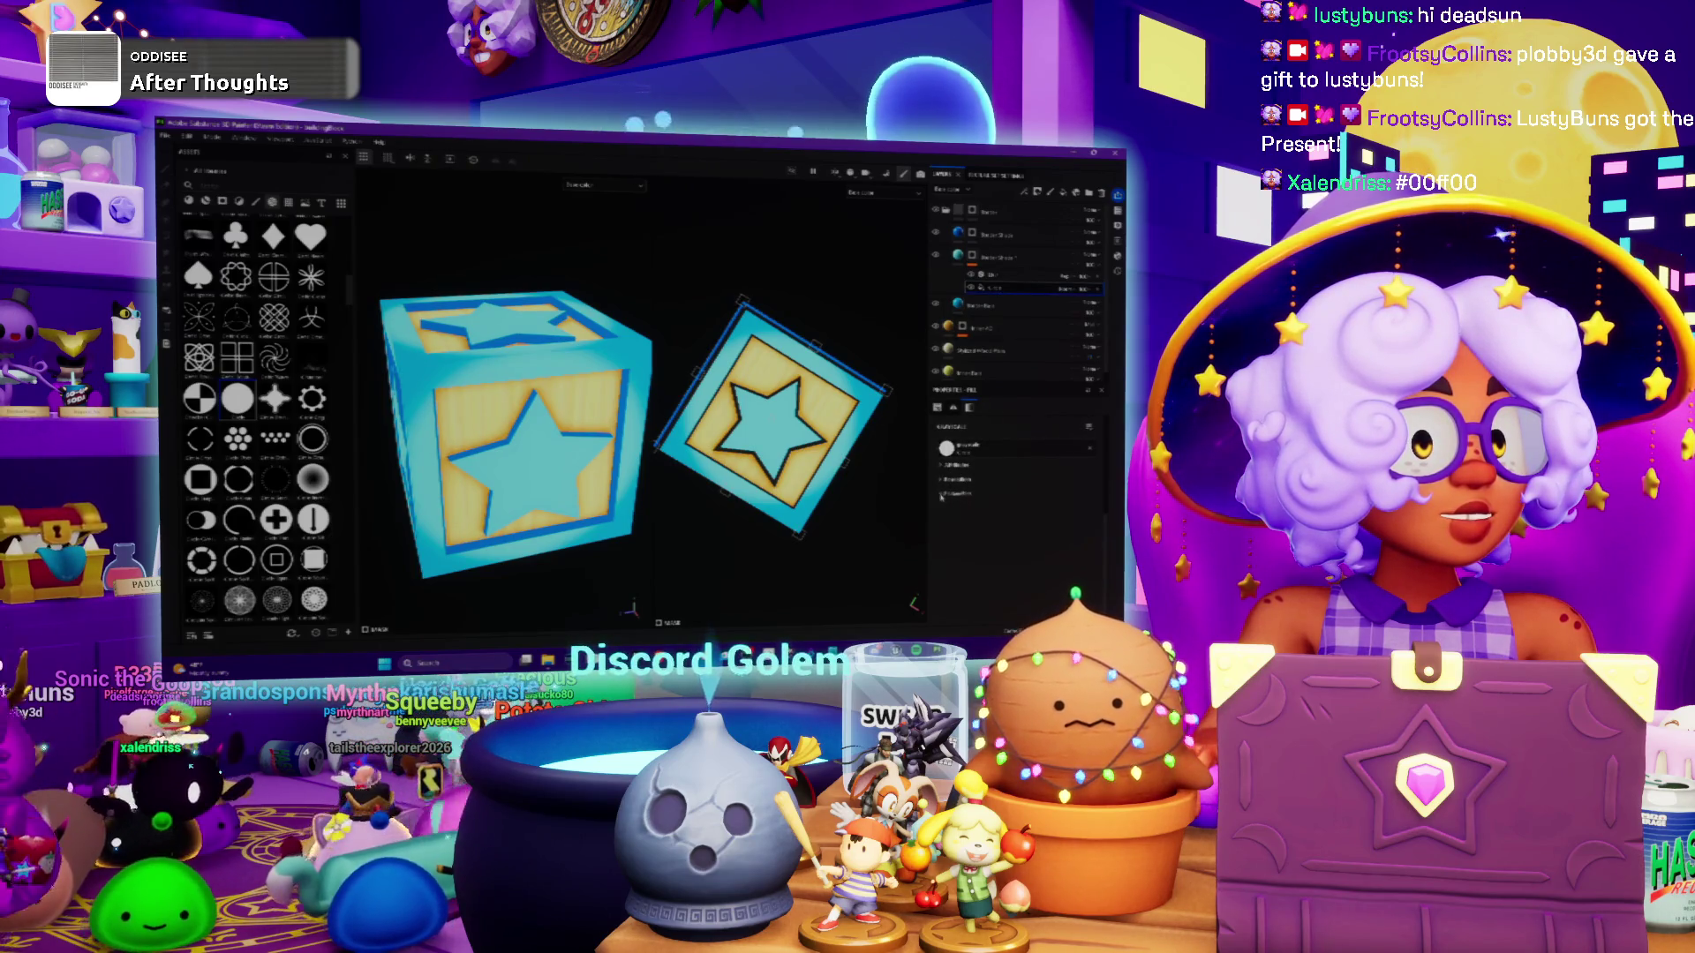
pyautogui.click(941, 466)
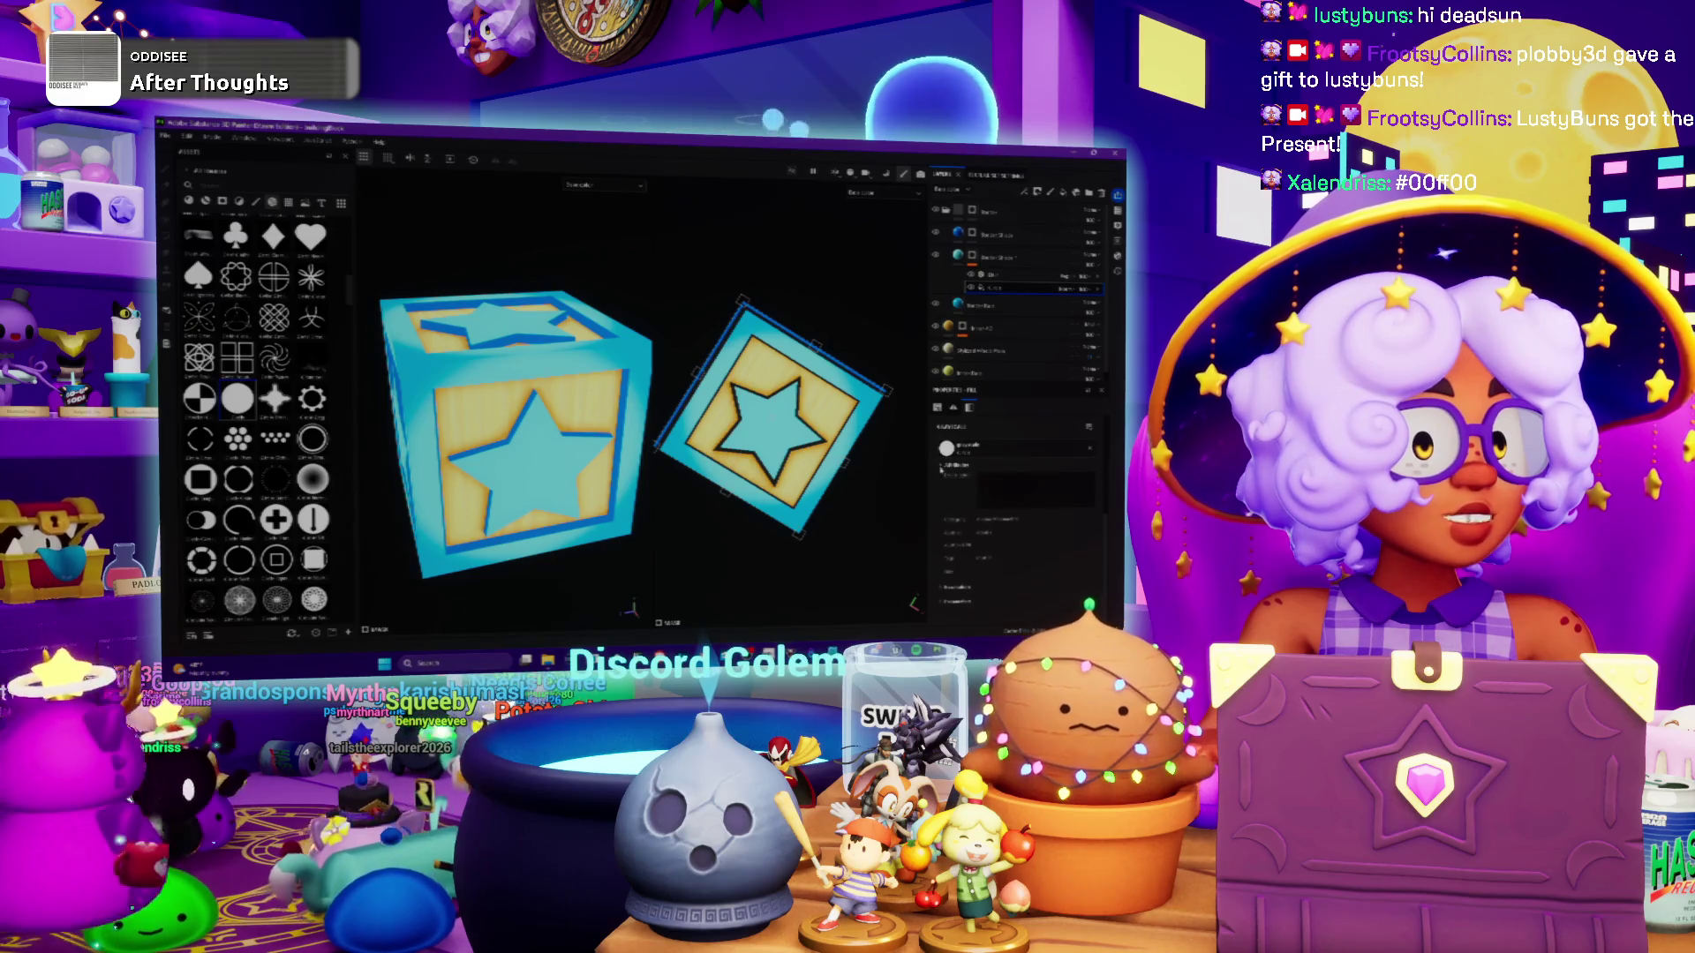
pyautogui.click(967, 274)
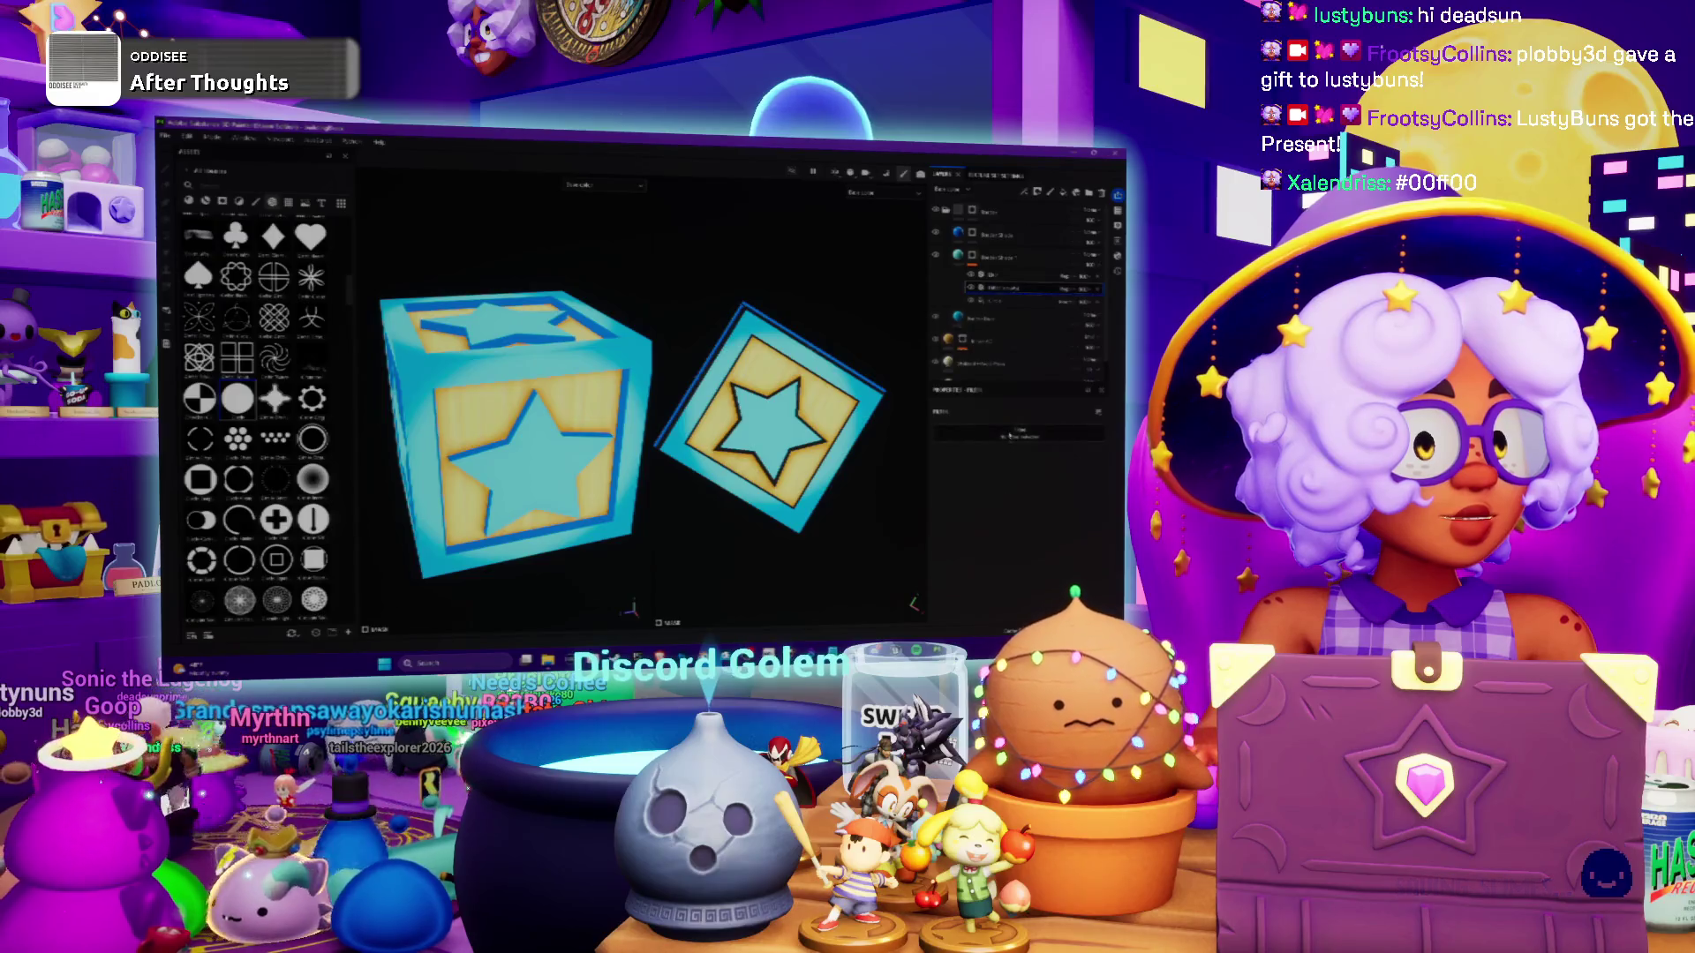
pyautogui.scroll(-3, 1068, 481)
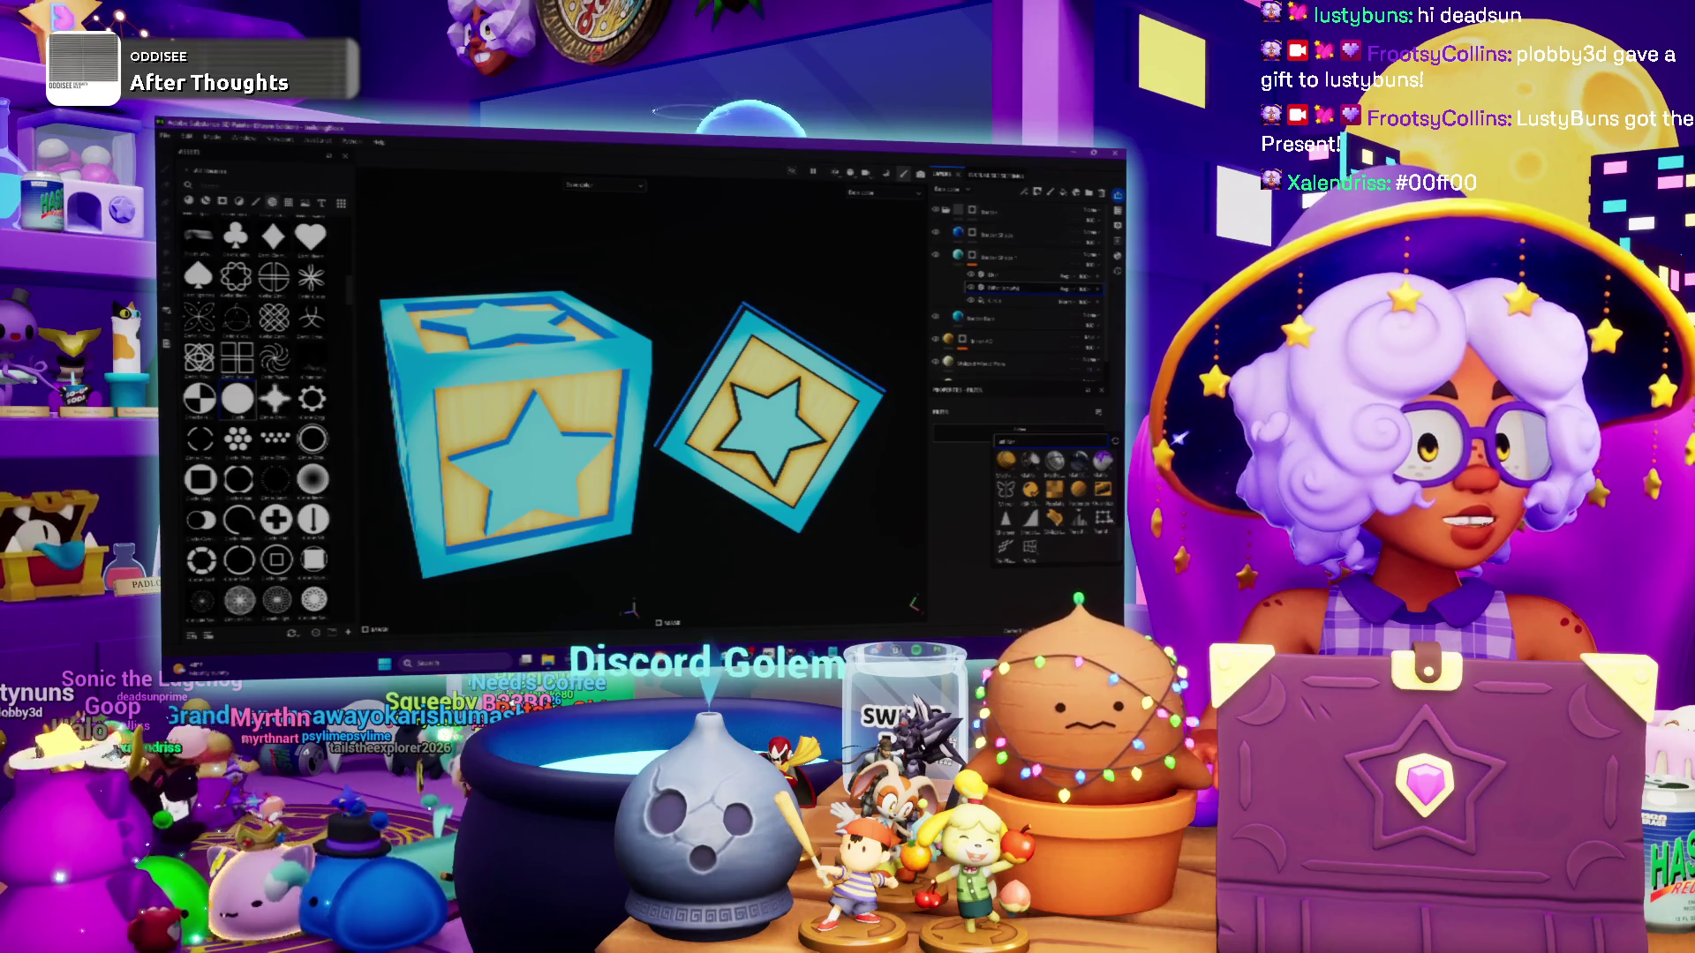
pyautogui.click(1054, 488)
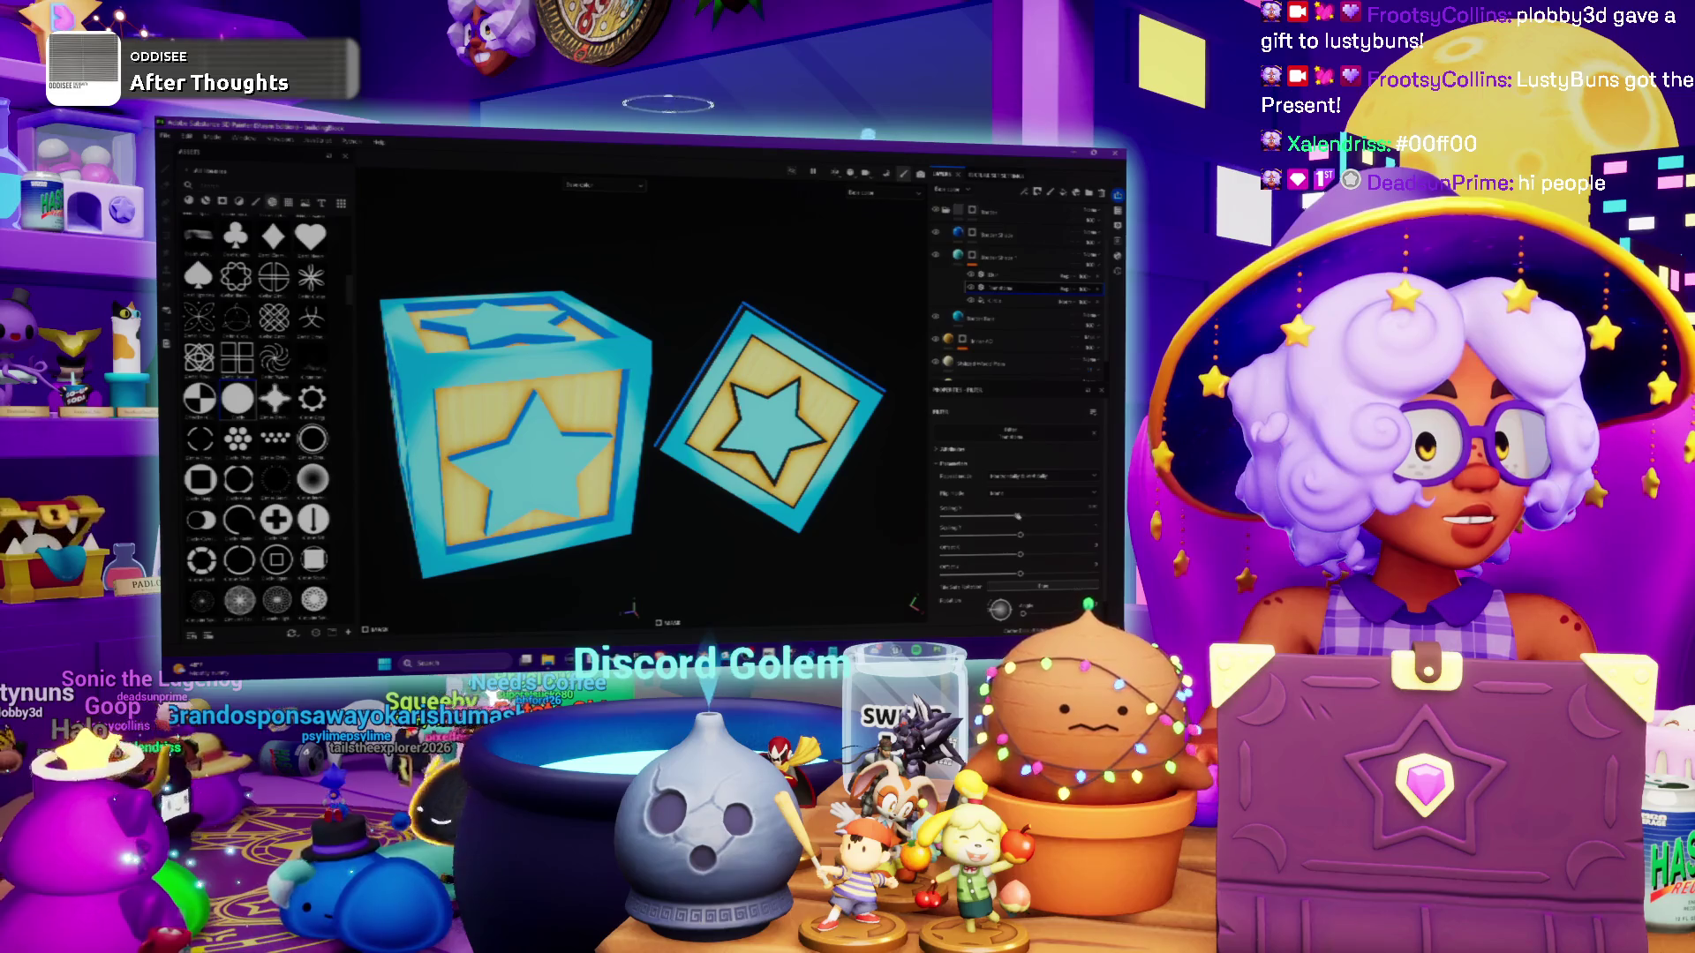
# Tune the new fill's sliders, mode option and Spacing value to reshape the blue star shading
pyautogui.moveTo(1015, 516); pyautogui.dragTo(972, 518)
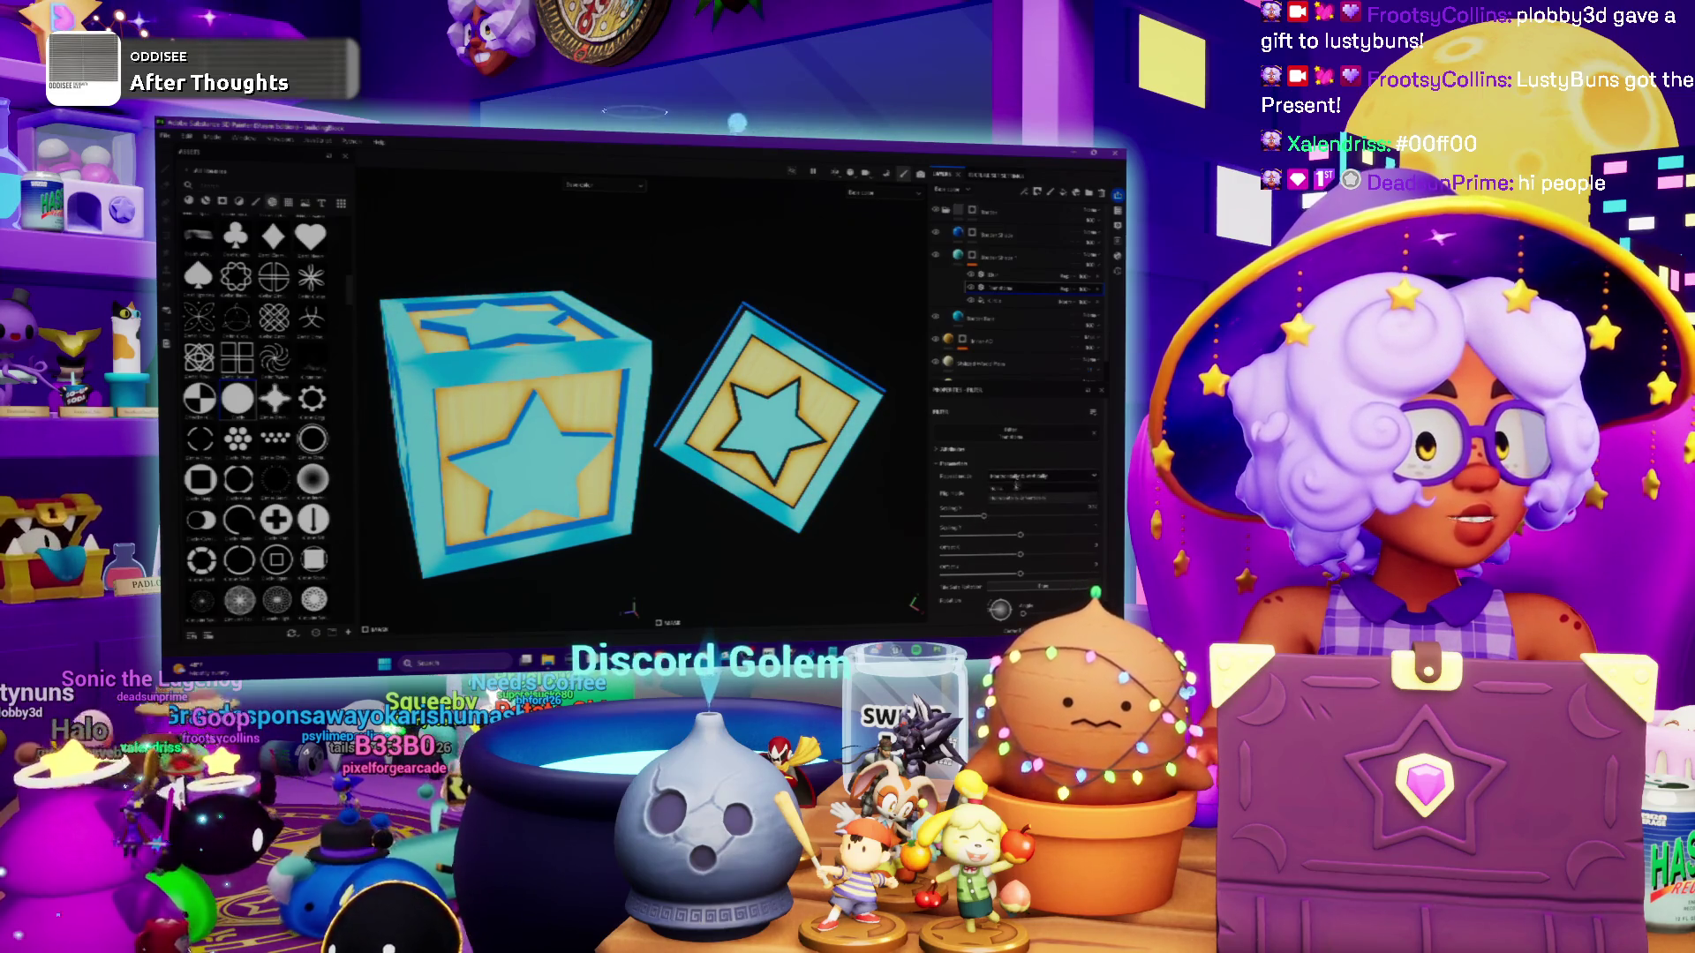
pyautogui.click(1015, 484)
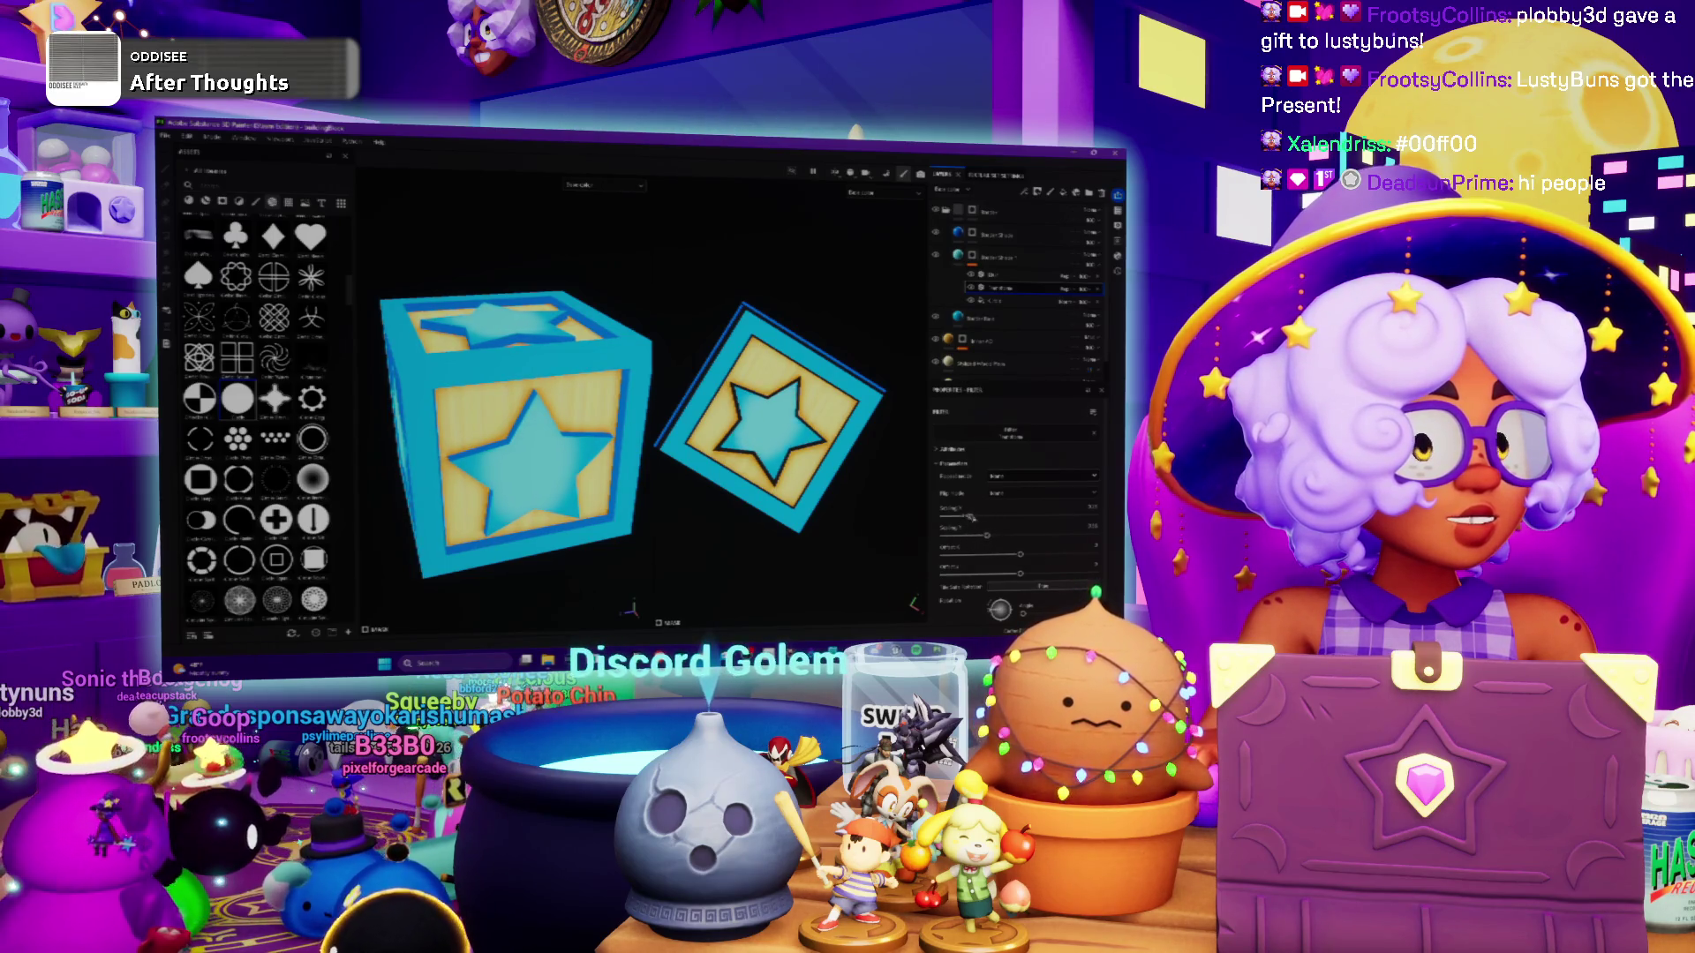
pyautogui.moveTo(999, 516)
pyautogui.mouseDown()
pyautogui.moveTo(976, 536)
pyautogui.moveTo(971, 516)
pyautogui.mouseUp()
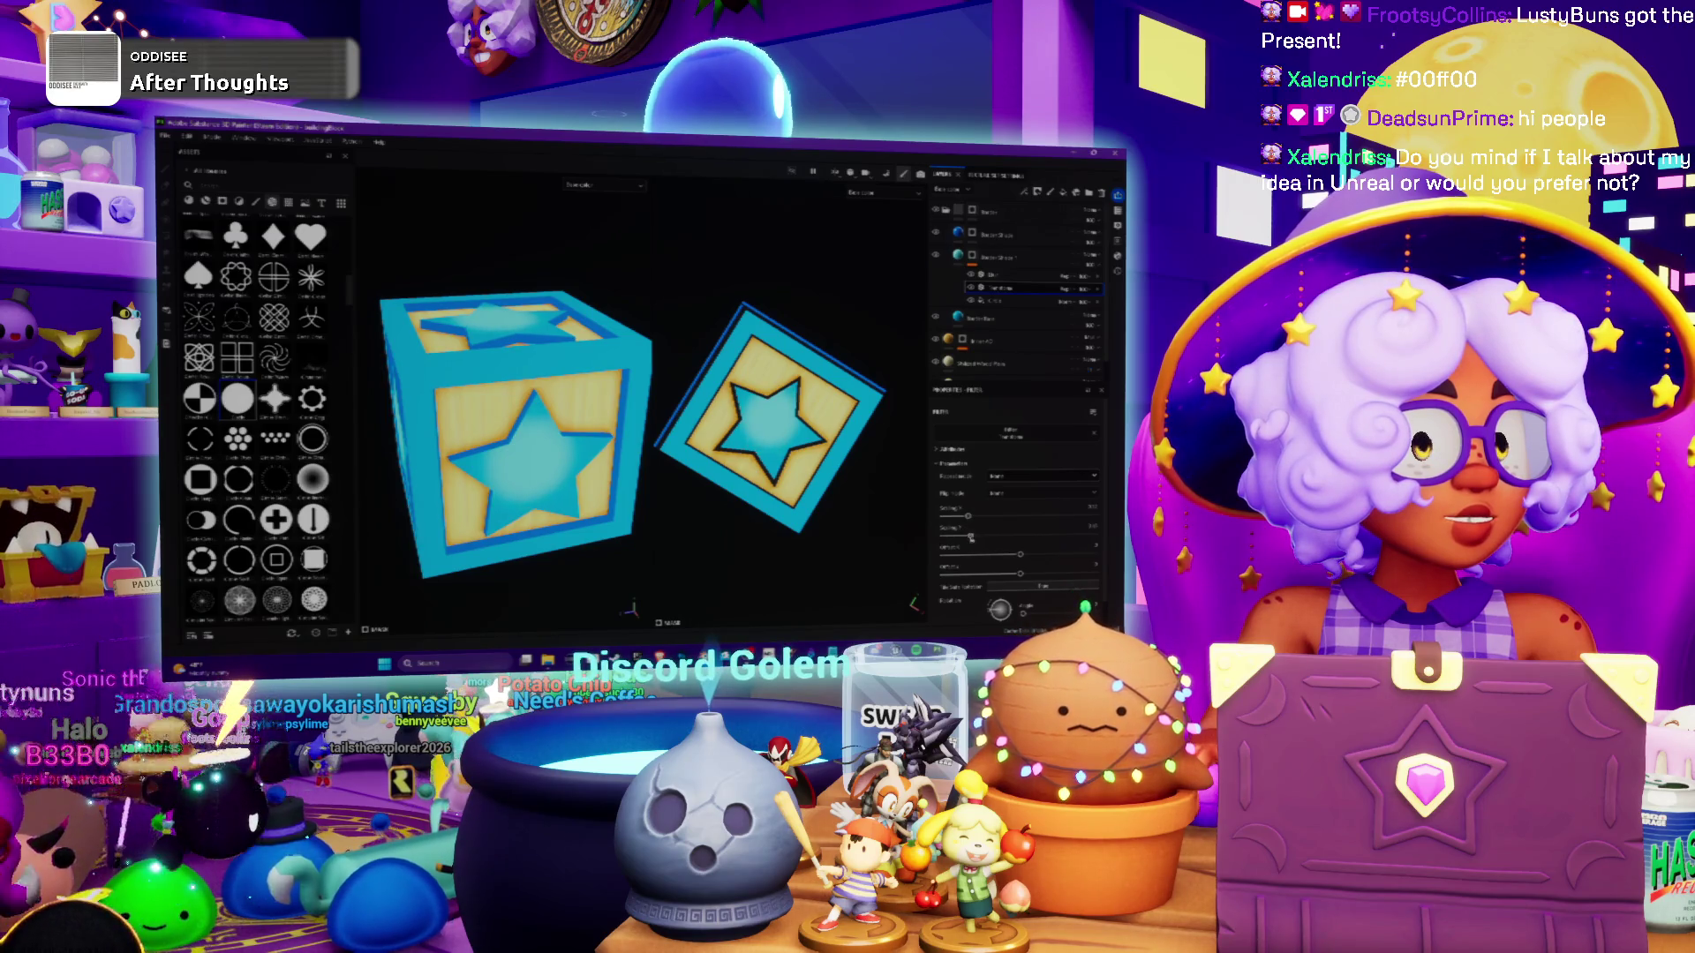
pyautogui.moveTo(1016, 558); pyautogui.dragTo(1012, 556)
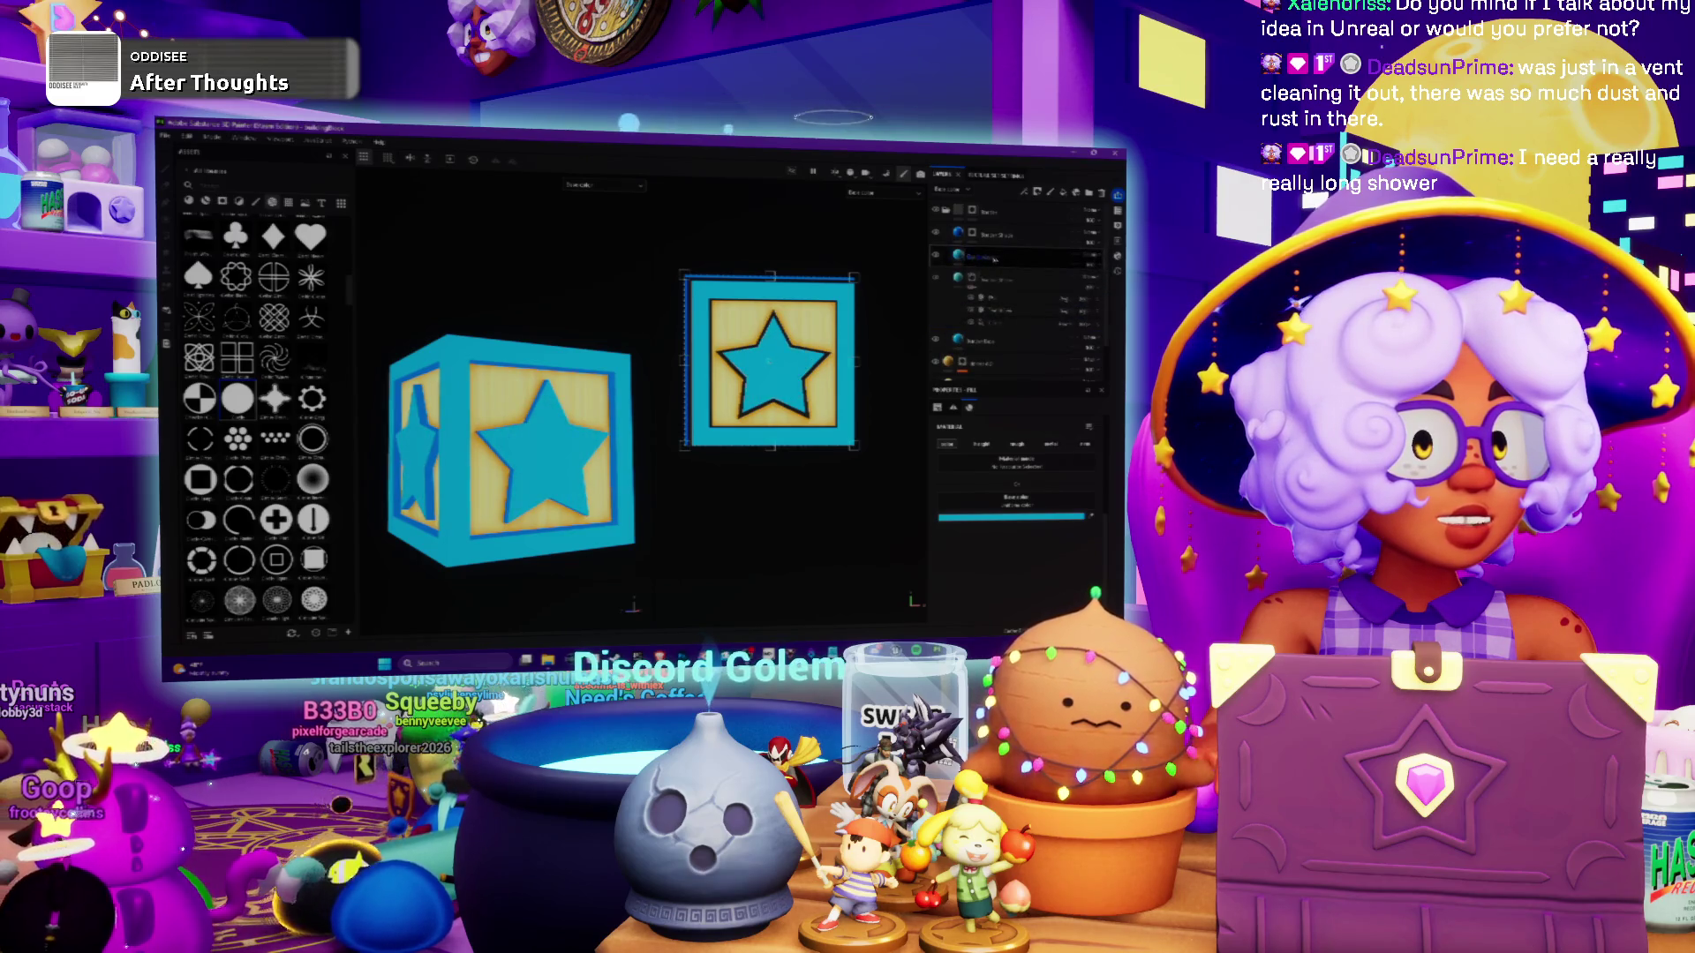
# Add a mask with two effects to the star layer and lower a setting to brighten the stars
pyautogui.rightClick(1004, 260)
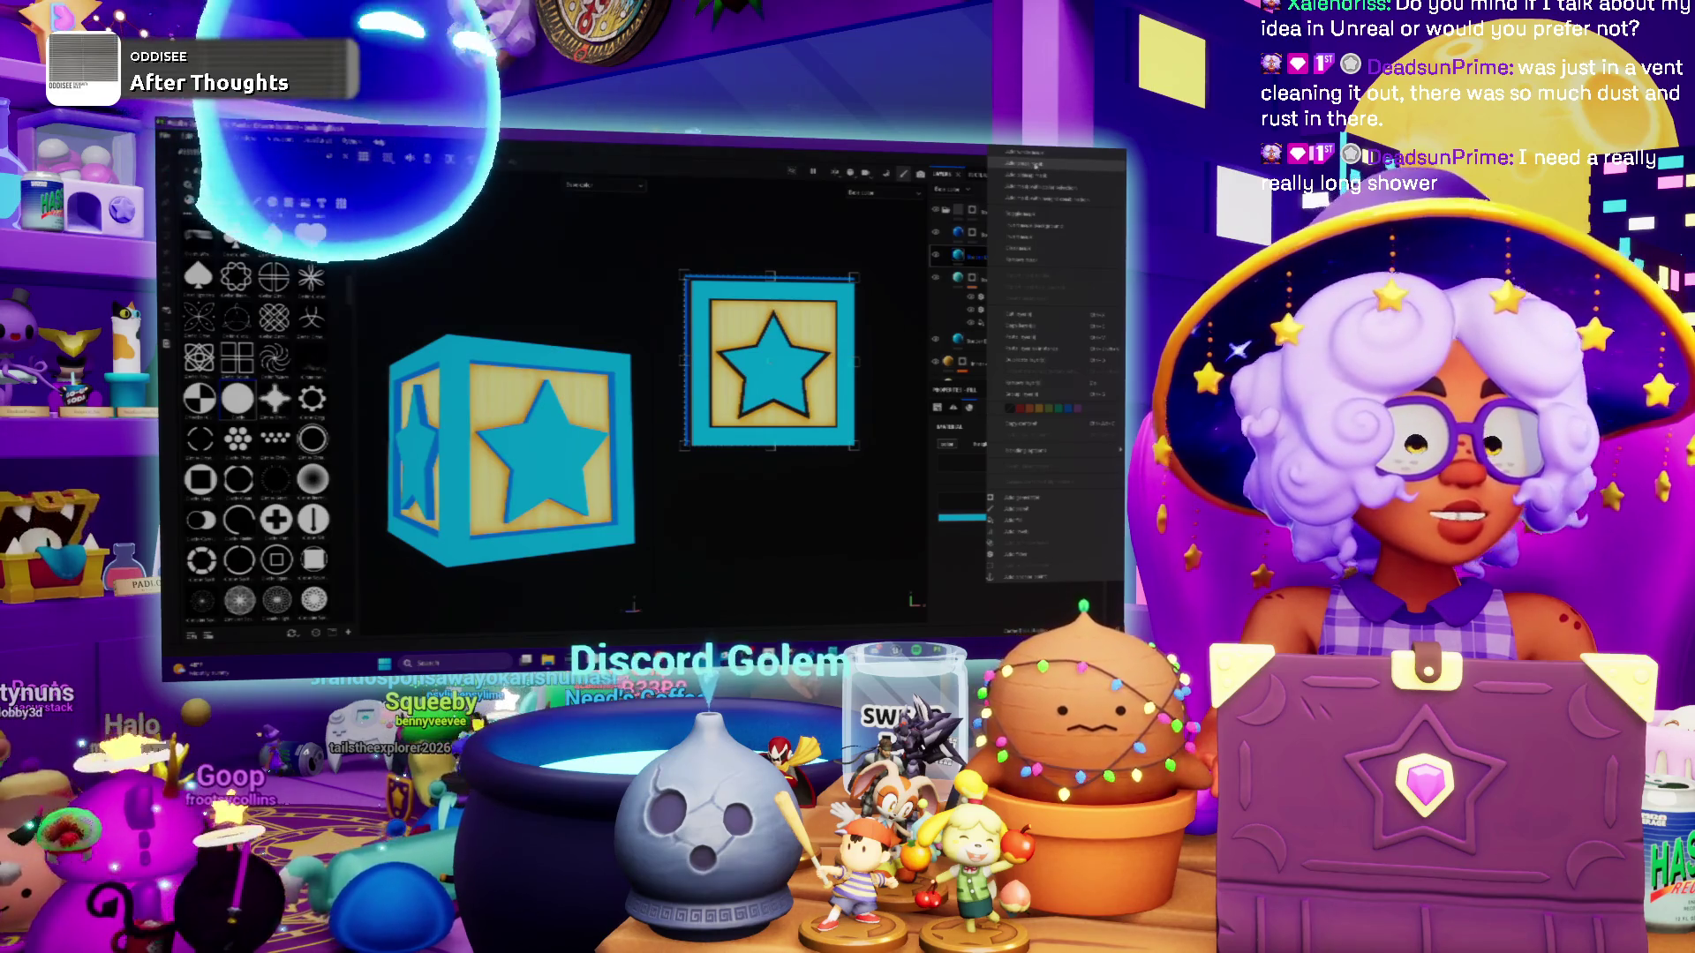
pyautogui.click(1024, 164)
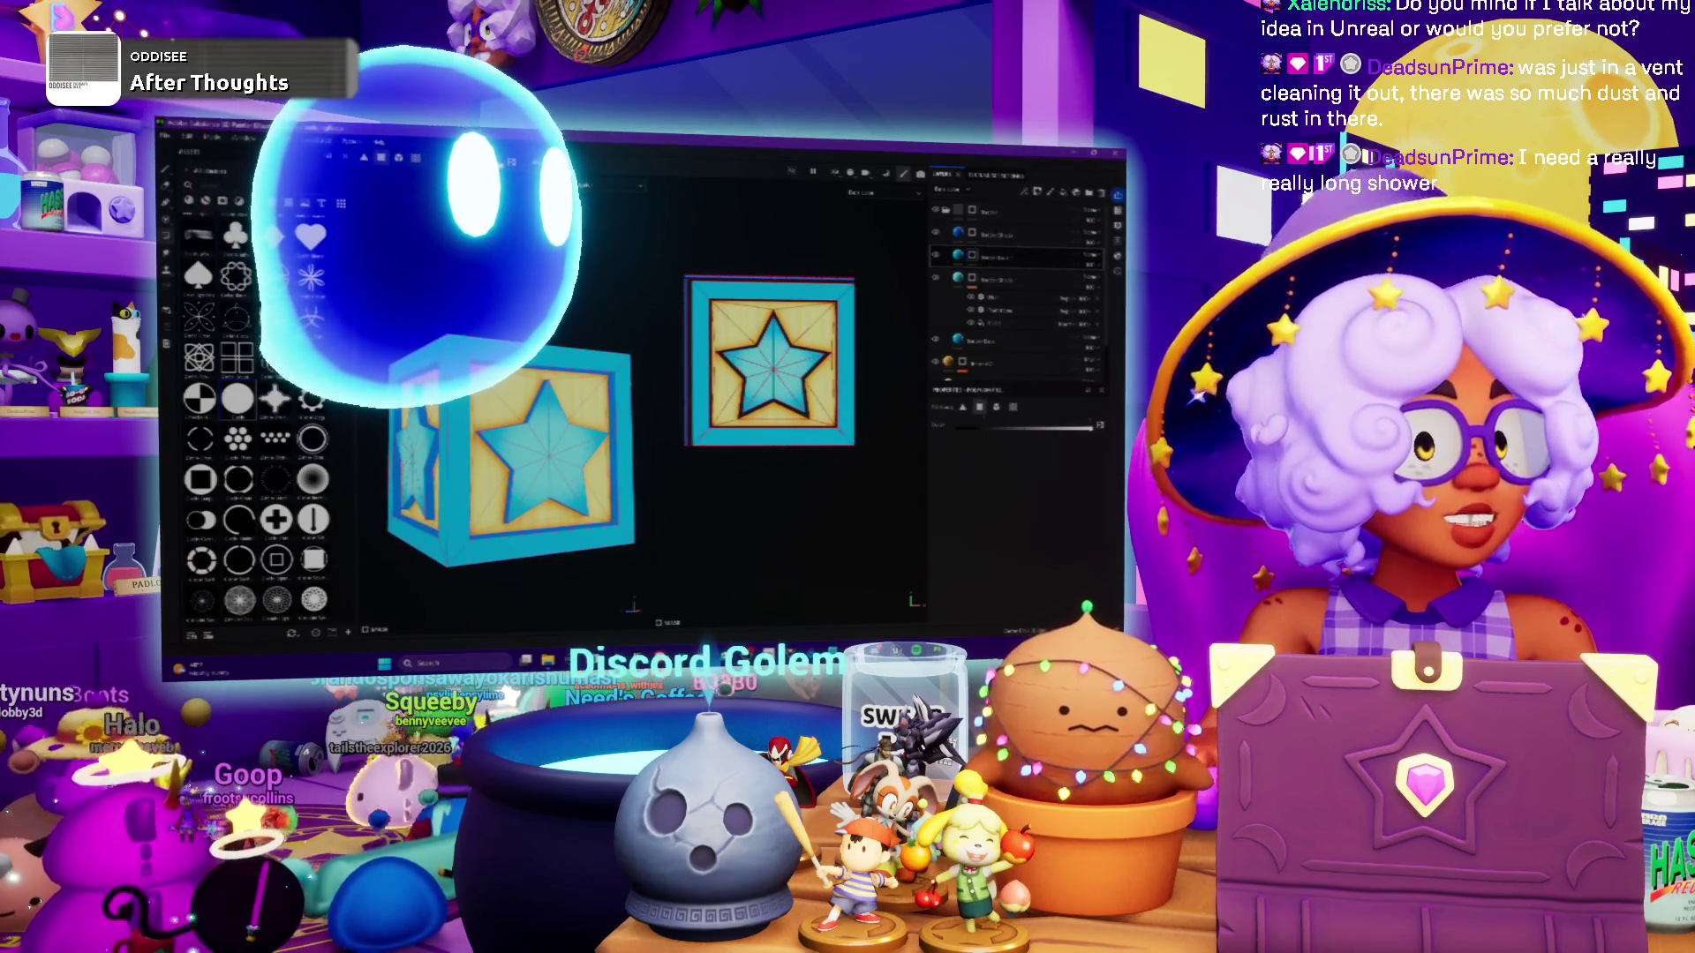
pyautogui.rightClick(977, 257)
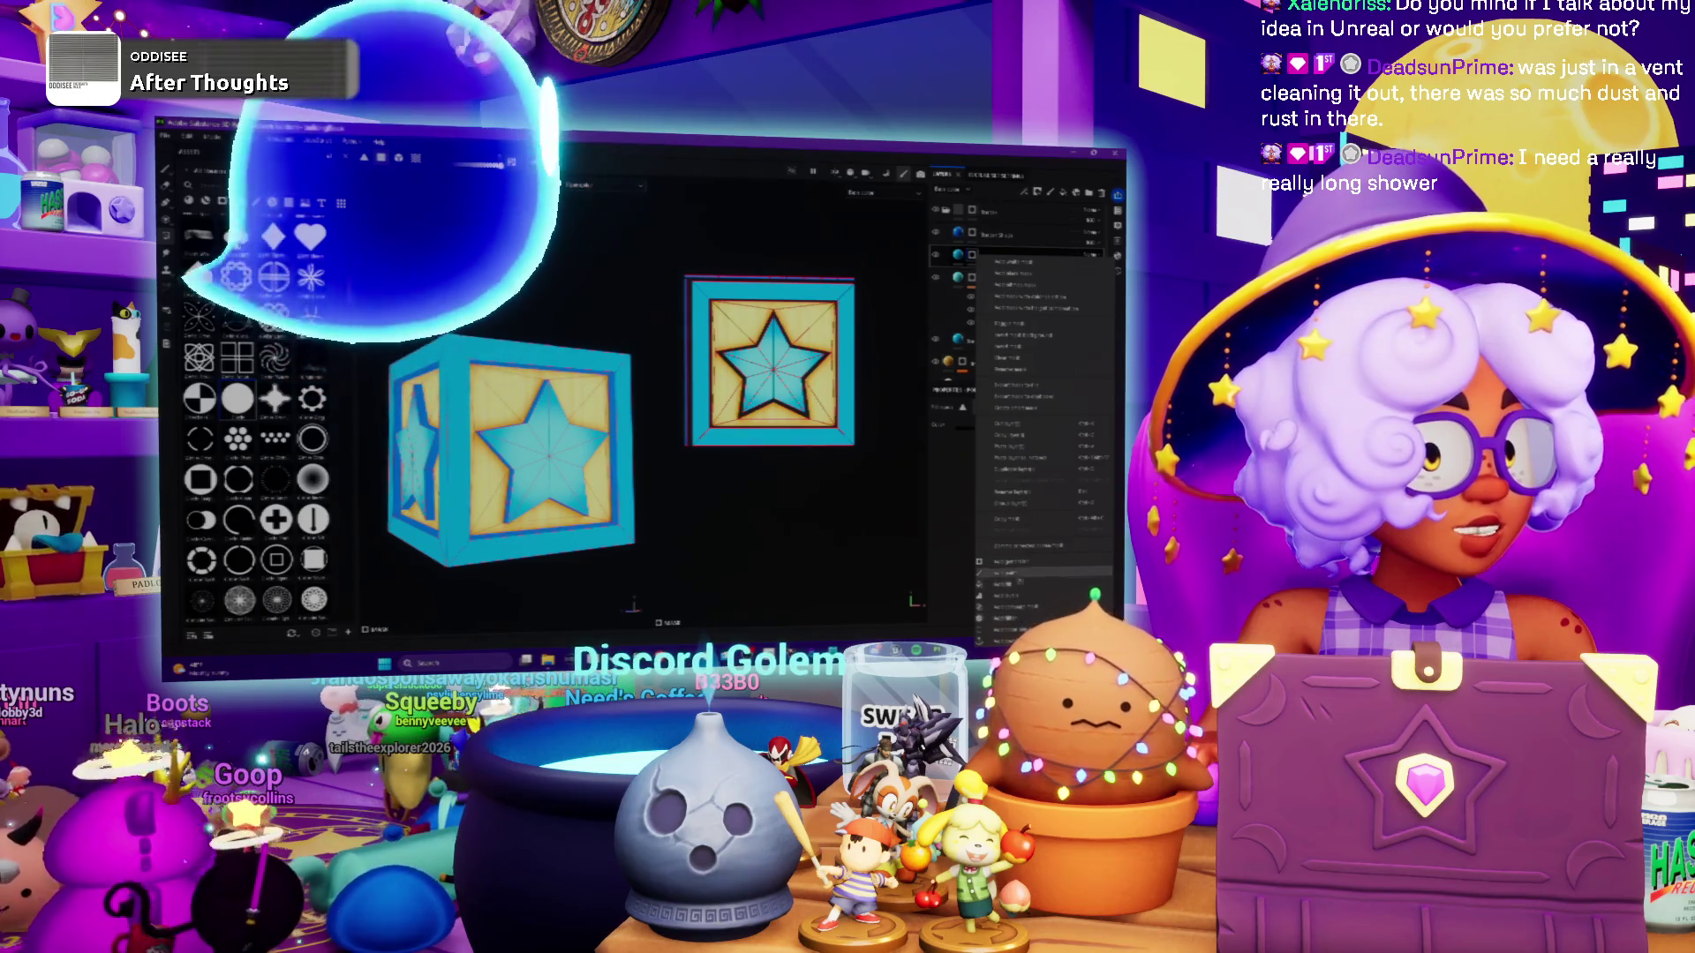
pyautogui.click(1015, 622)
pyautogui.click(1026, 392)
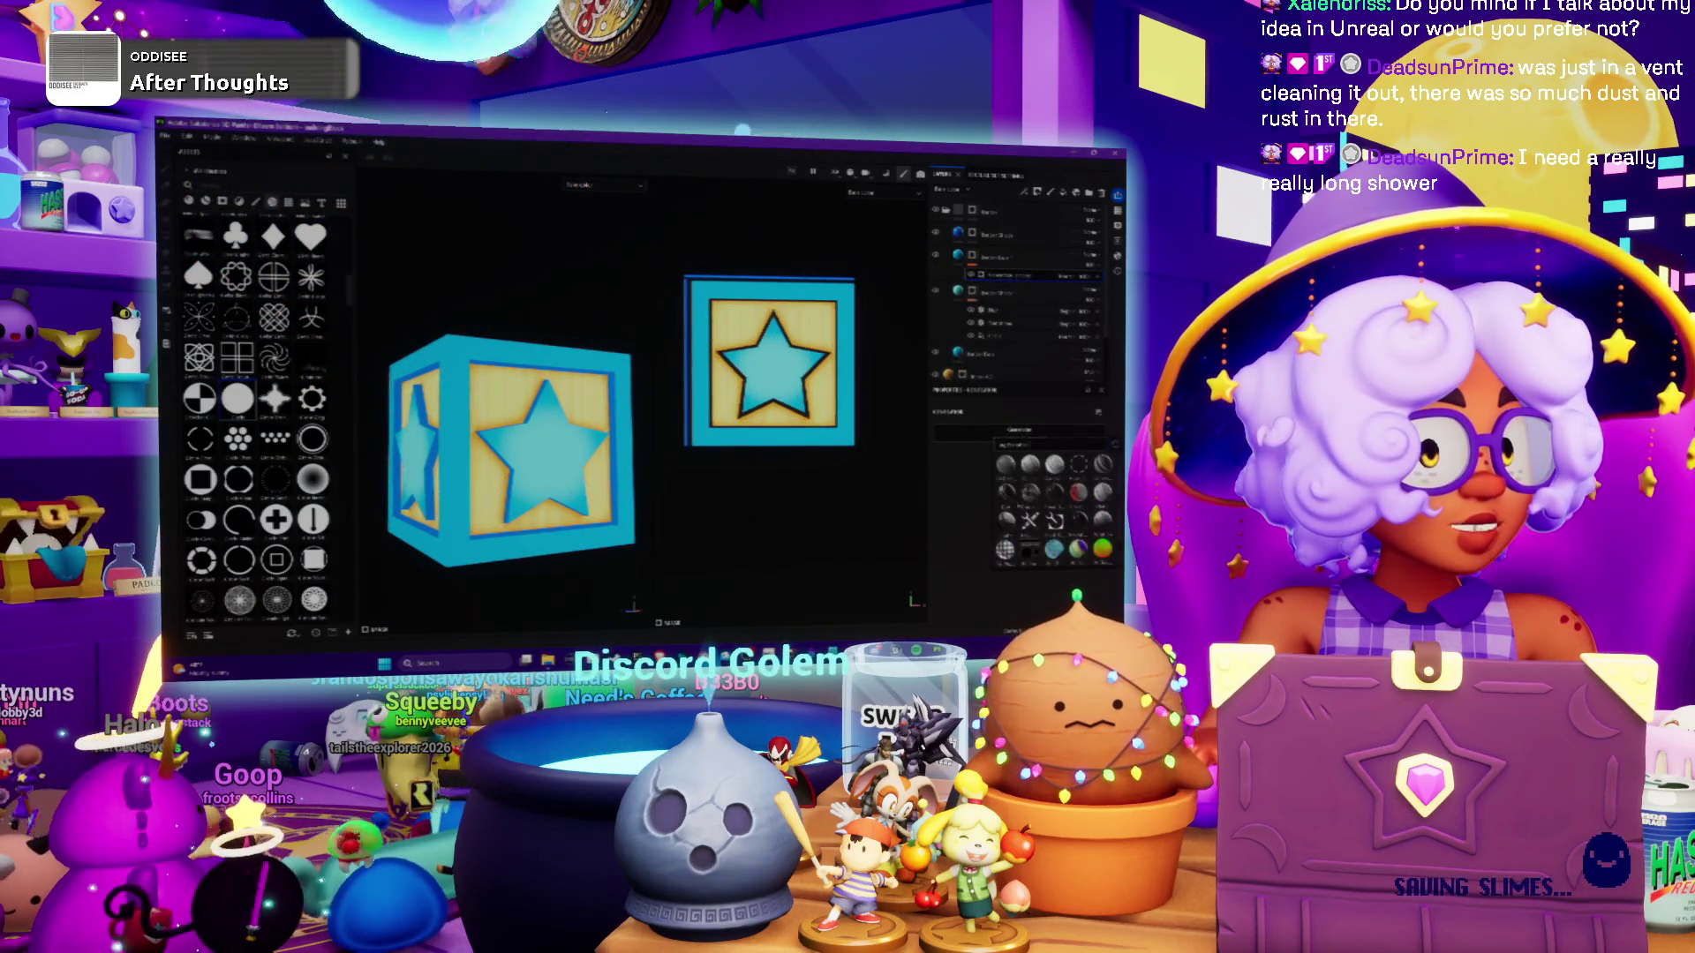
pyautogui.click(1027, 559)
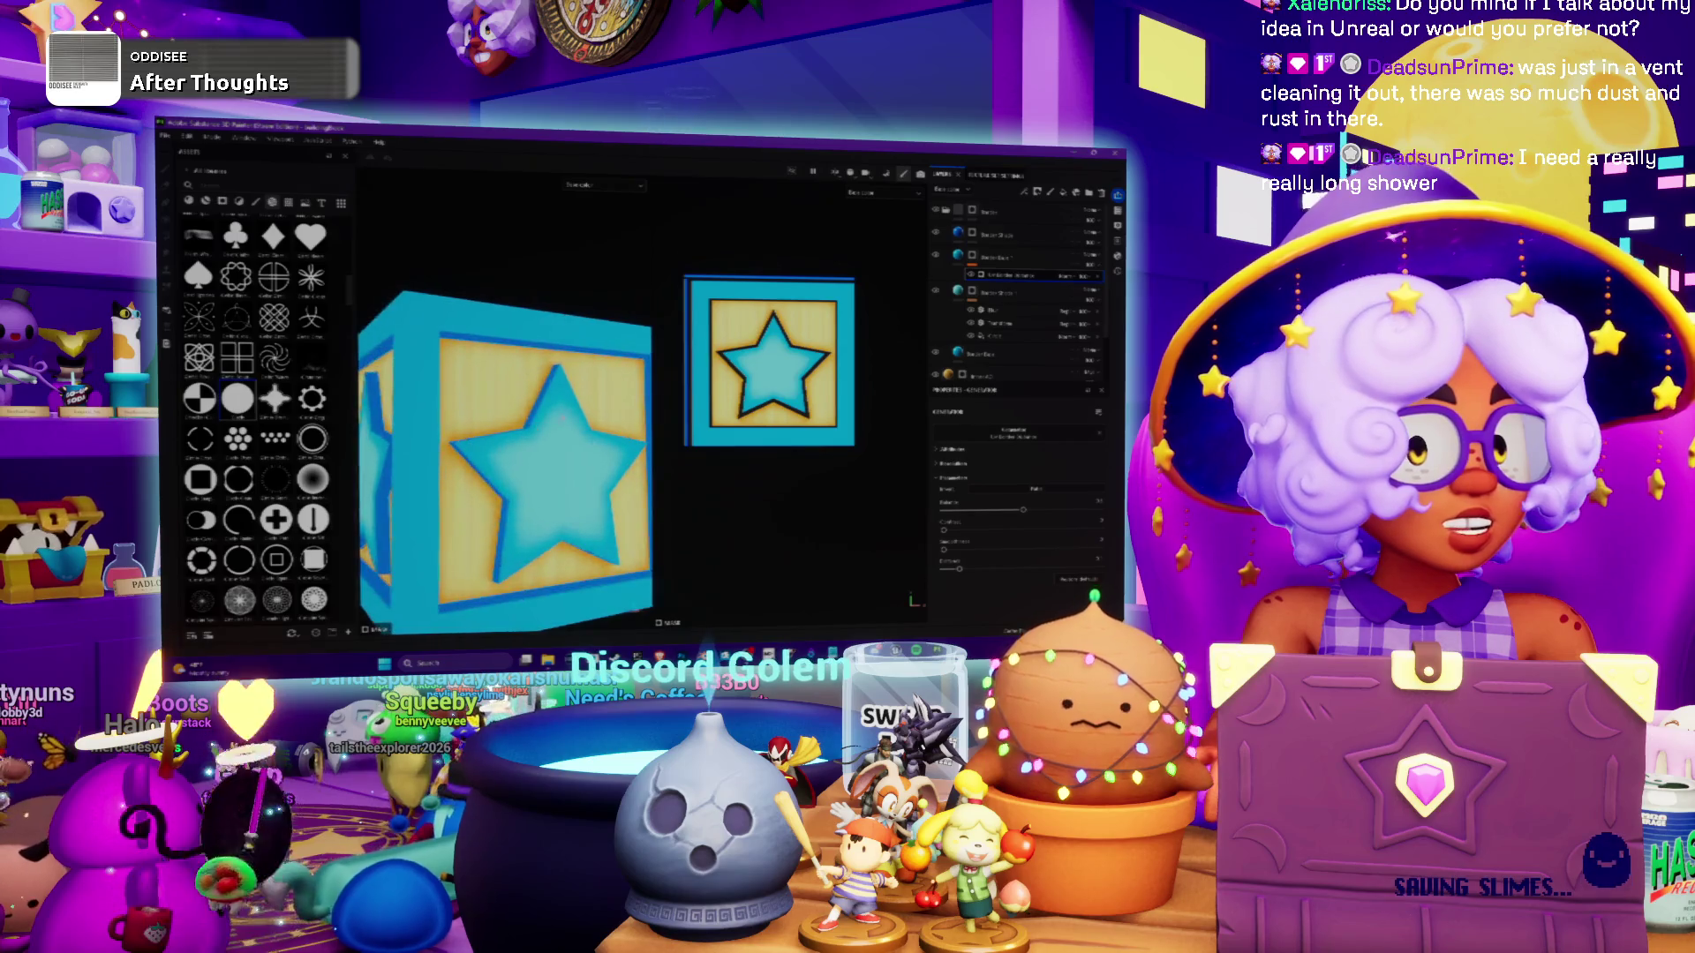
pyautogui.scroll(5, 494, 398)
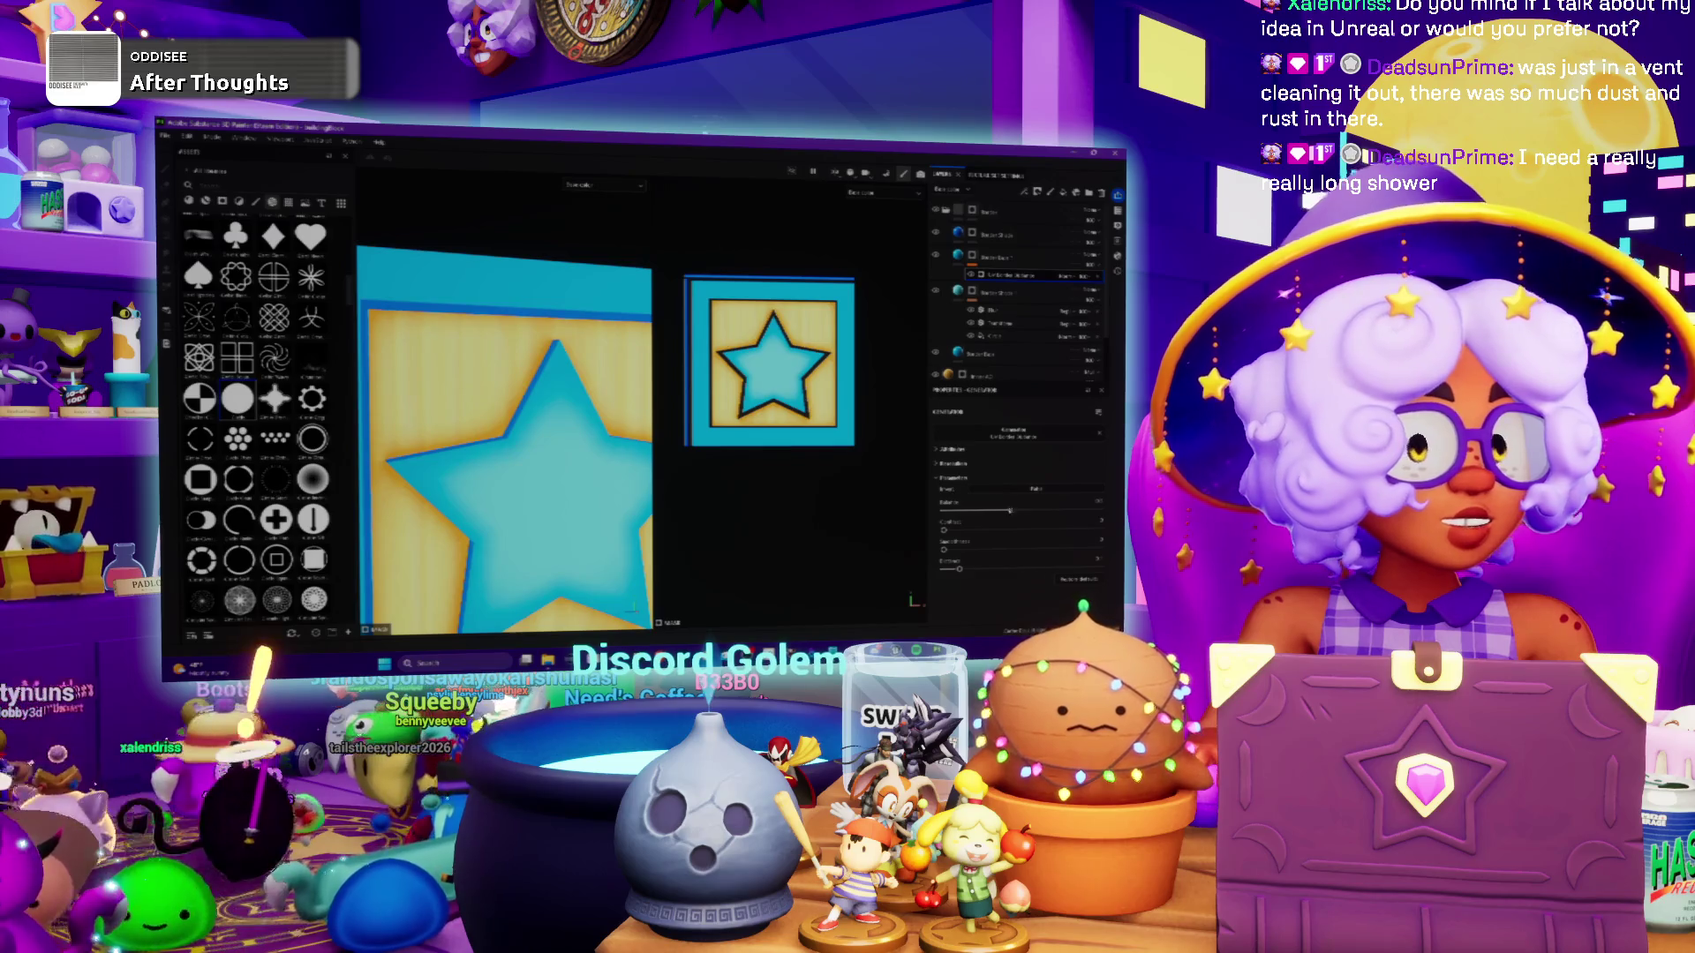
pyautogui.moveTo(1009, 510); pyautogui.dragTo(976, 510)
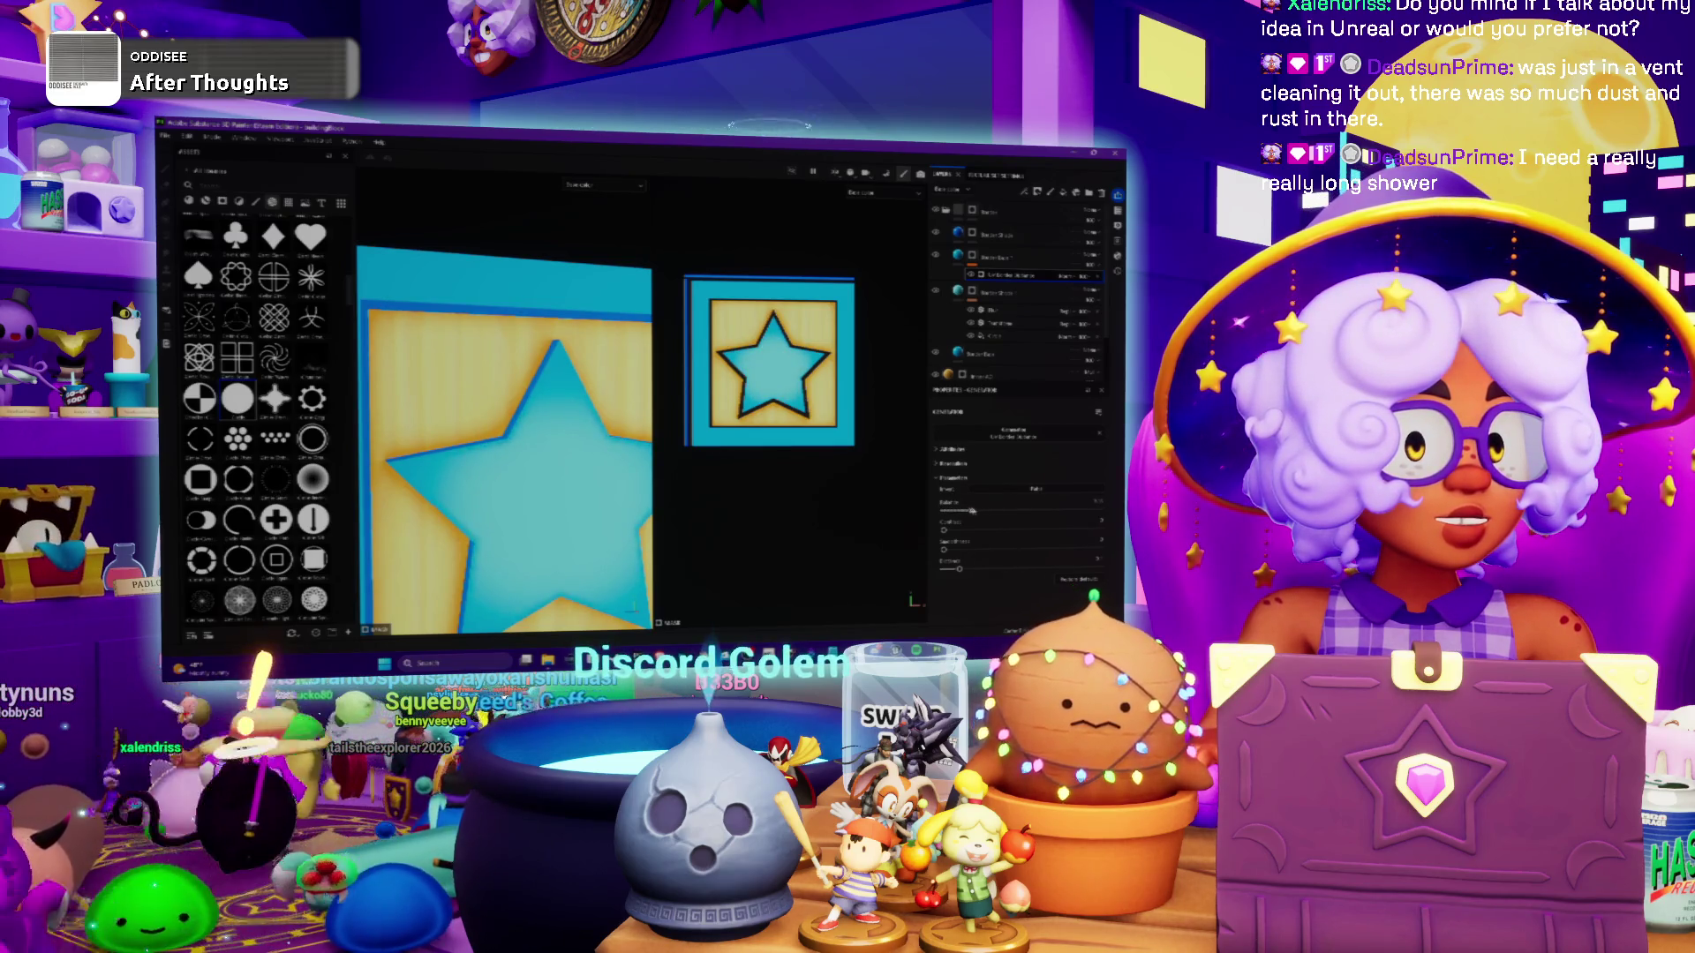
# Zoom out and orbit the crate to view its star faces from several angles
pyautogui.scroll(-2, 565, 437)
pyautogui.scroll(-2, 565, 437)
pyautogui.scroll(-1, 565, 435)
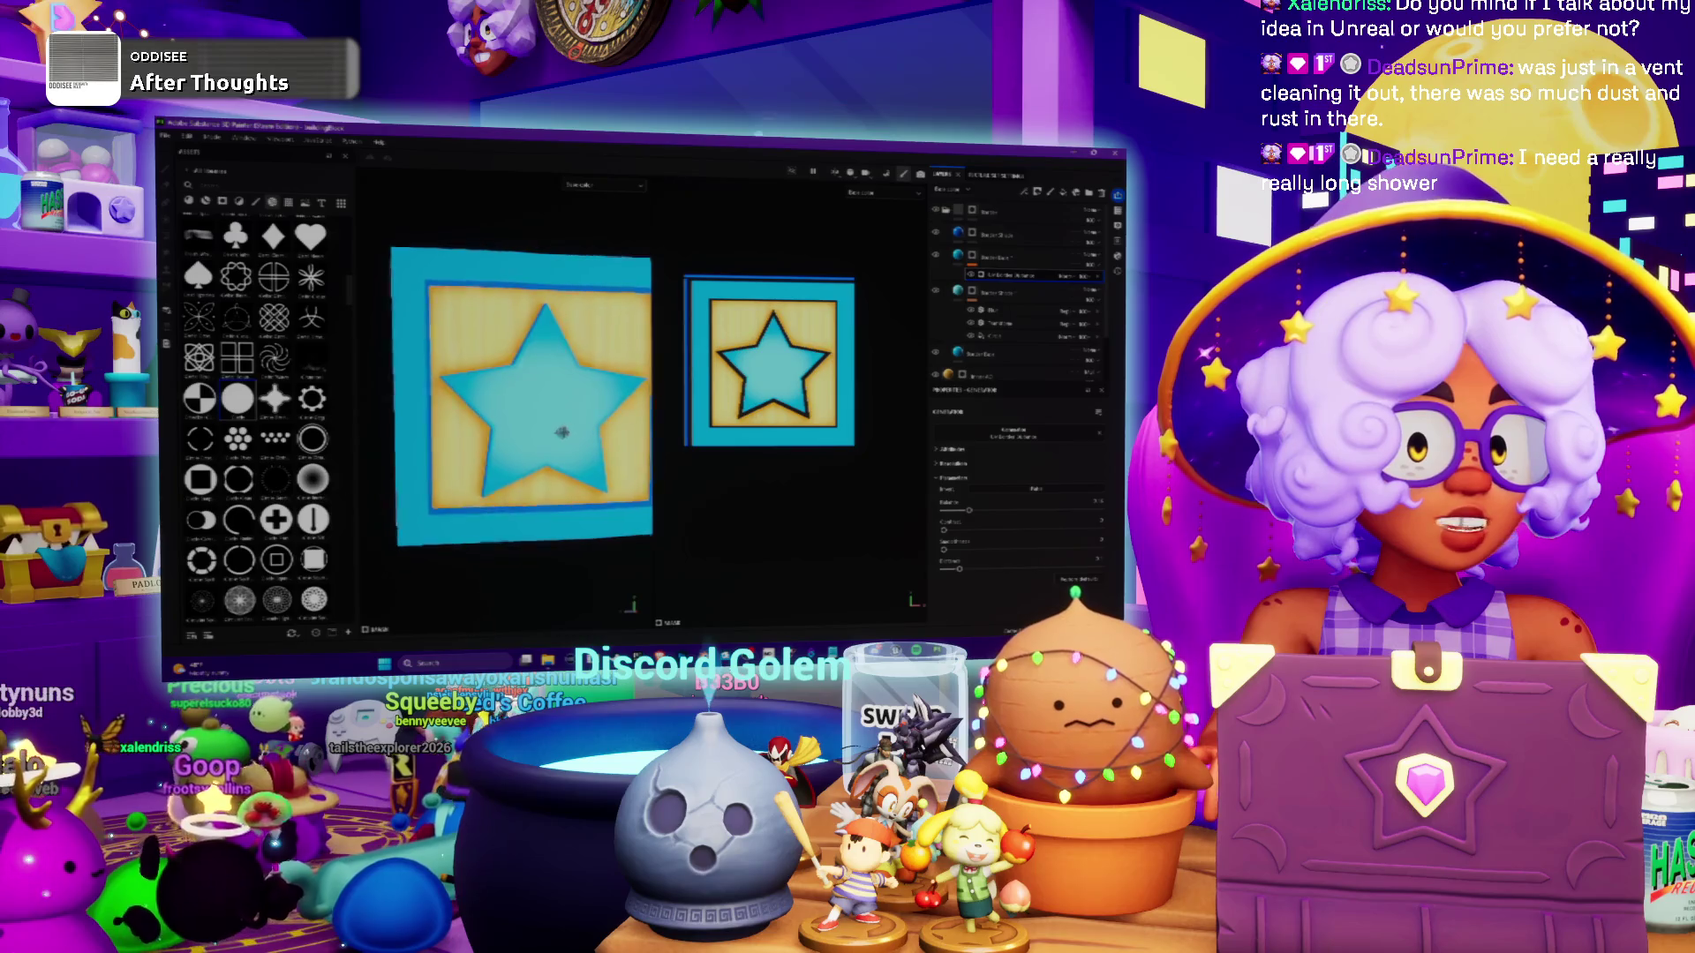
pyautogui.keyDown('alt'); pyautogui.moveTo(567, 436); pyautogui.dragTo(630, 429); pyautogui.keyUp('alt')
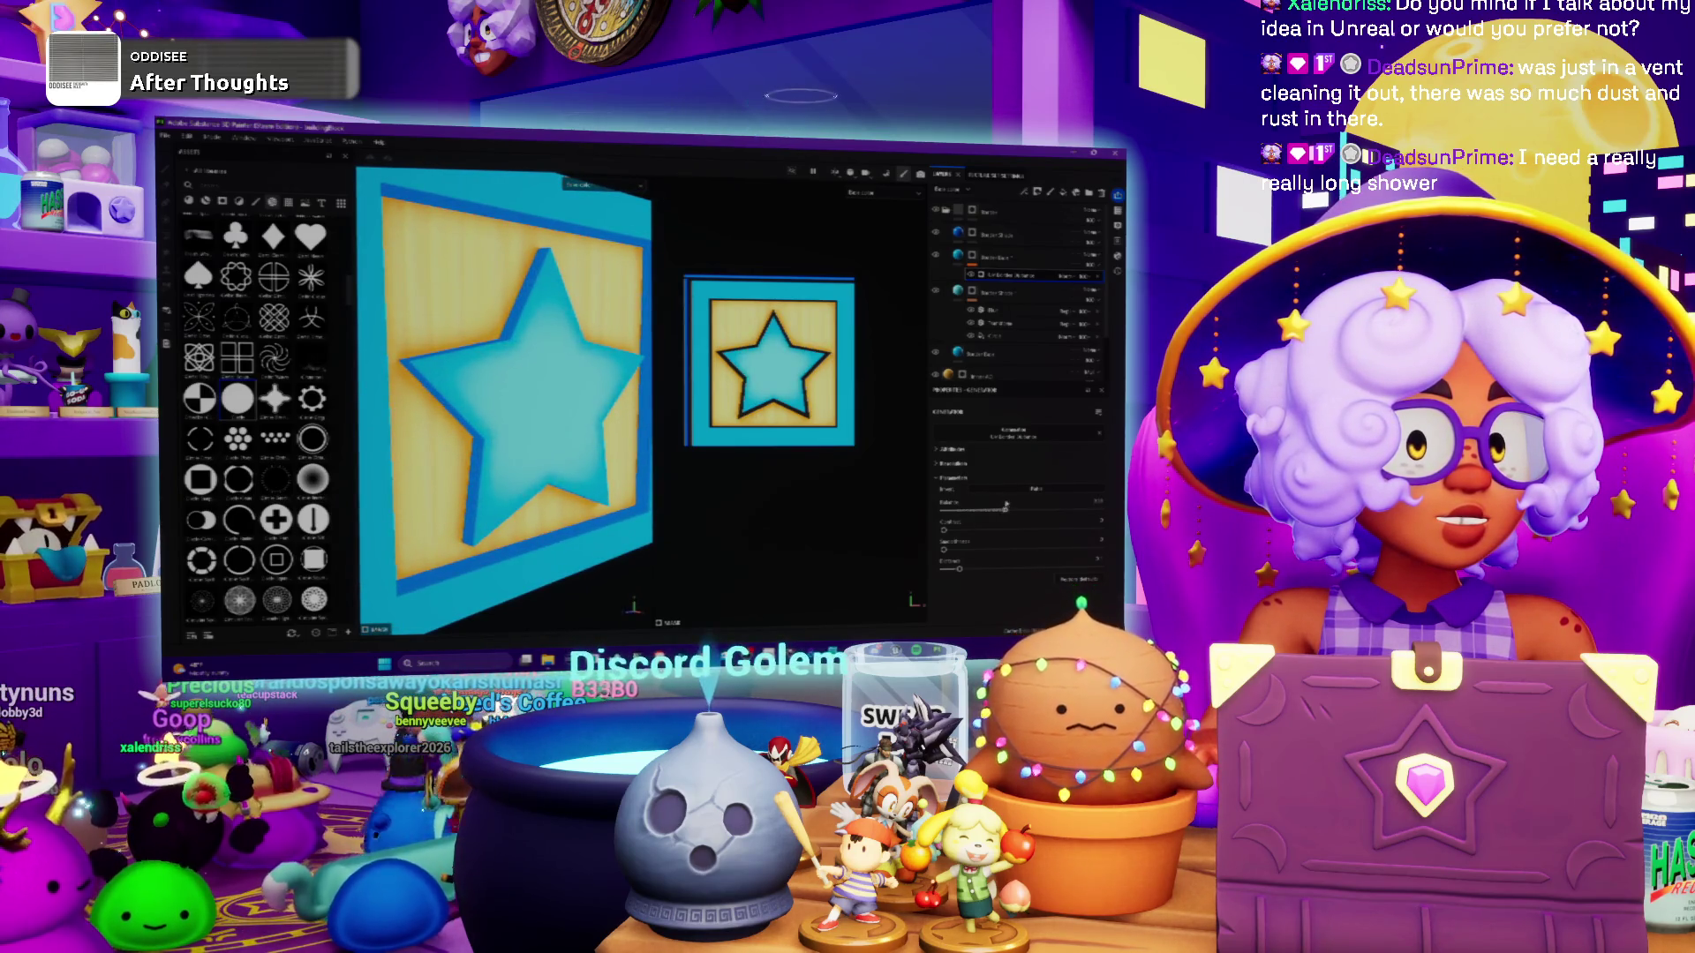
pyautogui.scroll(-2, 603, 405)
pyautogui.keyDown('alt'); pyautogui.moveTo(602, 405); pyautogui.dragTo(575, 414); pyautogui.keyUp('alt')
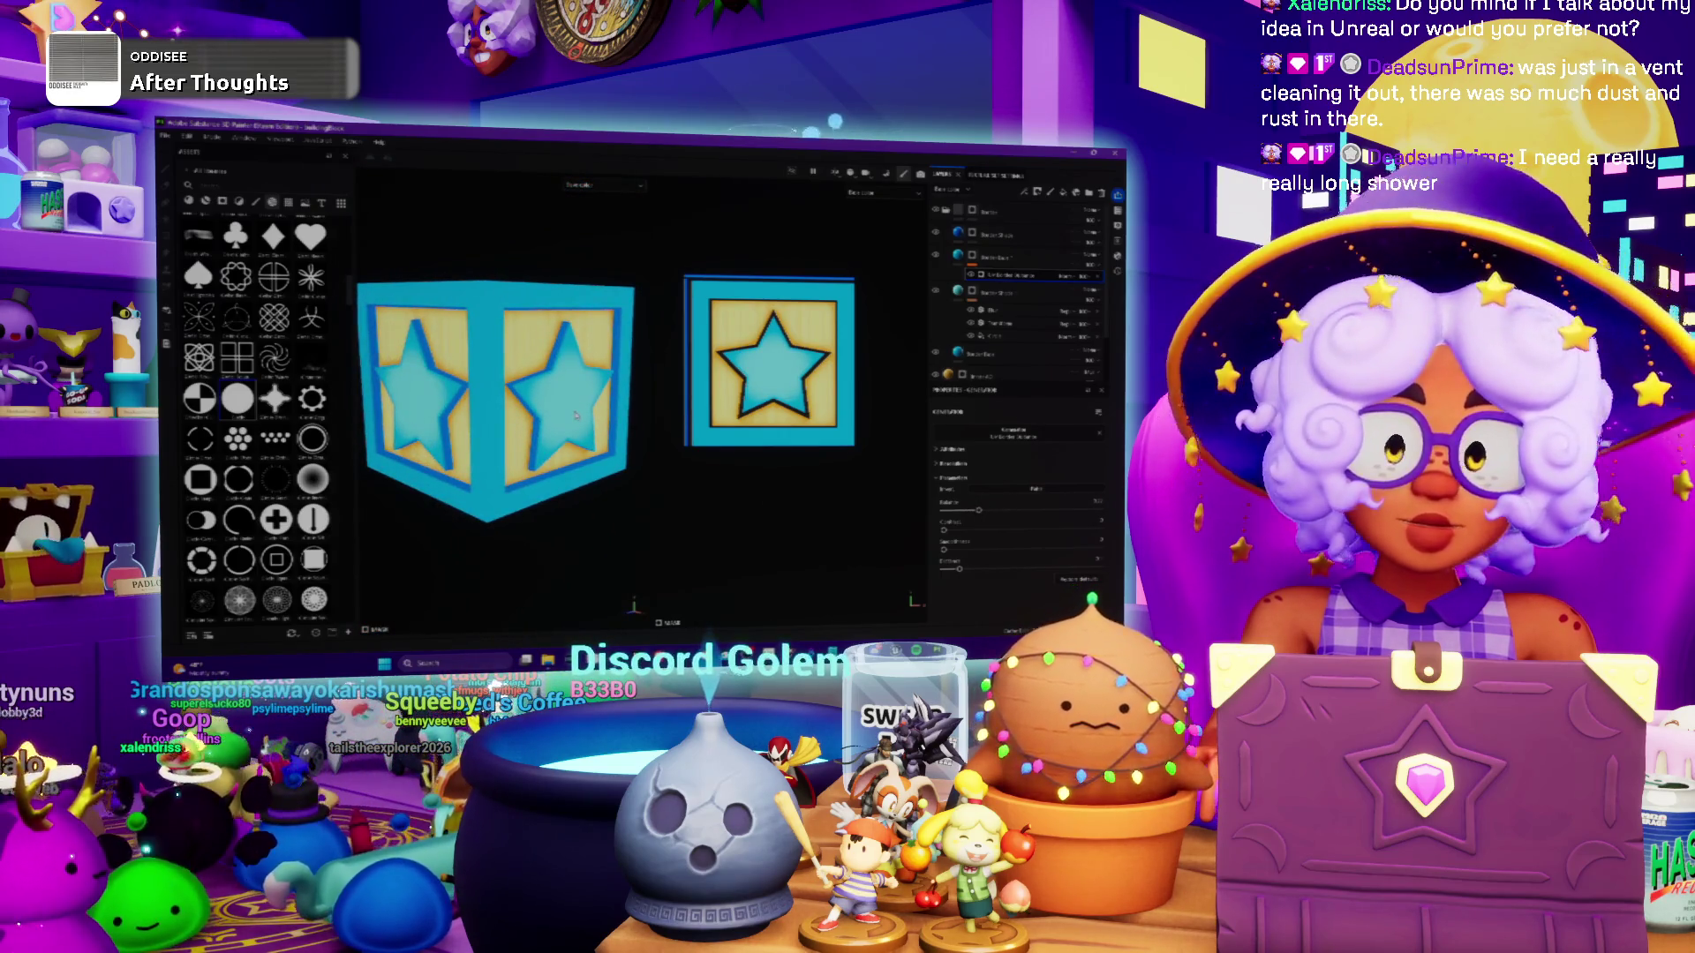
pyautogui.scroll(-2, 495, 402)
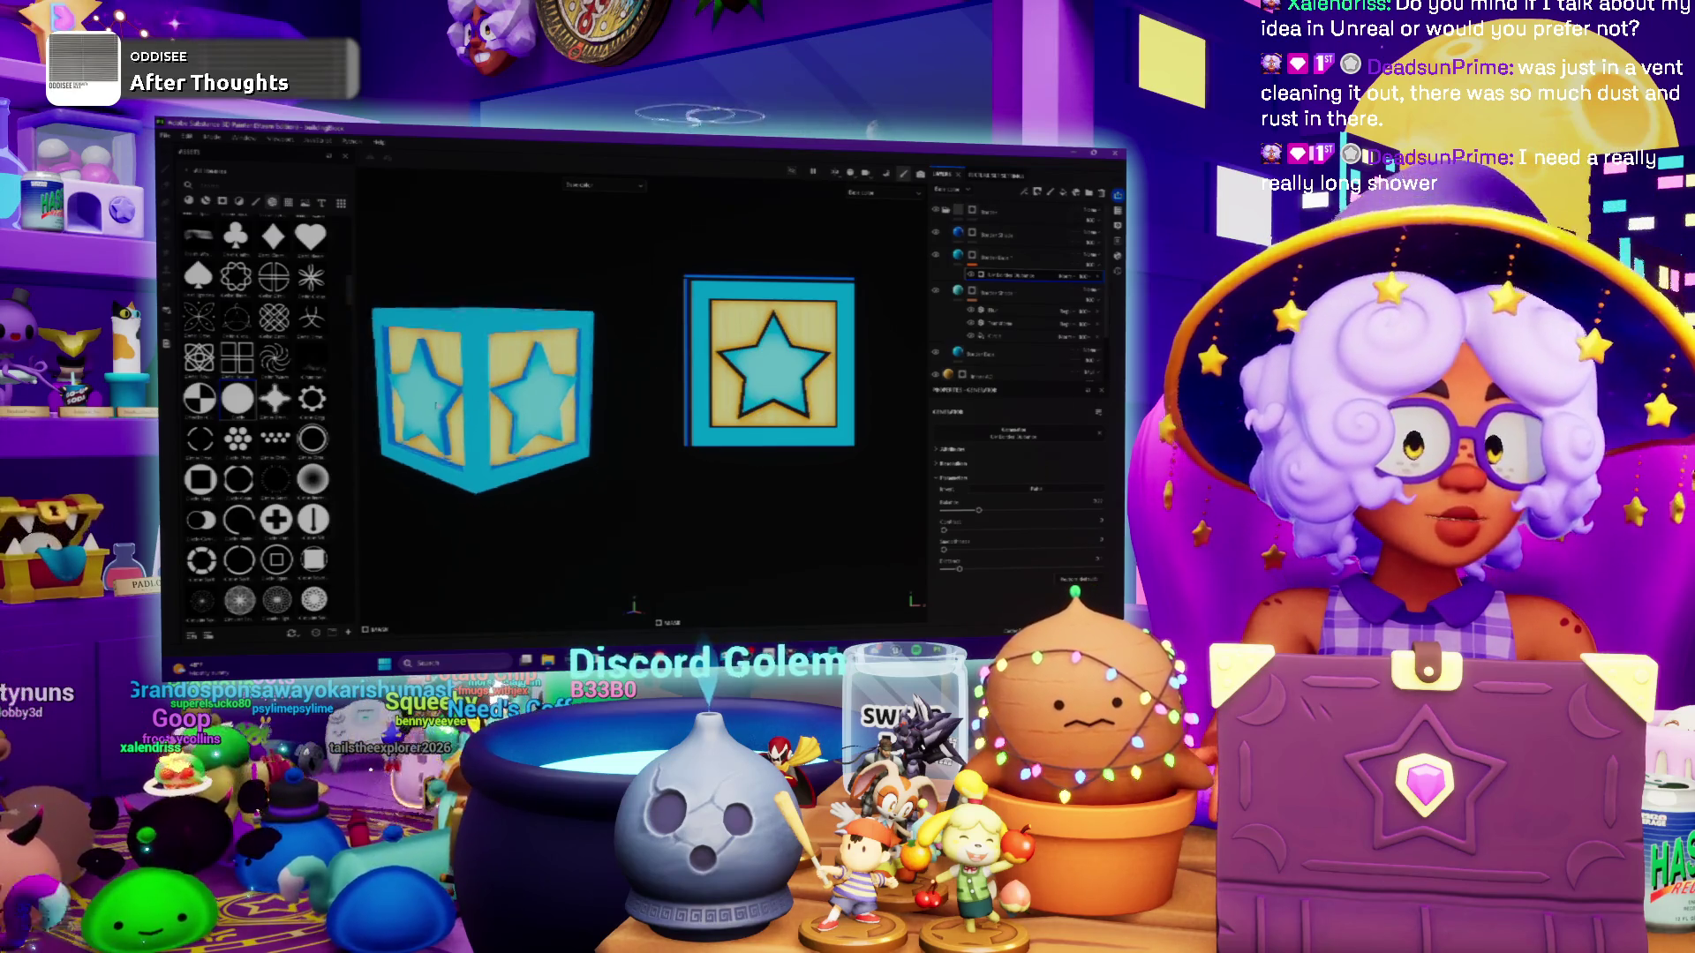
pyautogui.keyDown('alt'); pyautogui.moveTo(494, 401); pyautogui.dragTo(521, 402); pyautogui.keyUp('alt')
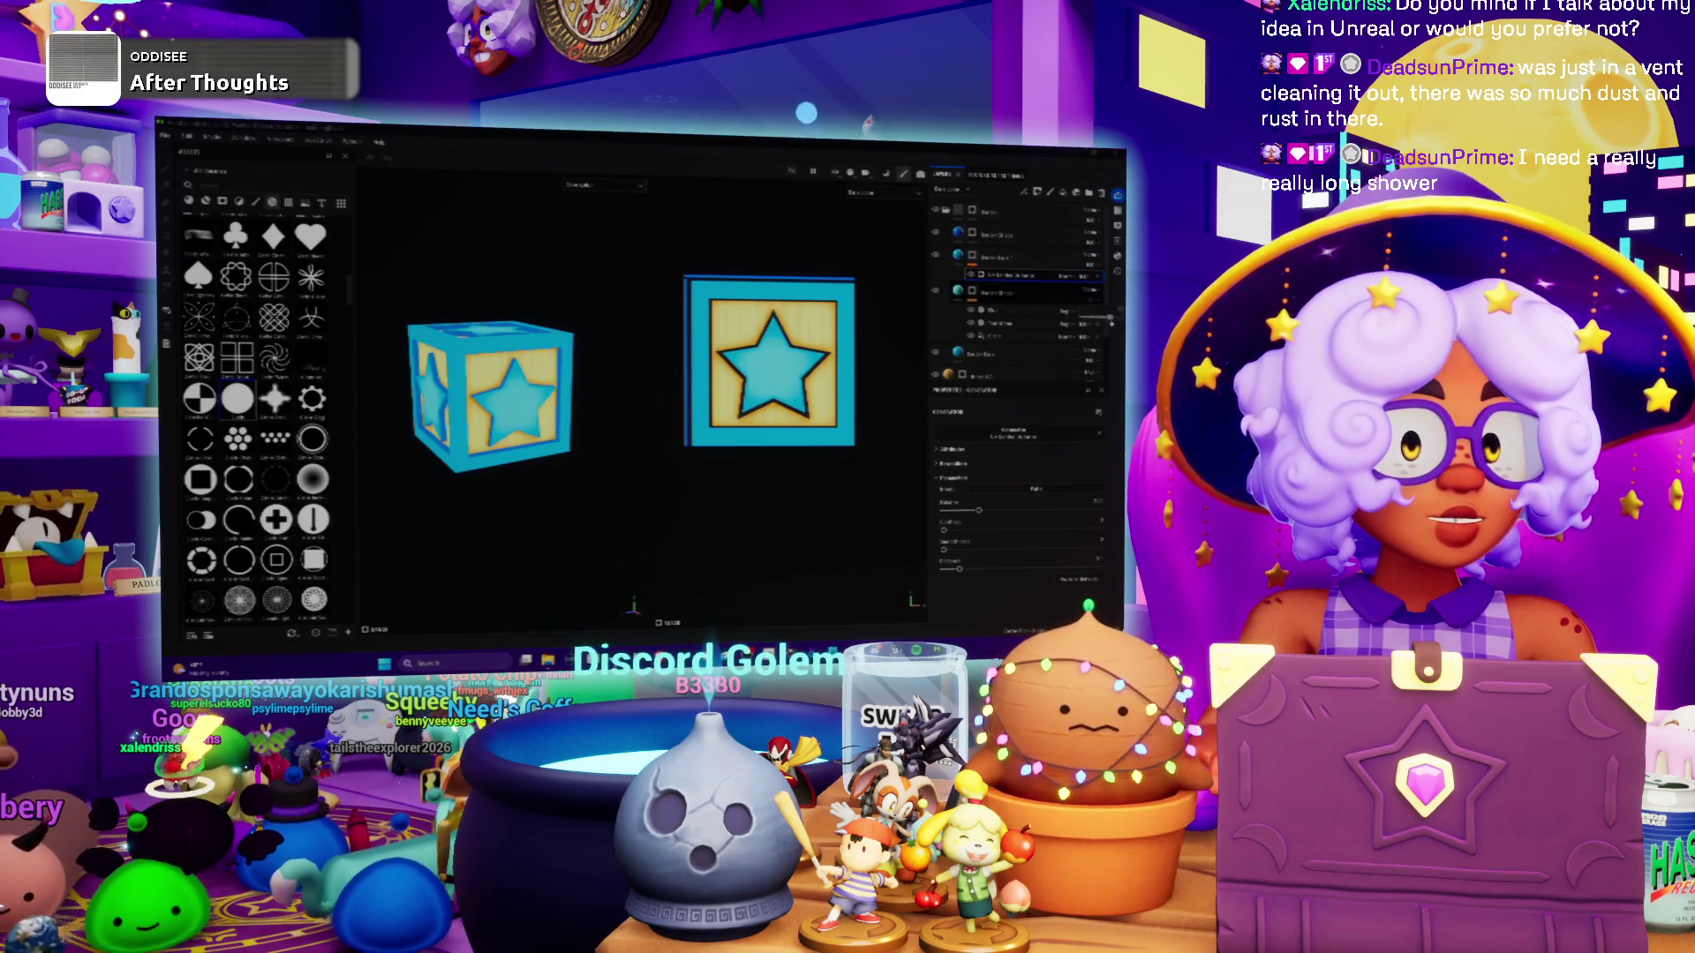
pyautogui.moveTo(494, 402)
pyautogui.keyDown('alt'); pyautogui.mouseDown()
pyautogui.moveTo(536, 382)
pyautogui.moveTo(512, 353)
pyautogui.moveTo(495, 393)
pyautogui.mouseUp(); pyautogui.keyUp('alt')
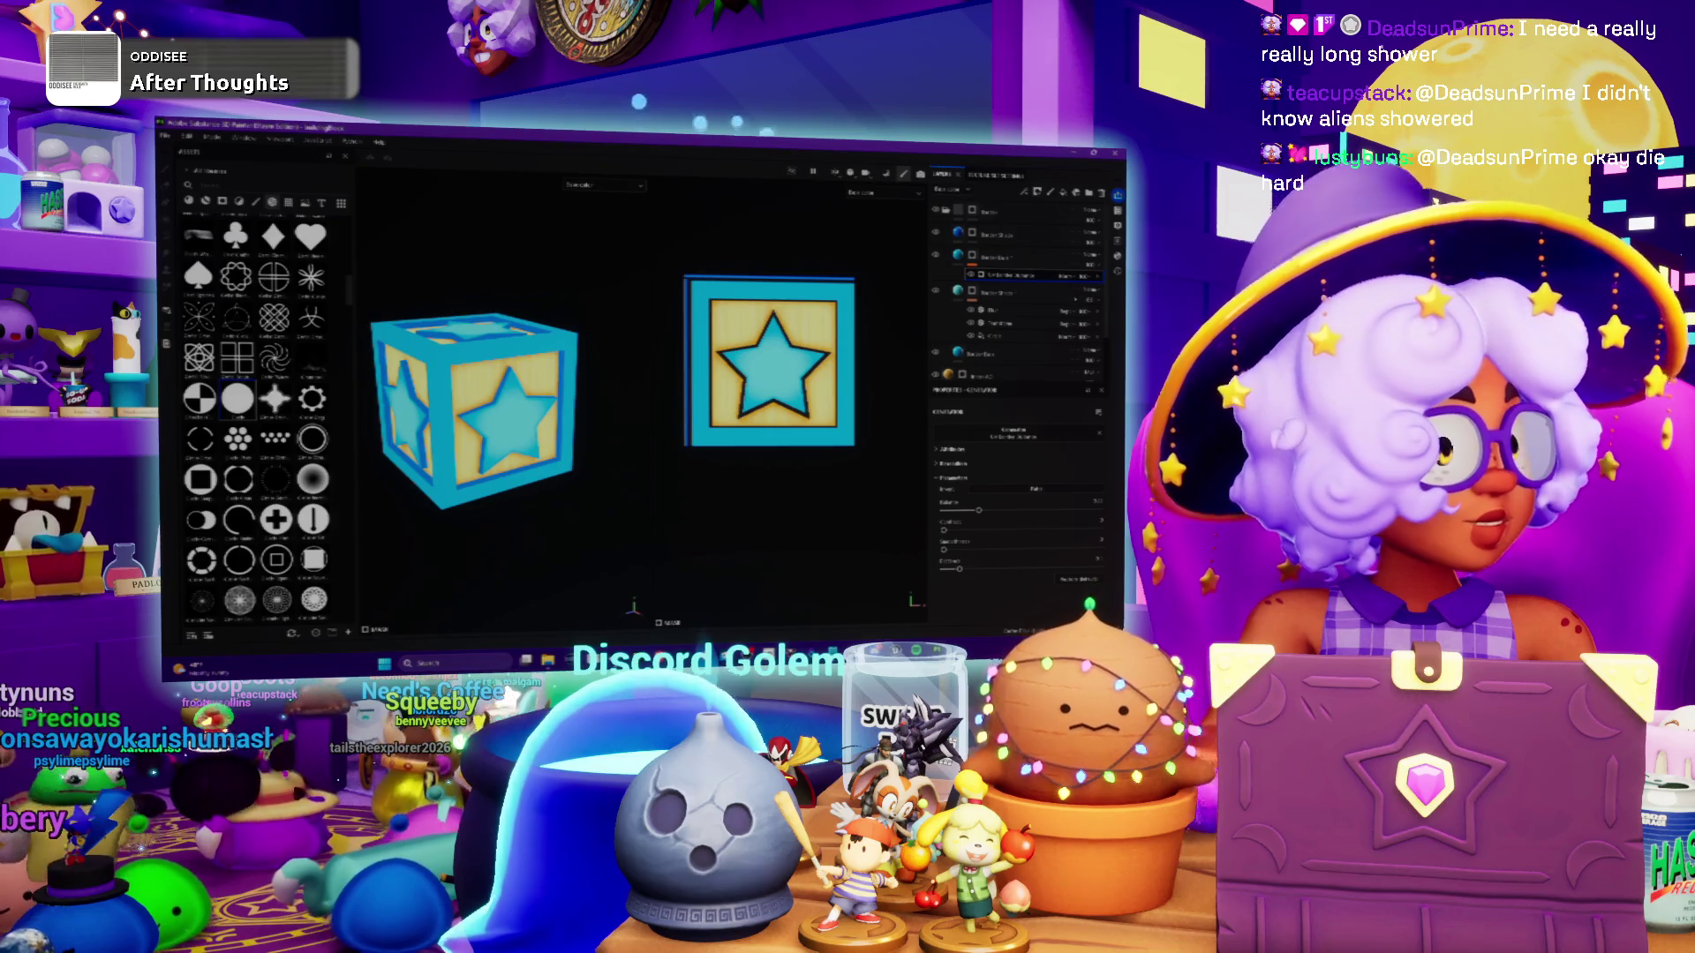
# Straighten the flat texture view, orbit the crate, and select the polygon fill sublayer
pyautogui.keyDown('alt'); pyautogui.moveTo(768, 362); pyautogui.dragTo(777, 353); pyautogui.keyUp('alt')
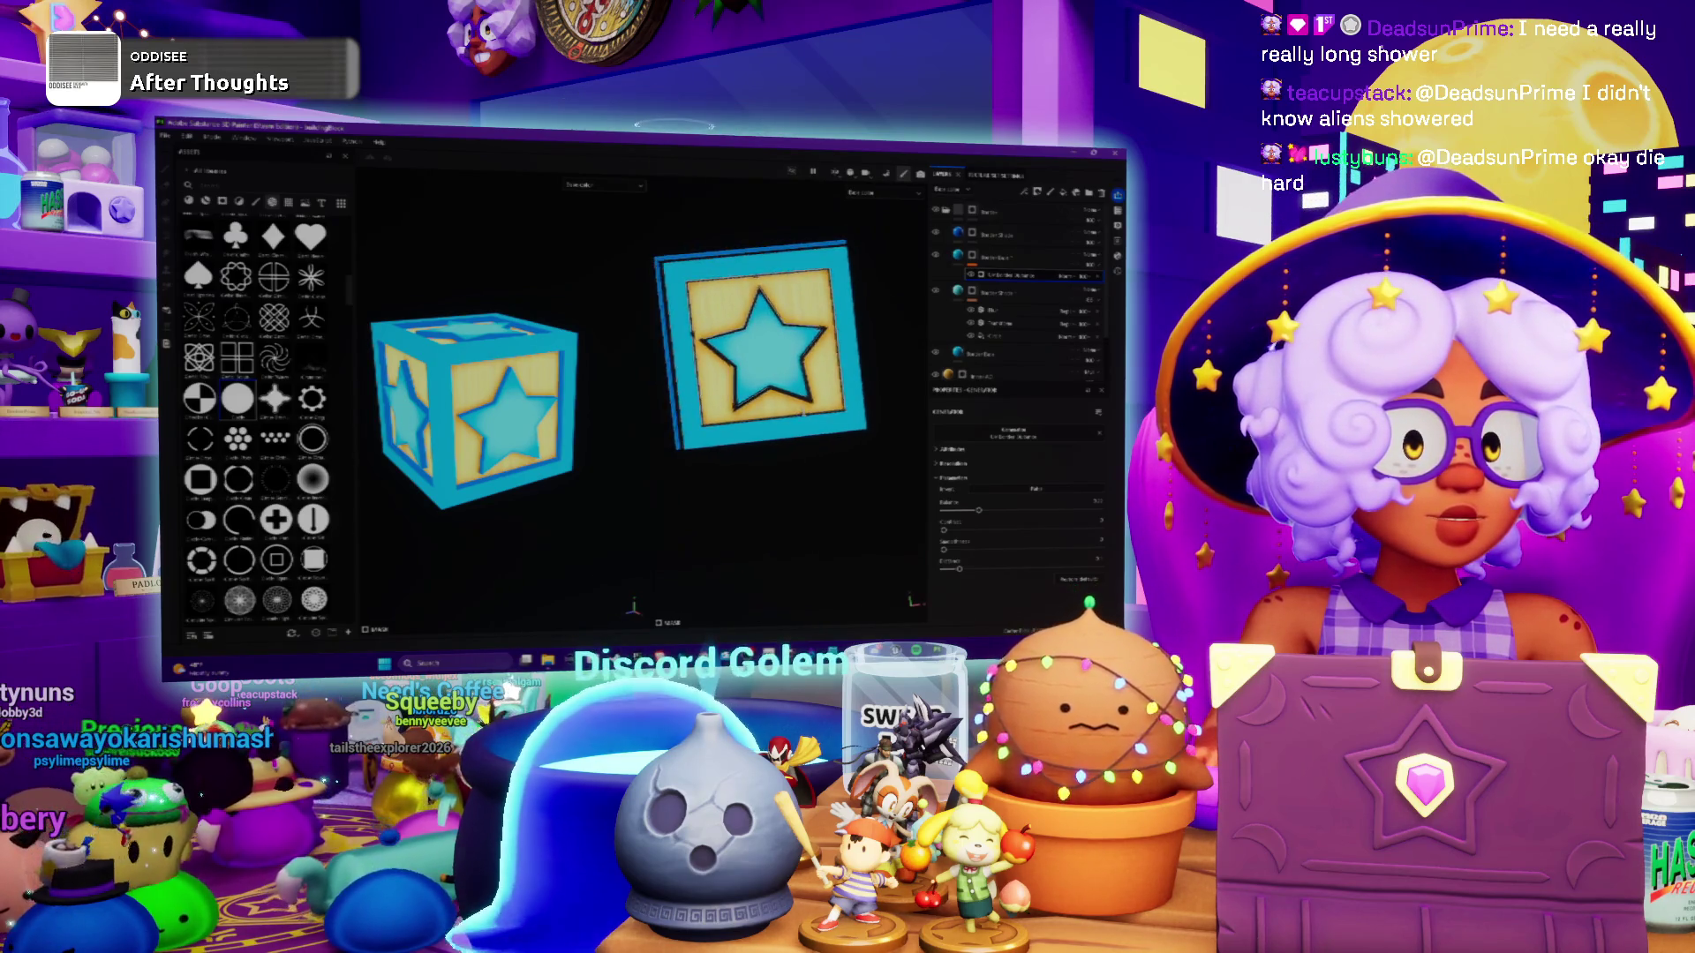
pyautogui.moveTo(477, 415)
pyautogui.keyDown('alt'); pyautogui.mouseDown()
pyautogui.moveTo(530, 398)
pyautogui.moveTo(405, 437)
pyautogui.mouseUp(); pyautogui.keyUp('alt')
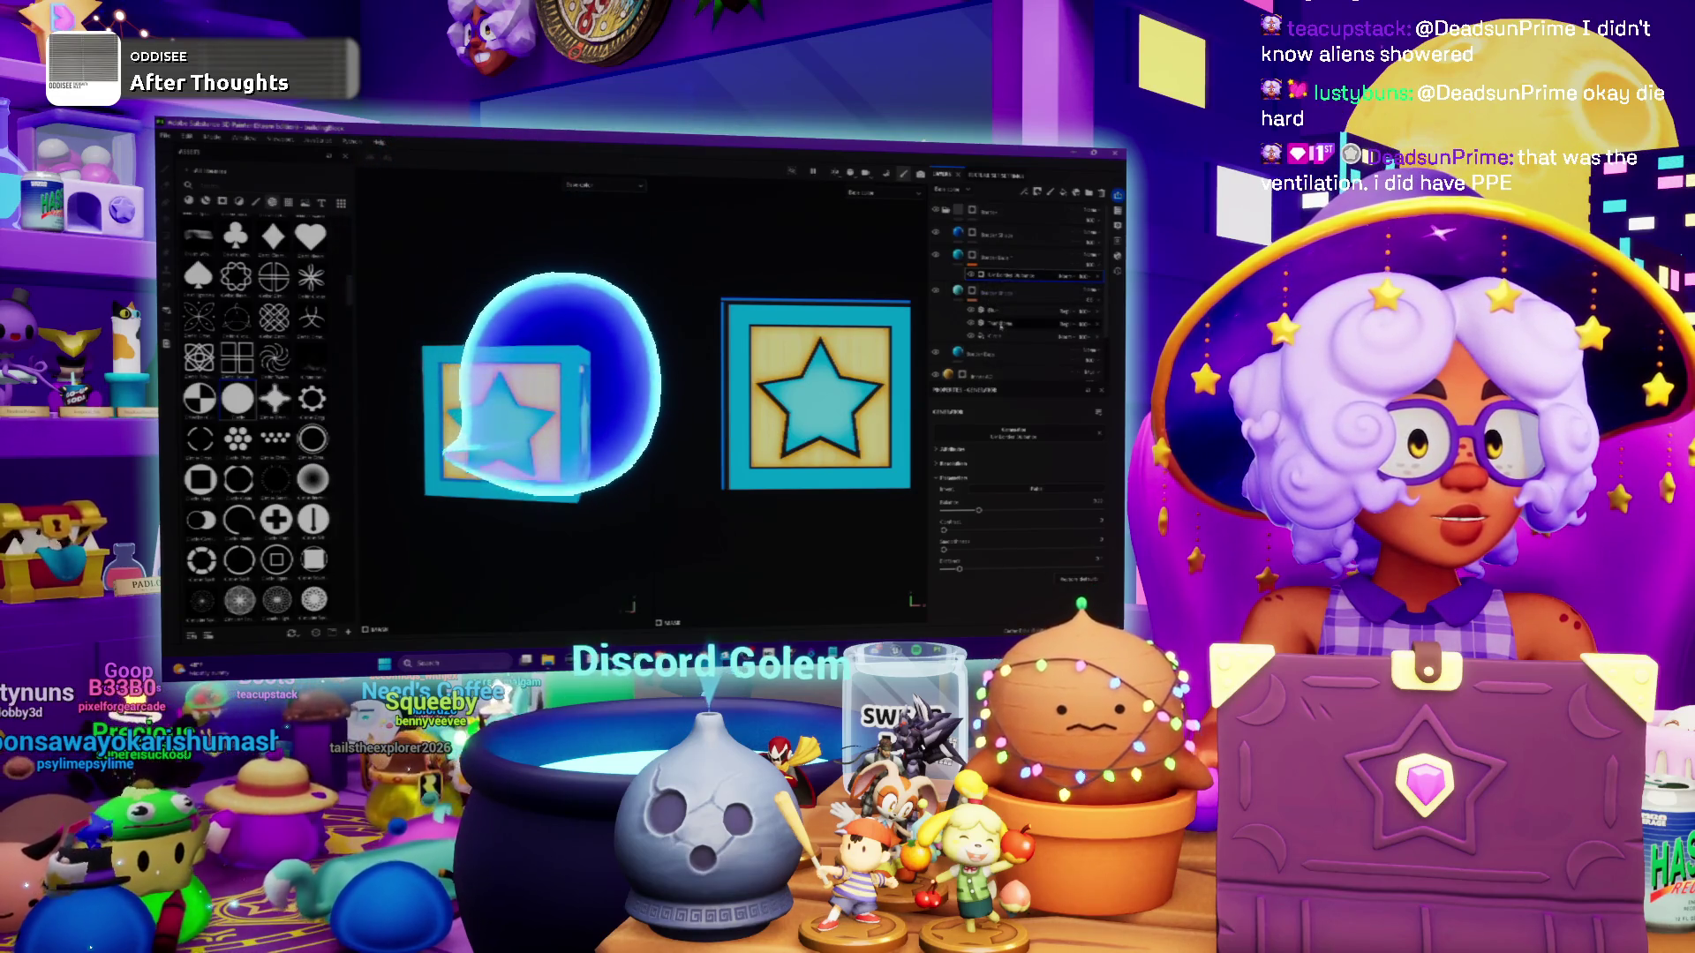
pyautogui.click(1000, 354)
pyautogui.click(997, 324)
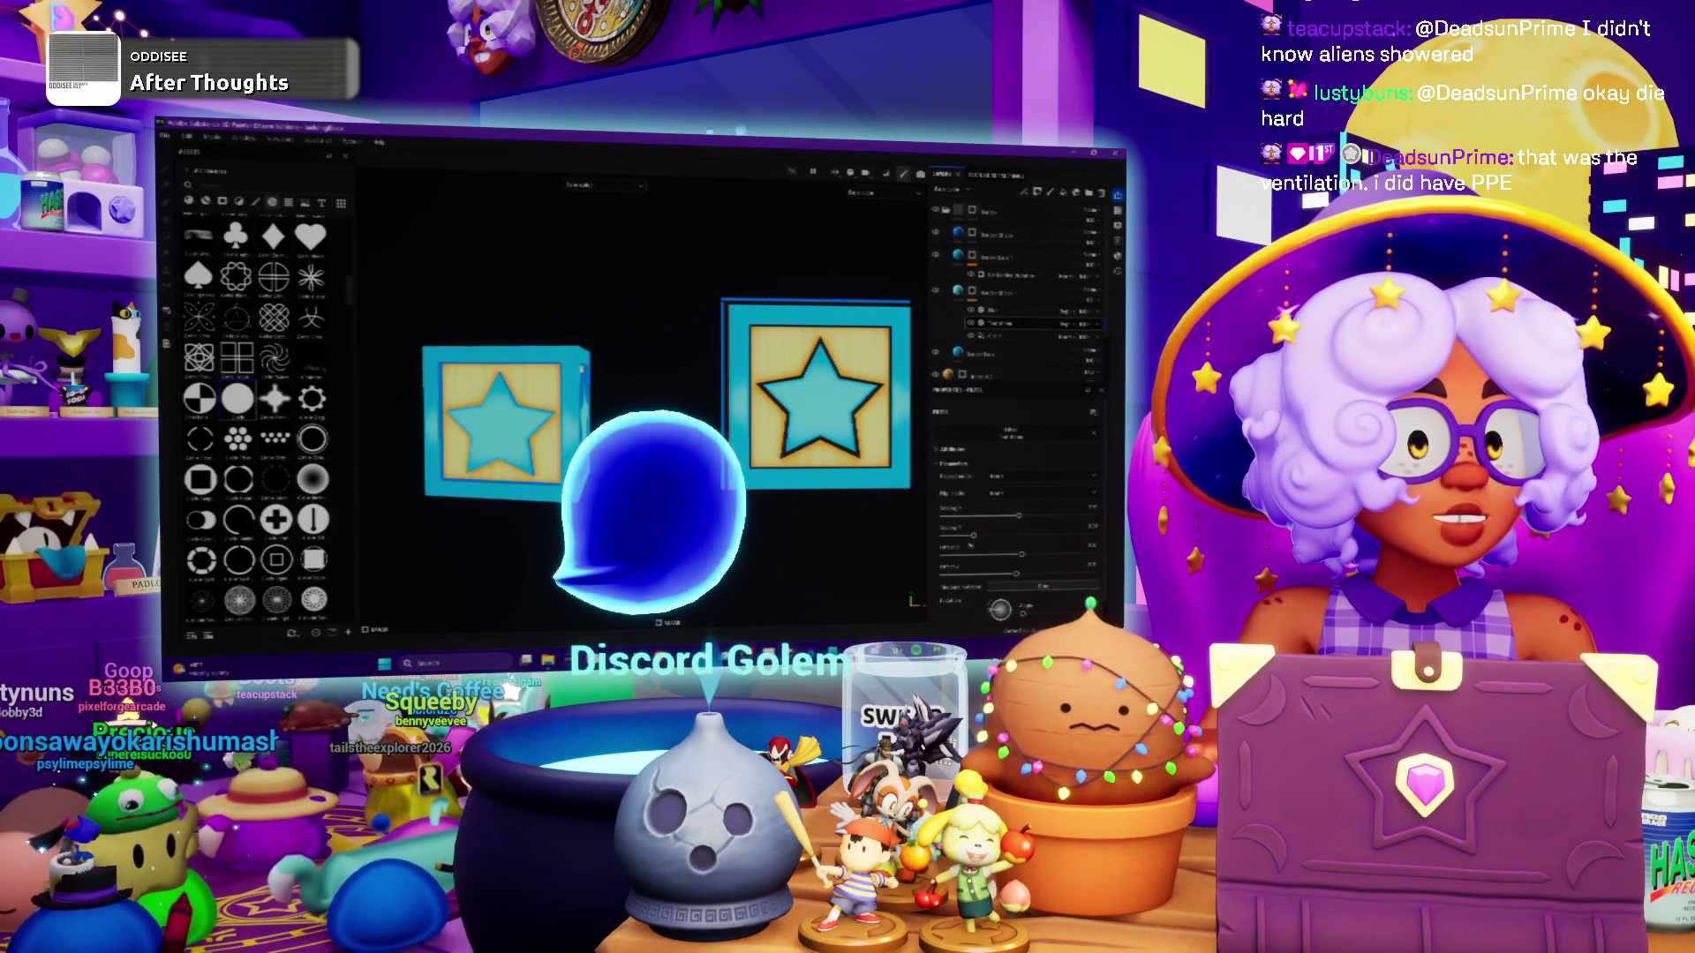
pyautogui.keyDown('alt'); pyautogui.moveTo(530, 429); pyautogui.dragTo(609, 423); pyautogui.keyUp('alt')
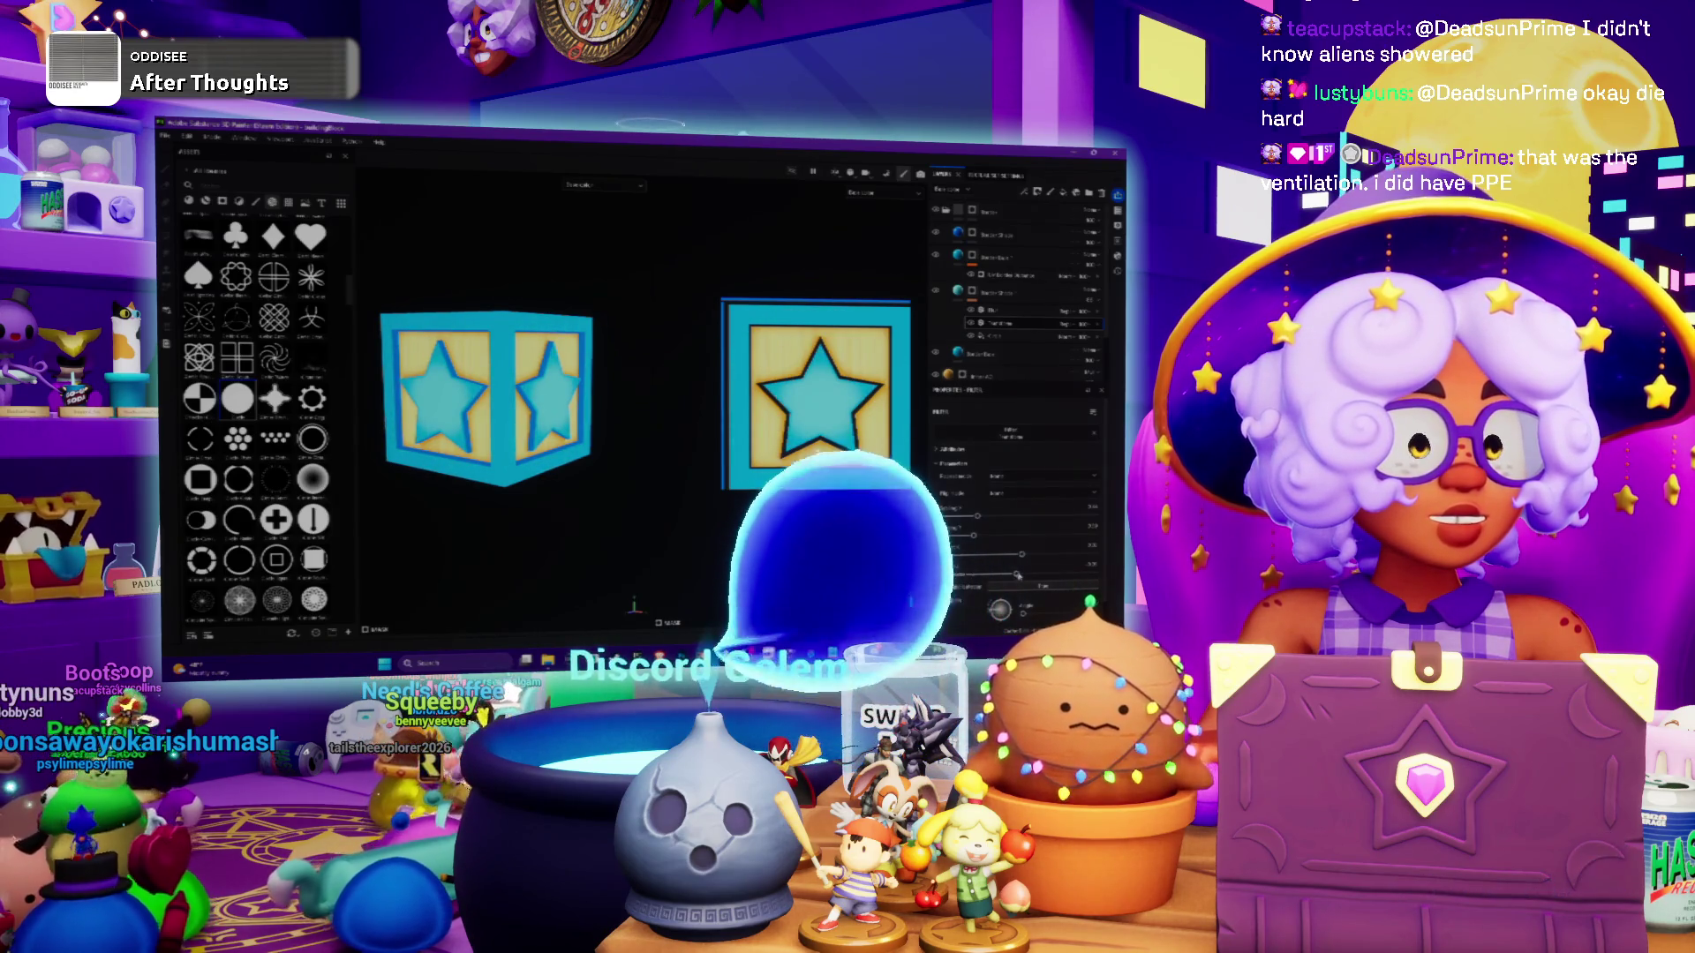
# Raise a polygon fill setting, undo it, and bring up the layer's context menu
pyautogui.moveTo(974, 535); pyautogui.dragTo(990, 531)
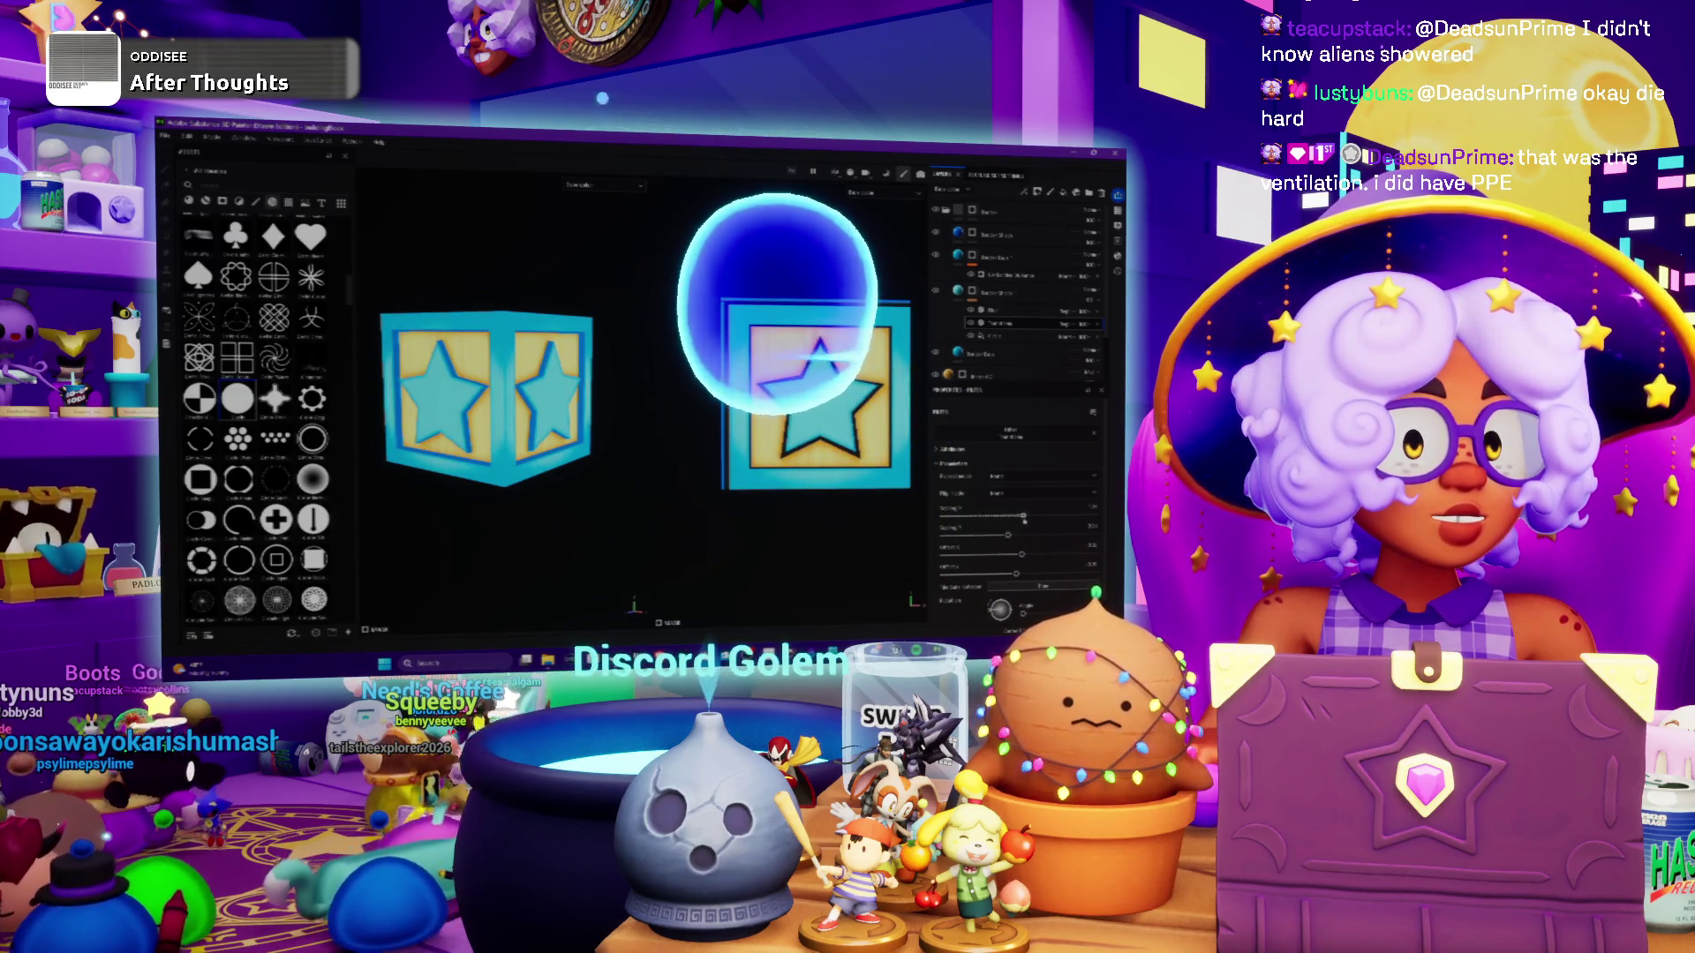
pyautogui.keyDown('alt'); pyautogui.moveTo(706, 456); pyautogui.dragTo(653, 456); pyautogui.keyUp('alt')
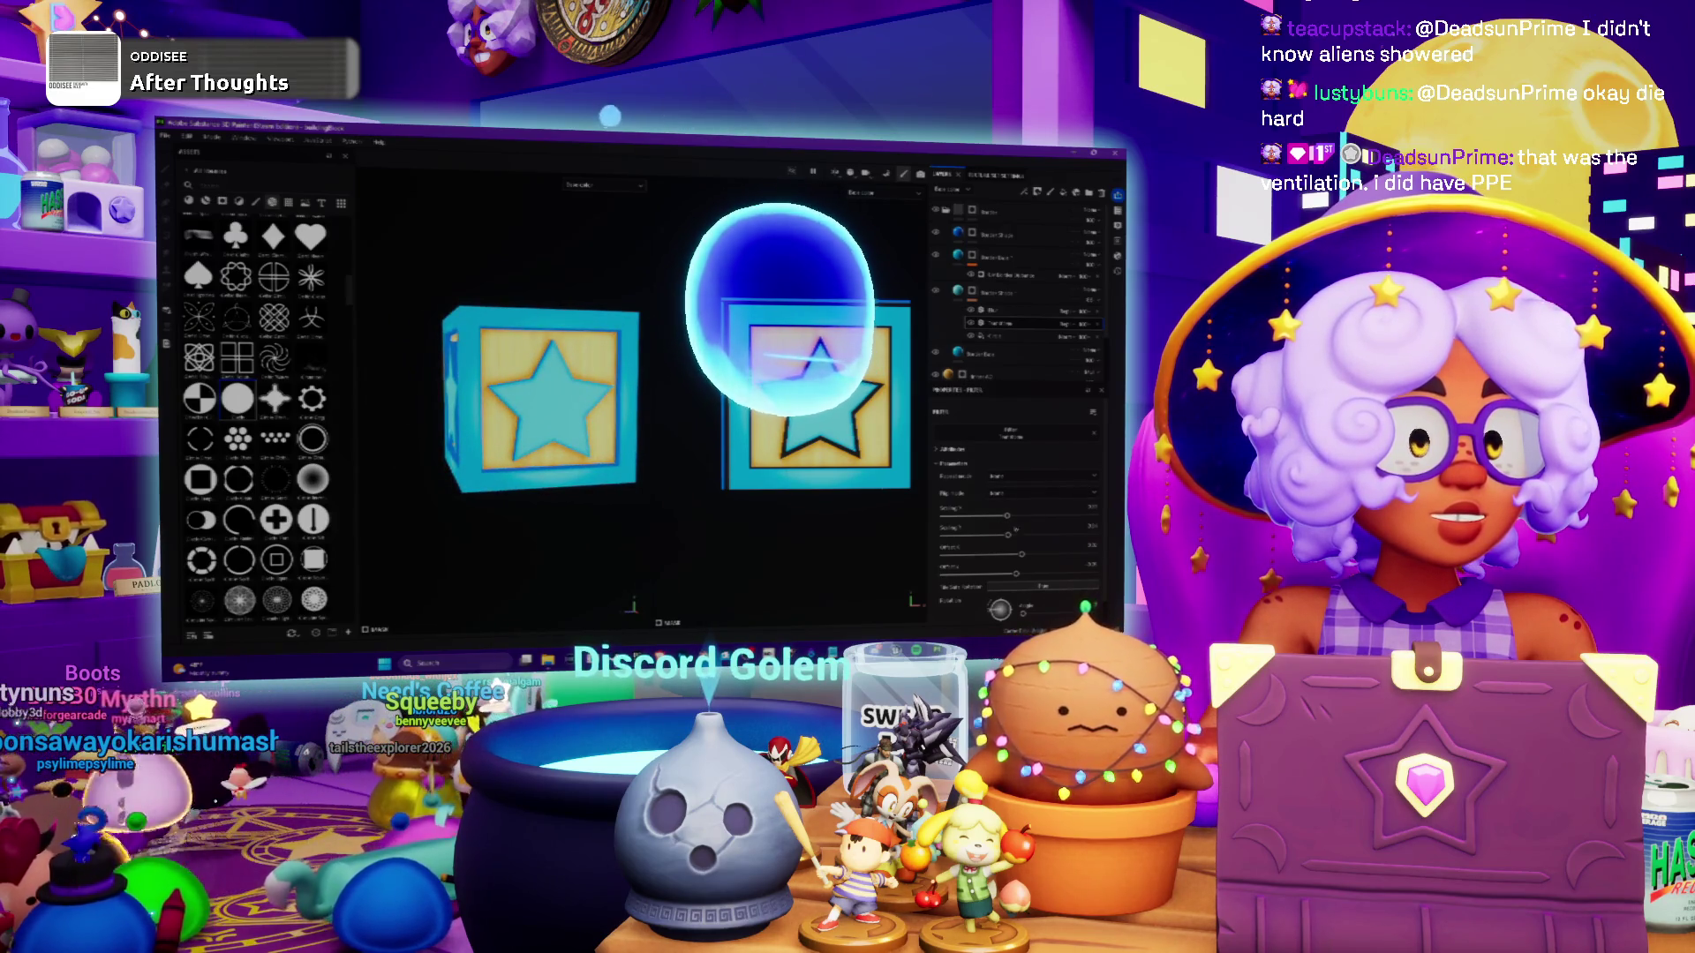
pyautogui.hotkey('ctrl', 'z')
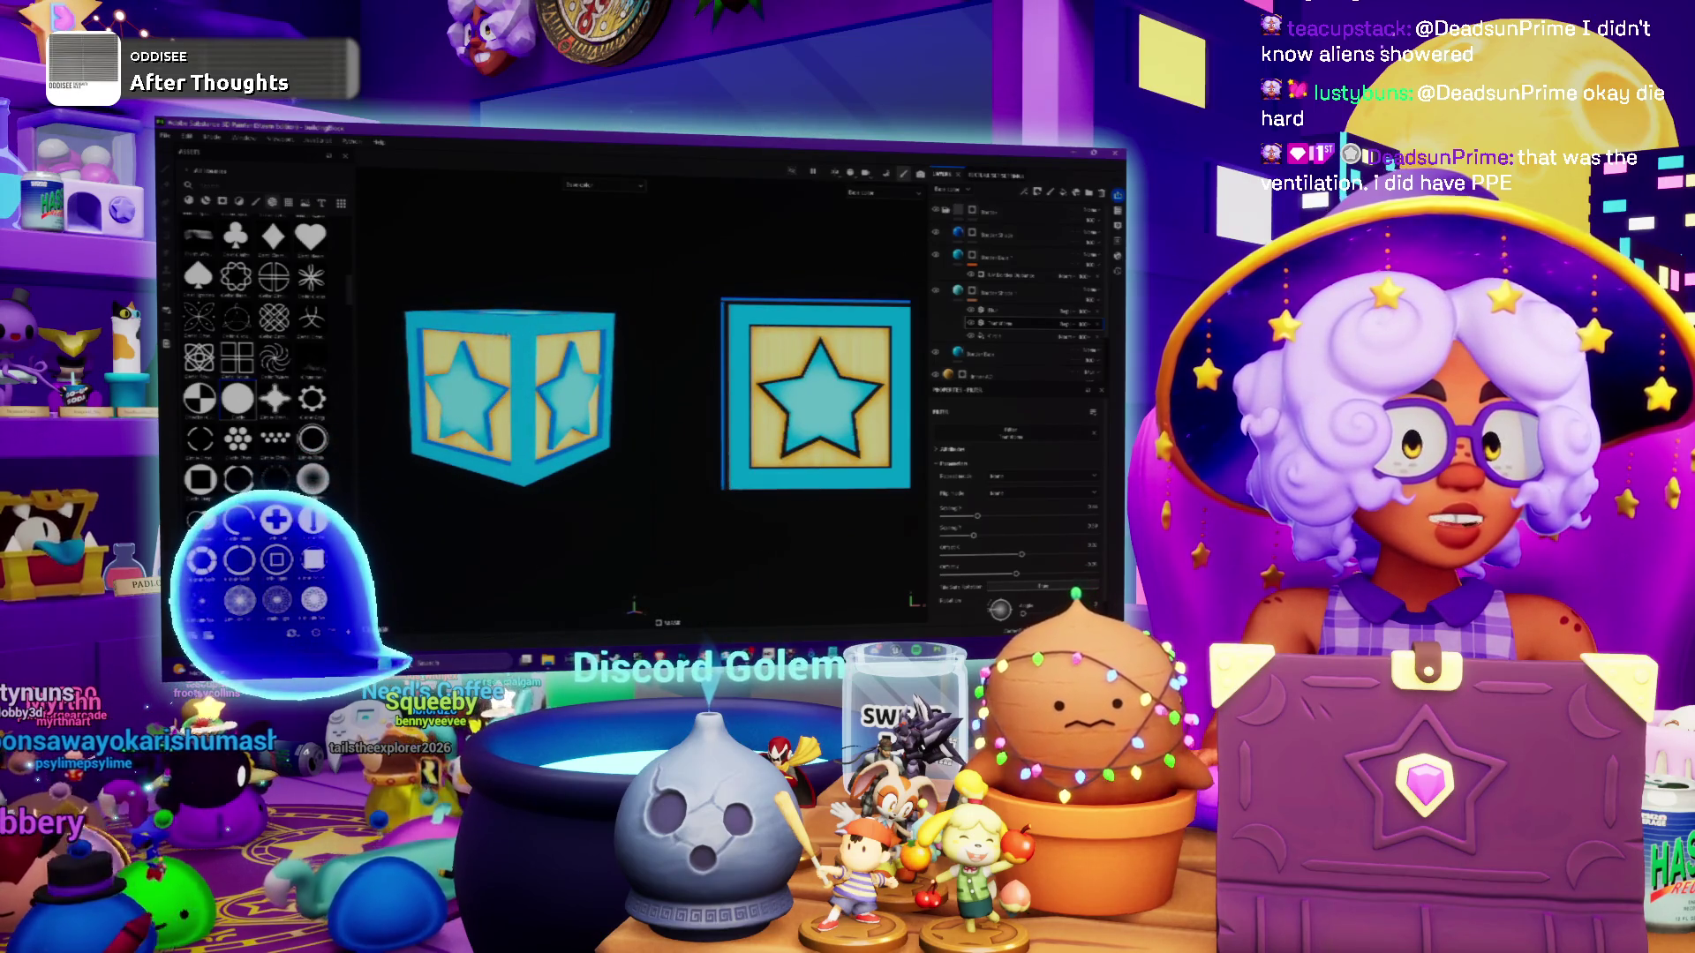
pyautogui.scroll(2, 509, 411)
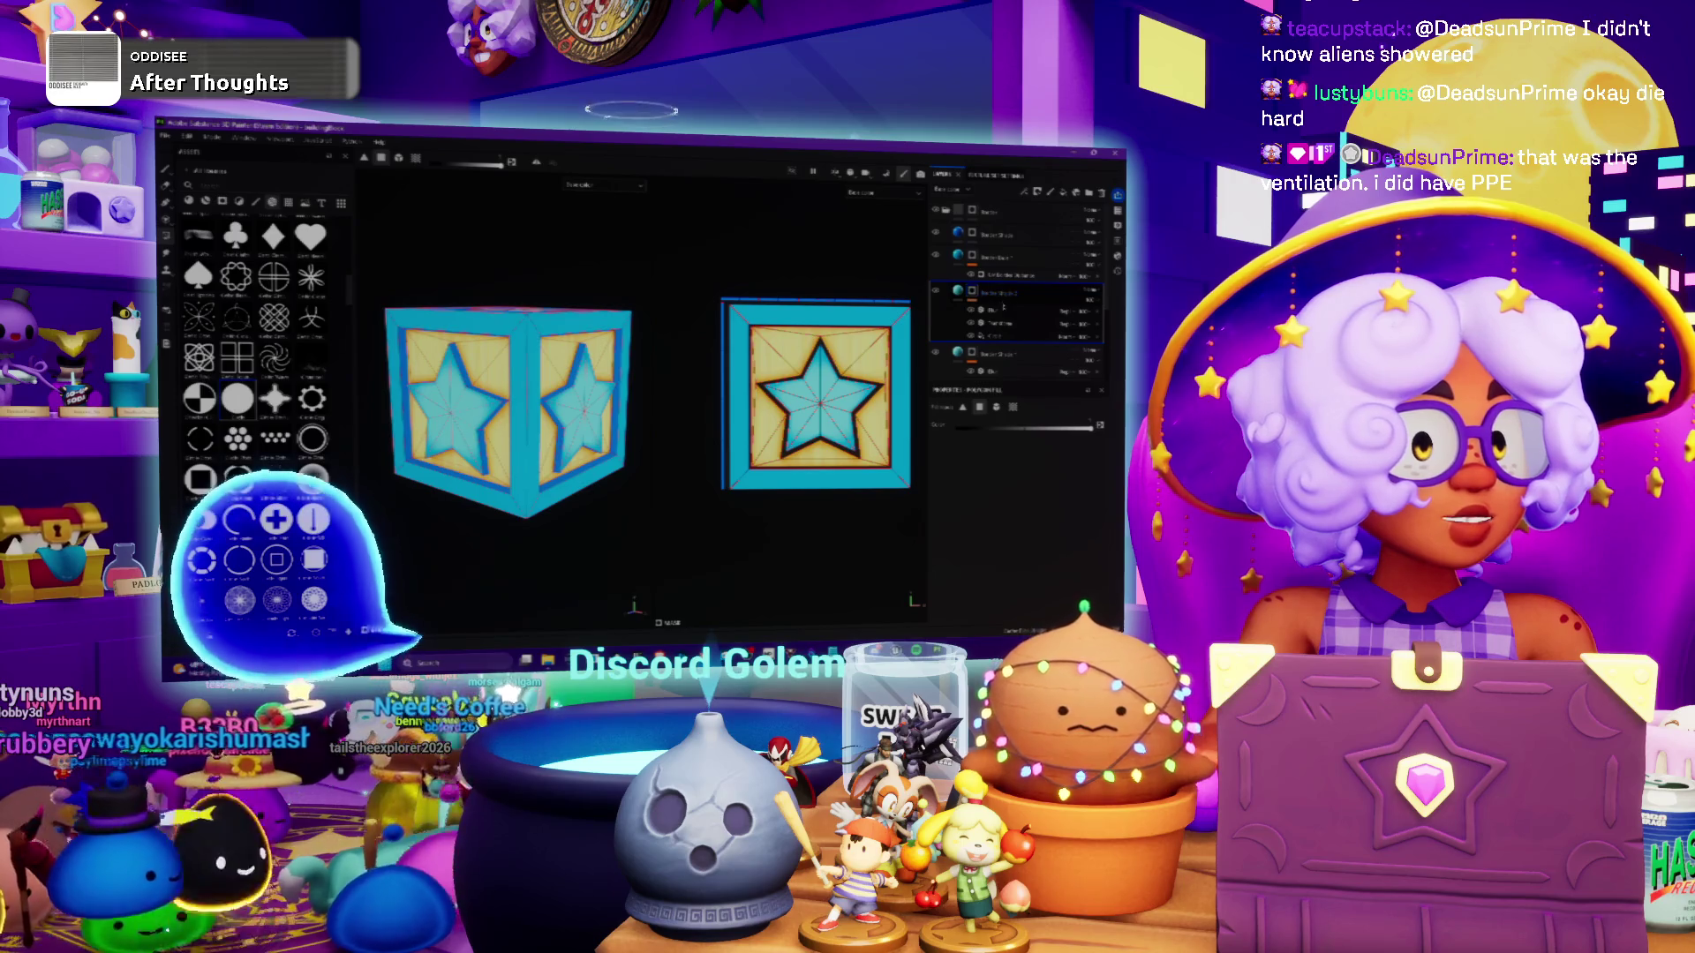
pyautogui.click(999, 312)
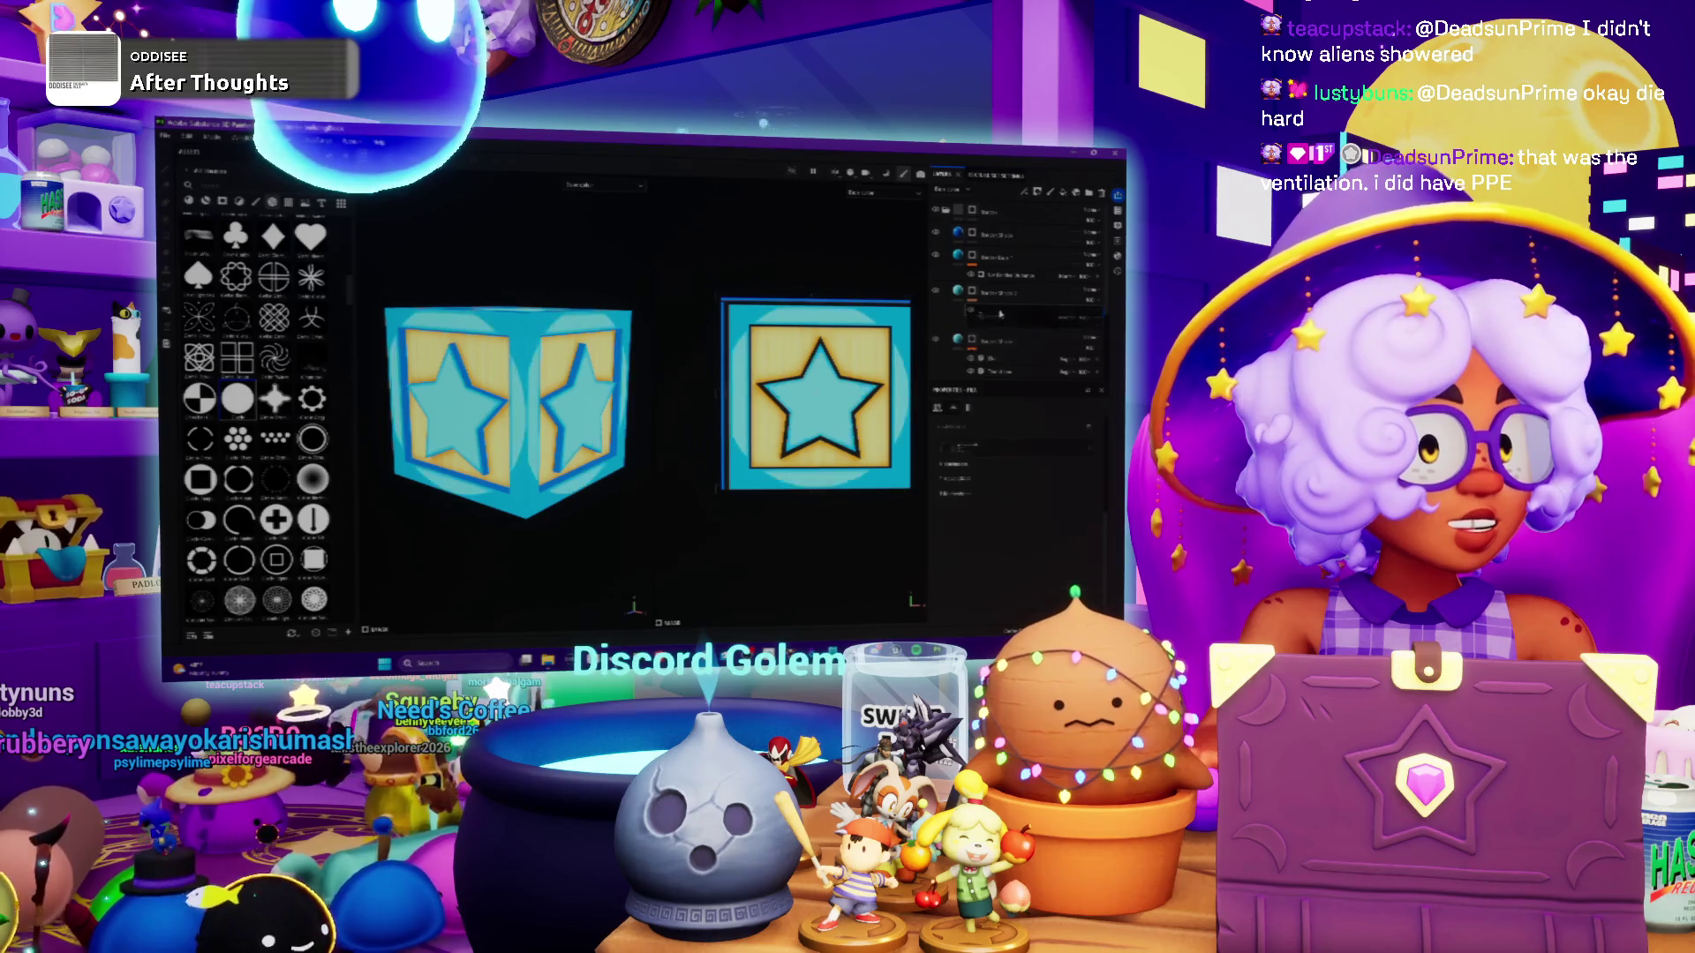
pyautogui.click(998, 311)
pyautogui.rightClick(969, 296)
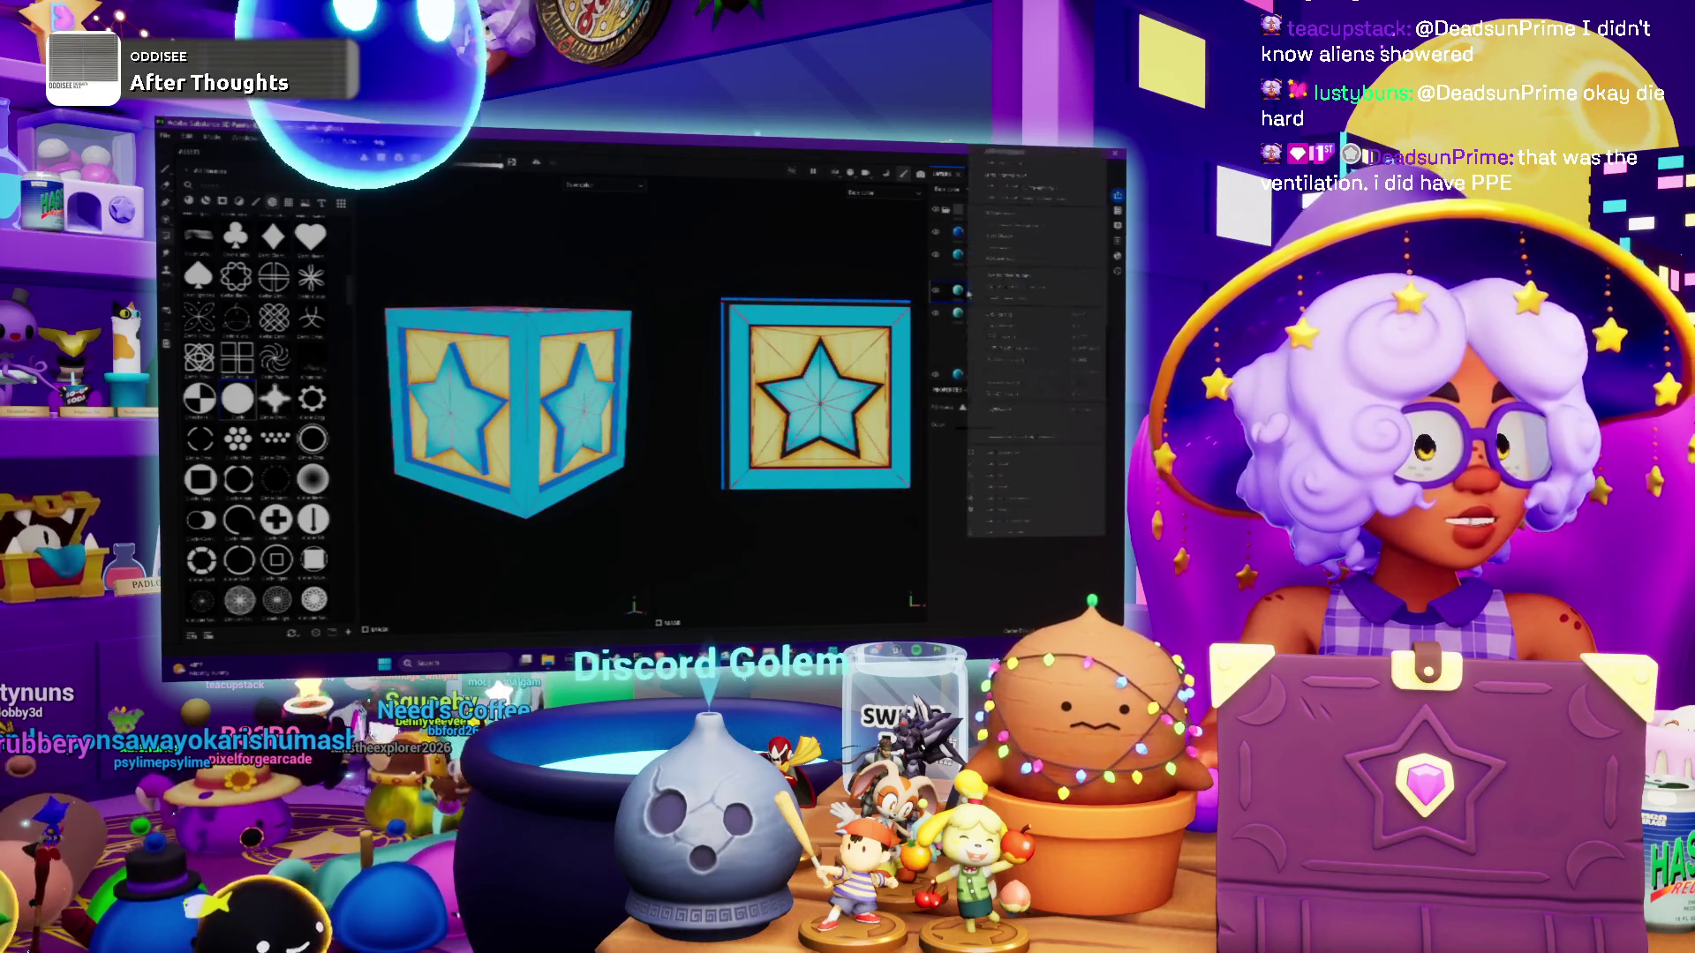
# Add effects under the fill layer and choose a material option that brightens the crate
pyautogui.click(1013, 512)
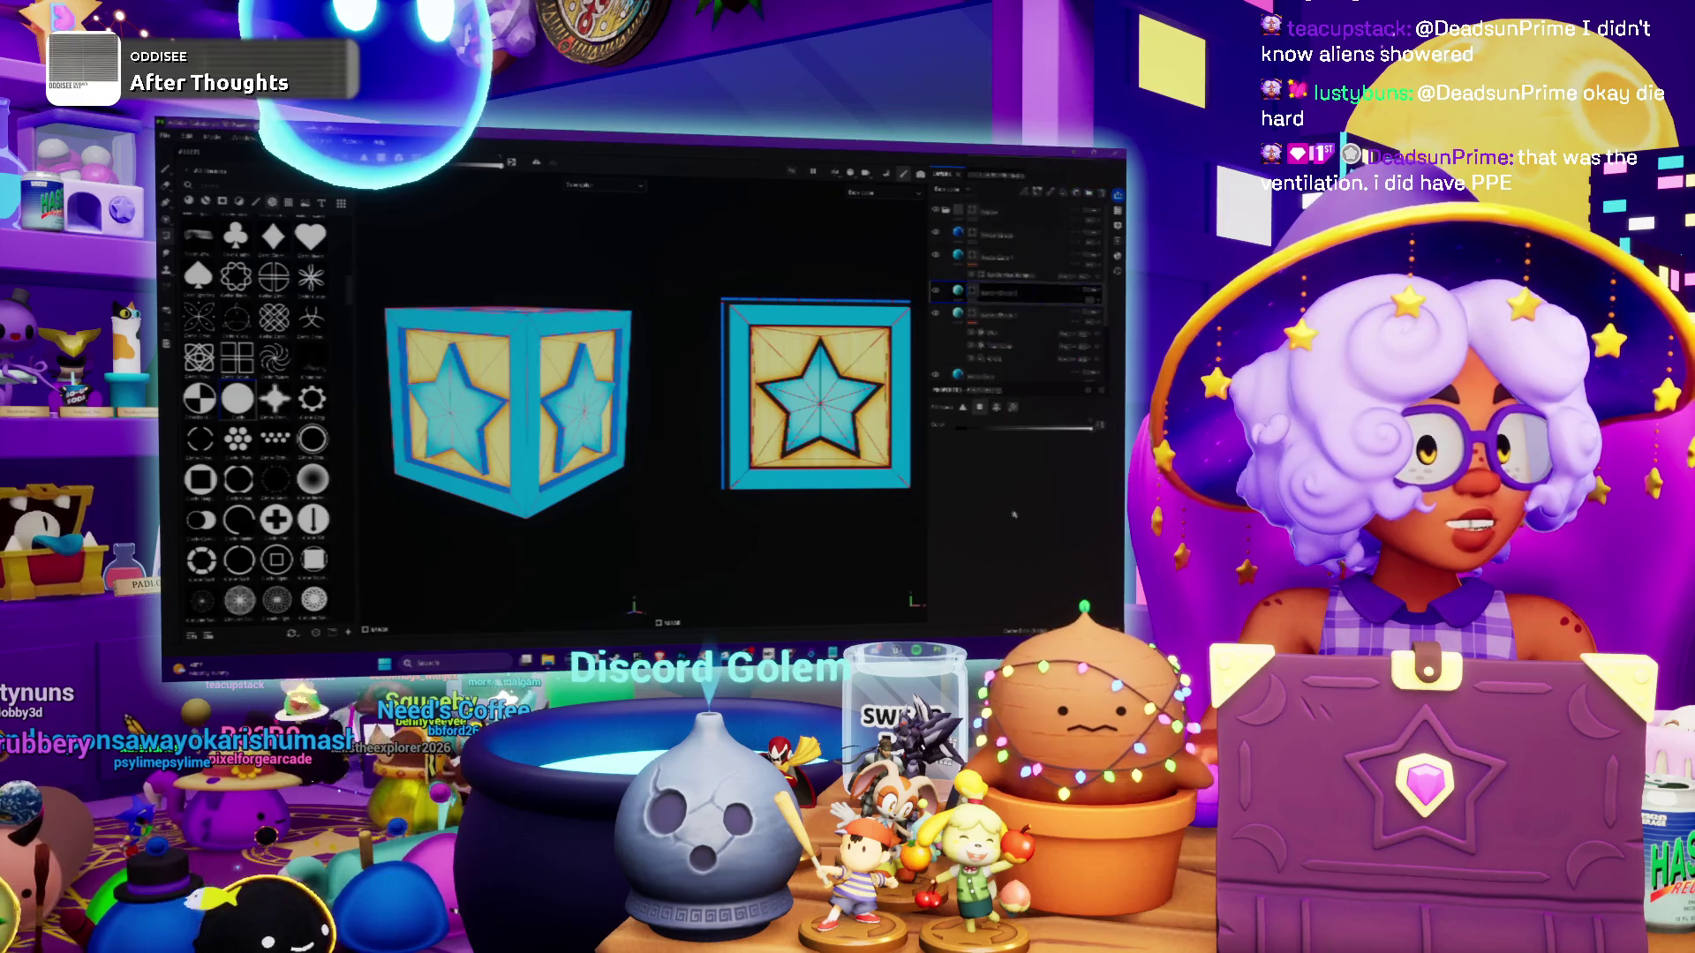
pyautogui.click(1024, 433)
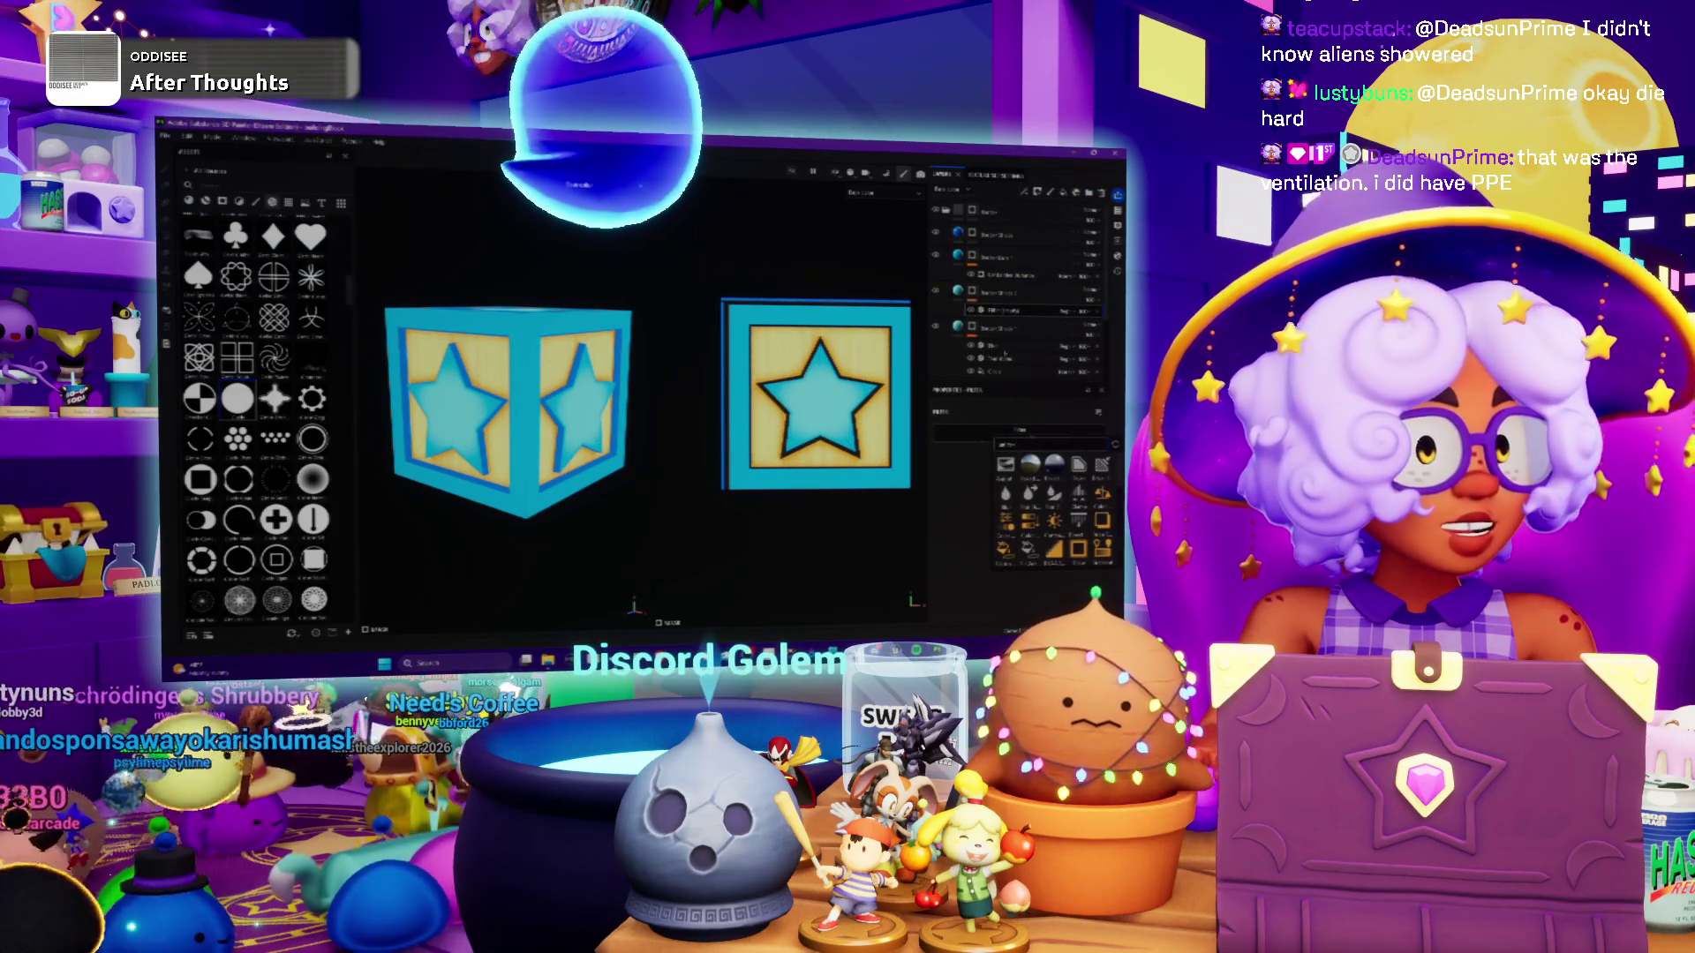
pyautogui.click(1024, 314)
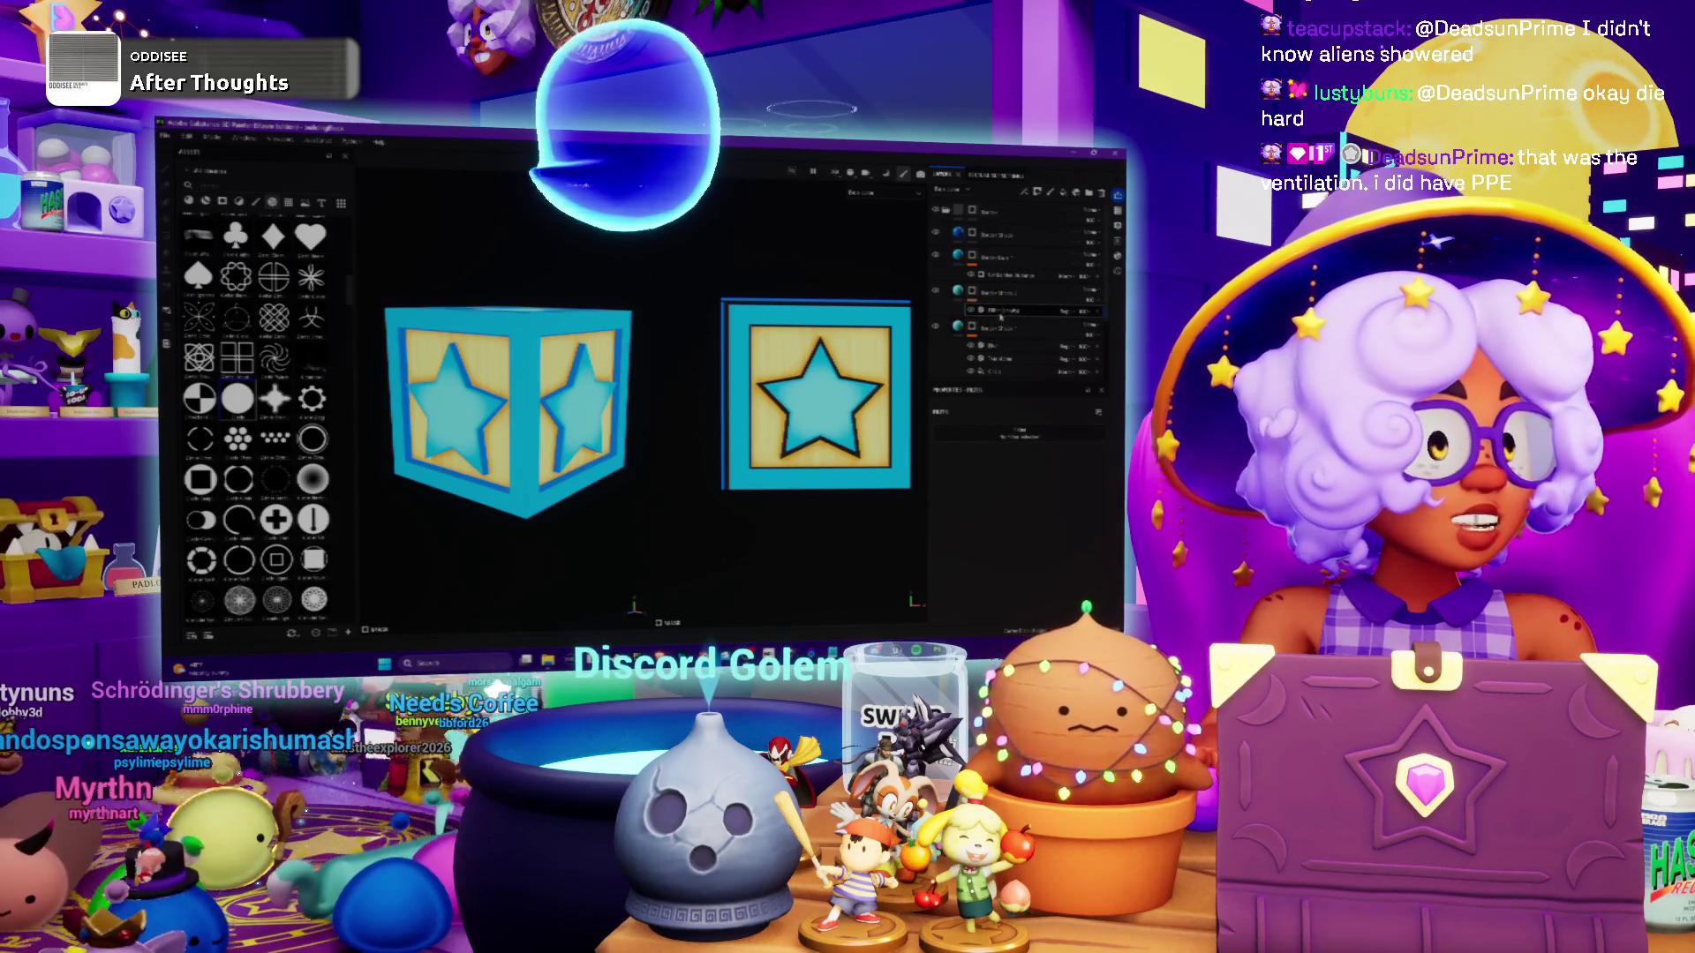
pyautogui.click(986, 293)
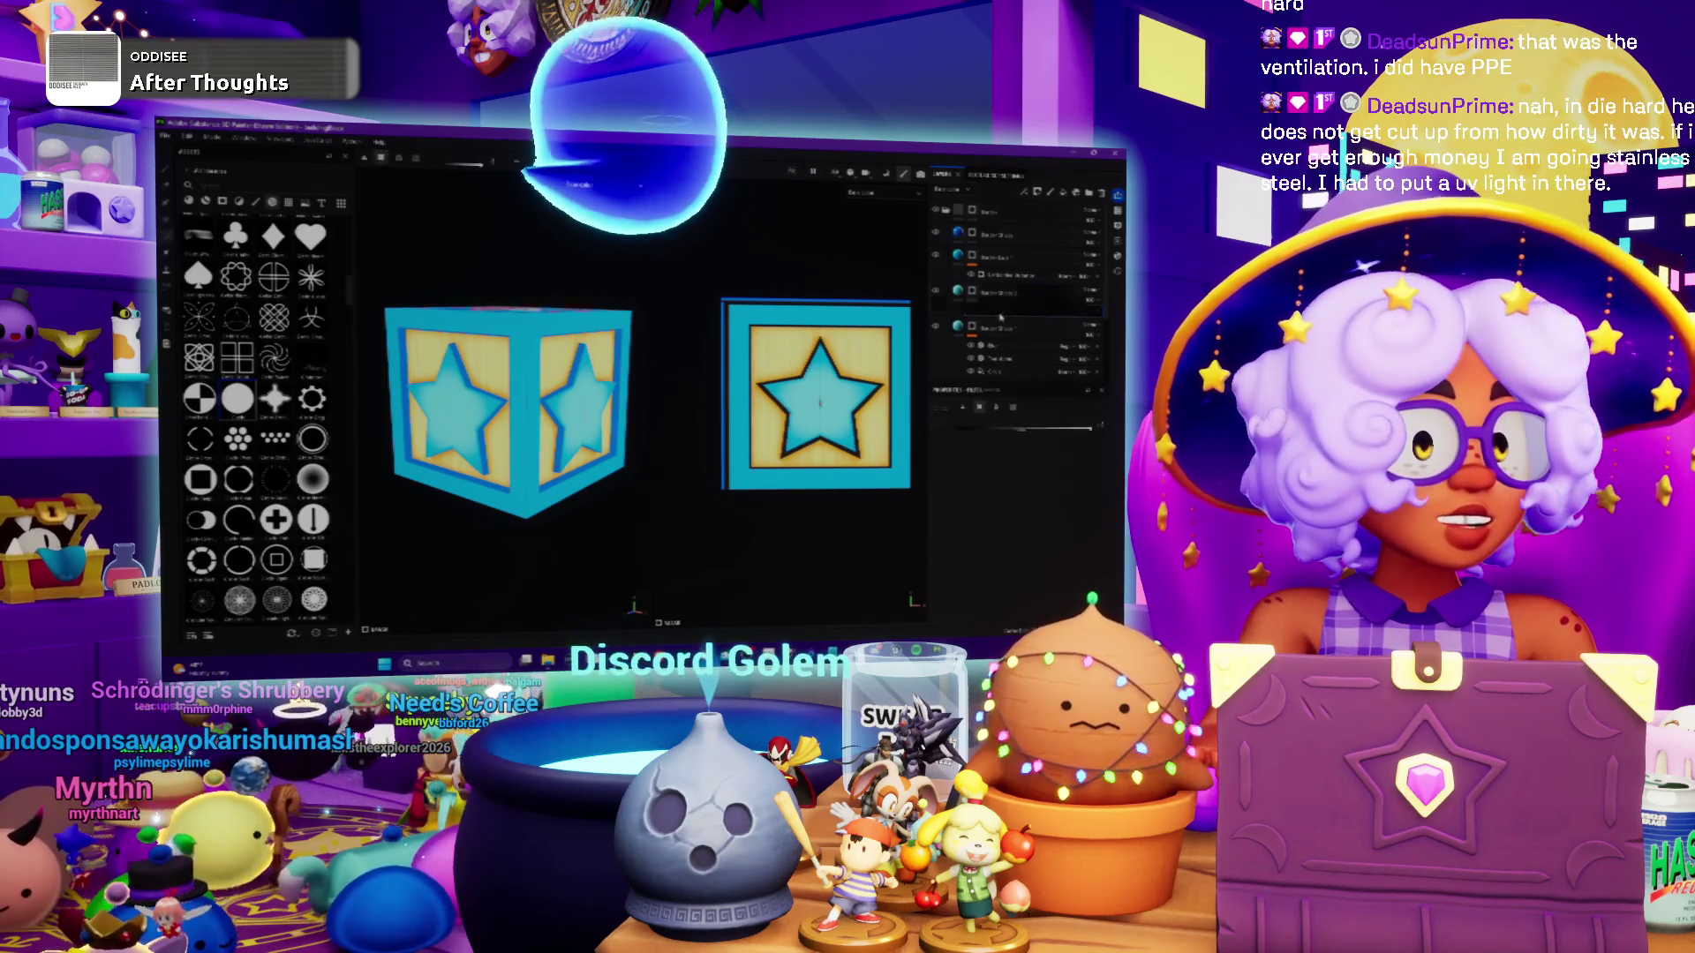
pyautogui.rightClick(971, 293)
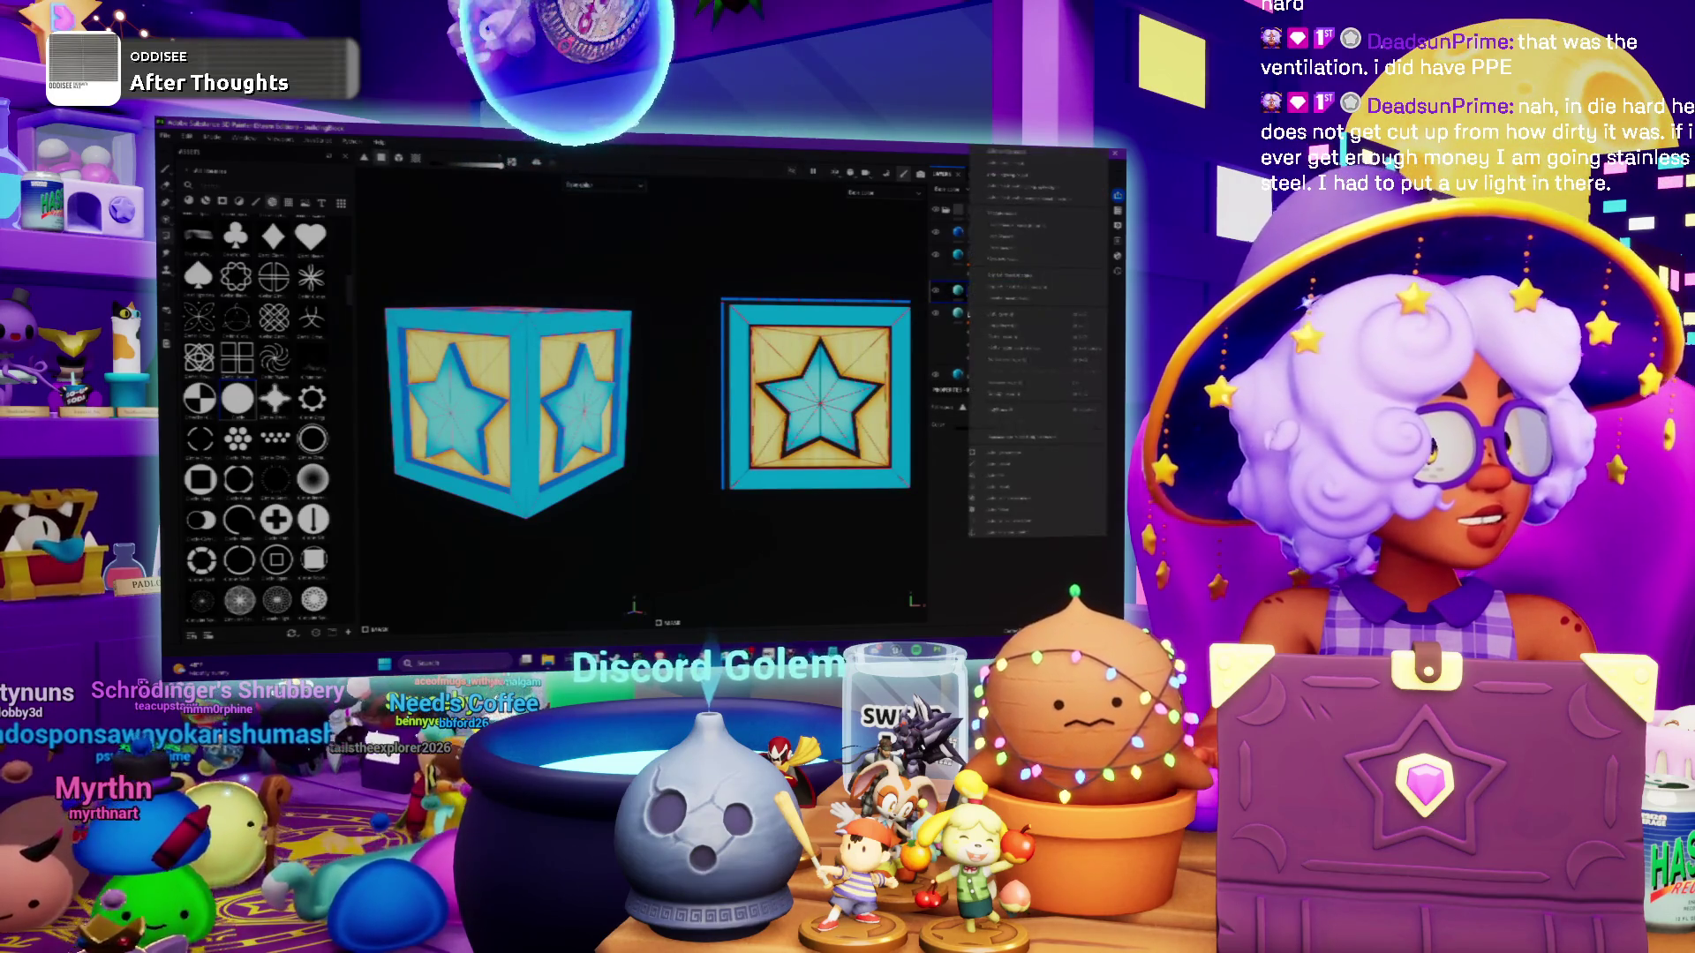
pyautogui.click(1006, 452)
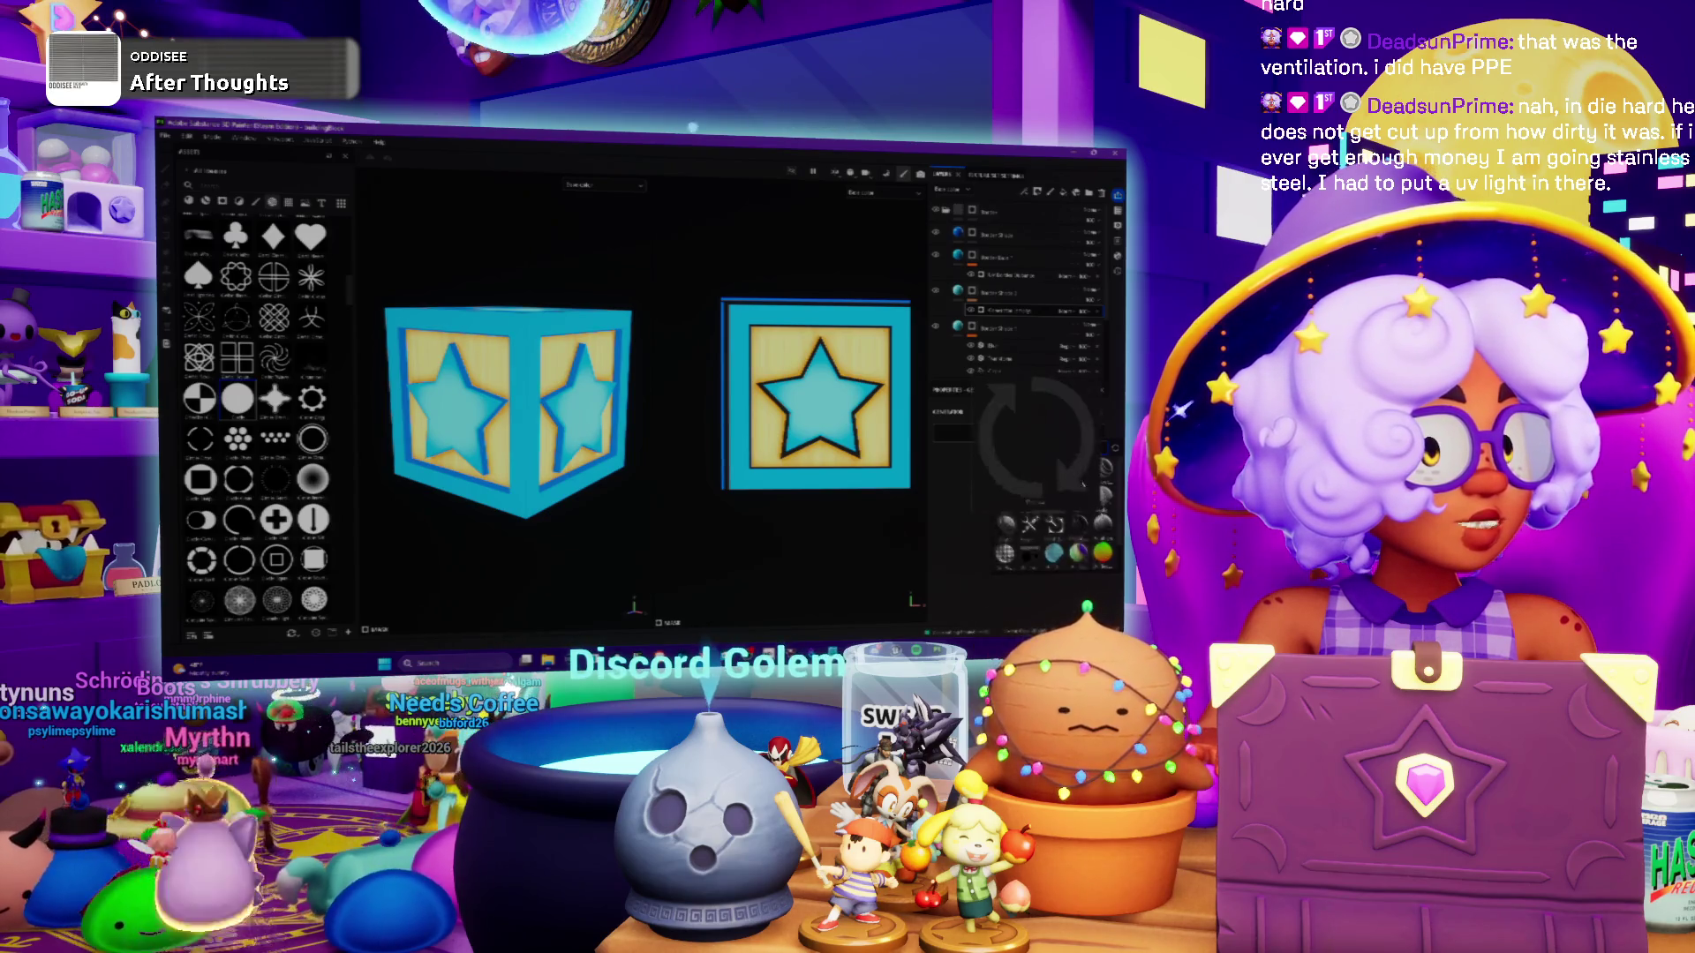
pyautogui.click(1056, 471)
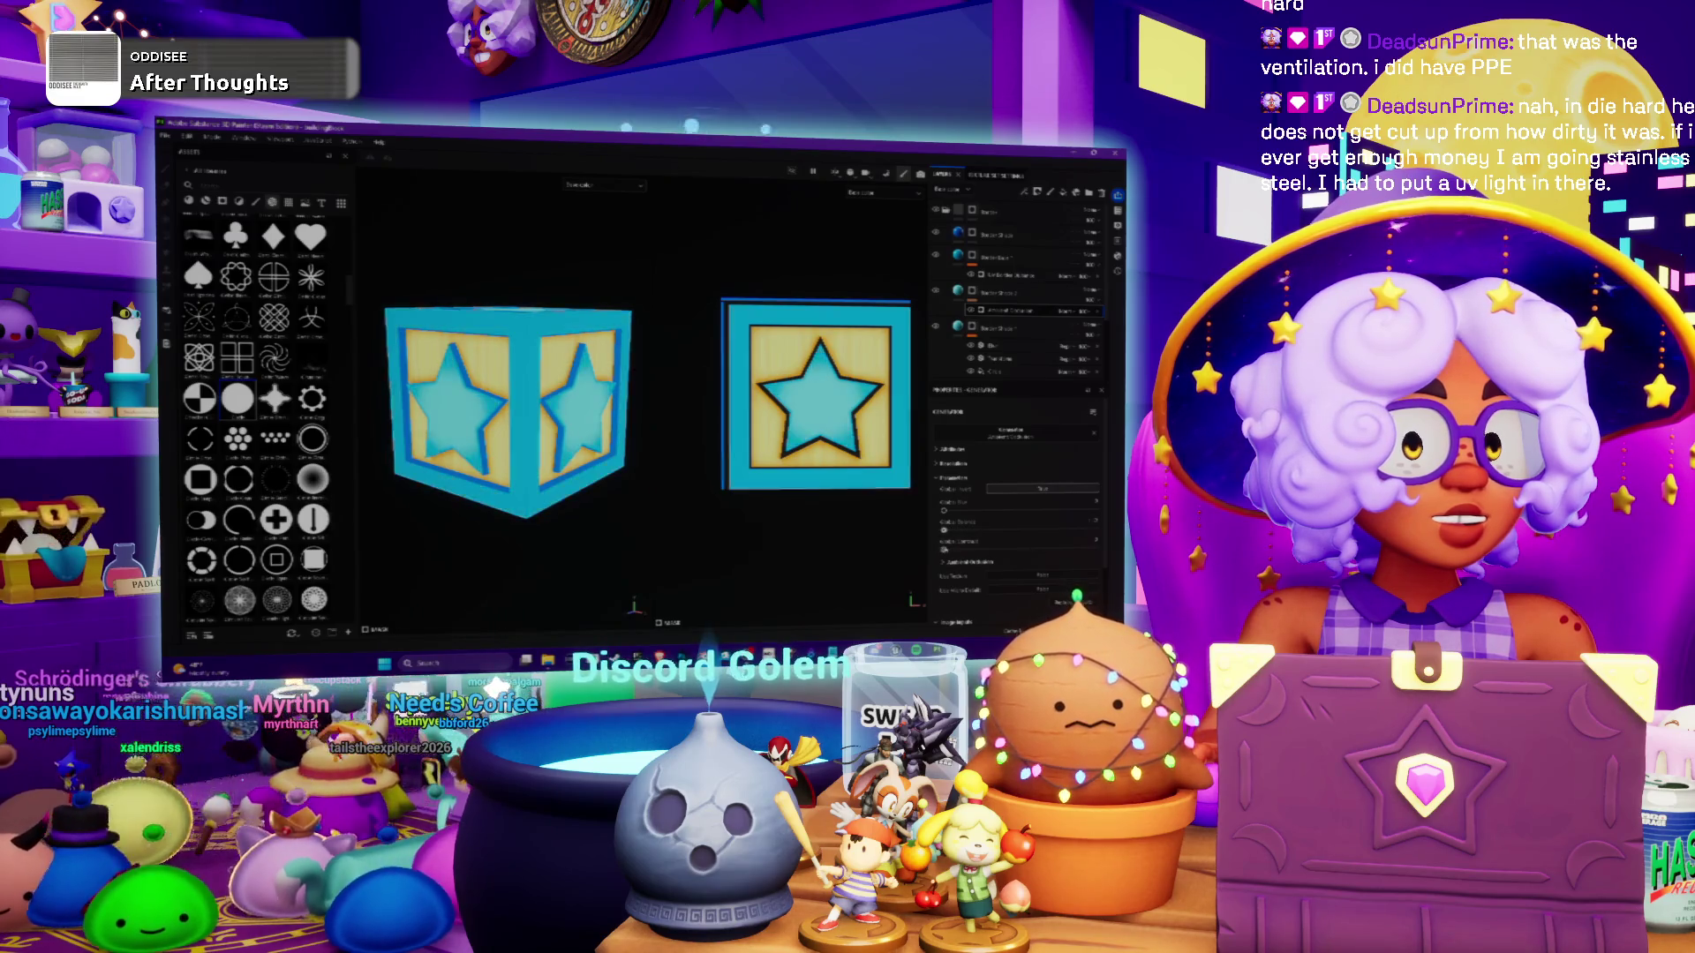
# Drop the fill setting to its minimum, then apply a different material with its top setting lowered
pyautogui.moveTo(943, 530); pyautogui.dragTo(965, 529)
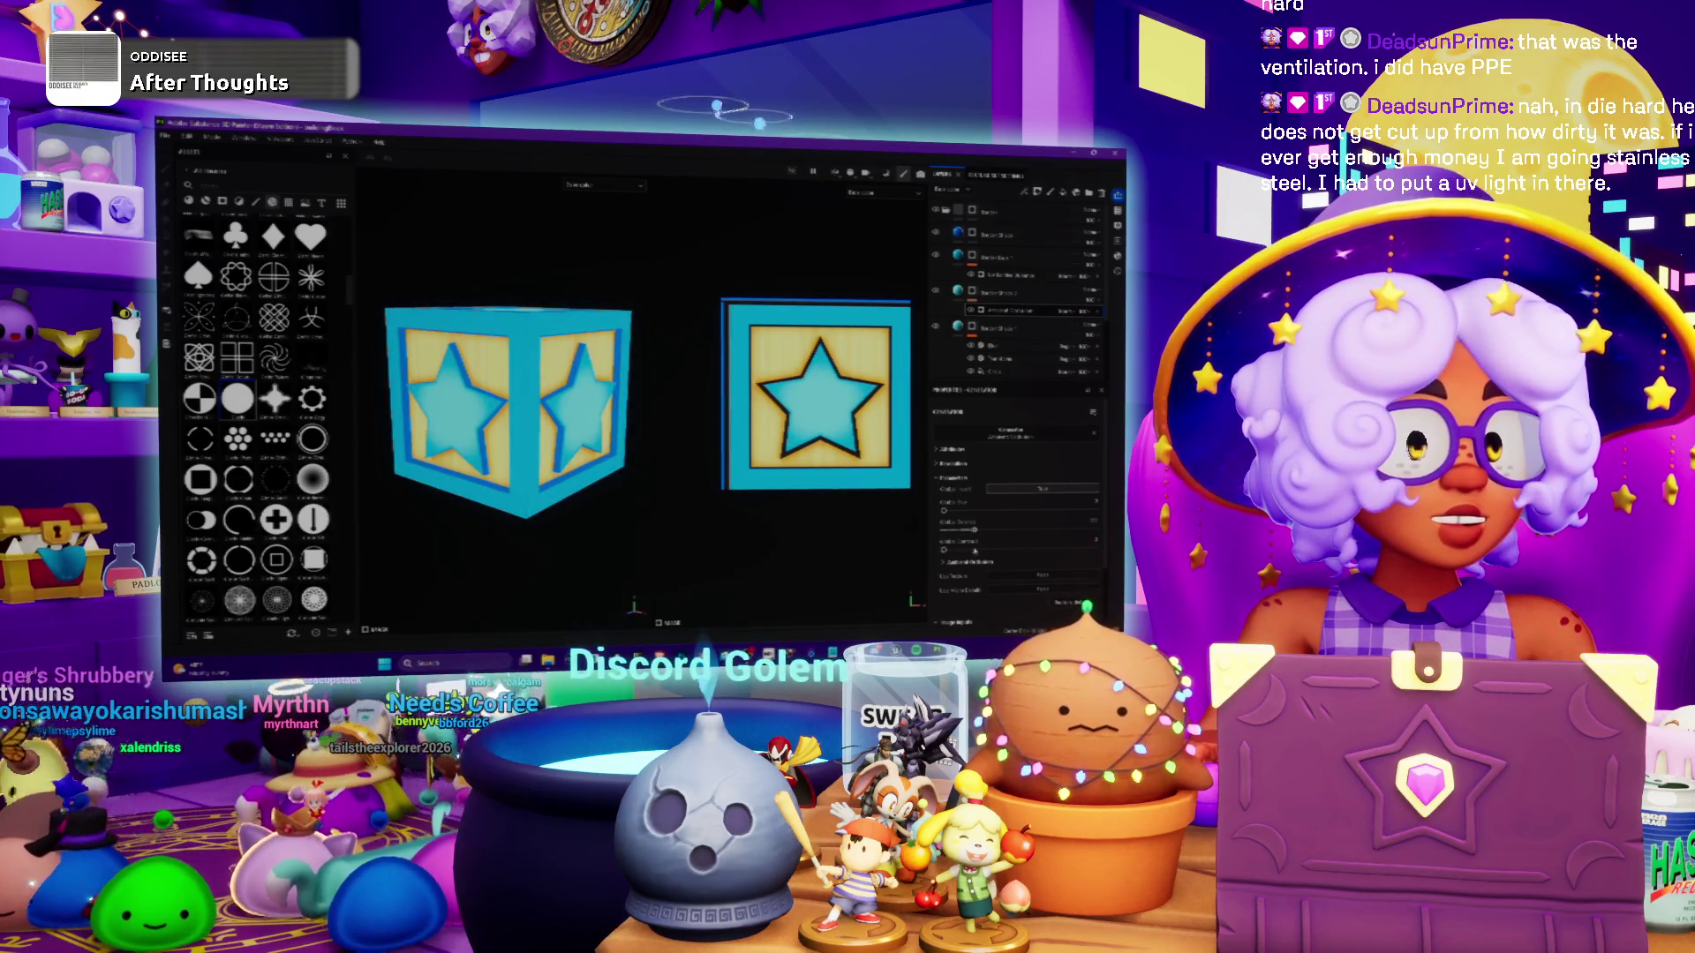
pyautogui.click(972, 532)
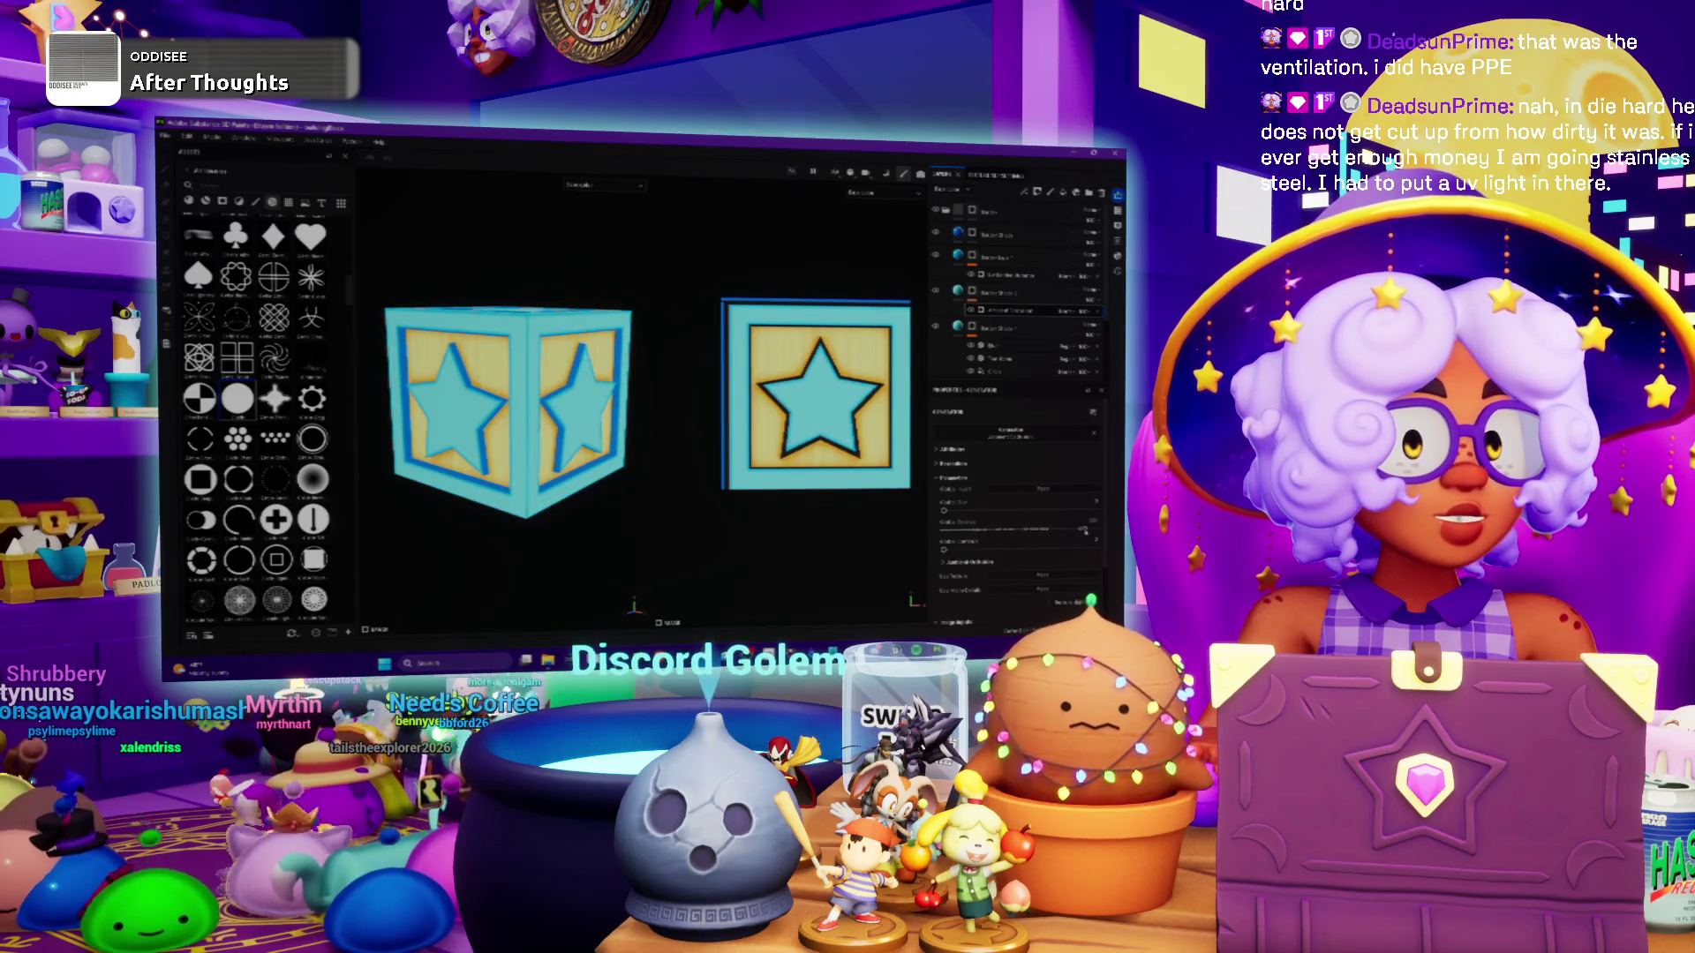
pyautogui.moveTo(1085, 531); pyautogui.dragTo(916, 545)
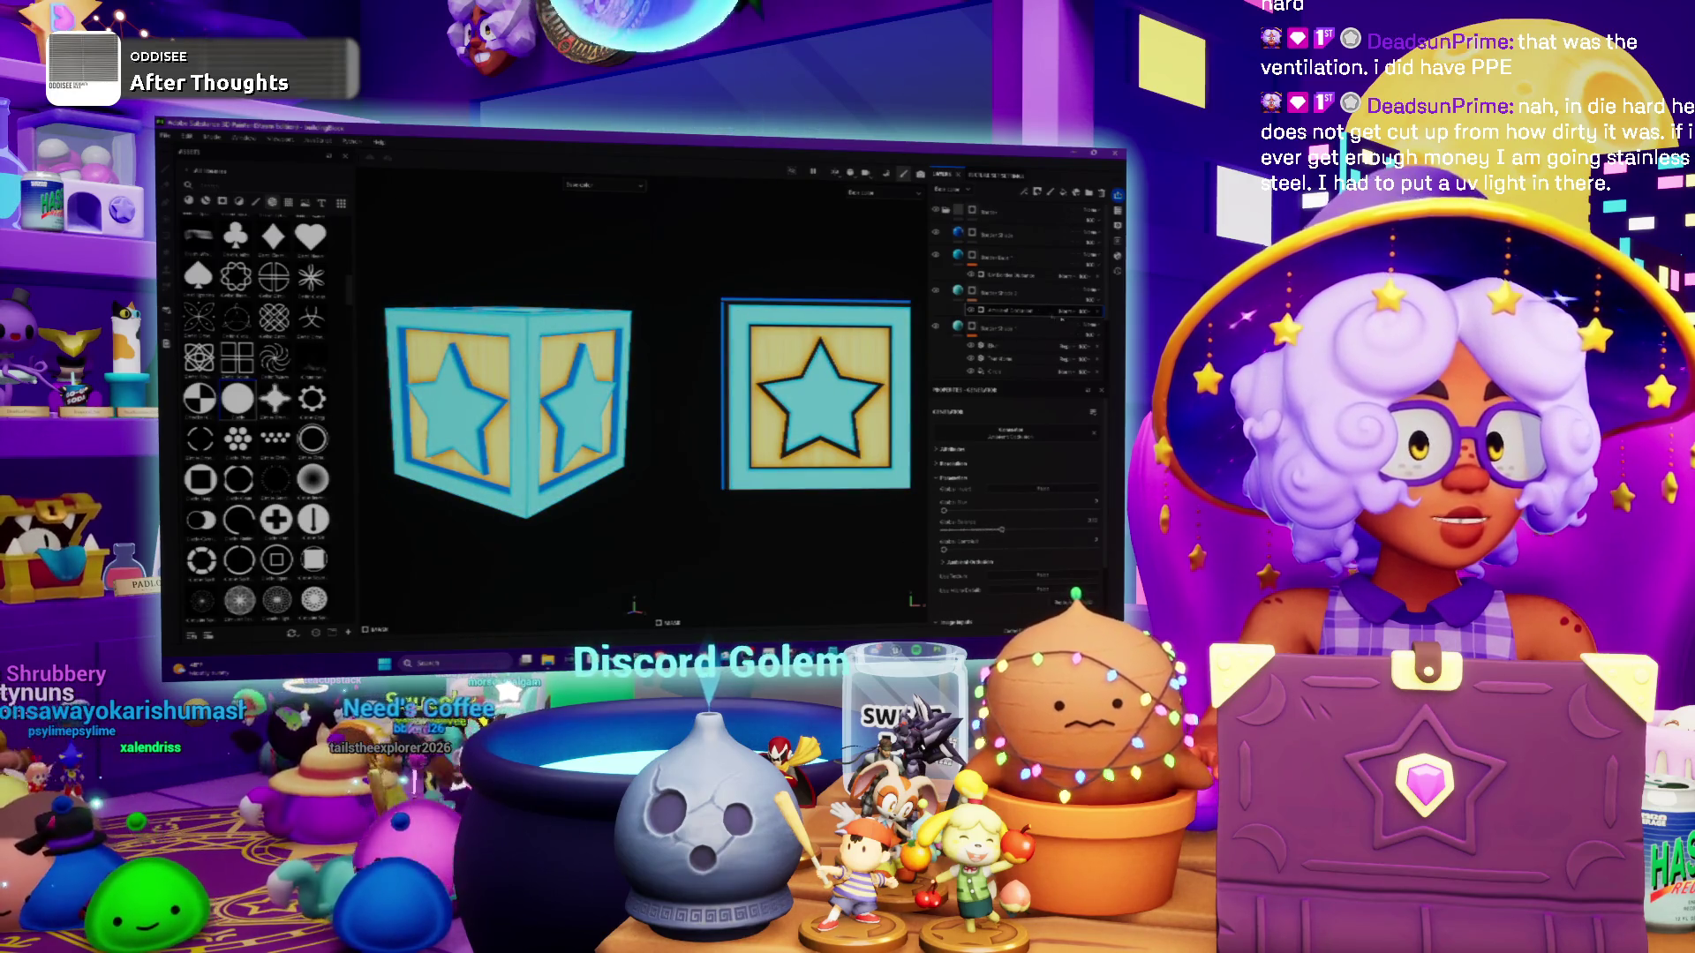
pyautogui.click(1065, 440)
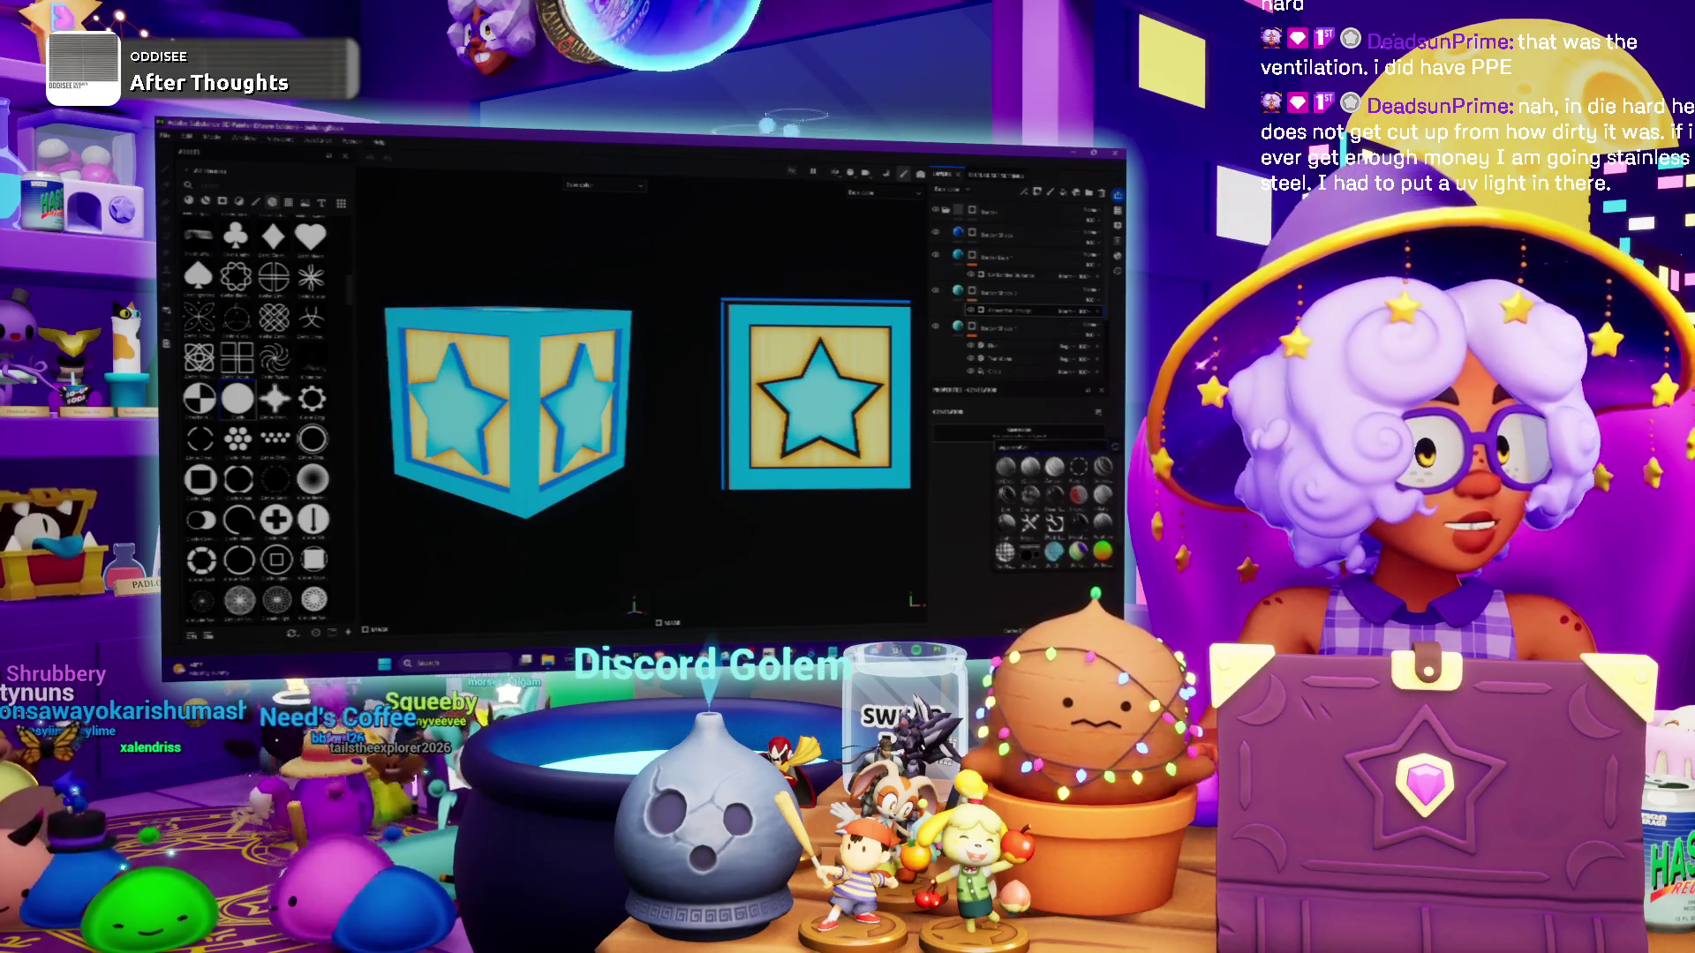
pyautogui.click(1004, 523)
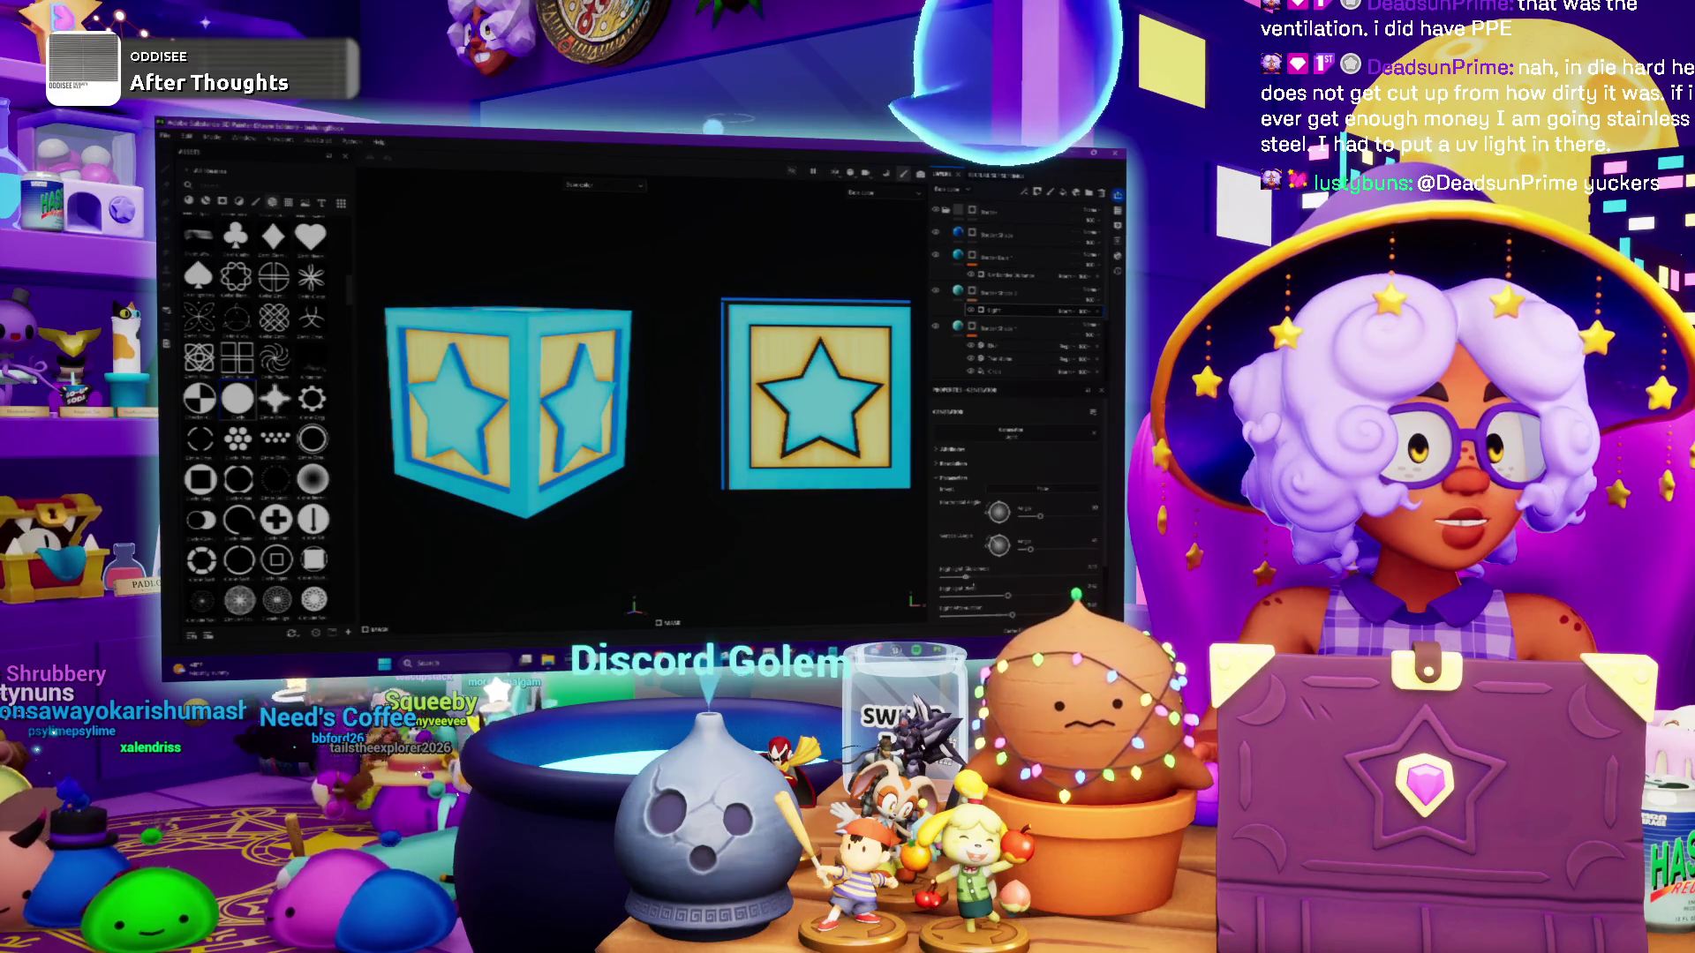
pyautogui.moveTo(1020, 575); pyautogui.dragTo(995, 578)
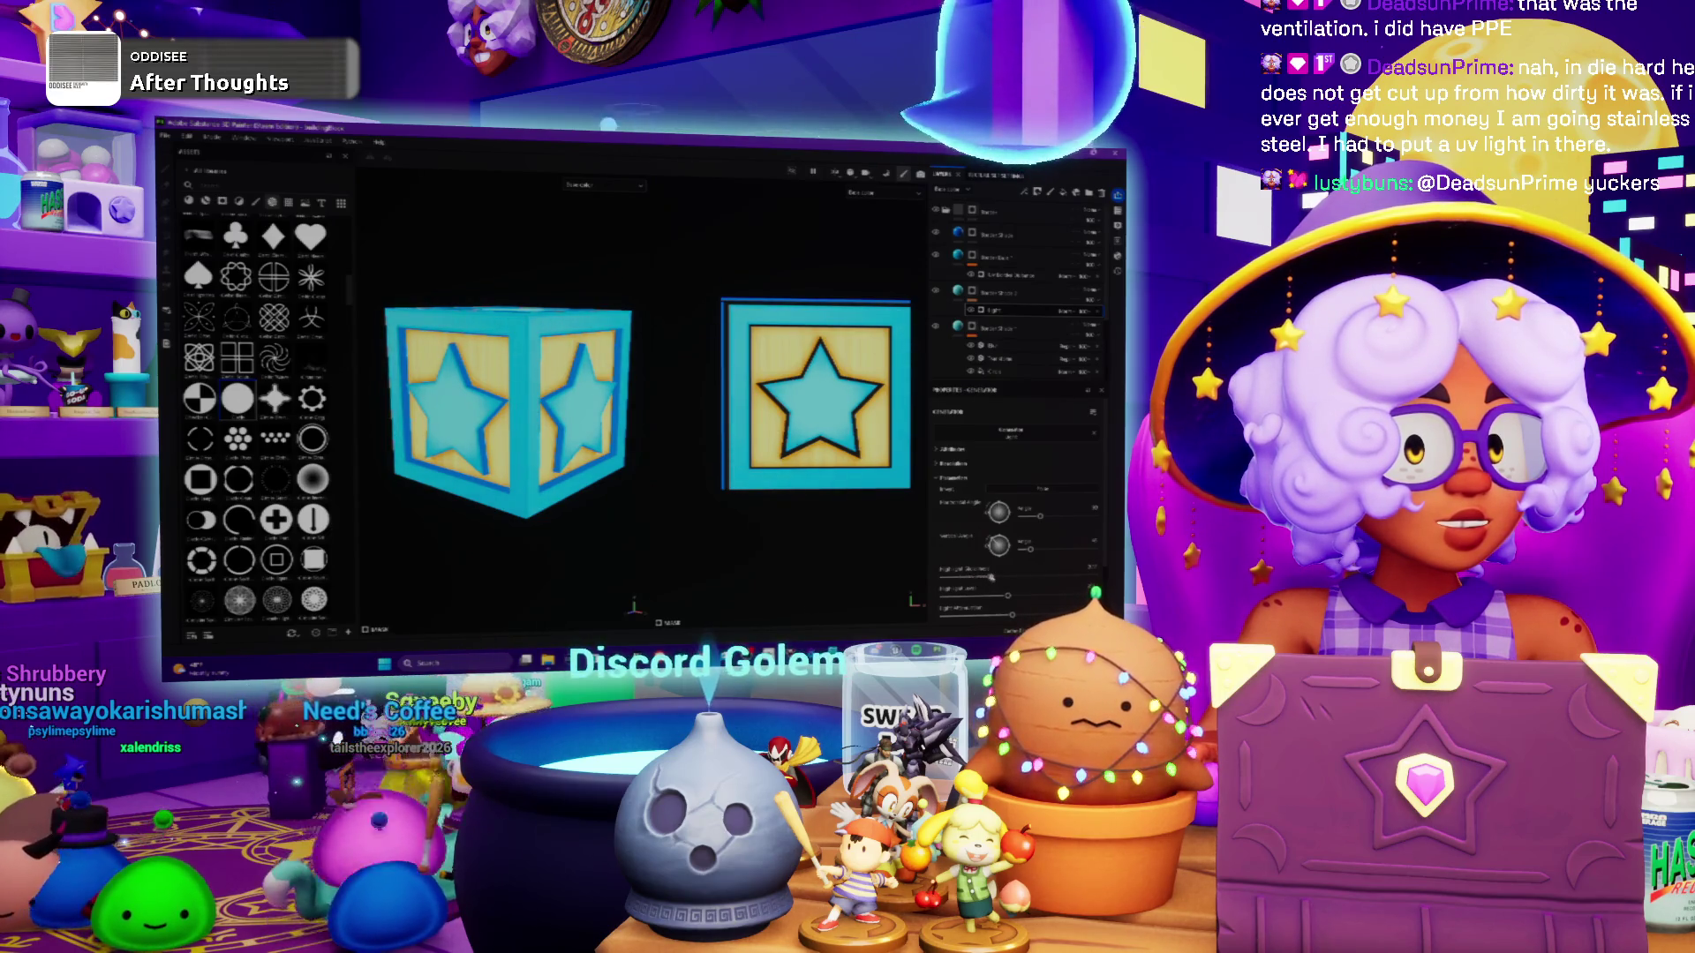
# Check the crate's top and bottom faces, then select the layer mask and bring up its options
pyautogui.keyDown('alt'); pyautogui.moveTo(512, 371); pyautogui.dragTo(512, 415); pyautogui.keyUp('alt')
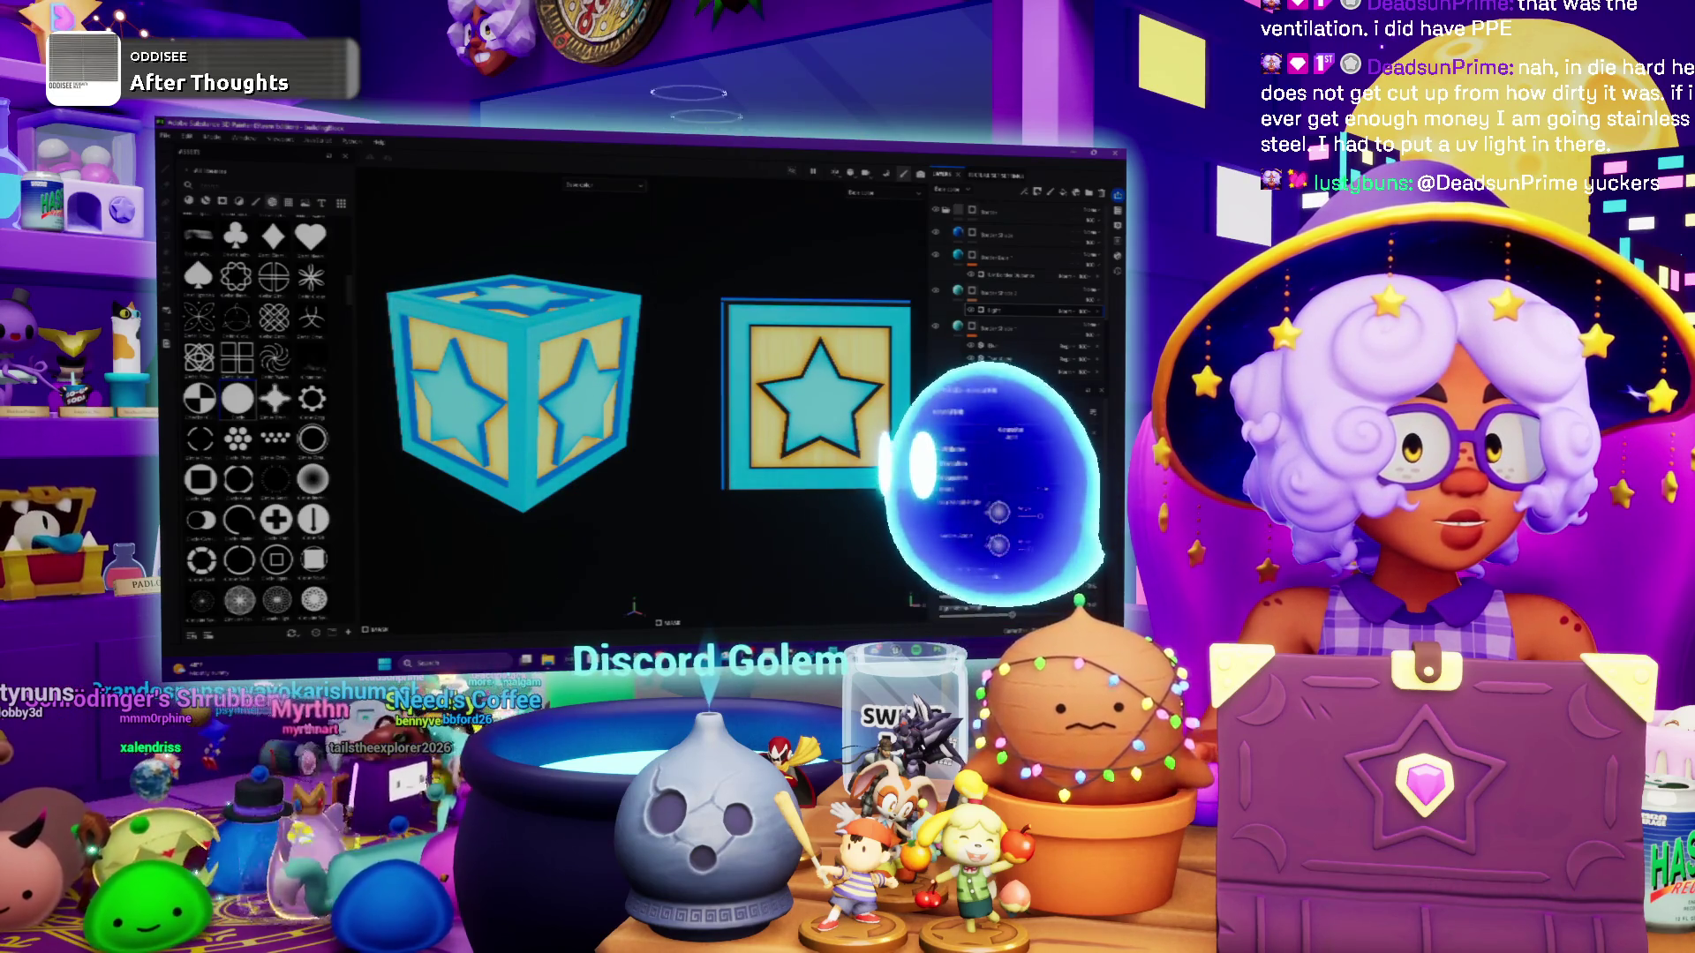
pyautogui.moveTo(521, 380)
pyautogui.keyDown('alt'); pyautogui.mouseDown()
pyautogui.moveTo(554, 325)
pyautogui.moveTo(539, 380)
pyautogui.mouseUp(); pyautogui.keyUp('alt')
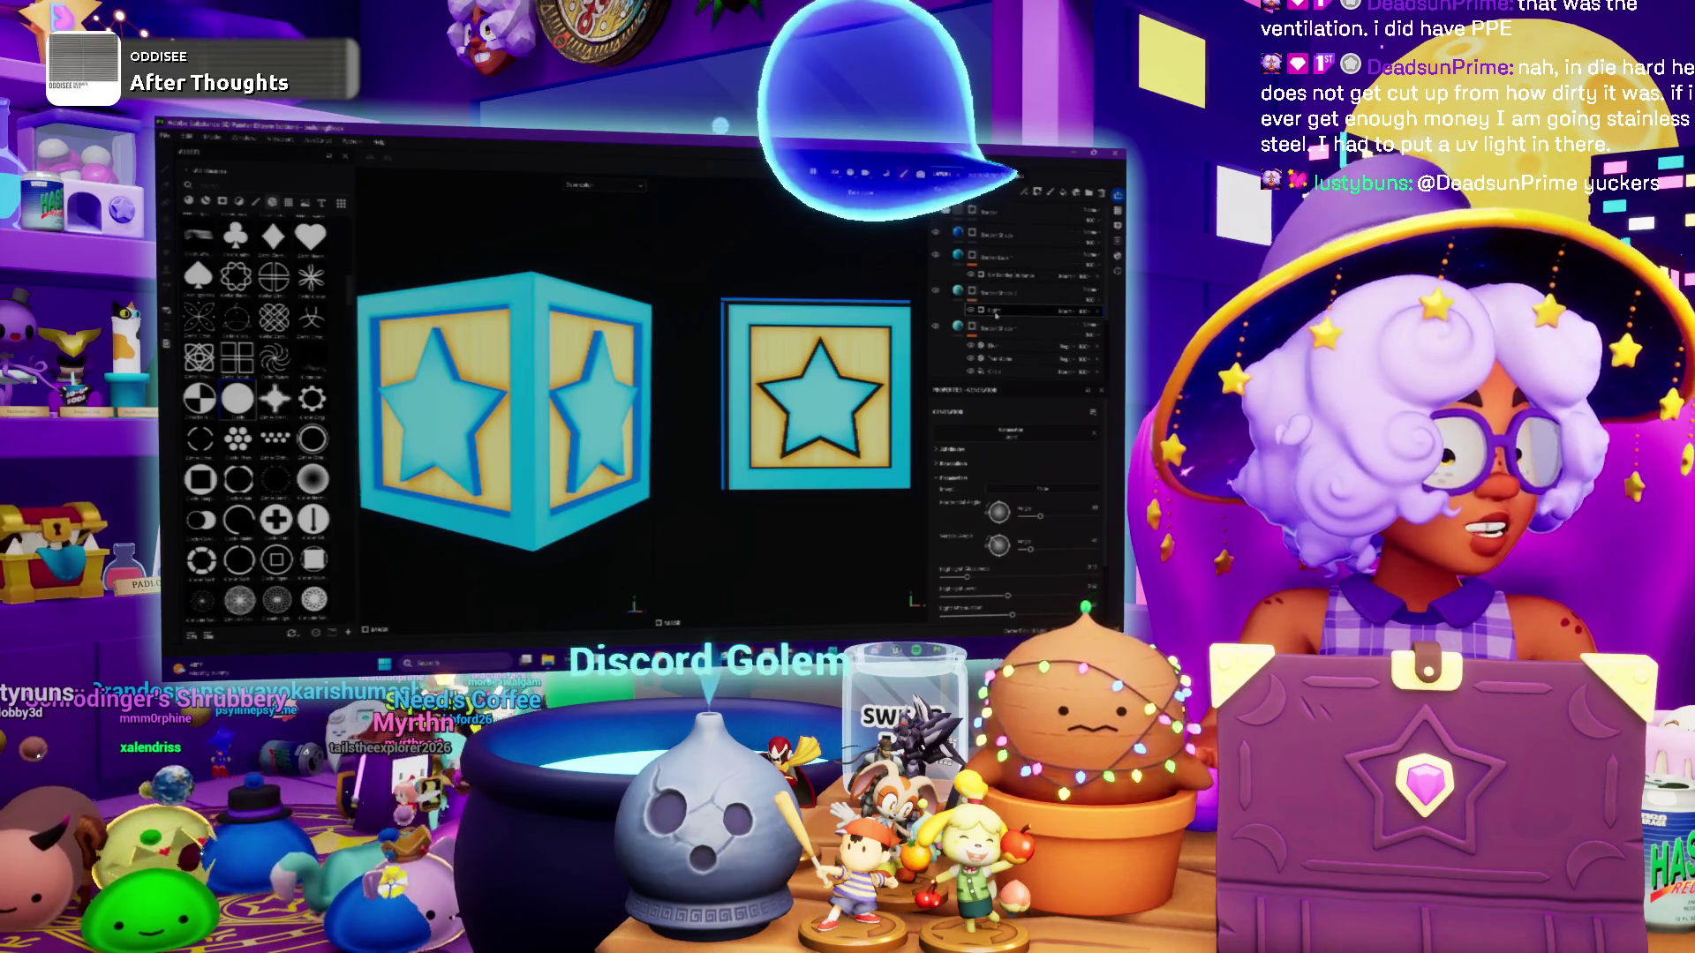
pyautogui.click(998, 291)
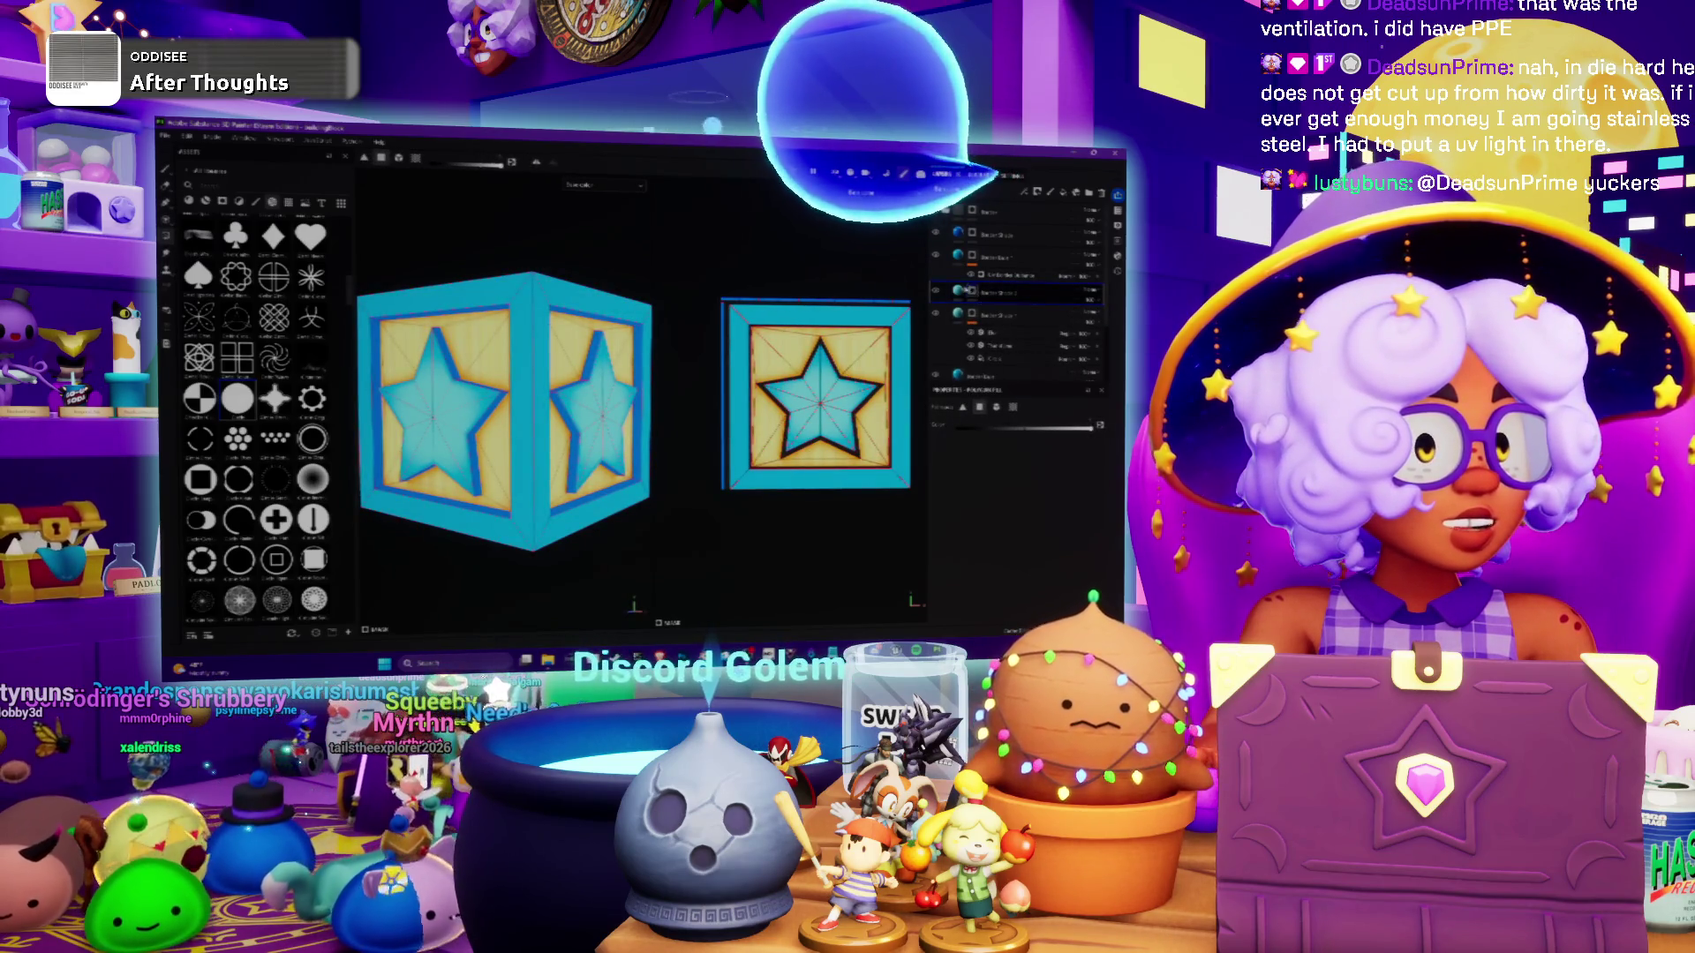
pyautogui.rightClick(997, 291)
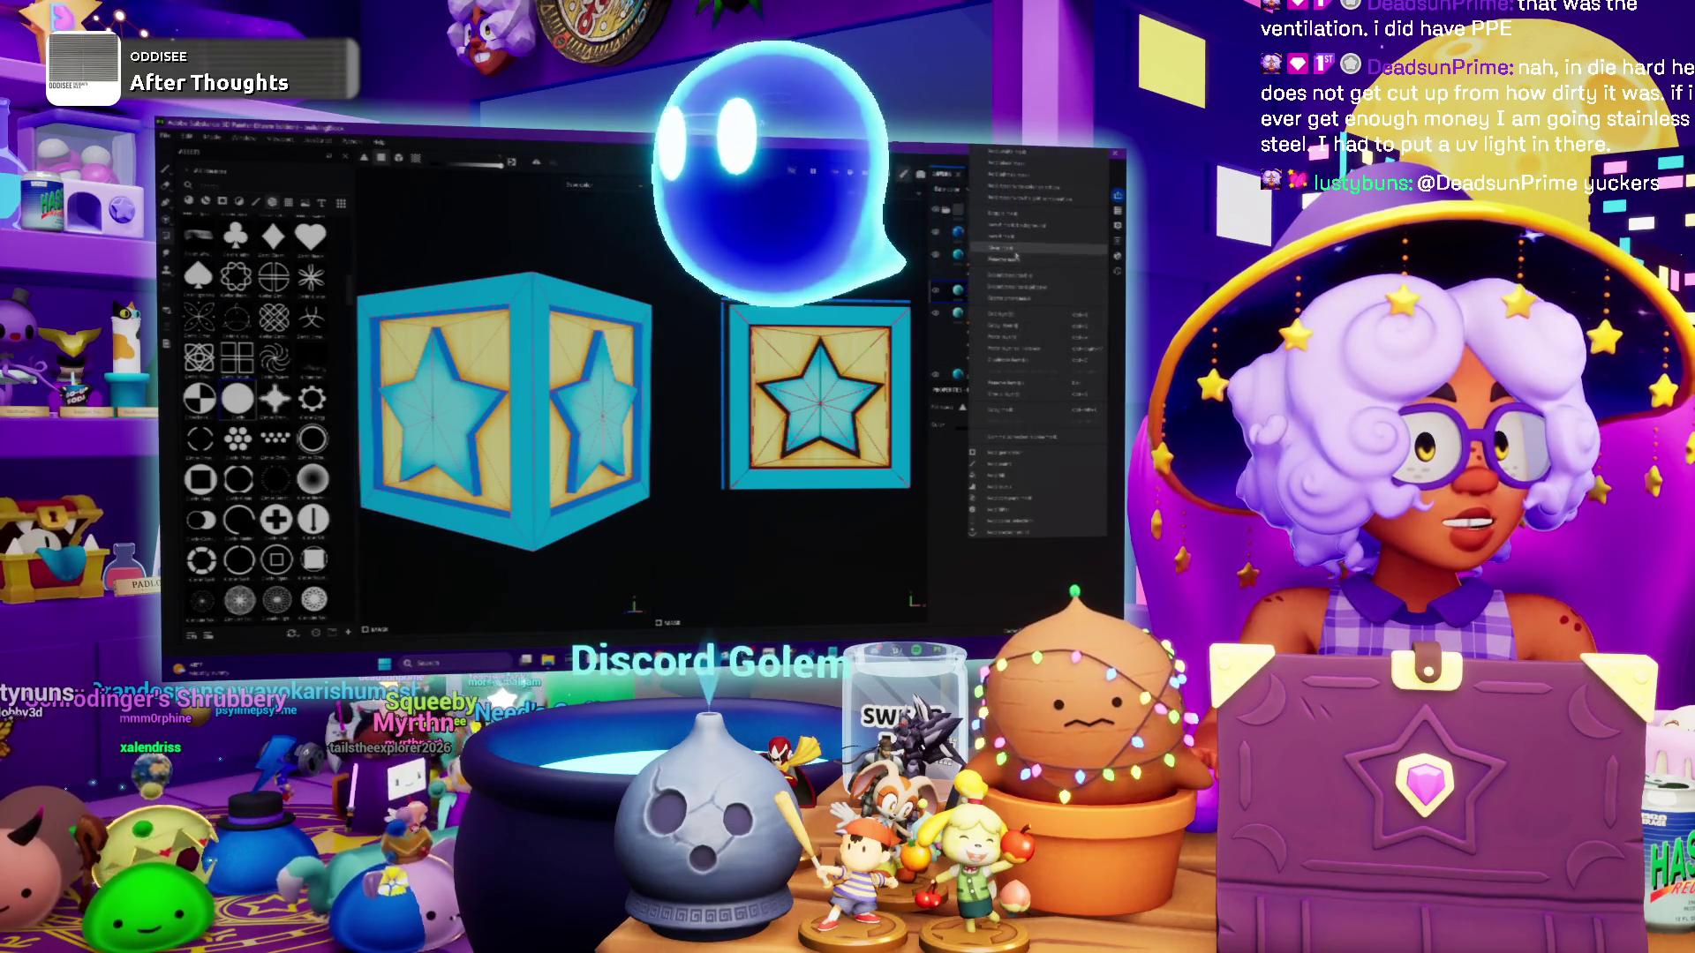
# Add a bevel effect to the layer's mask and orbit to check the star edges
pyautogui.click(1007, 350)
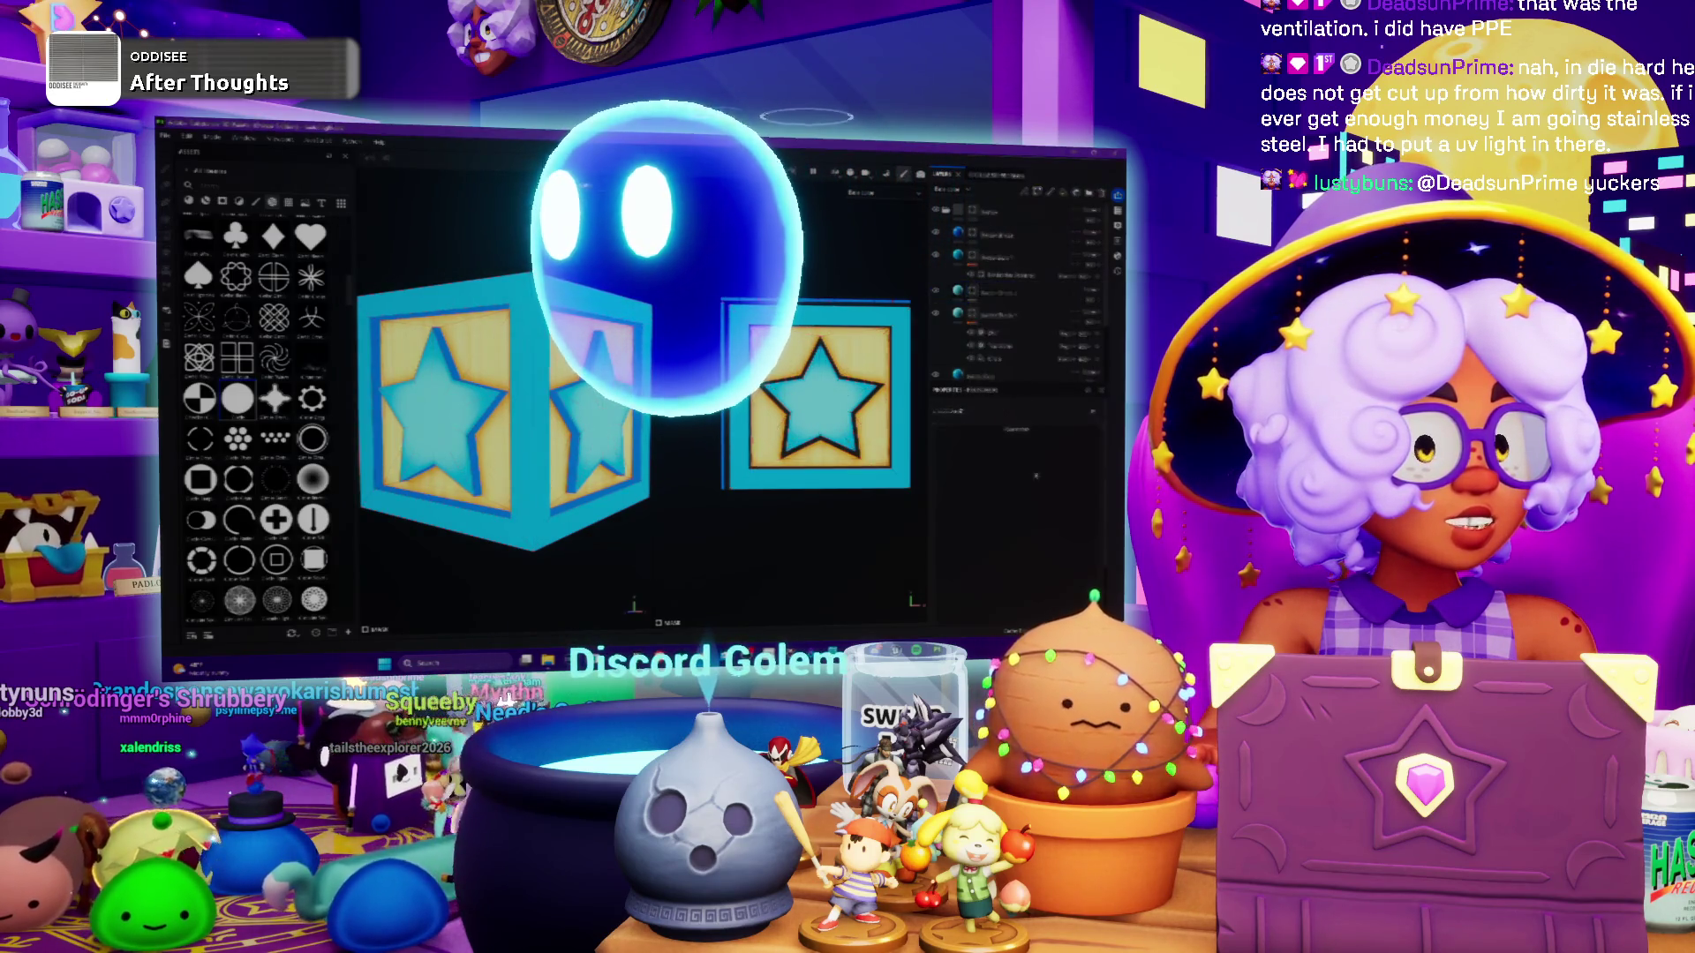
pyautogui.click(997, 370)
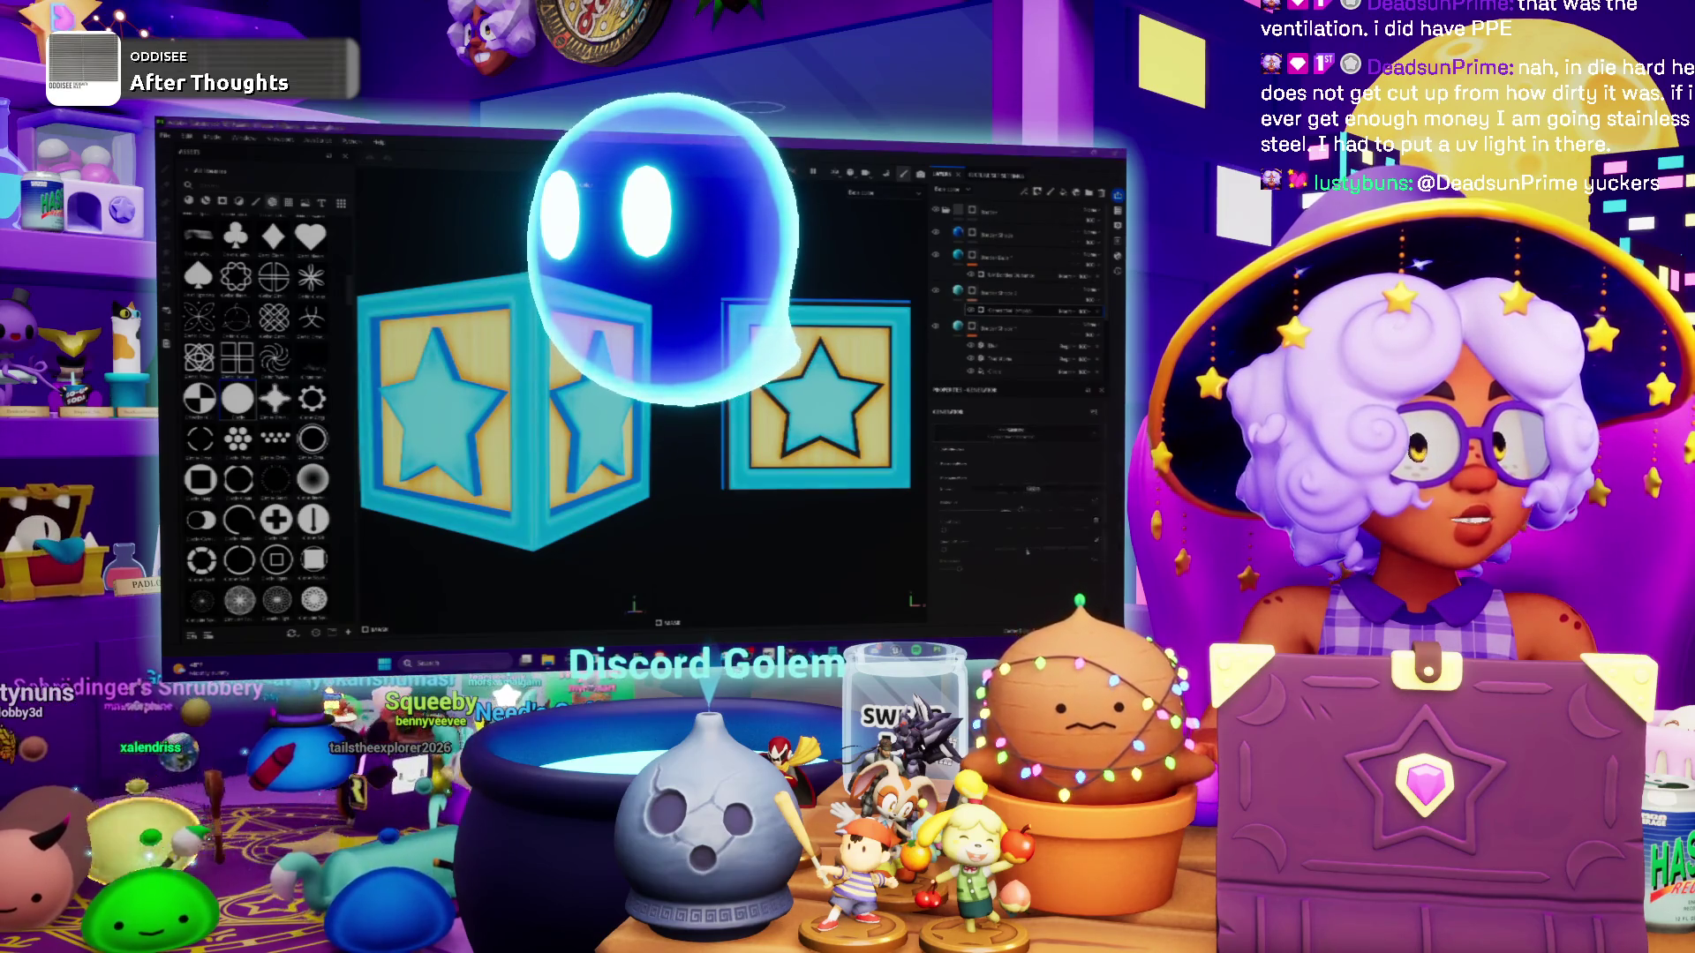
pyautogui.keyDown('alt'); pyautogui.moveTo(494, 414); pyautogui.dragTo(530, 415); pyautogui.keyUp('alt')
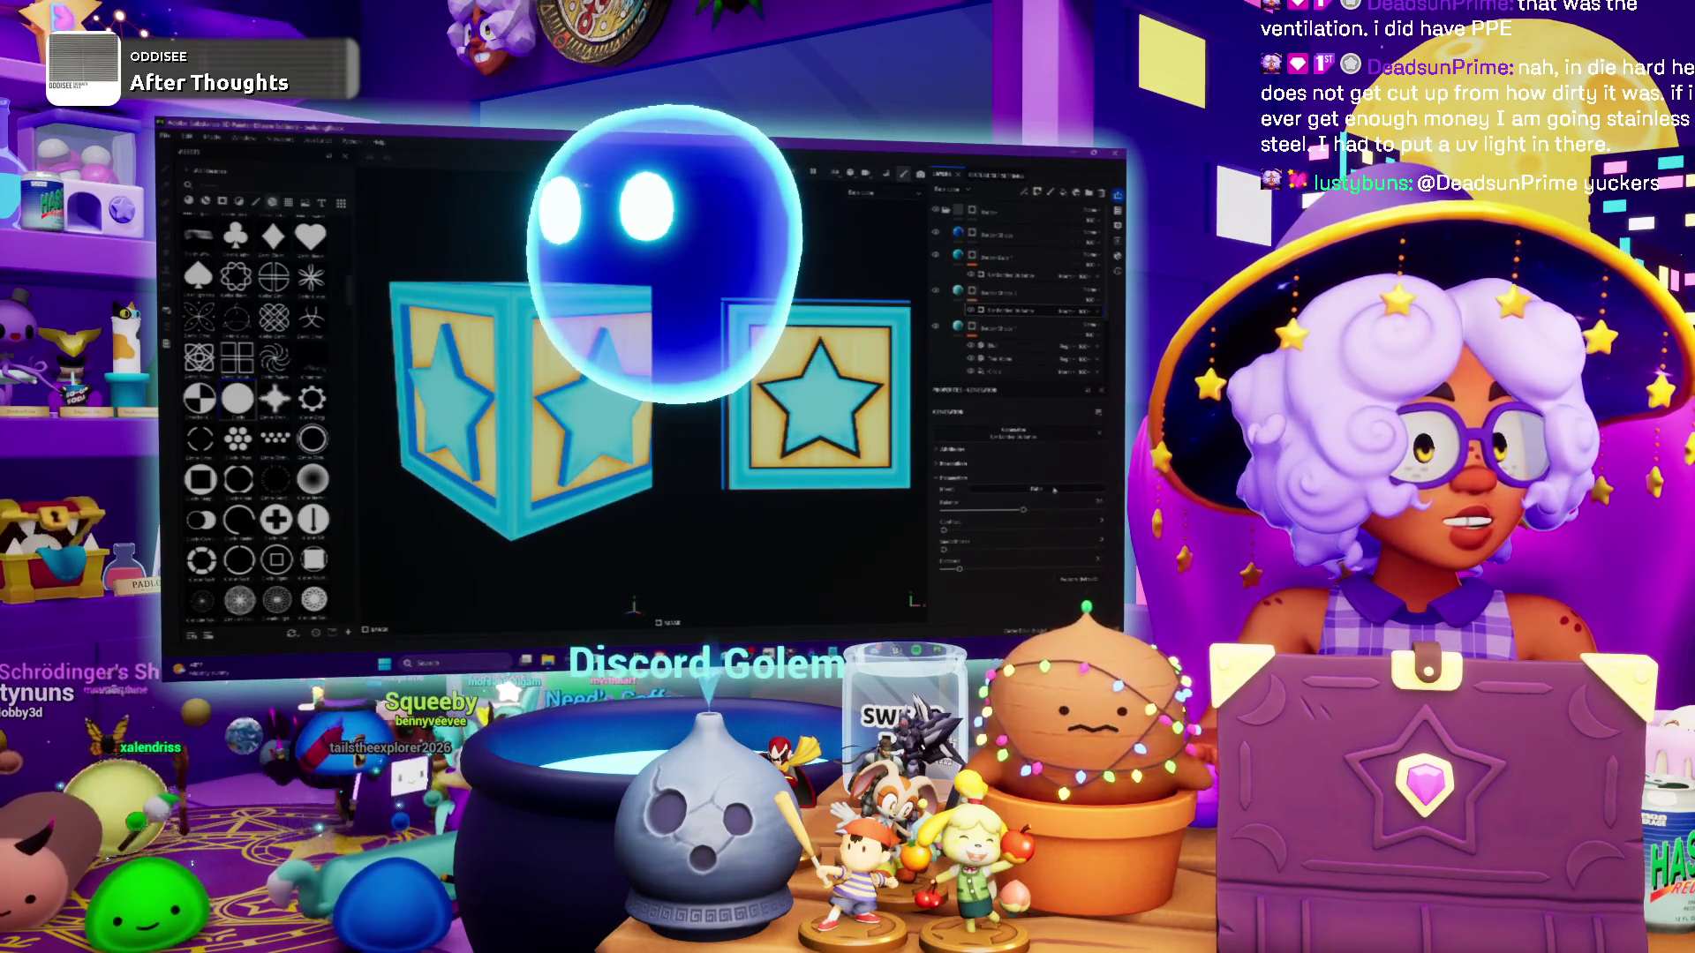
pyautogui.moveTo(530, 415)
pyautogui.keyDown('alt'); pyautogui.mouseDown()
pyautogui.moveTo(539, 468)
pyautogui.moveTo(583, 411)
pyautogui.mouseUp(); pyautogui.keyUp('alt')
pyautogui.press('f')
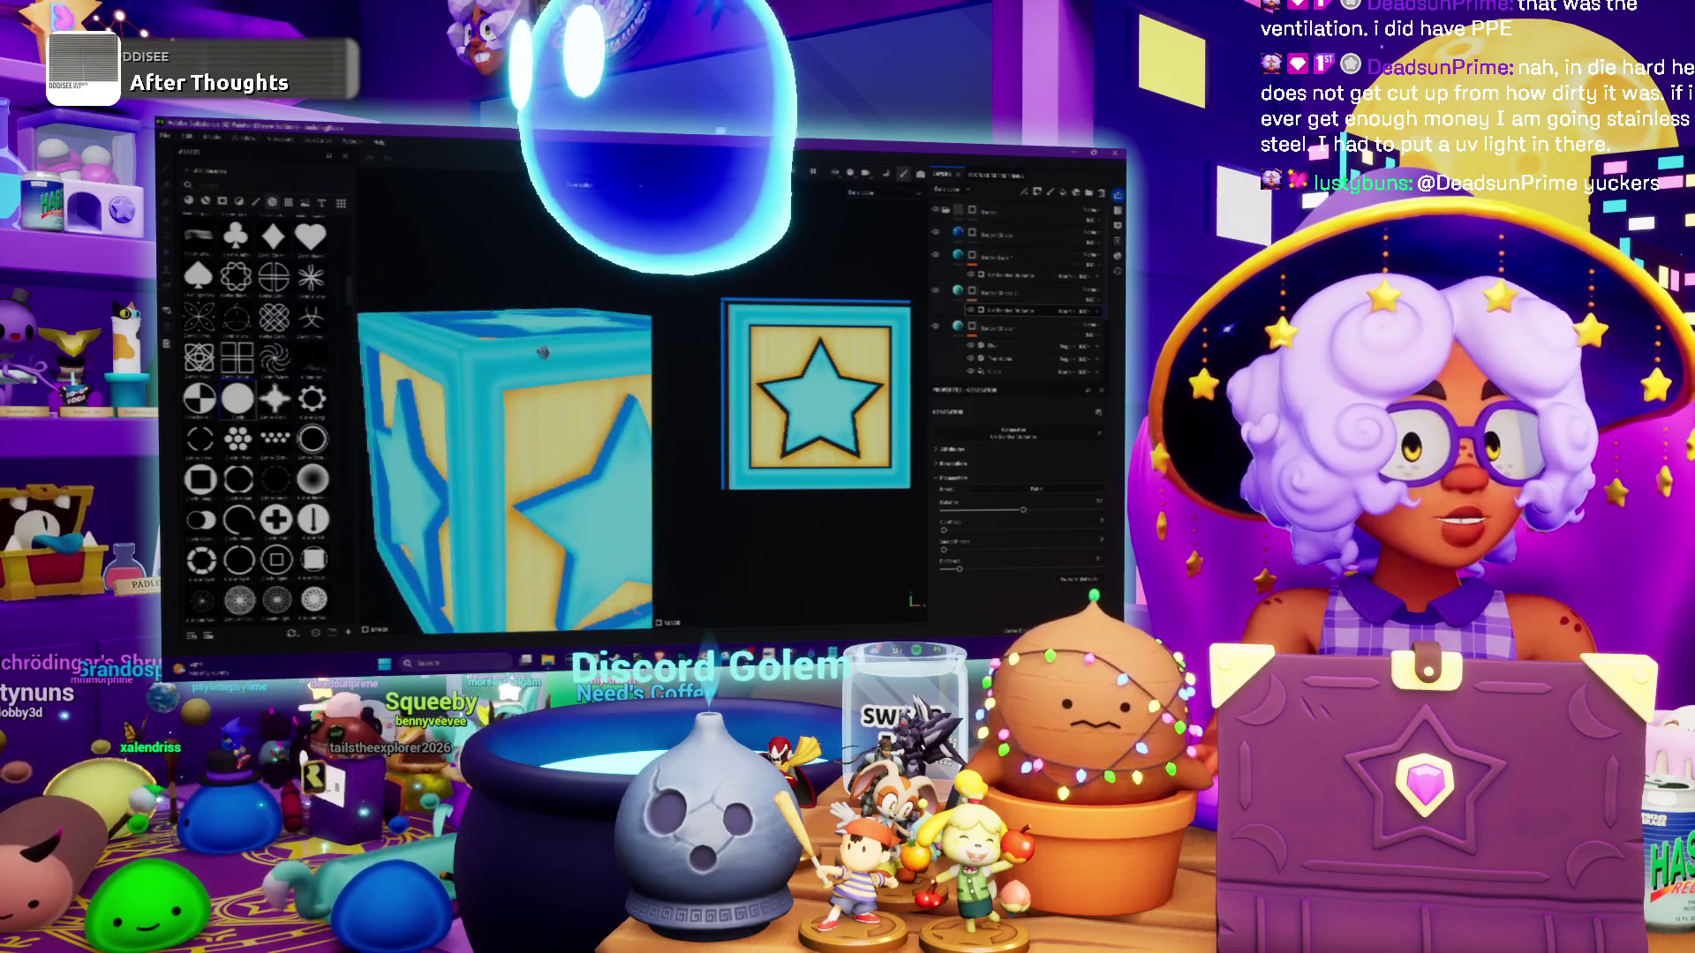
pyautogui.keyDown('alt'); pyautogui.moveTo(529, 415); pyautogui.dragTo(560, 380); pyautogui.keyUp('alt')
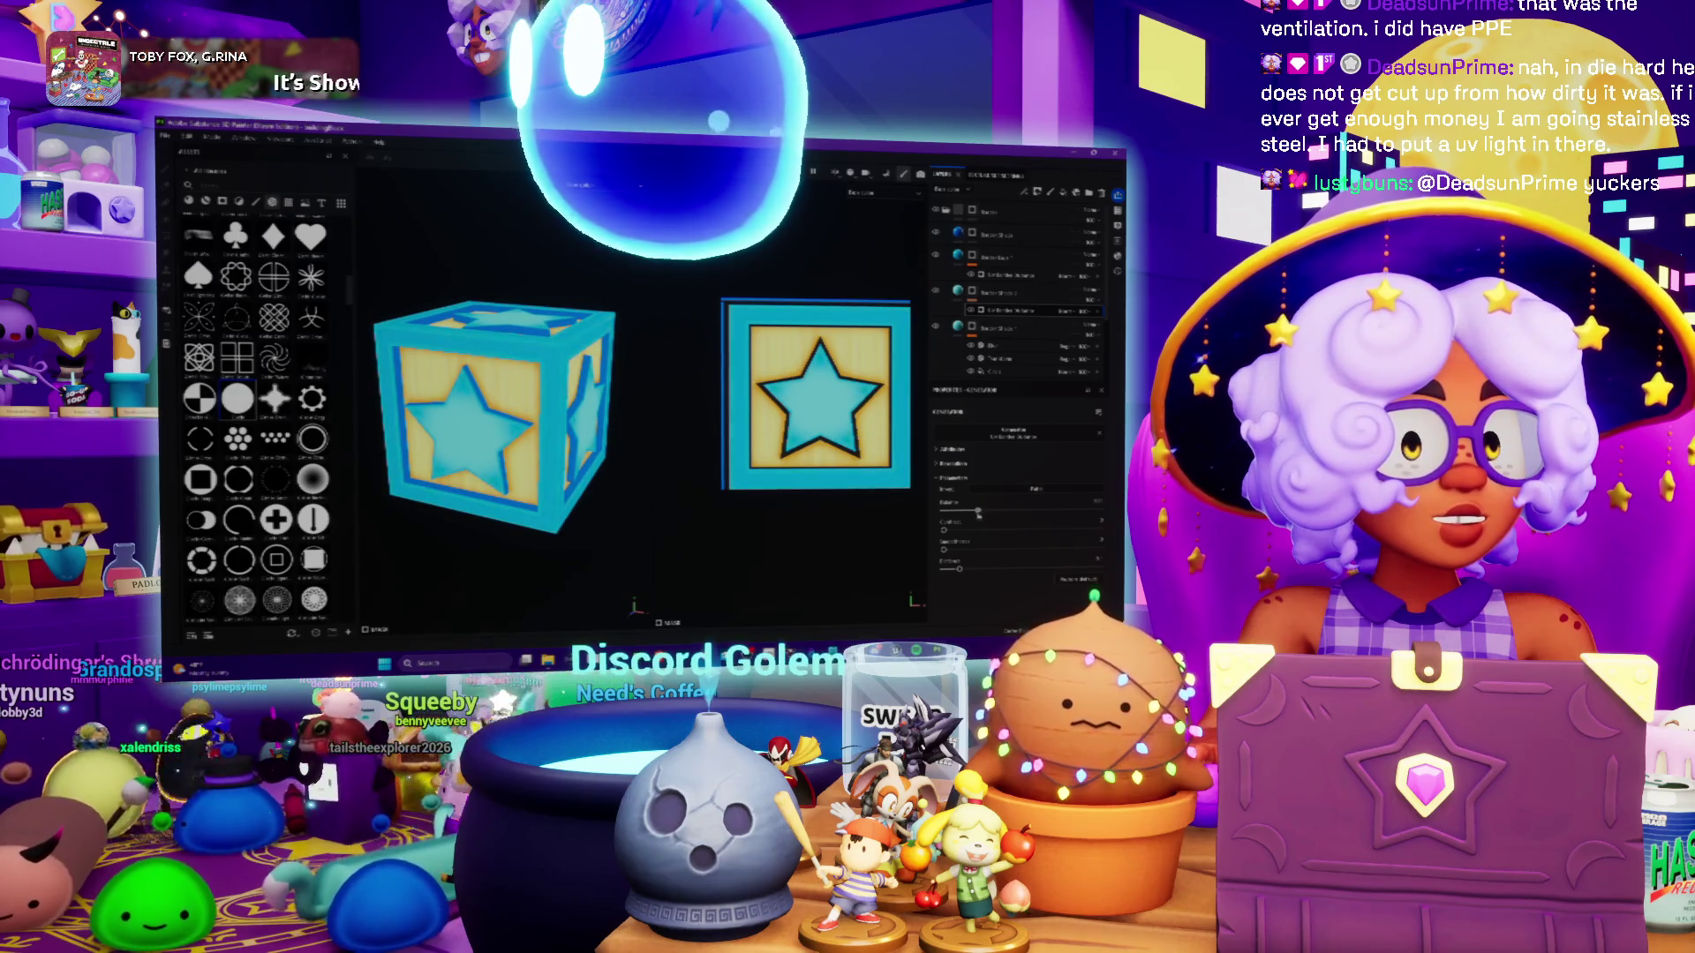
pyautogui.moveTo(592, 380)
pyautogui.keyDown('alt'); pyautogui.mouseDown()
pyautogui.moveTo(608, 411)
pyautogui.moveTo(596, 466)
pyautogui.moveTo(545, 363)
pyautogui.mouseUp(); pyautogui.keyUp('alt')
pyautogui.scroll(5, 608, 412)
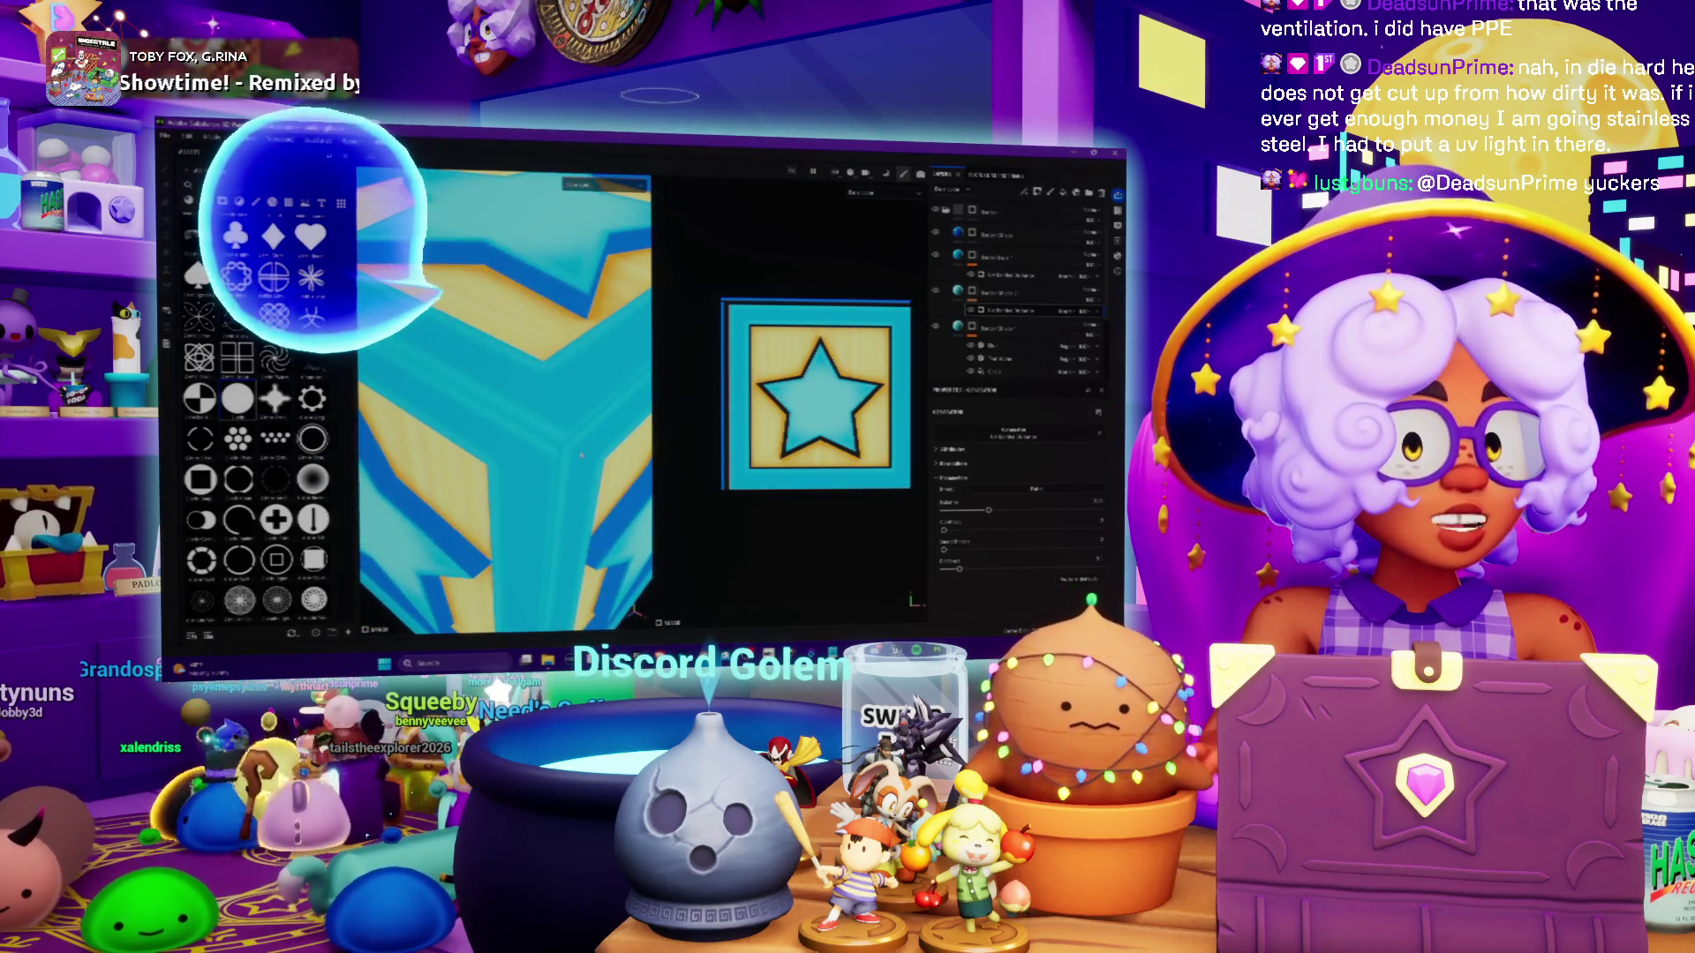
# Lower the bevel intensity slightly and inspect the crate's faces up close
pyautogui.moveTo(989, 510); pyautogui.dragTo(977, 512)
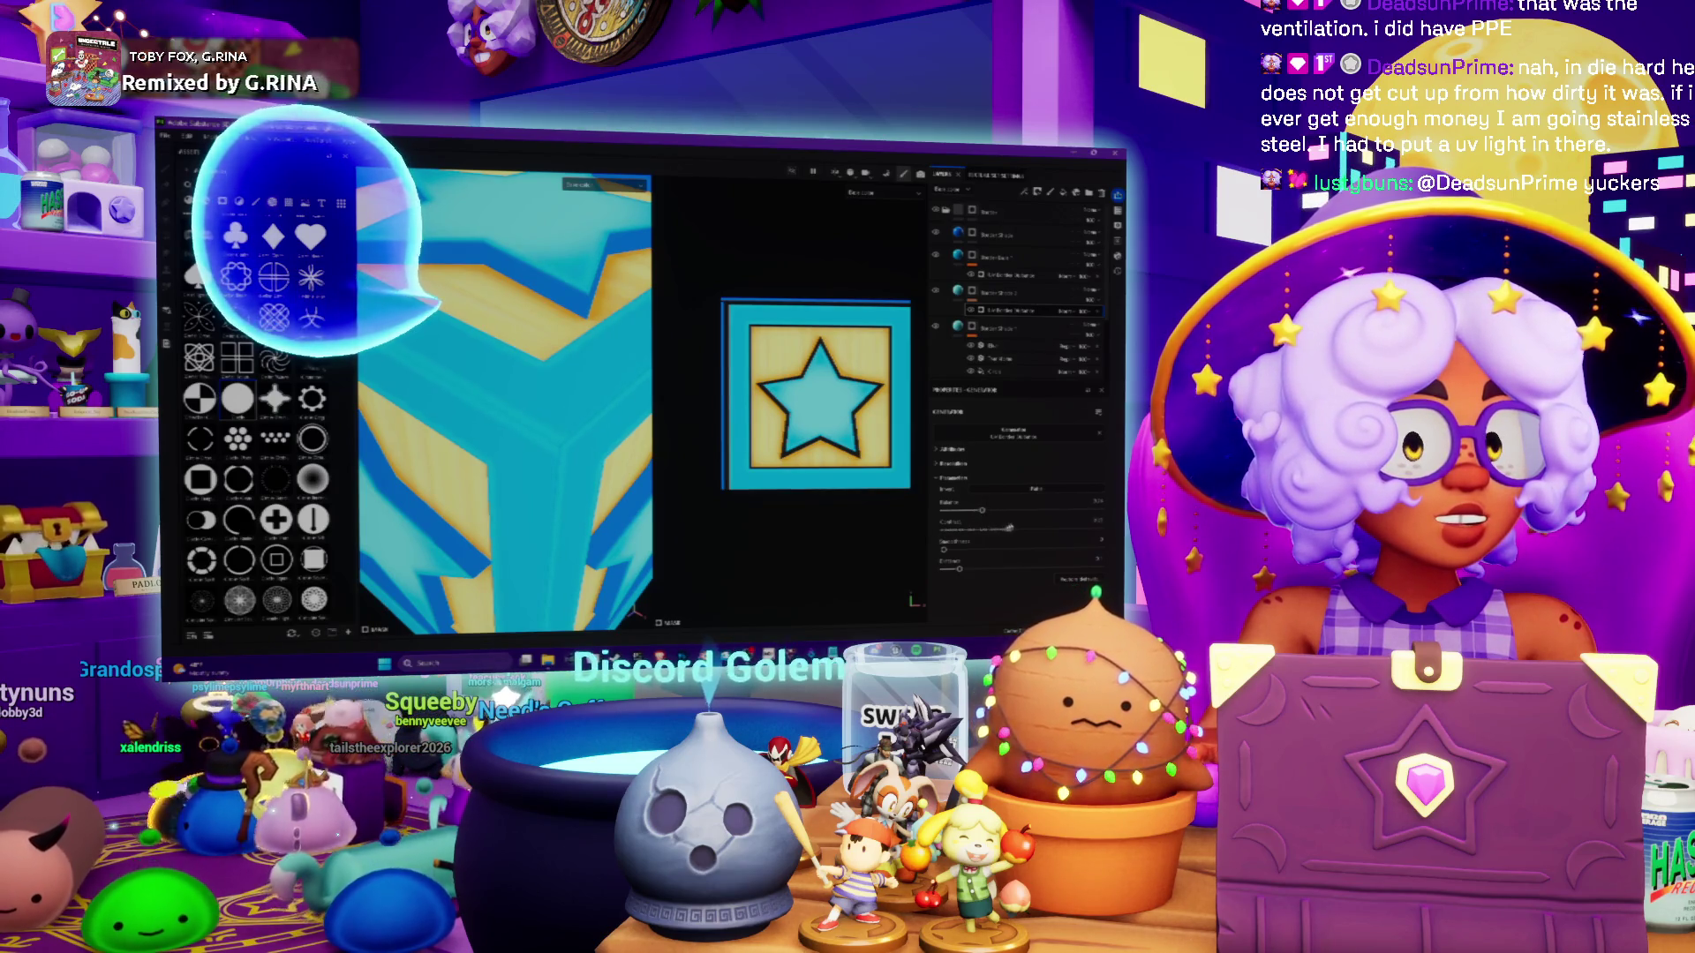
pyautogui.scroll(-5, 570, 446)
pyautogui.keyDown('alt'); pyautogui.moveTo(571, 446); pyautogui.dragTo(483, 382); pyautogui.keyUp('alt')
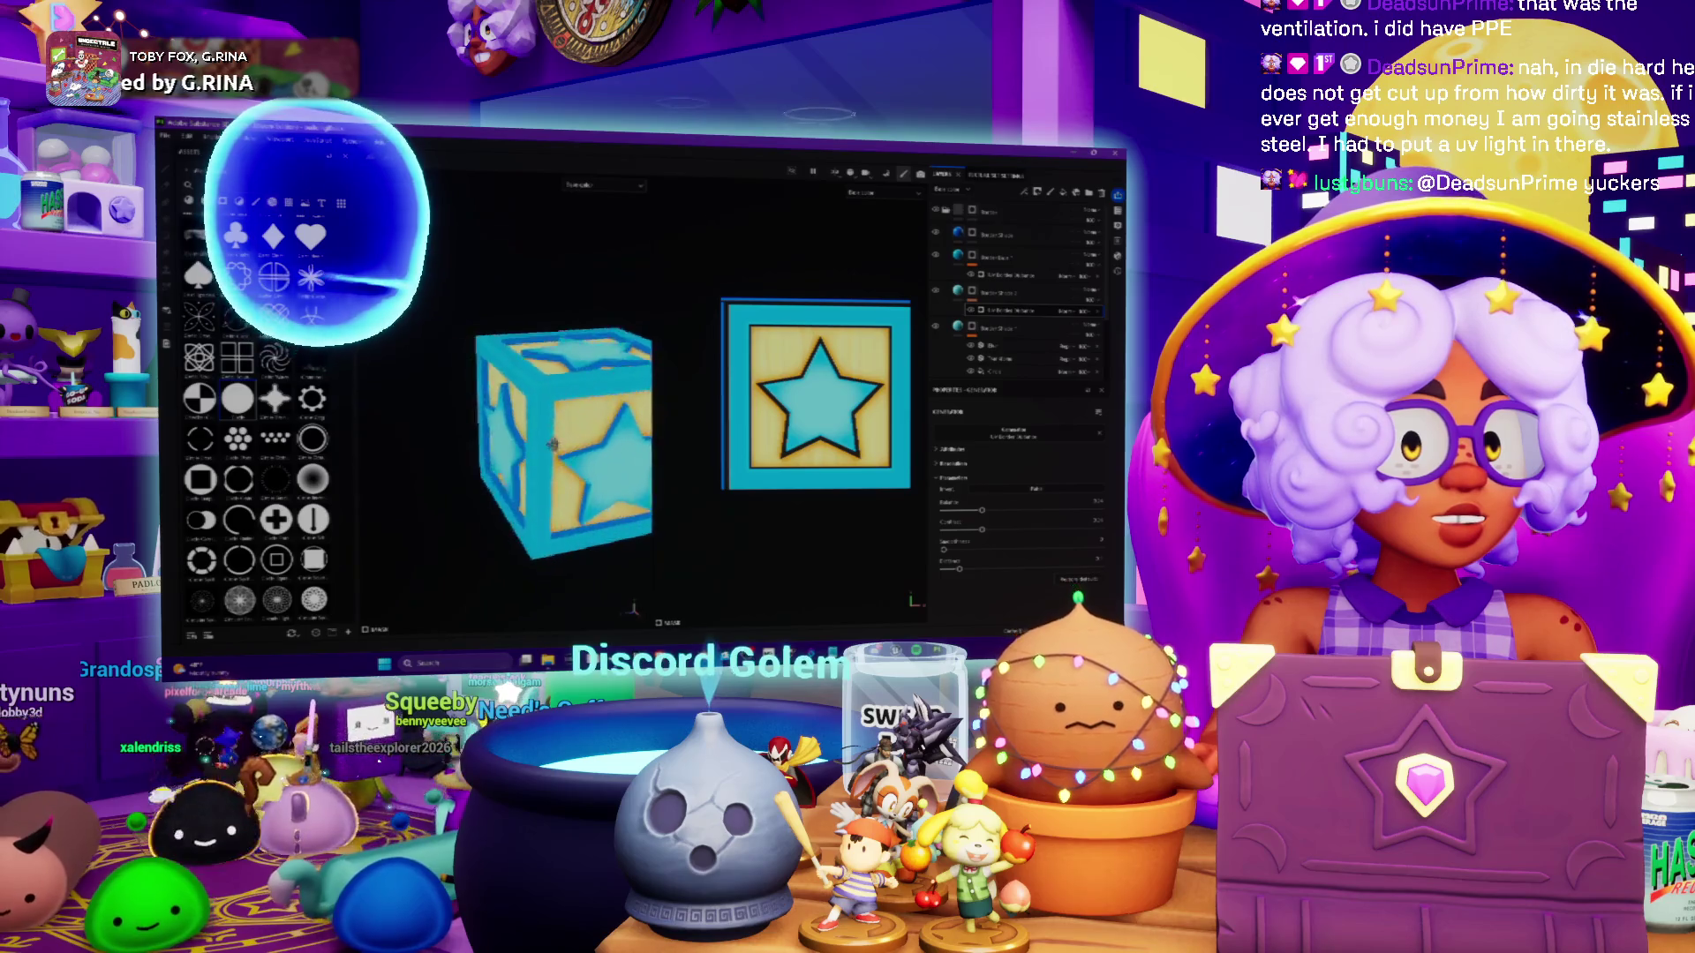
pyautogui.scroll(5, 483, 382)
pyautogui.scroll(-3, 483, 382)
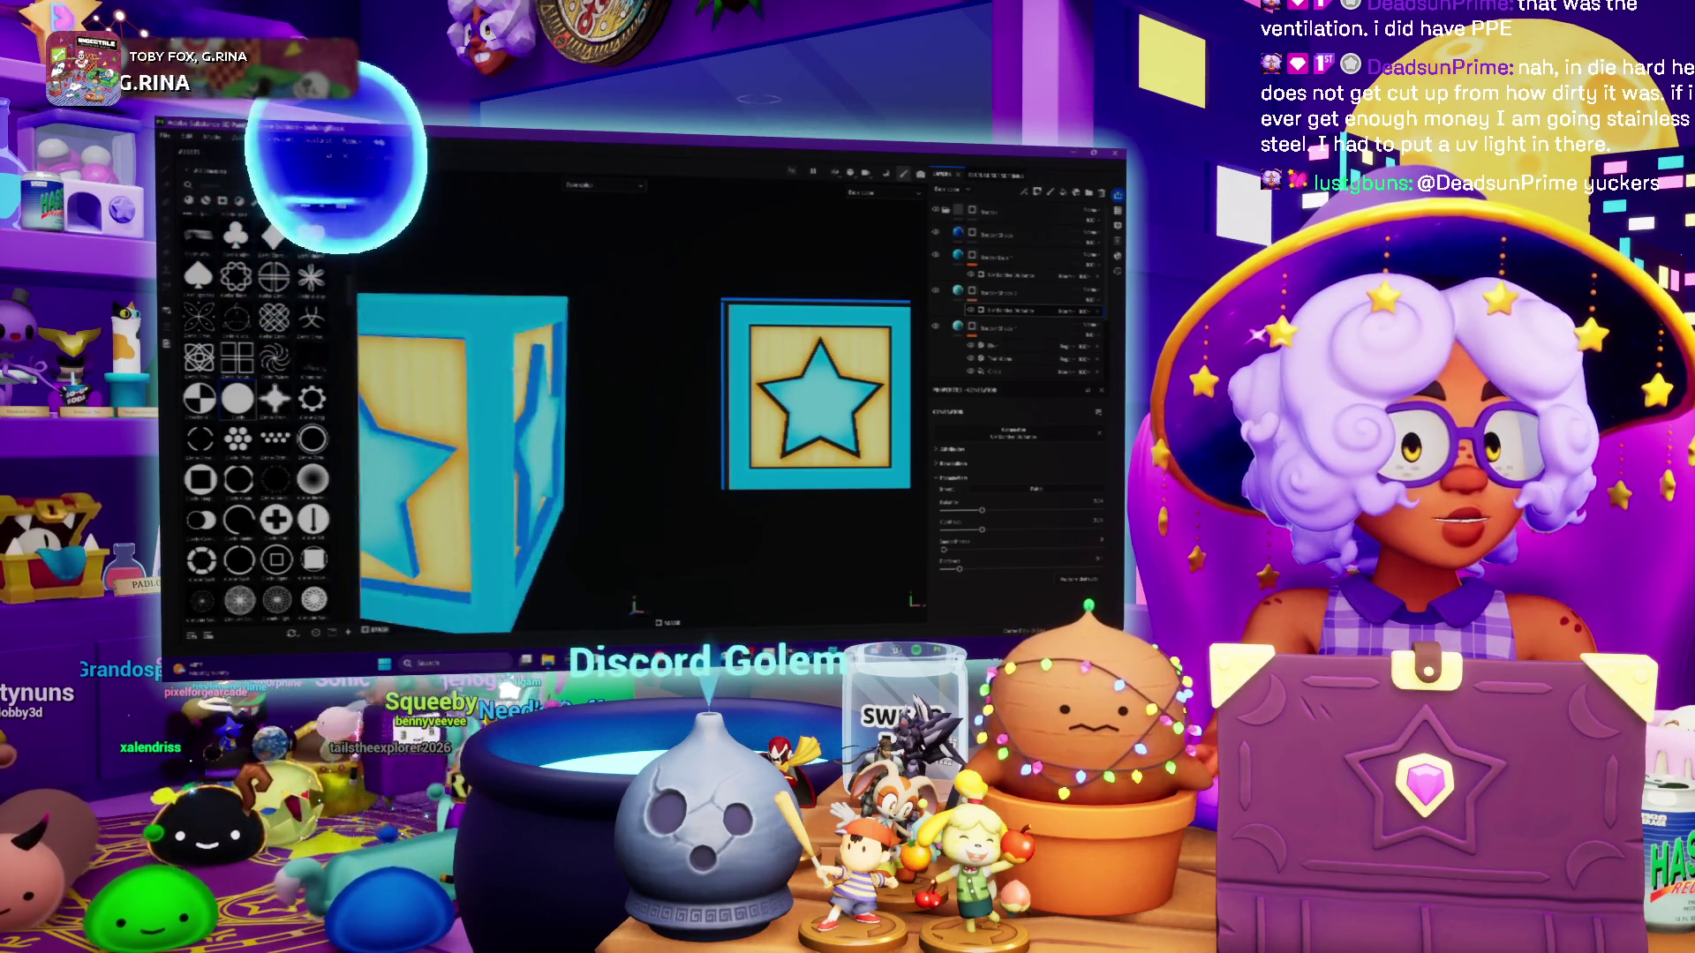
pyautogui.scroll(-2, 521, 433)
pyautogui.keyDown('alt'); pyautogui.moveTo(537, 460); pyautogui.dragTo(458, 443); pyautogui.keyUp('alt')
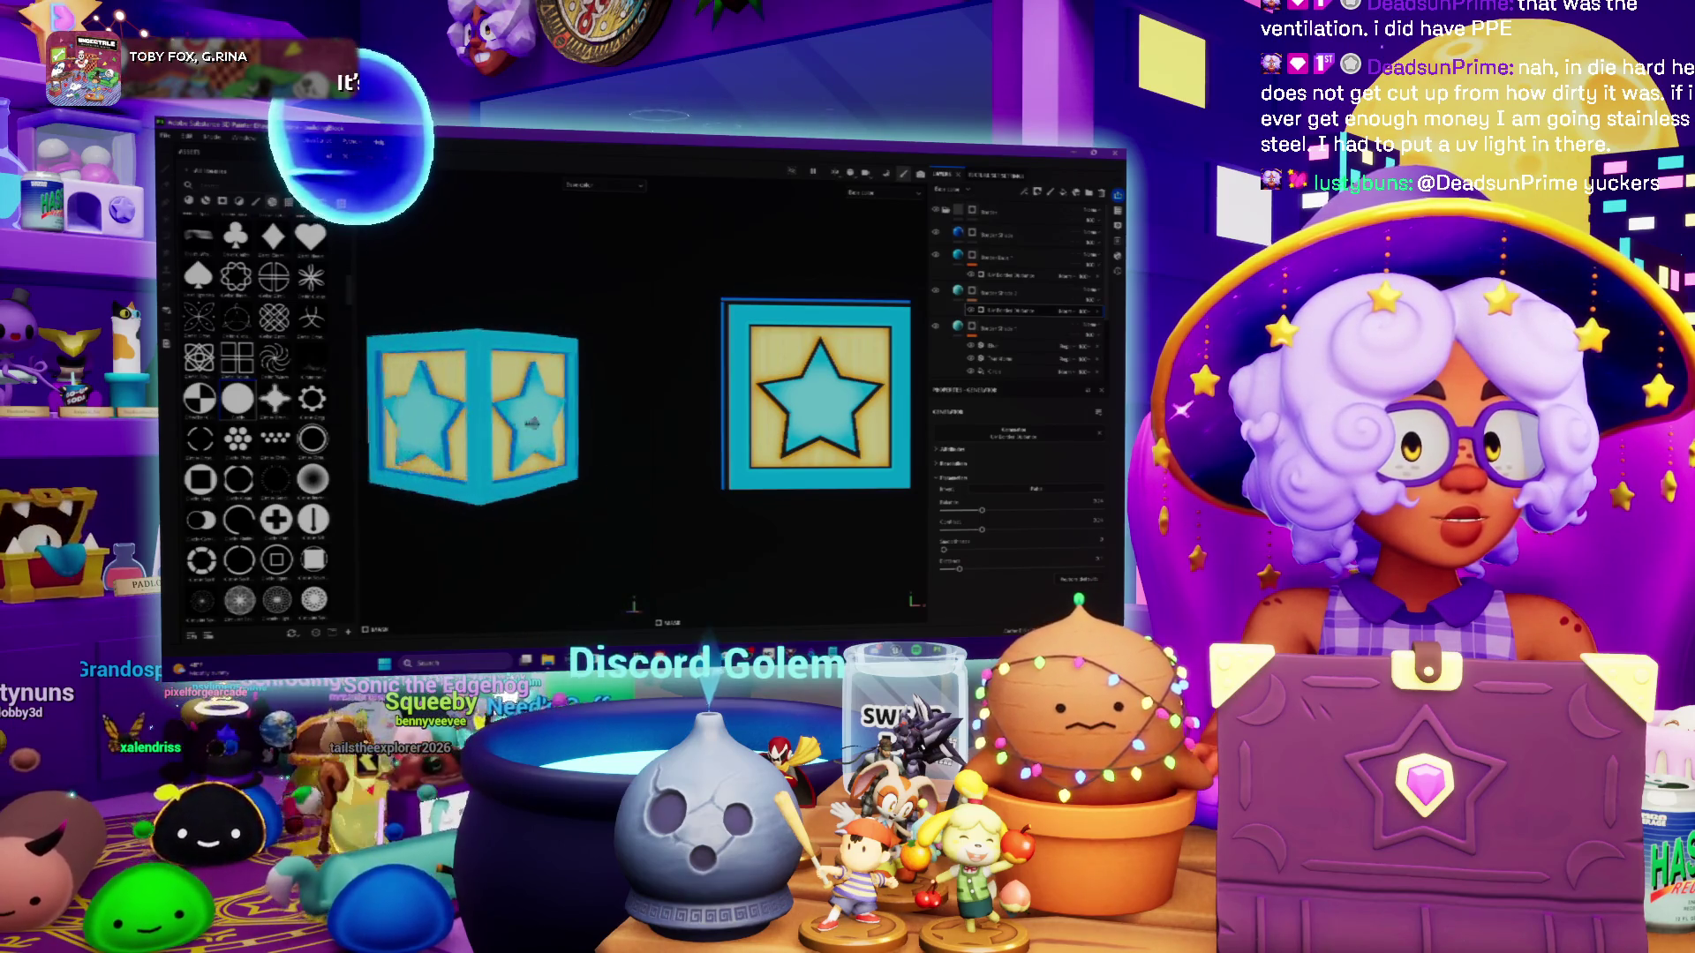
pyautogui.moveTo(458, 443)
pyautogui.keyDown('alt'); pyautogui.mouseDown()
pyautogui.moveTo(518, 510)
pyautogui.moveTo(557, 485)
pyautogui.moveTo(518, 381)
pyautogui.mouseUp(); pyautogui.keyUp('alt')
pyautogui.scroll(2, 518, 510)
pyautogui.scroll(-2, 556, 486)
pyautogui.scroll(3, 518, 388)
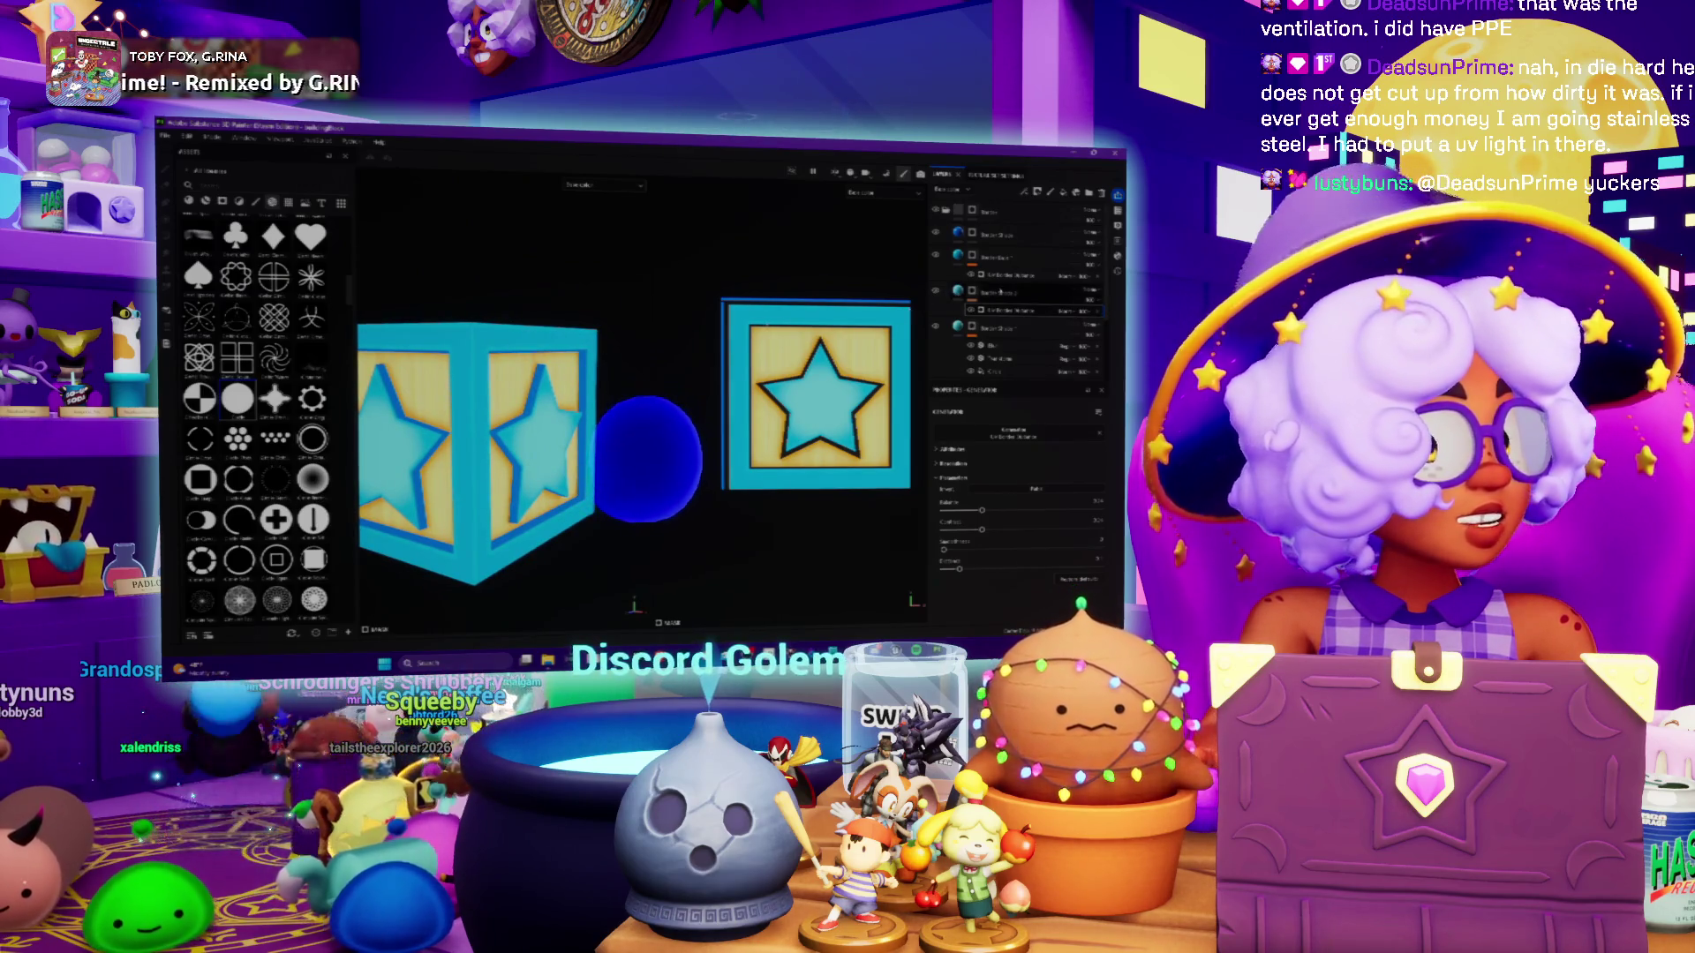
# Add a new mask to the layer and zoom out to see the whole cube
pyautogui.rightClick(994, 309)
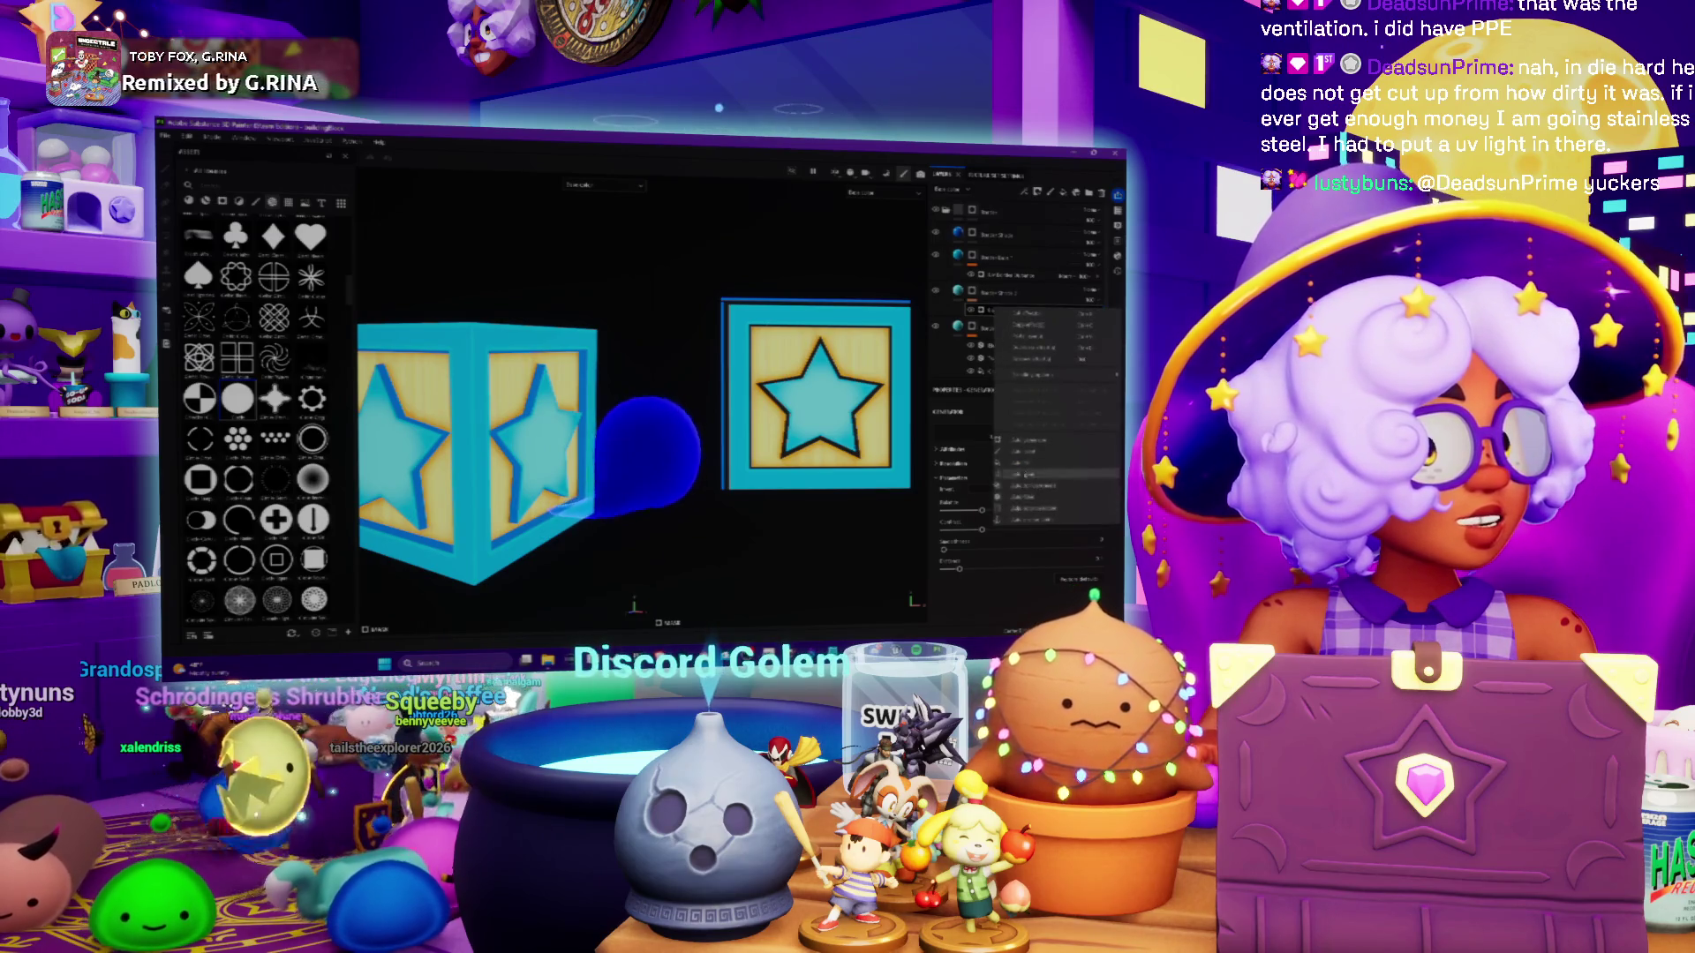
pyautogui.click(1031, 453)
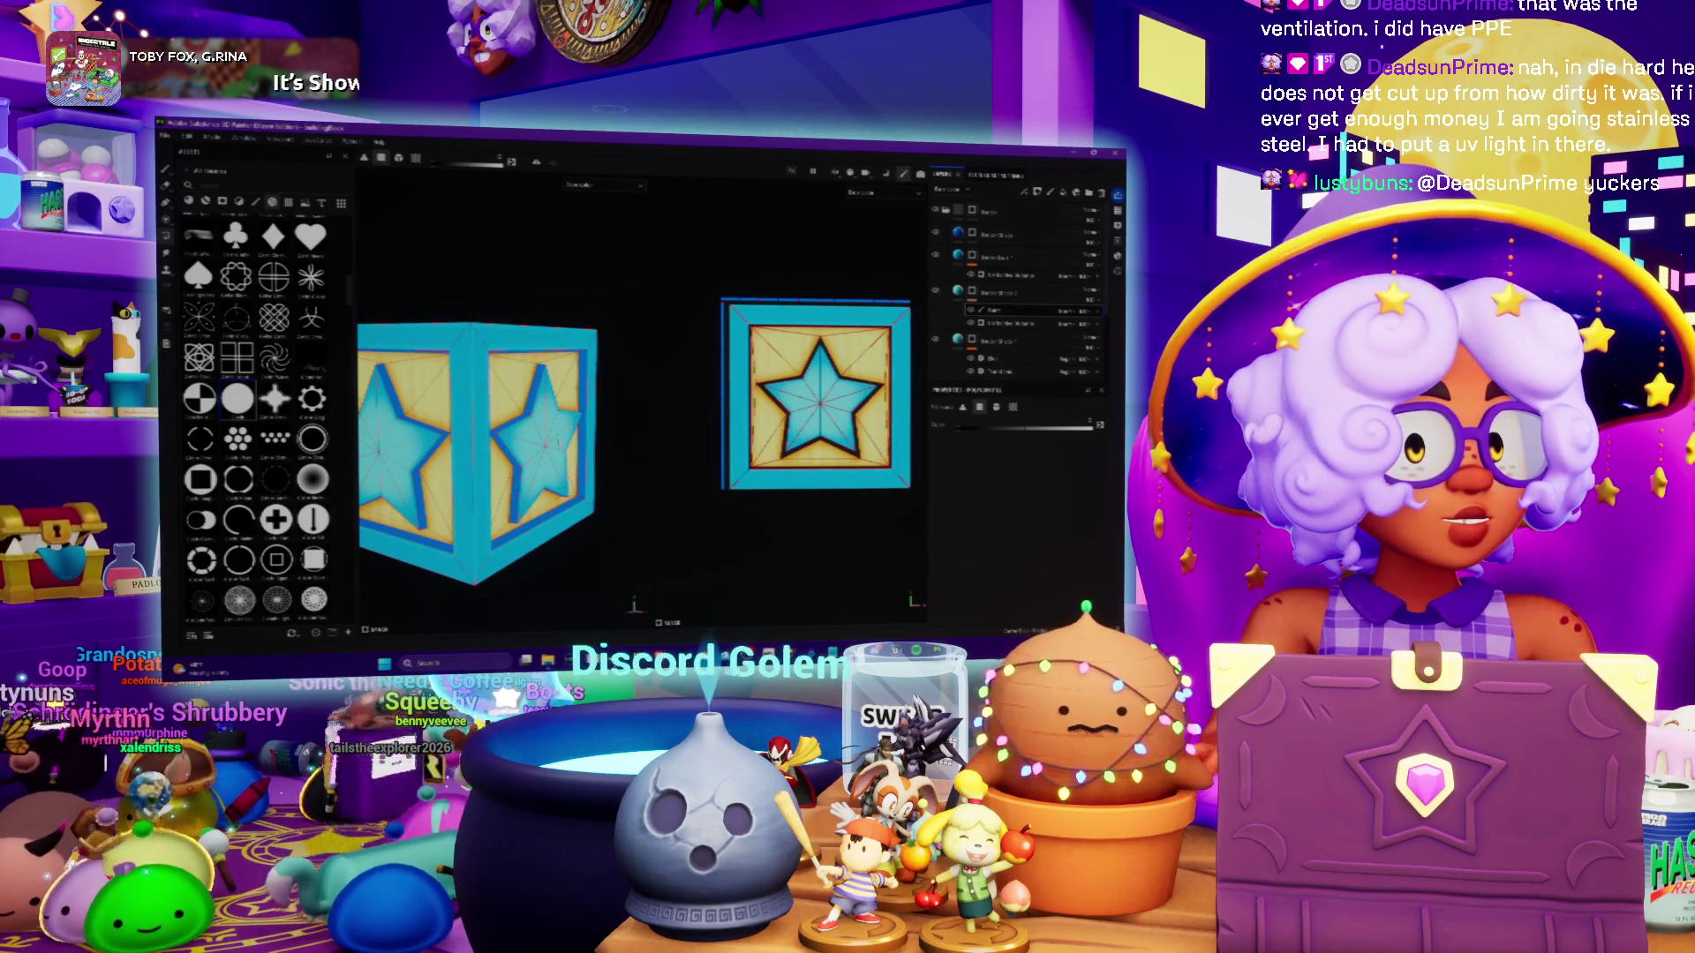
pyautogui.scroll(5, 503, 401)
pyautogui.scroll(2, 503, 402)
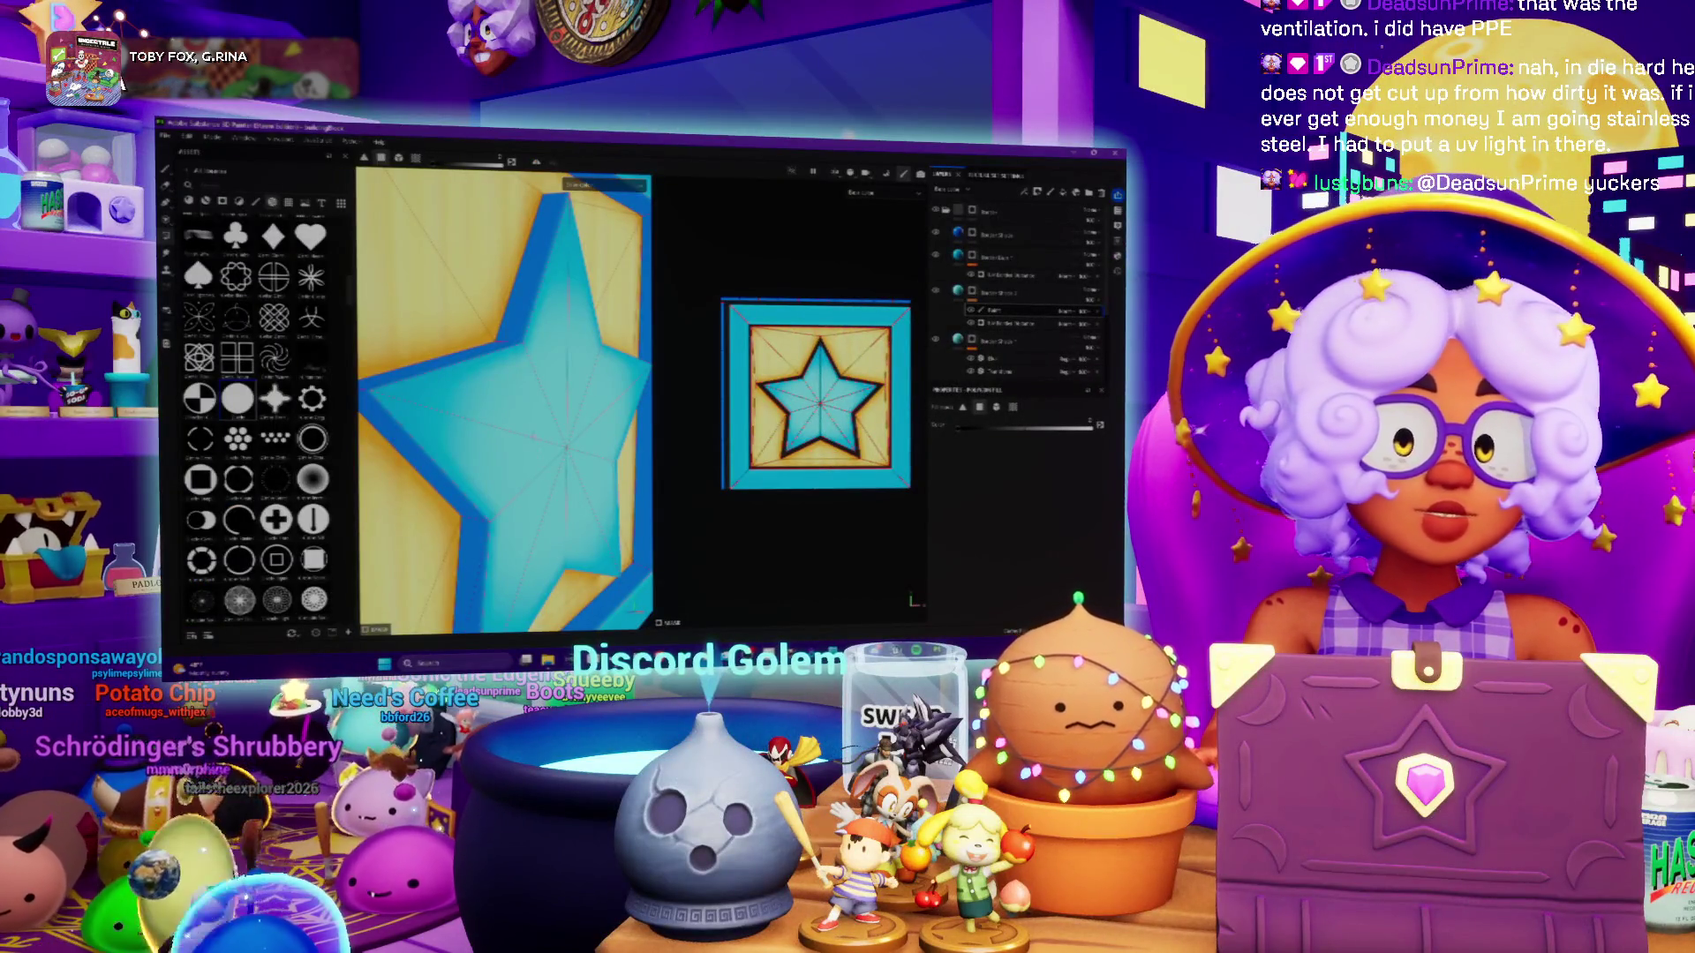
pyautogui.moveTo(503, 397)
pyautogui.keyDown('alt'); pyautogui.mouseDown()
pyautogui.moveTo(463, 433)
pyautogui.moveTo(415, 397)
pyautogui.mouseUp(); pyautogui.keyUp('alt')
pyautogui.scroll(3, 556, 468)
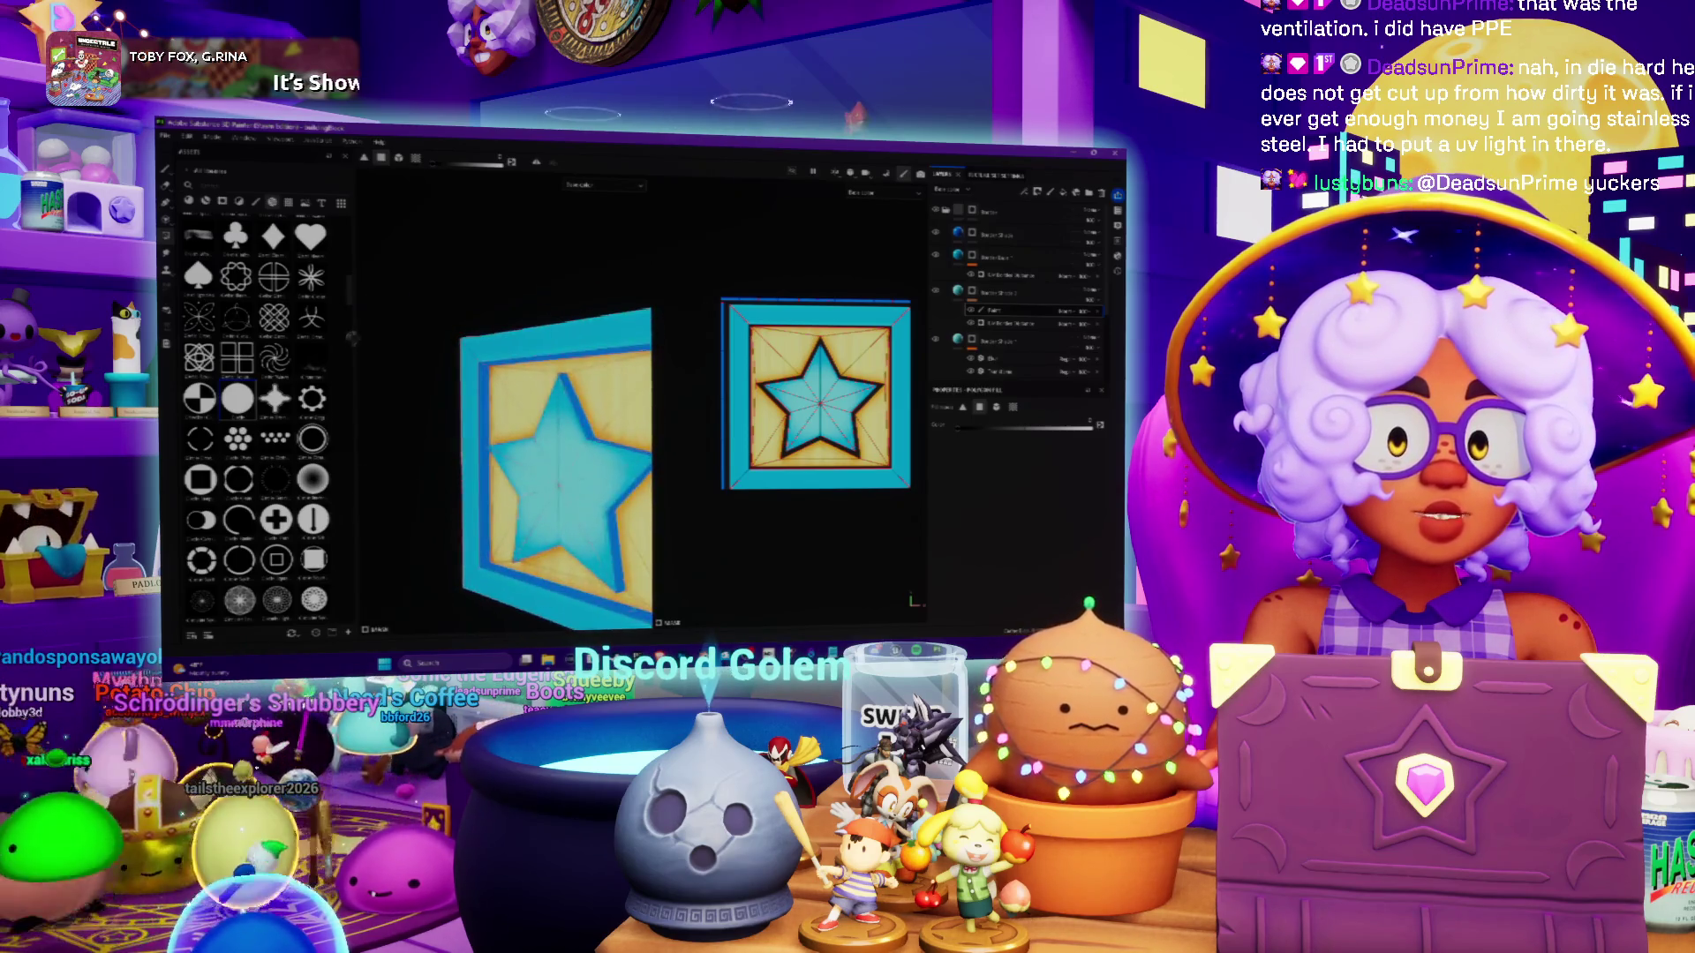
# Orbit the crate around its star faces, then switch the viewport to a single grey channel
pyautogui.keyDown('alt'); pyautogui.moveTo(556, 468); pyautogui.dragTo(521, 415); pyautogui.keyUp('alt')
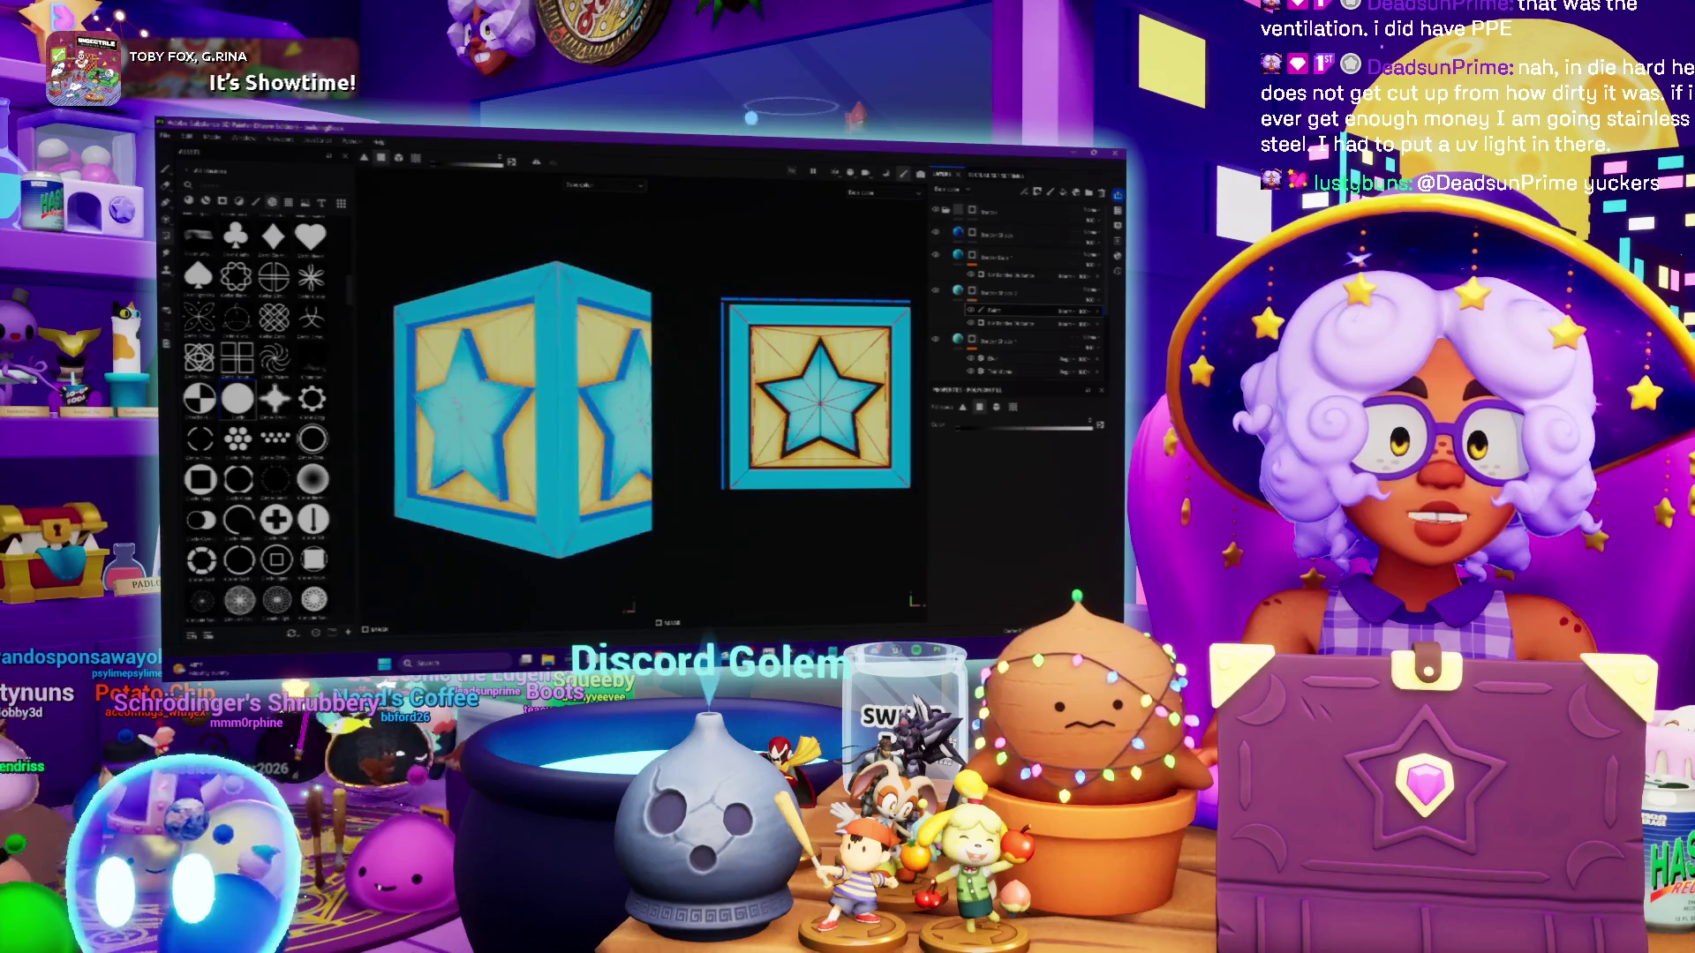
pyautogui.keyDown('alt'); pyautogui.moveTo(635, 336); pyautogui.dragTo(689, 312); pyautogui.keyUp('alt')
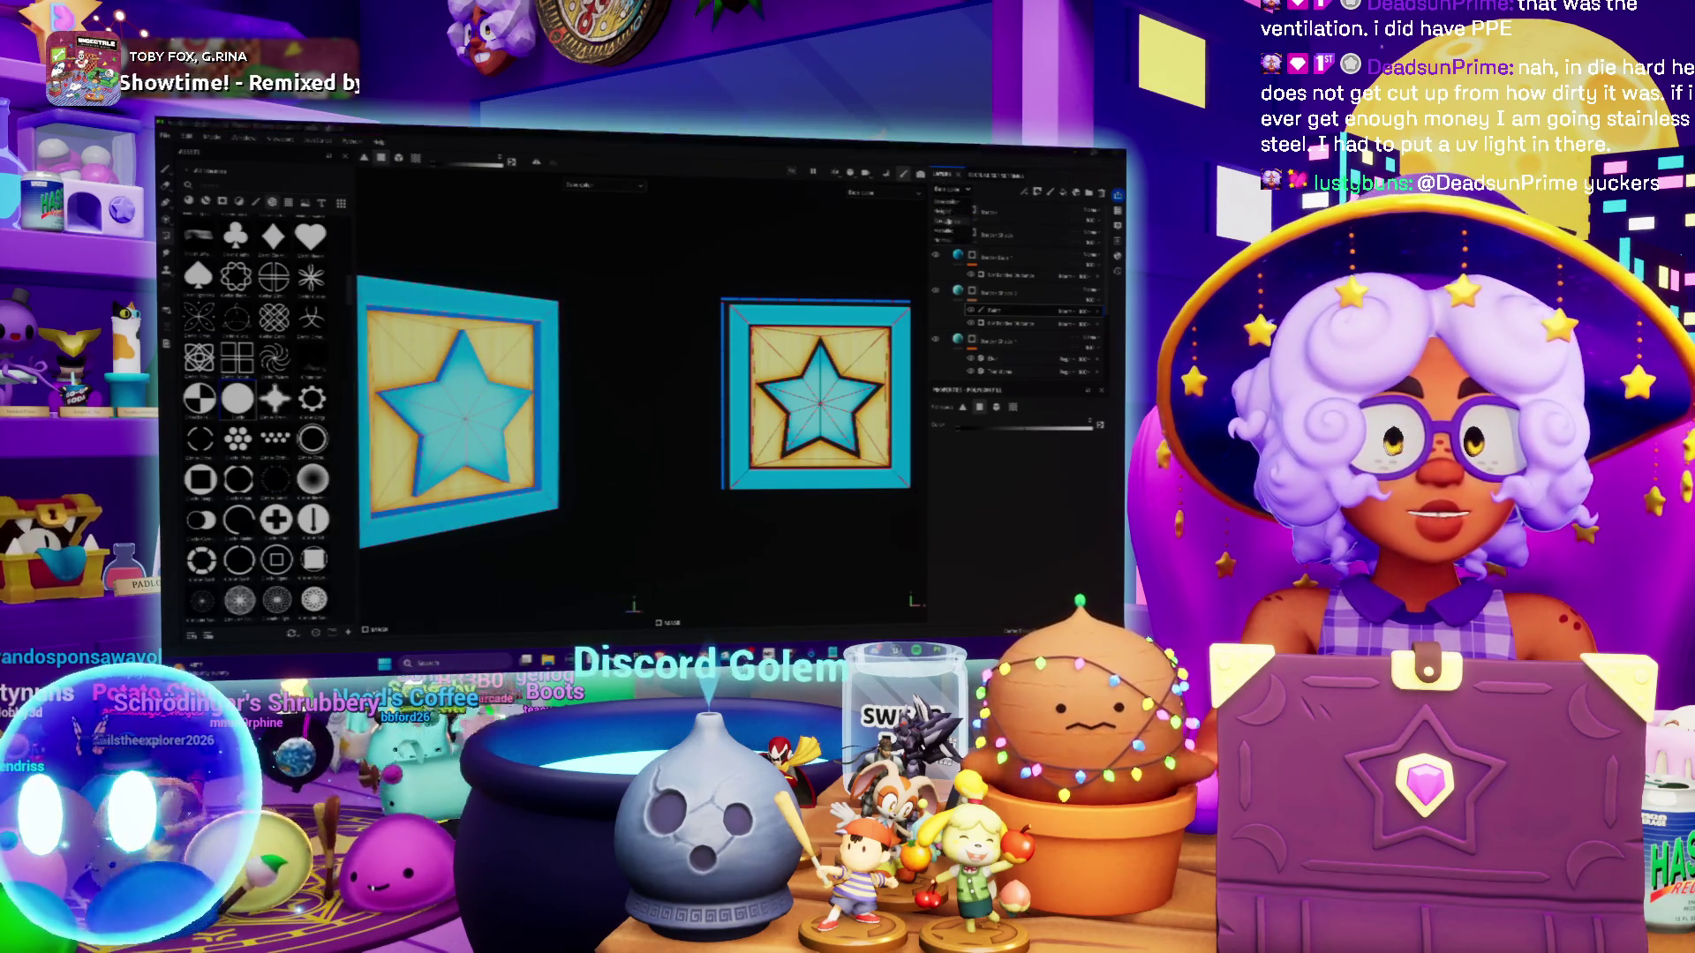
pyautogui.keyDown('alt'); pyautogui.moveTo(618, 397); pyautogui.dragTo(657, 357); pyautogui.keyUp('alt')
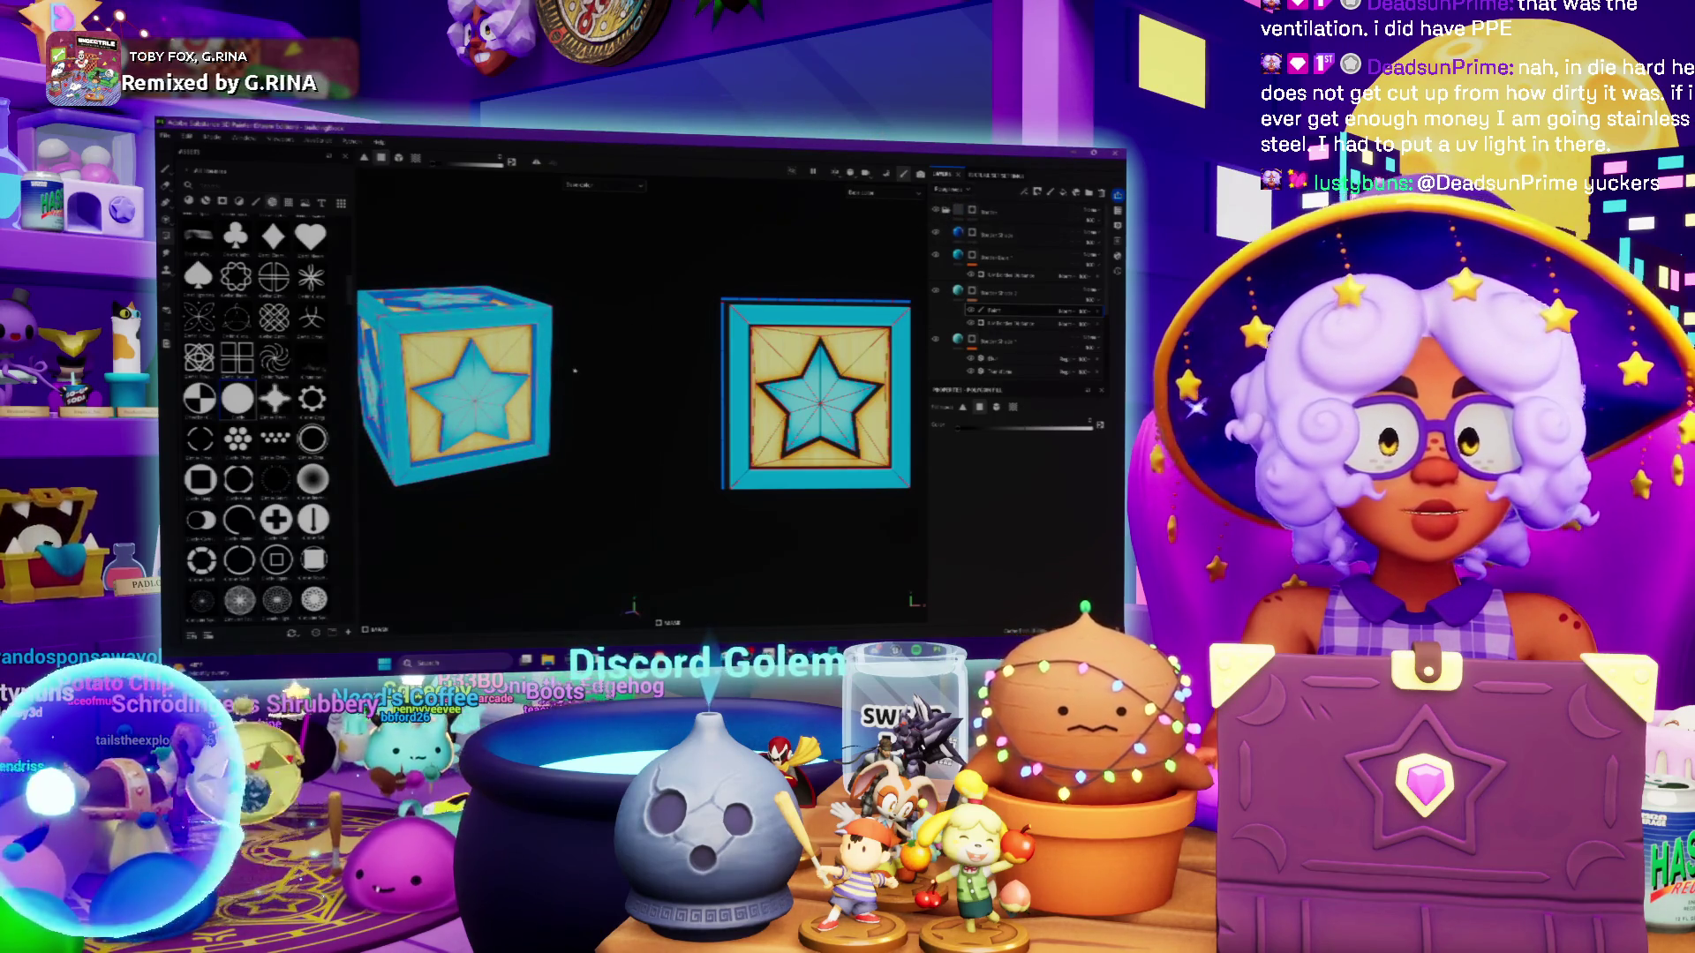
pyautogui.scroll(2, 575, 370)
pyautogui.scroll(2, 590, 378)
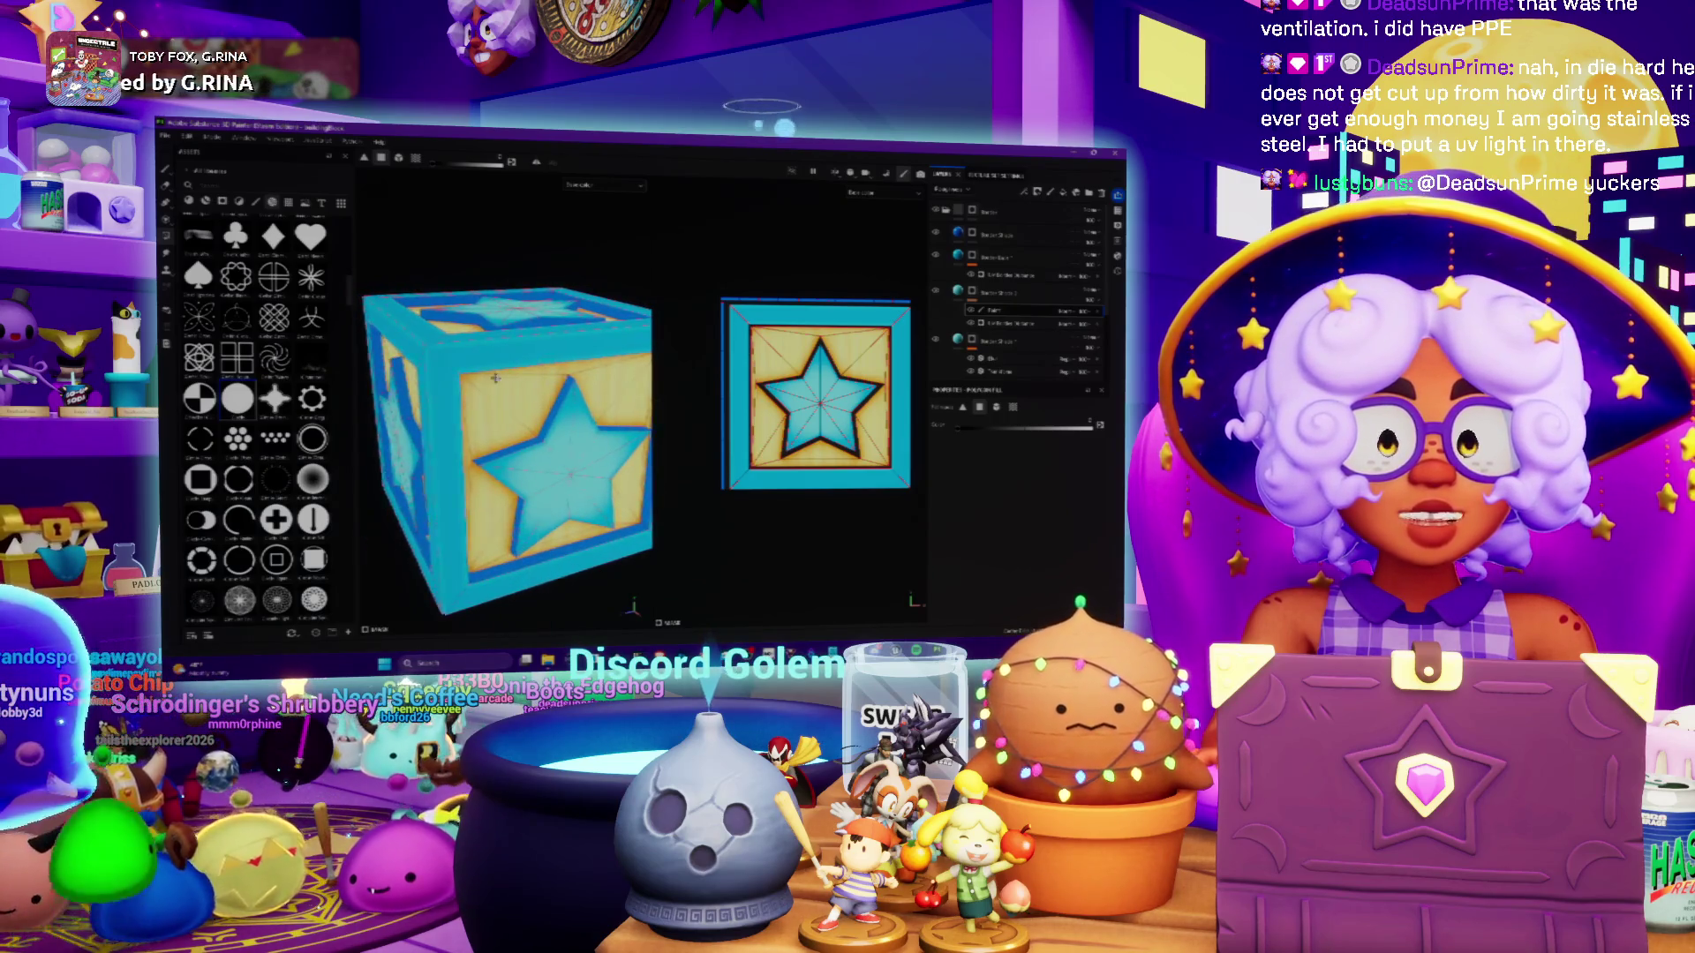
pyautogui.keyDown('alt'); pyautogui.moveTo(545, 356); pyautogui.dragTo(528, 309); pyautogui.keyUp('alt')
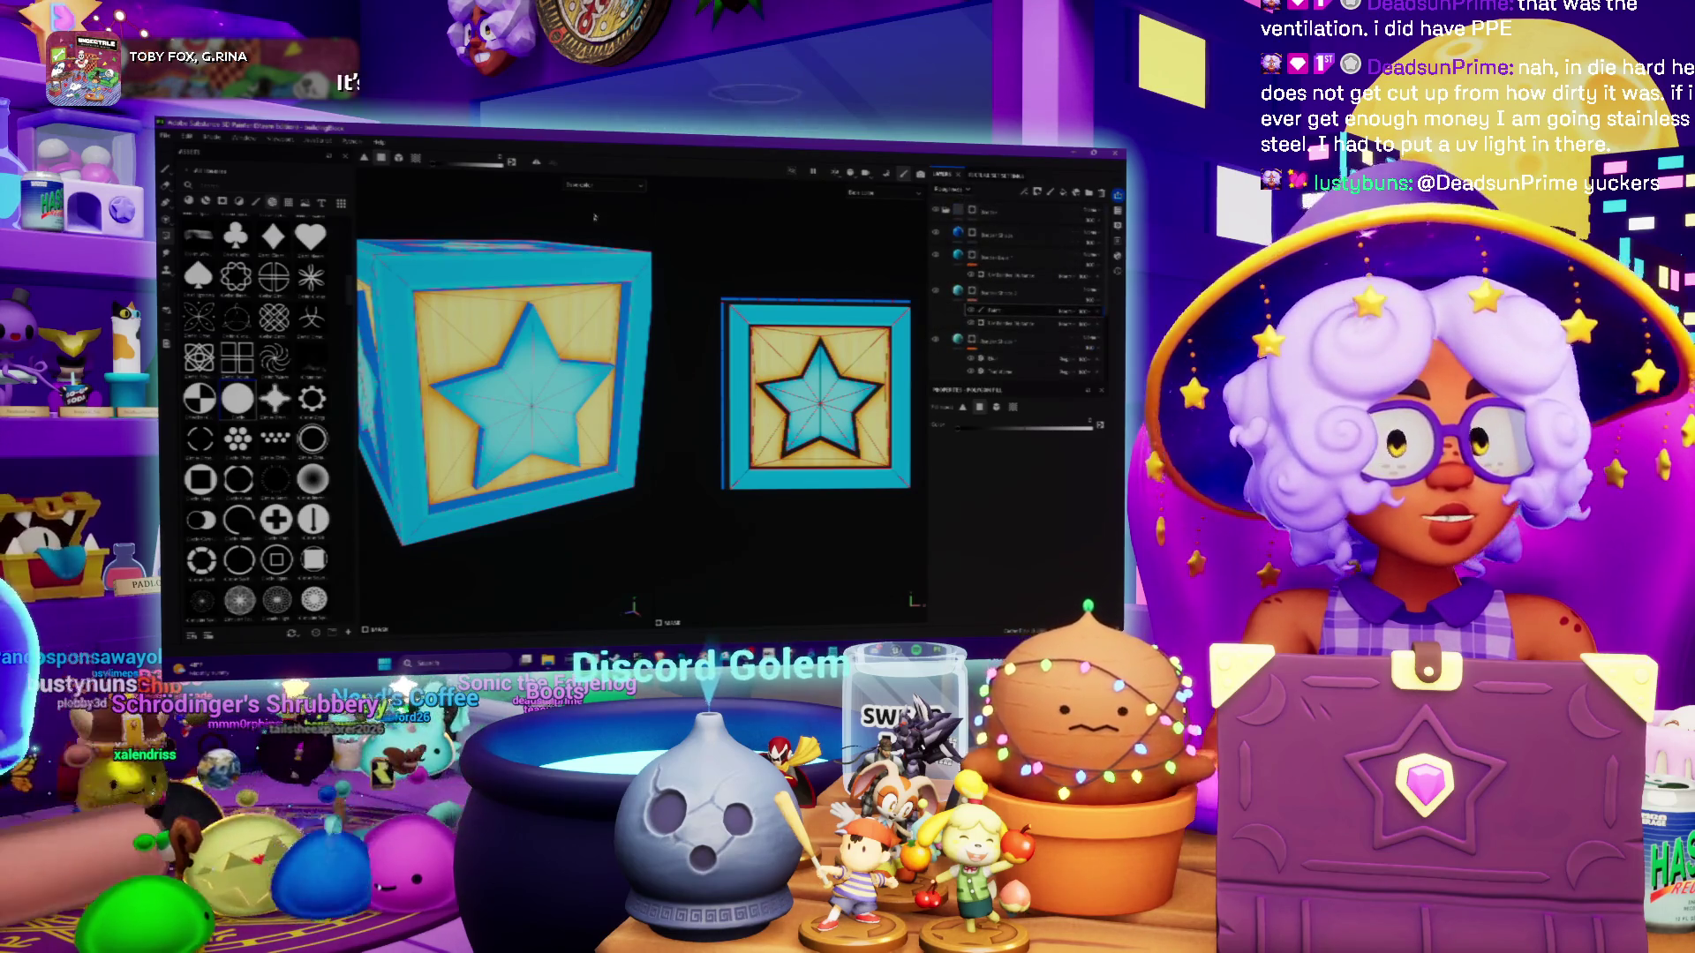
pyautogui.click(594, 251)
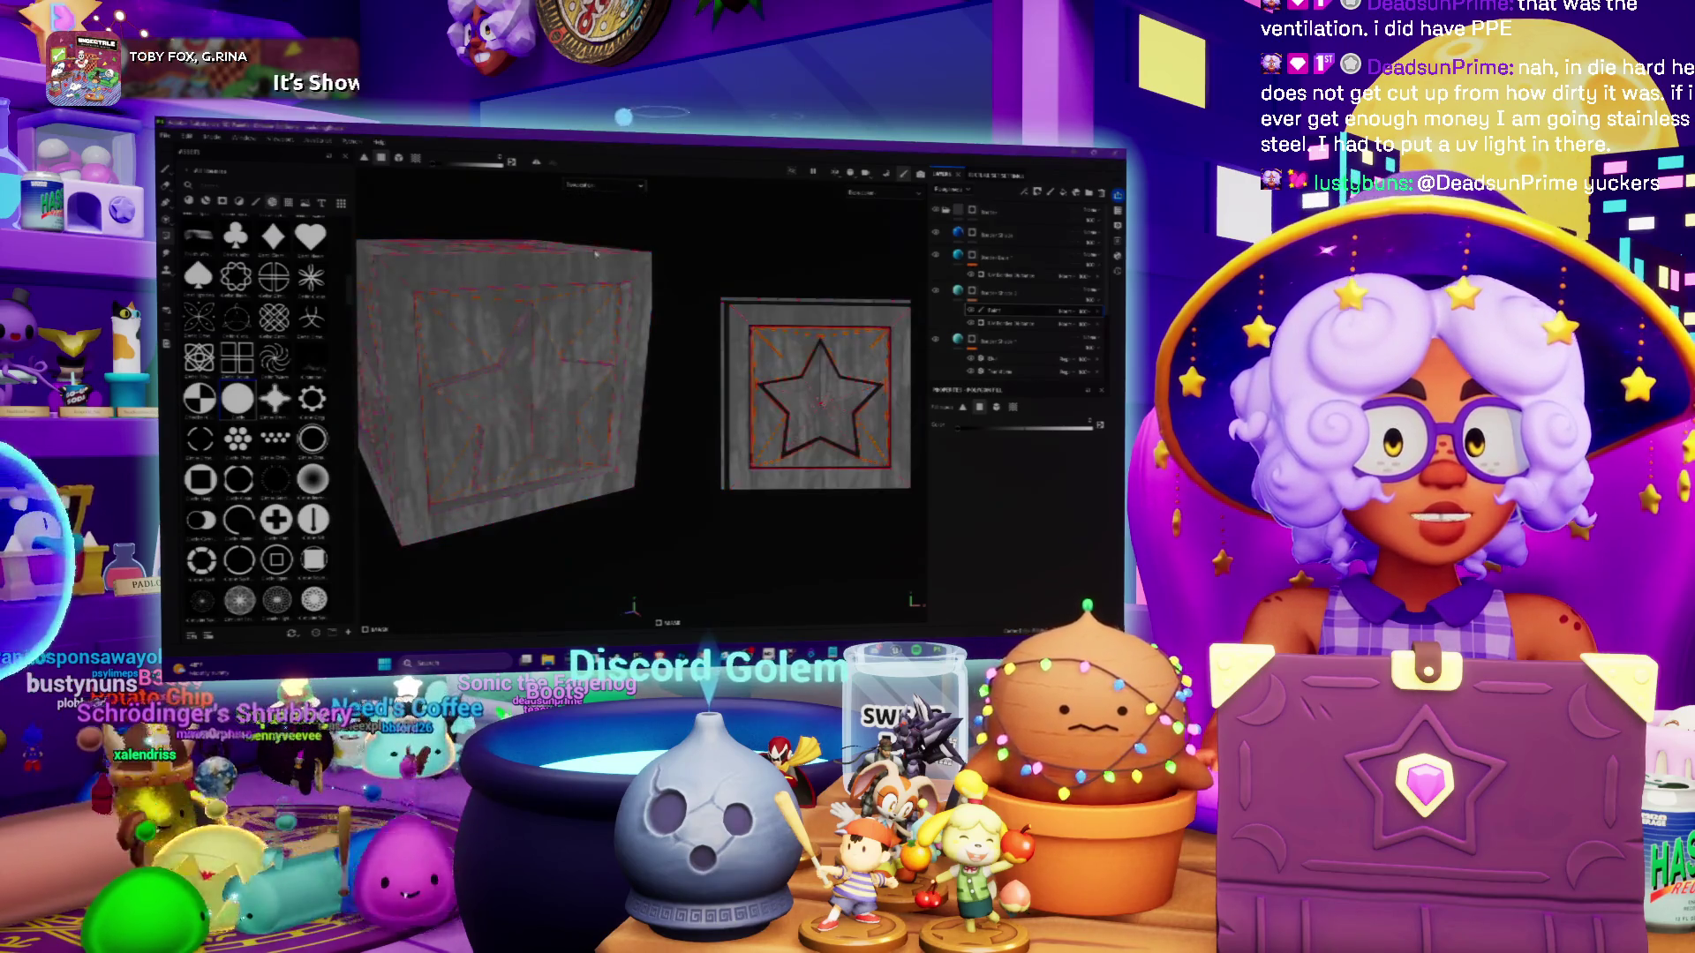
# Select the lower layer in the Layers panel so the red wireframe disappears
pyautogui.moveTo(593, 252)
pyautogui.keyDown('alt'); pyautogui.mouseDown()
pyautogui.moveTo(564, 325)
pyautogui.moveTo(569, 274)
pyautogui.mouseUp(); pyautogui.keyUp('alt')
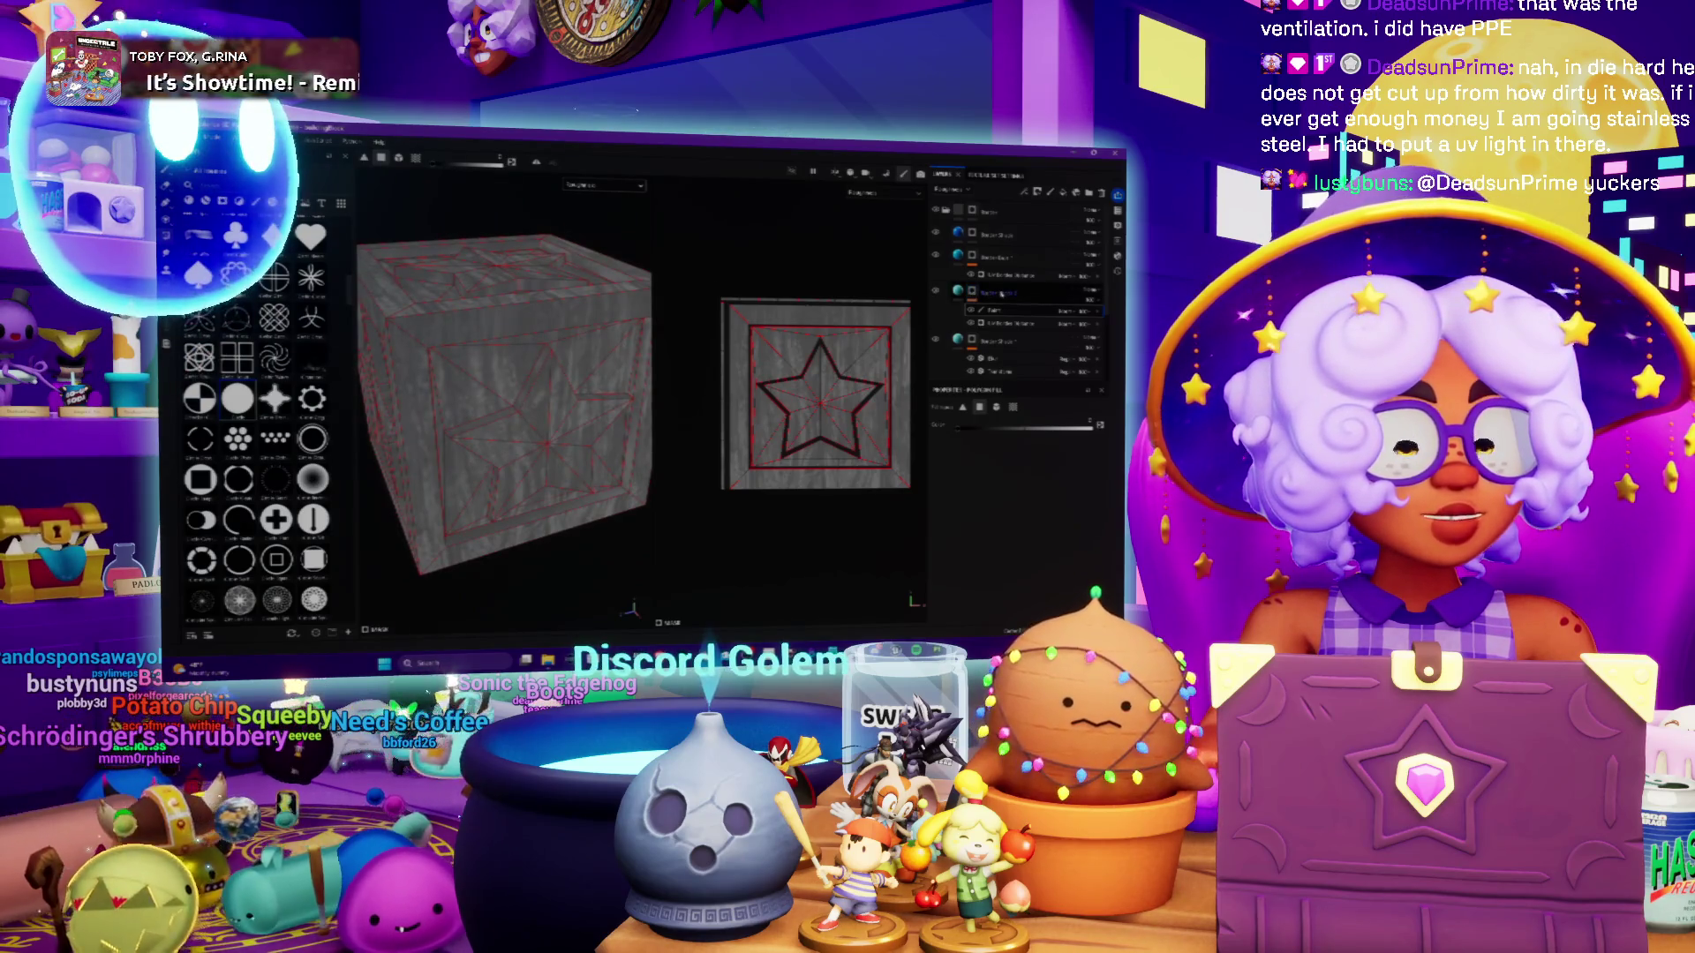
pyautogui.scroll(-3, 1002, 294)
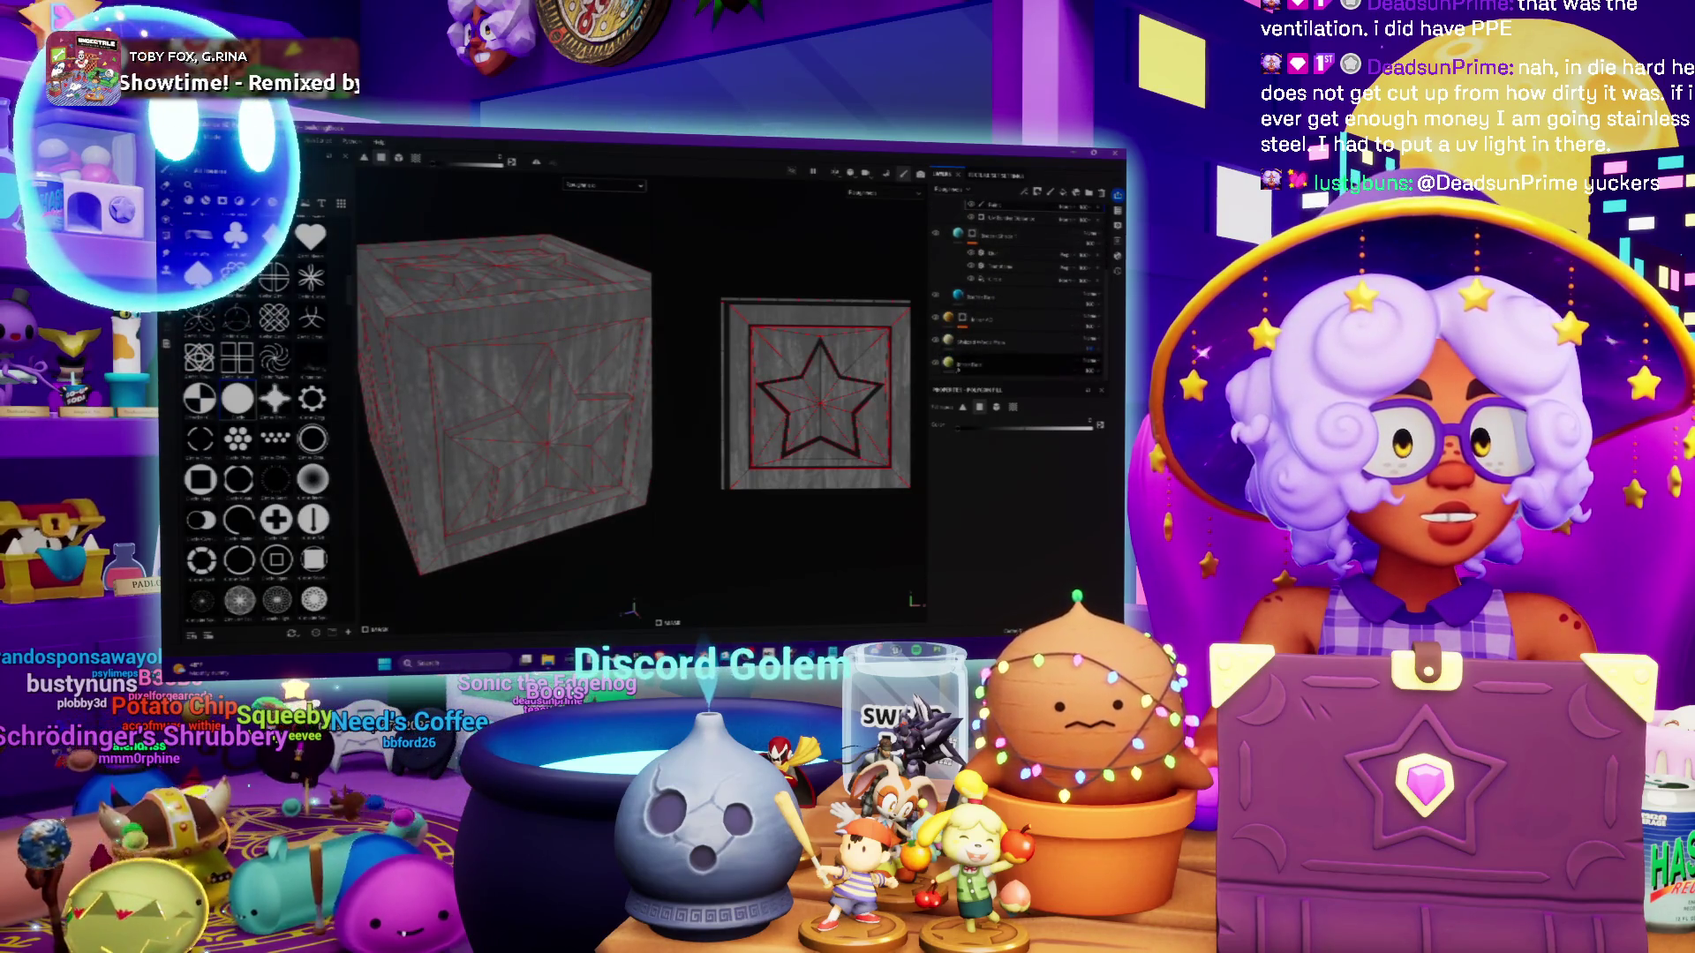
pyautogui.scroll(3, 1015, 291)
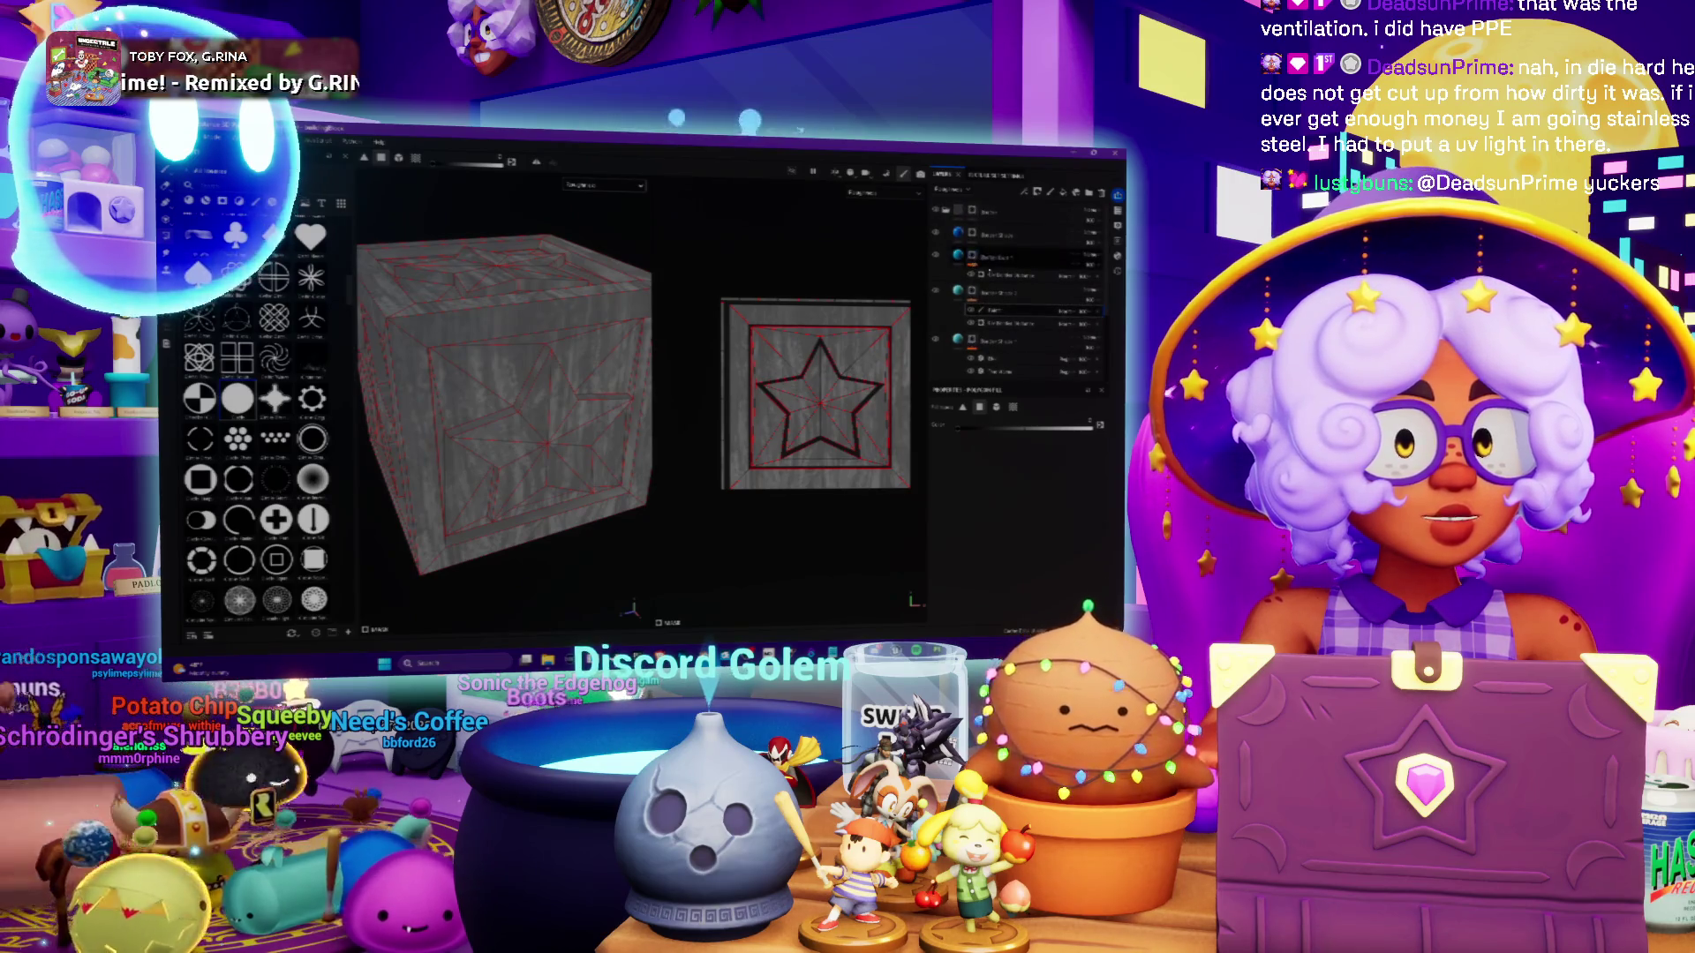
pyautogui.scroll(2, 1001, 300)
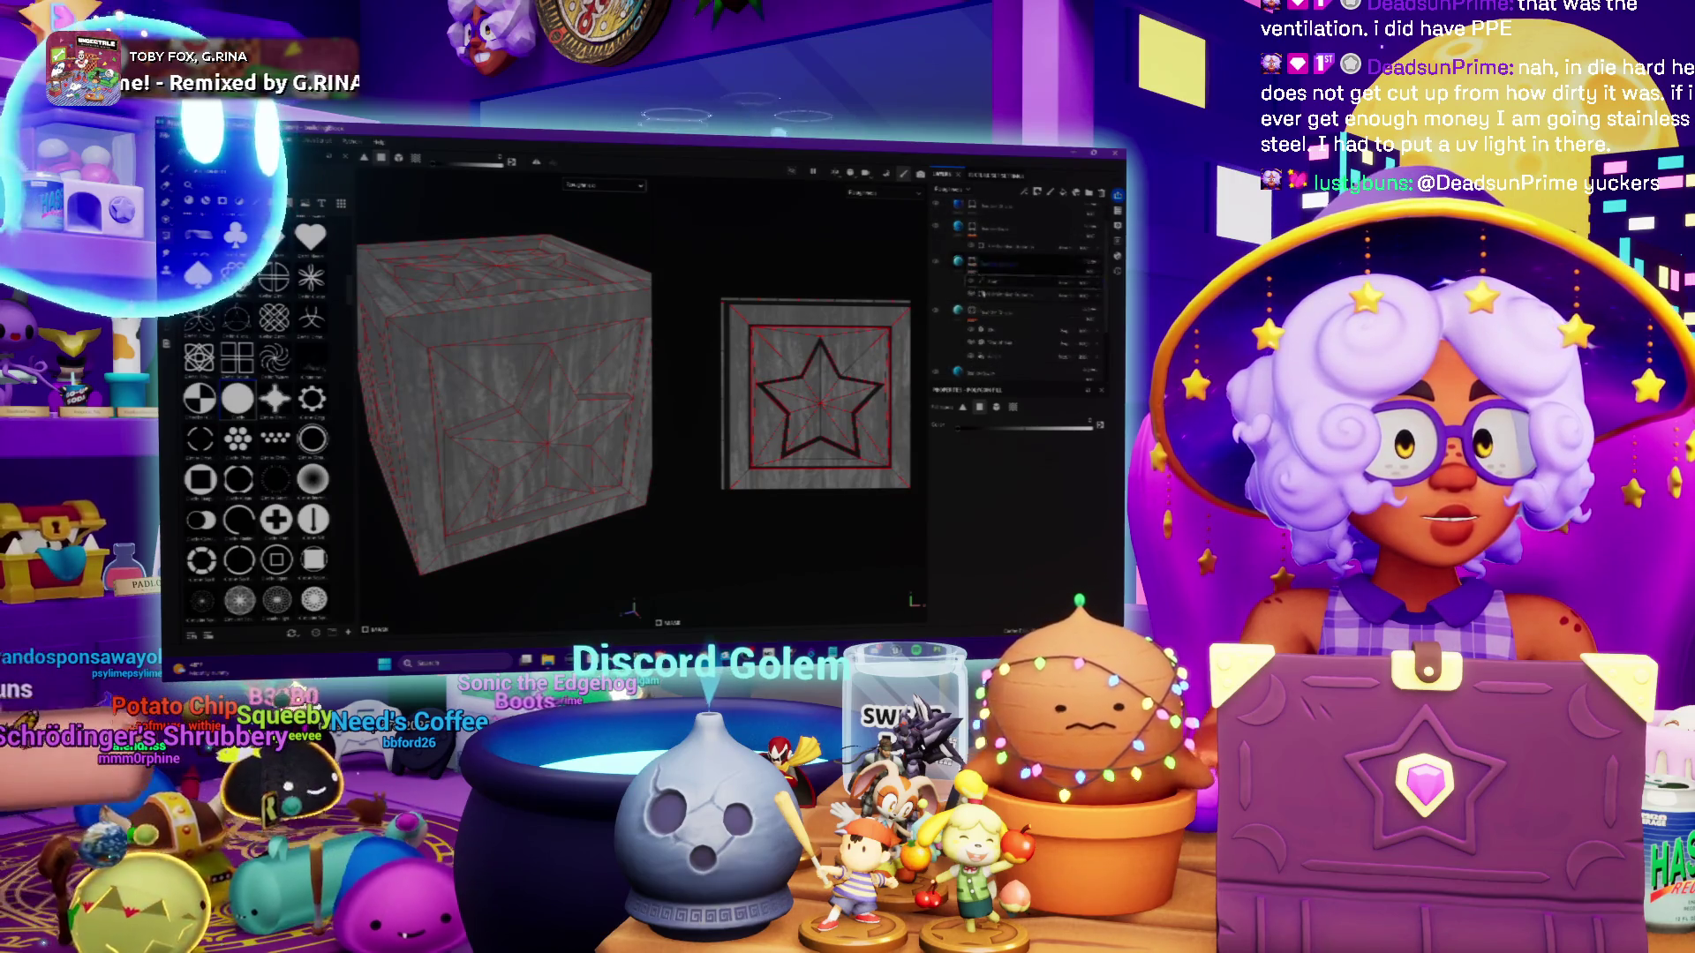
pyautogui.scroll(-2, 999, 326)
pyautogui.click(990, 320)
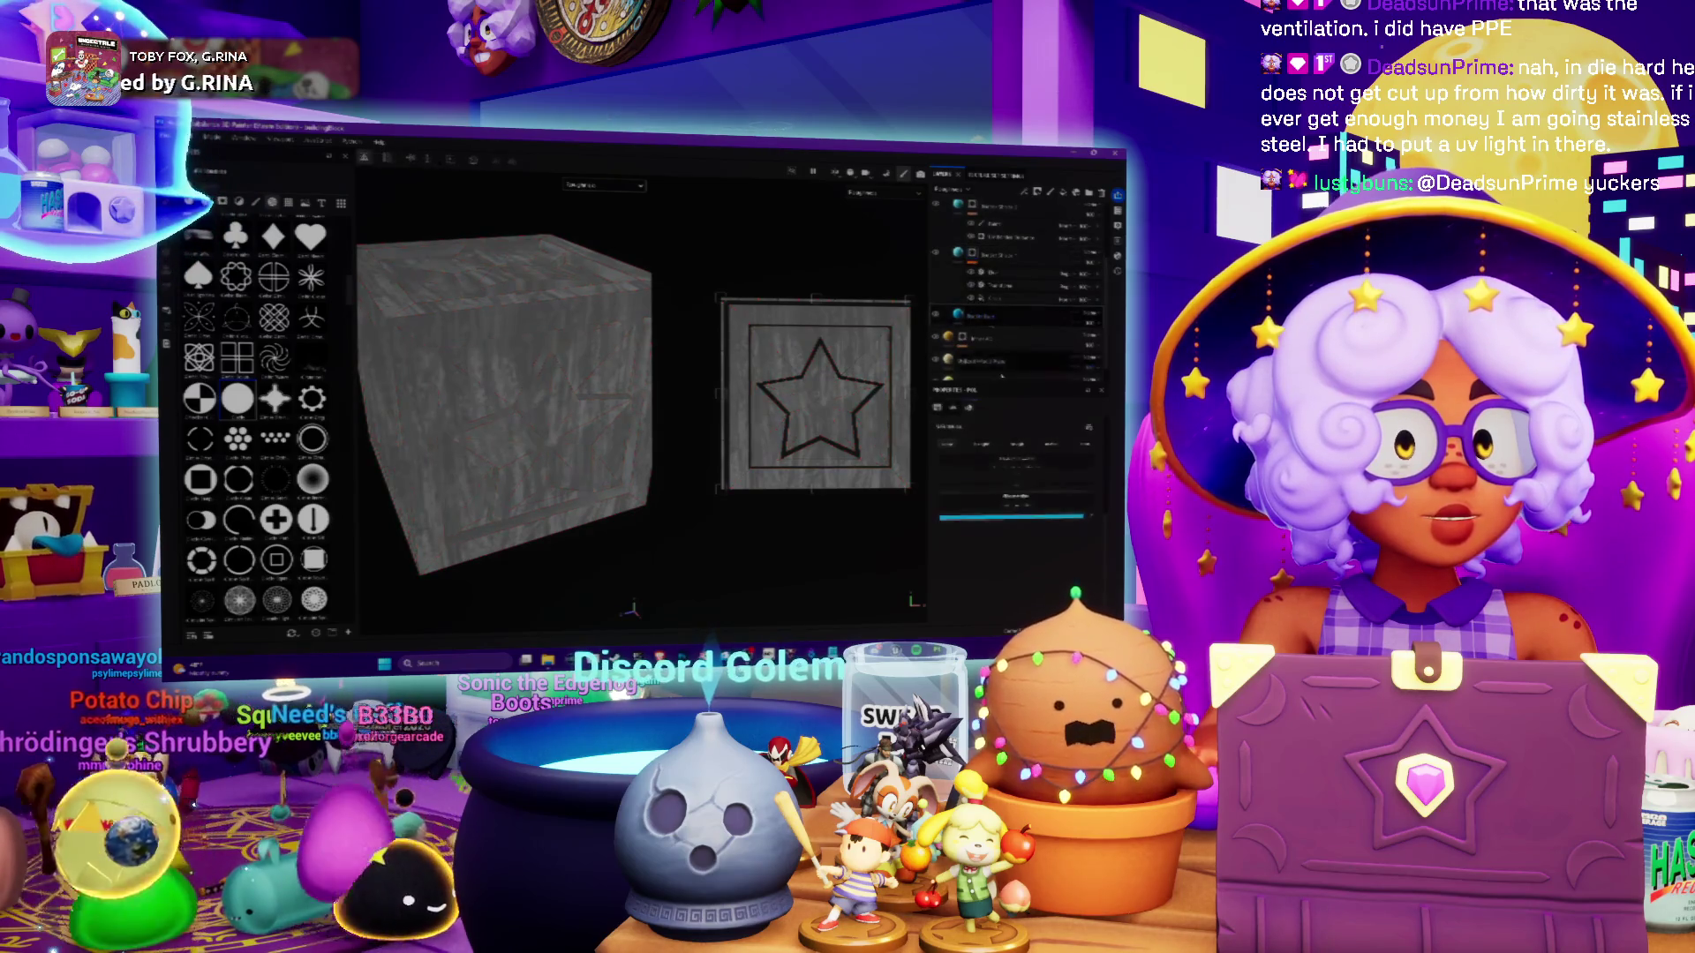
# Enable the star stencil so stars and borders appear light grey on every crate face
pyautogui.click(1019, 446)
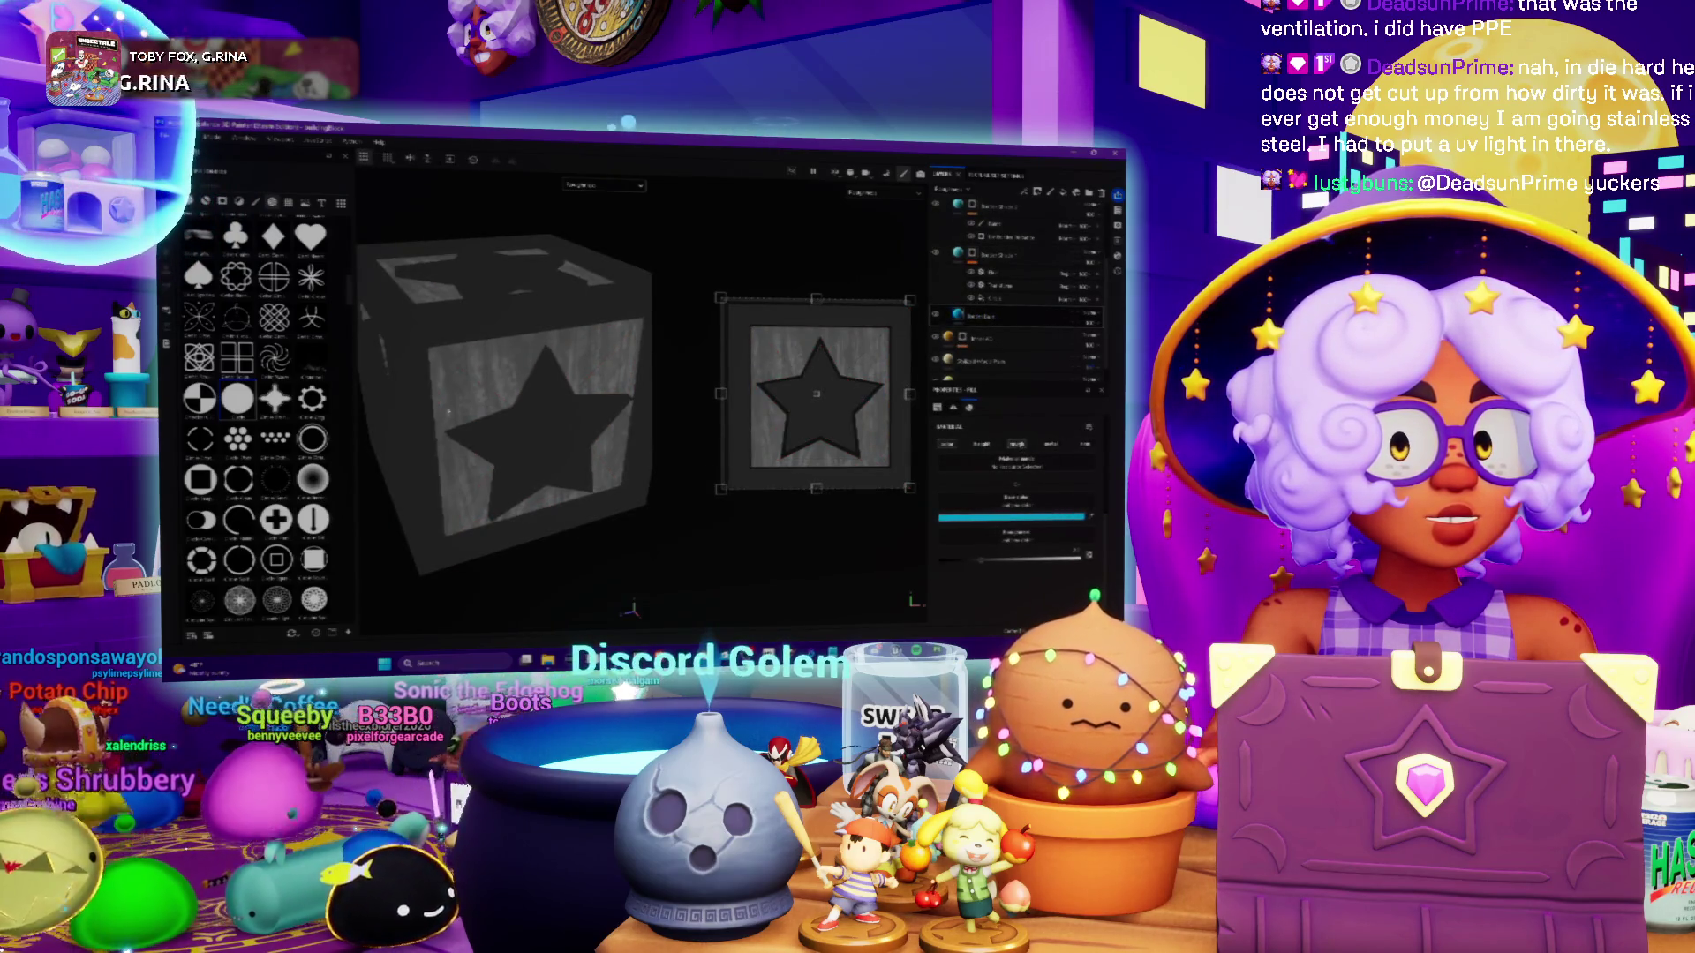
pyautogui.keyDown('alt'); pyautogui.moveTo(449, 411); pyautogui.dragTo(606, 382); pyautogui.keyUp('alt')
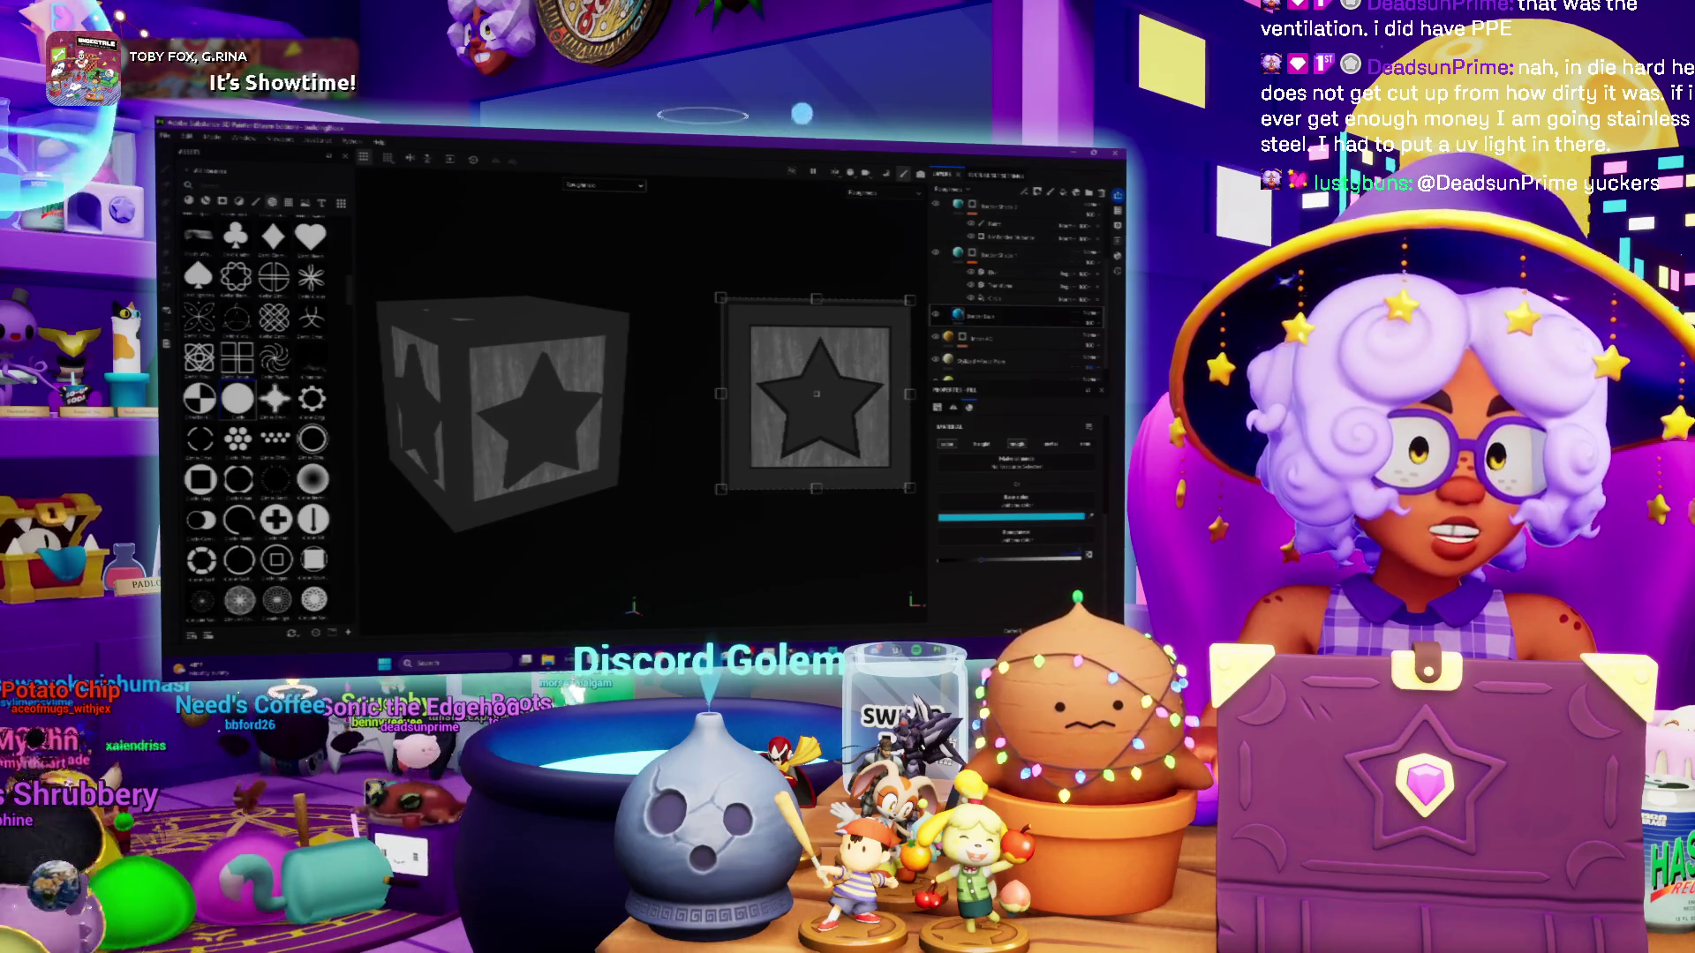
pyautogui.hotkey('ctrl', 'z')
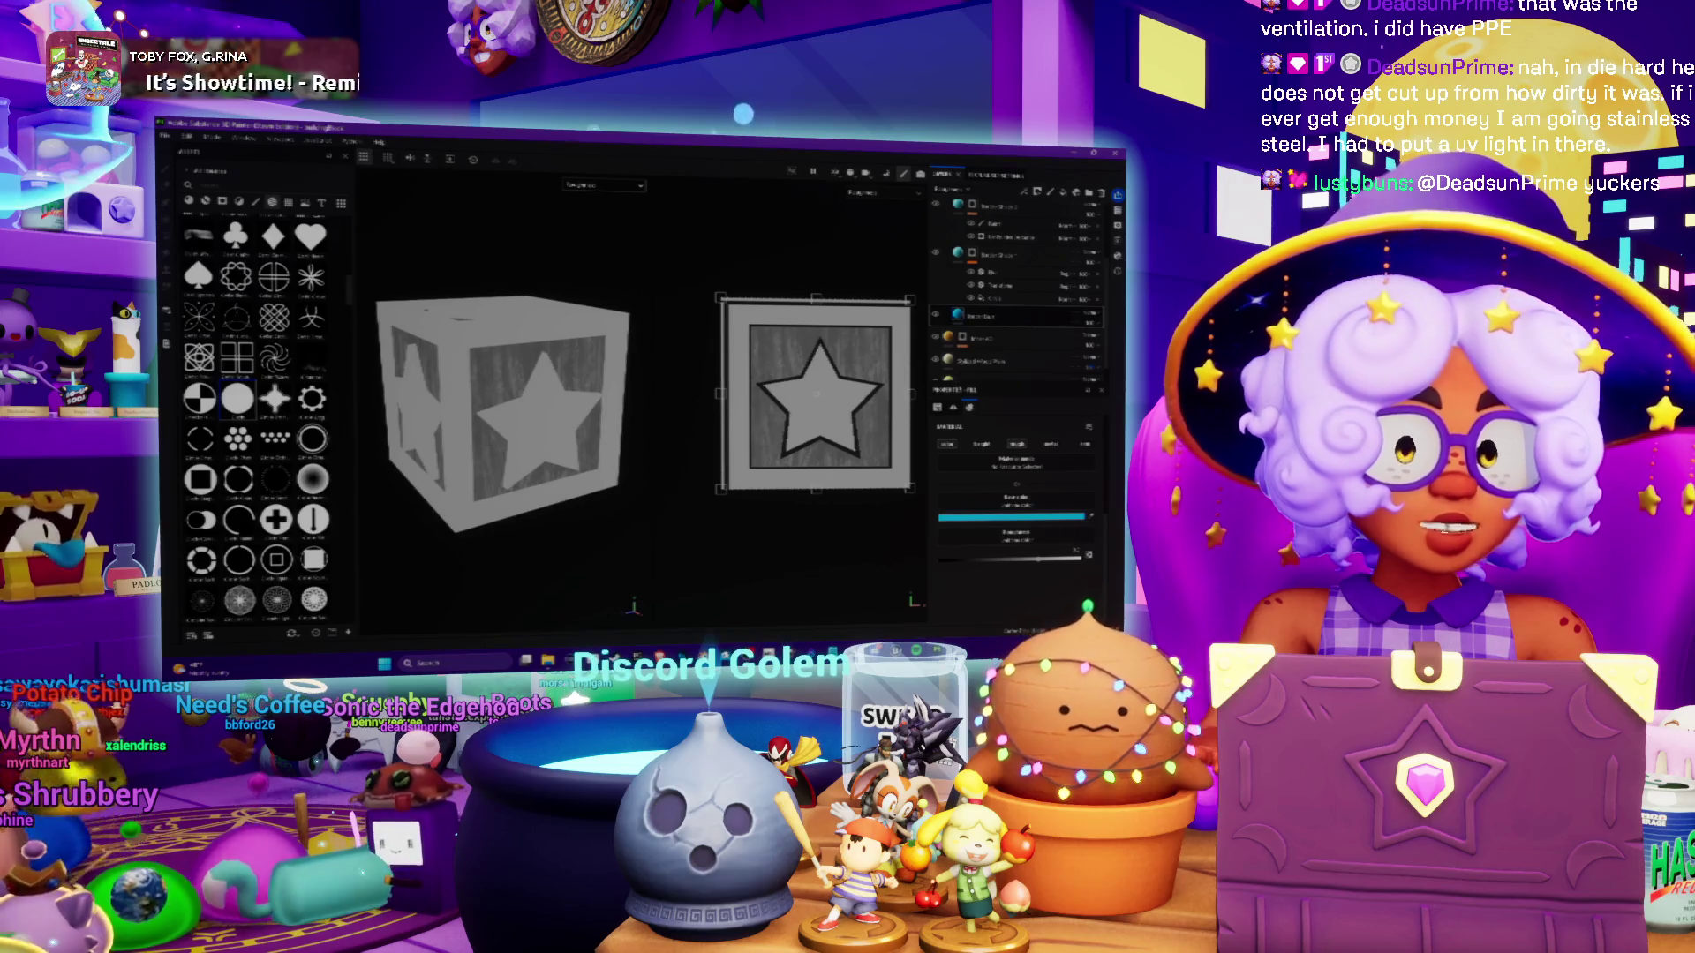
pyautogui.scroll(-1, 1015, 283)
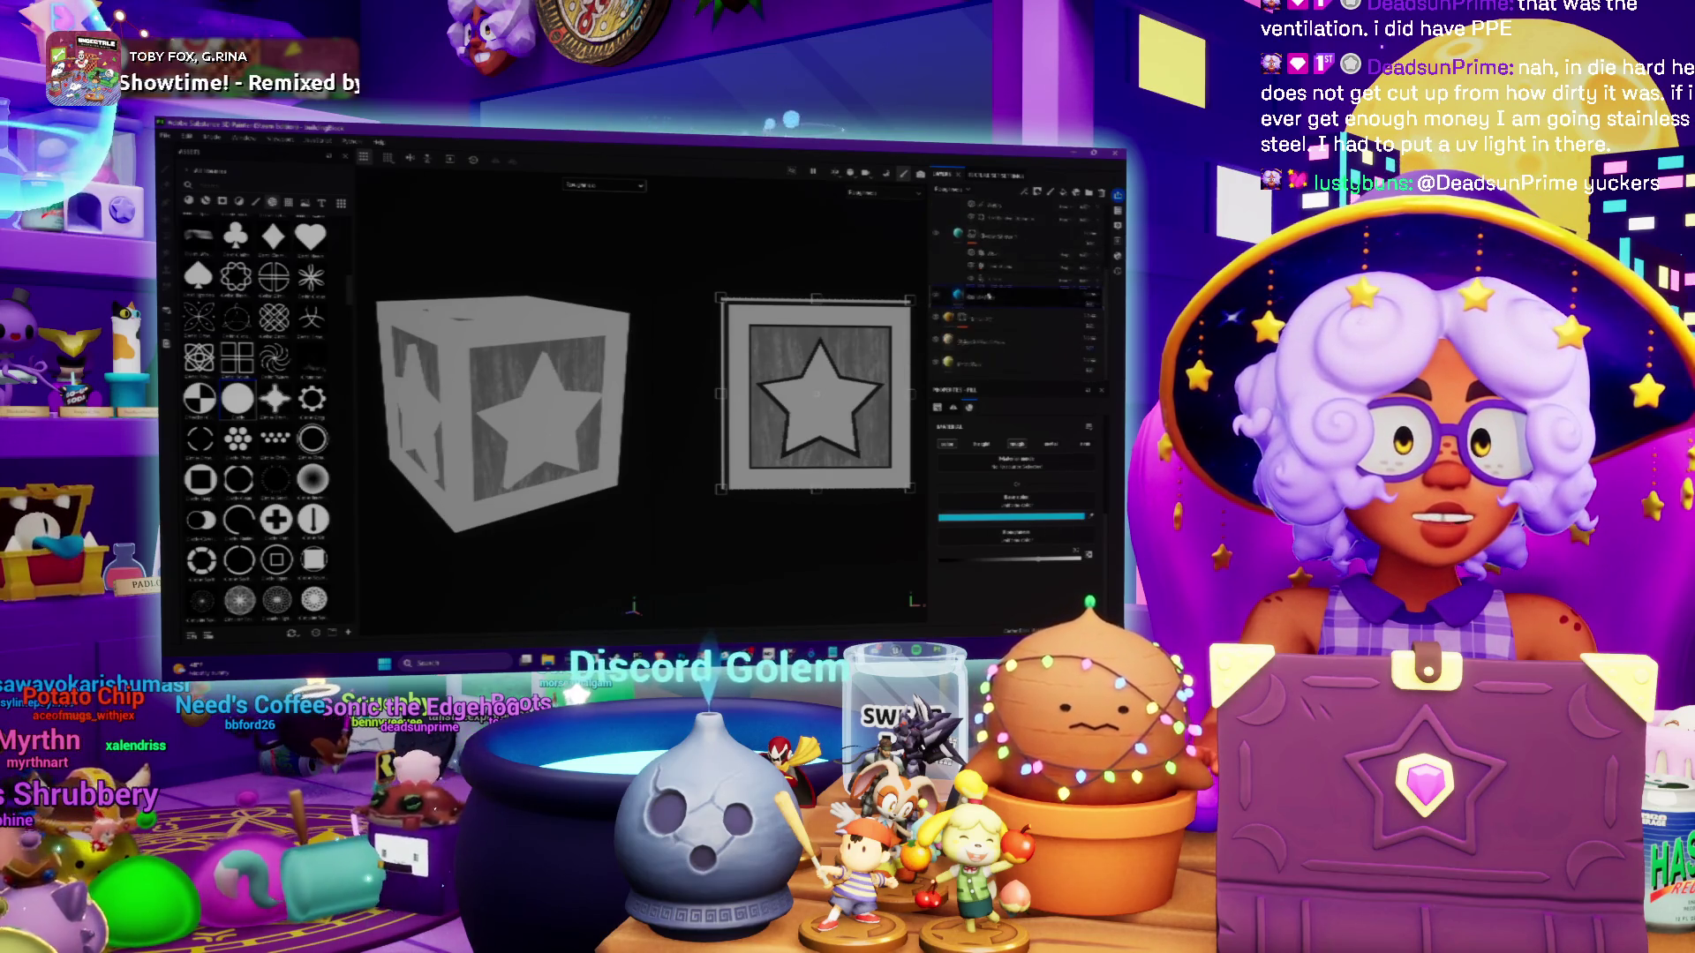
# Raise another layer's slider to streak the wood grain until the stars fade to outlines
pyautogui.click(993, 339)
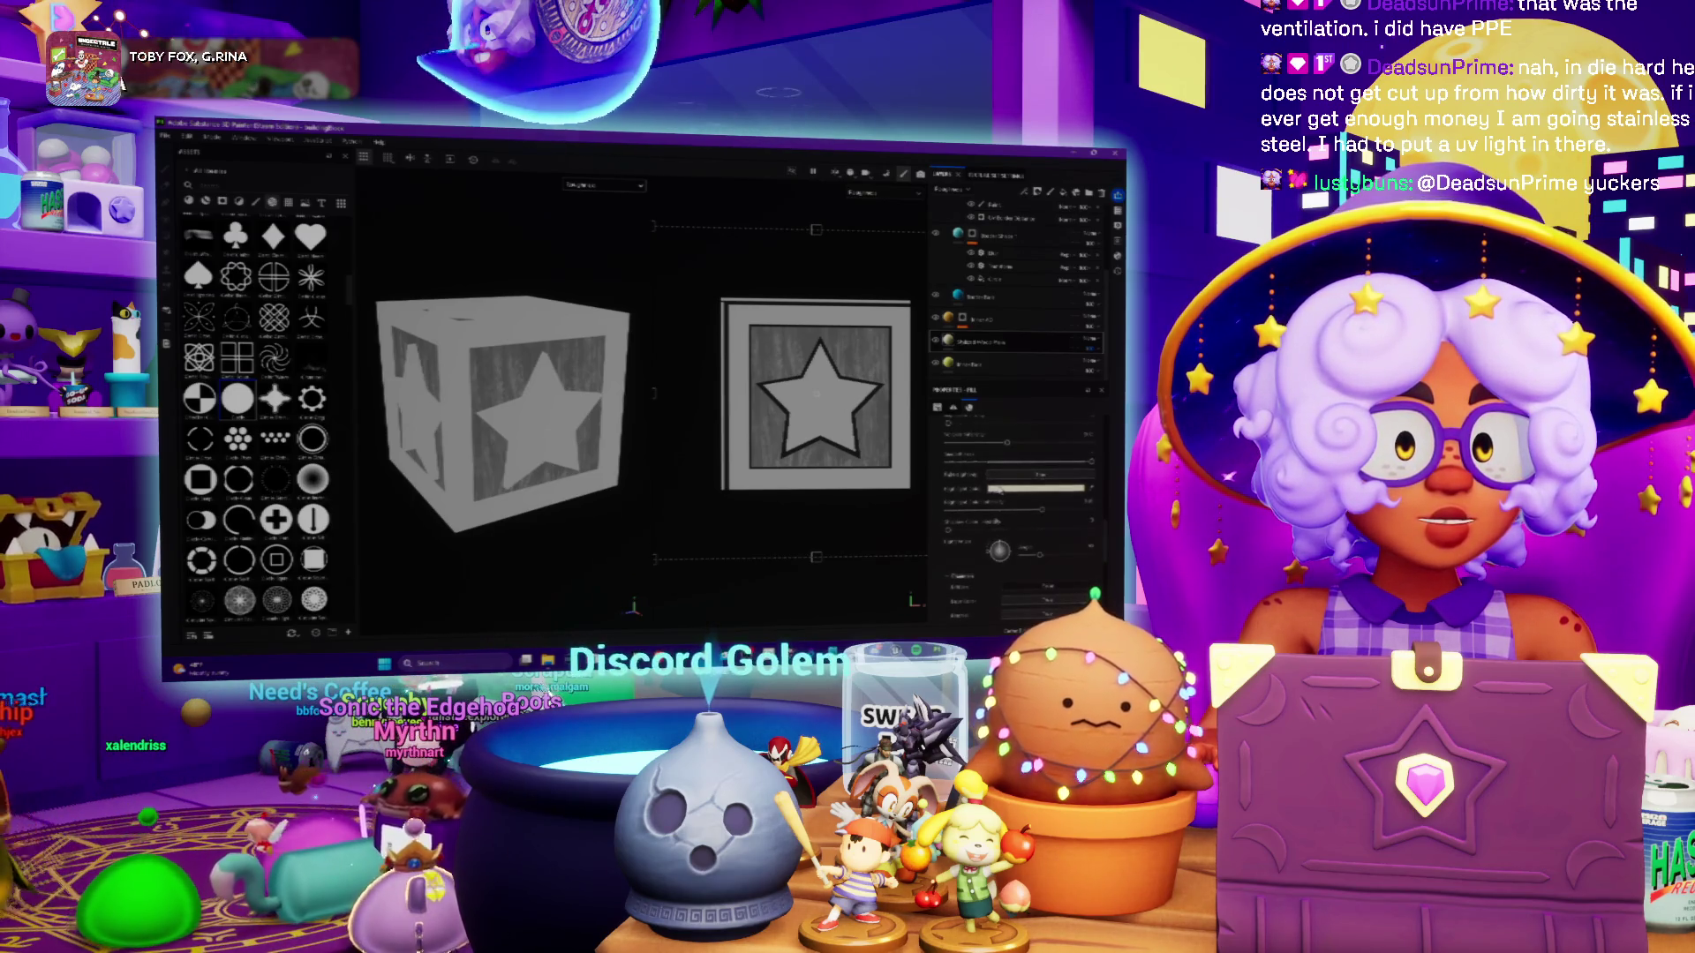
pyautogui.scroll(3, 1000, 491)
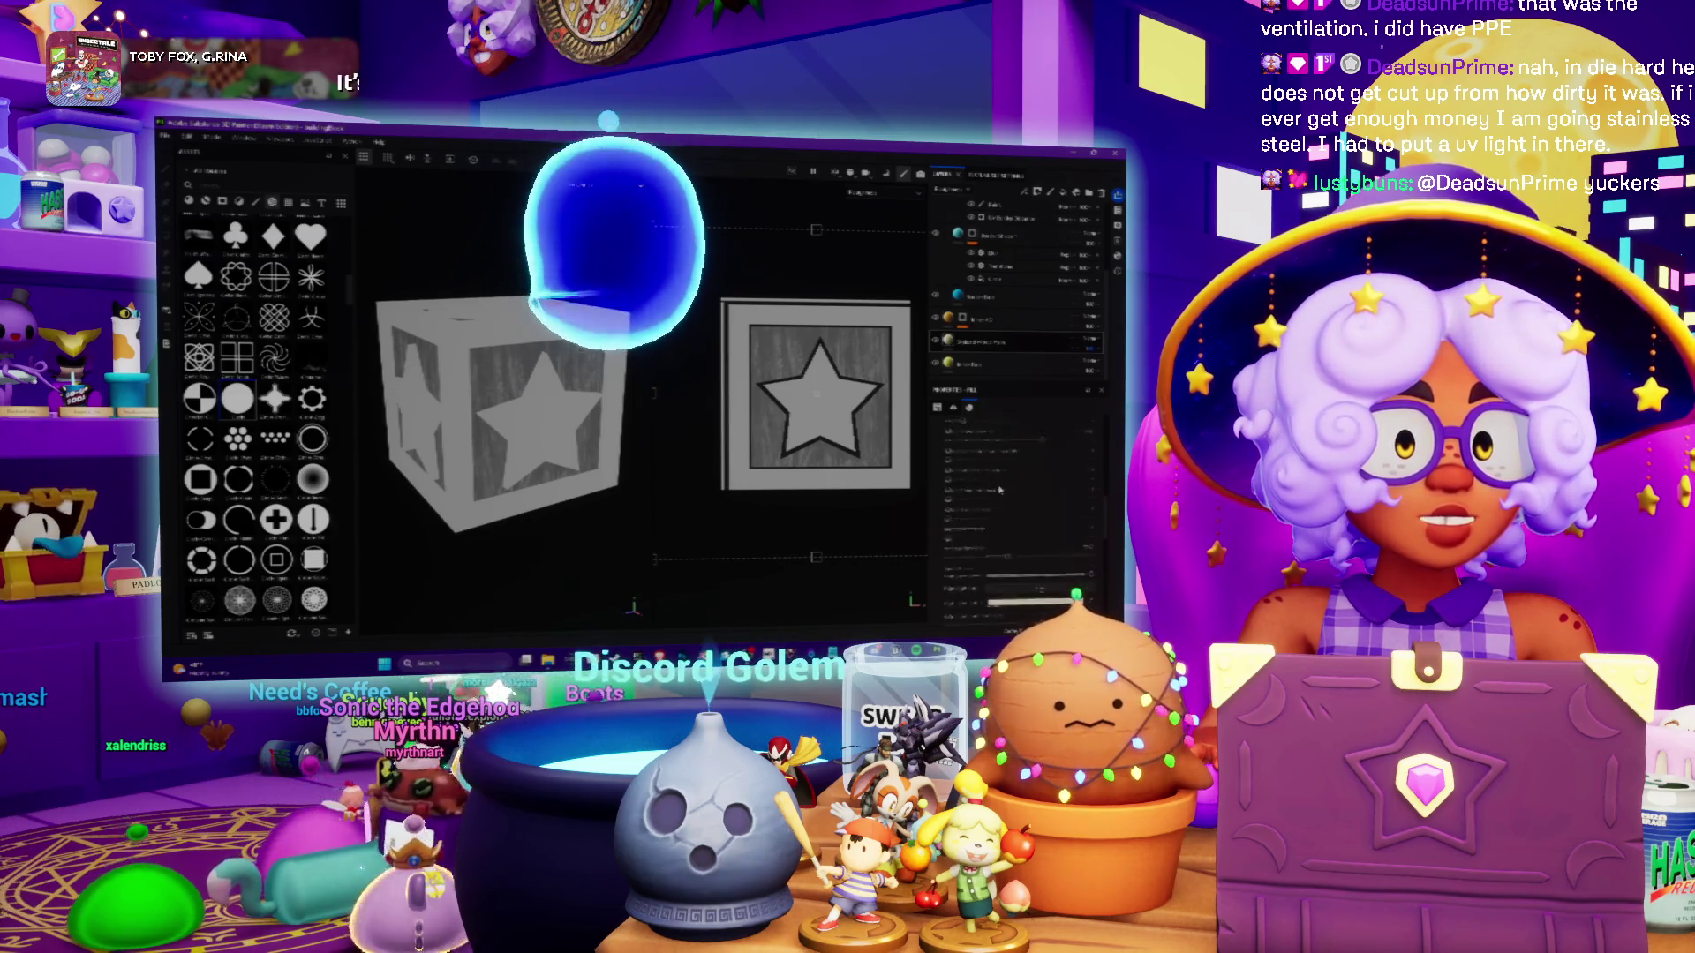
pyautogui.scroll(-3, 999, 491)
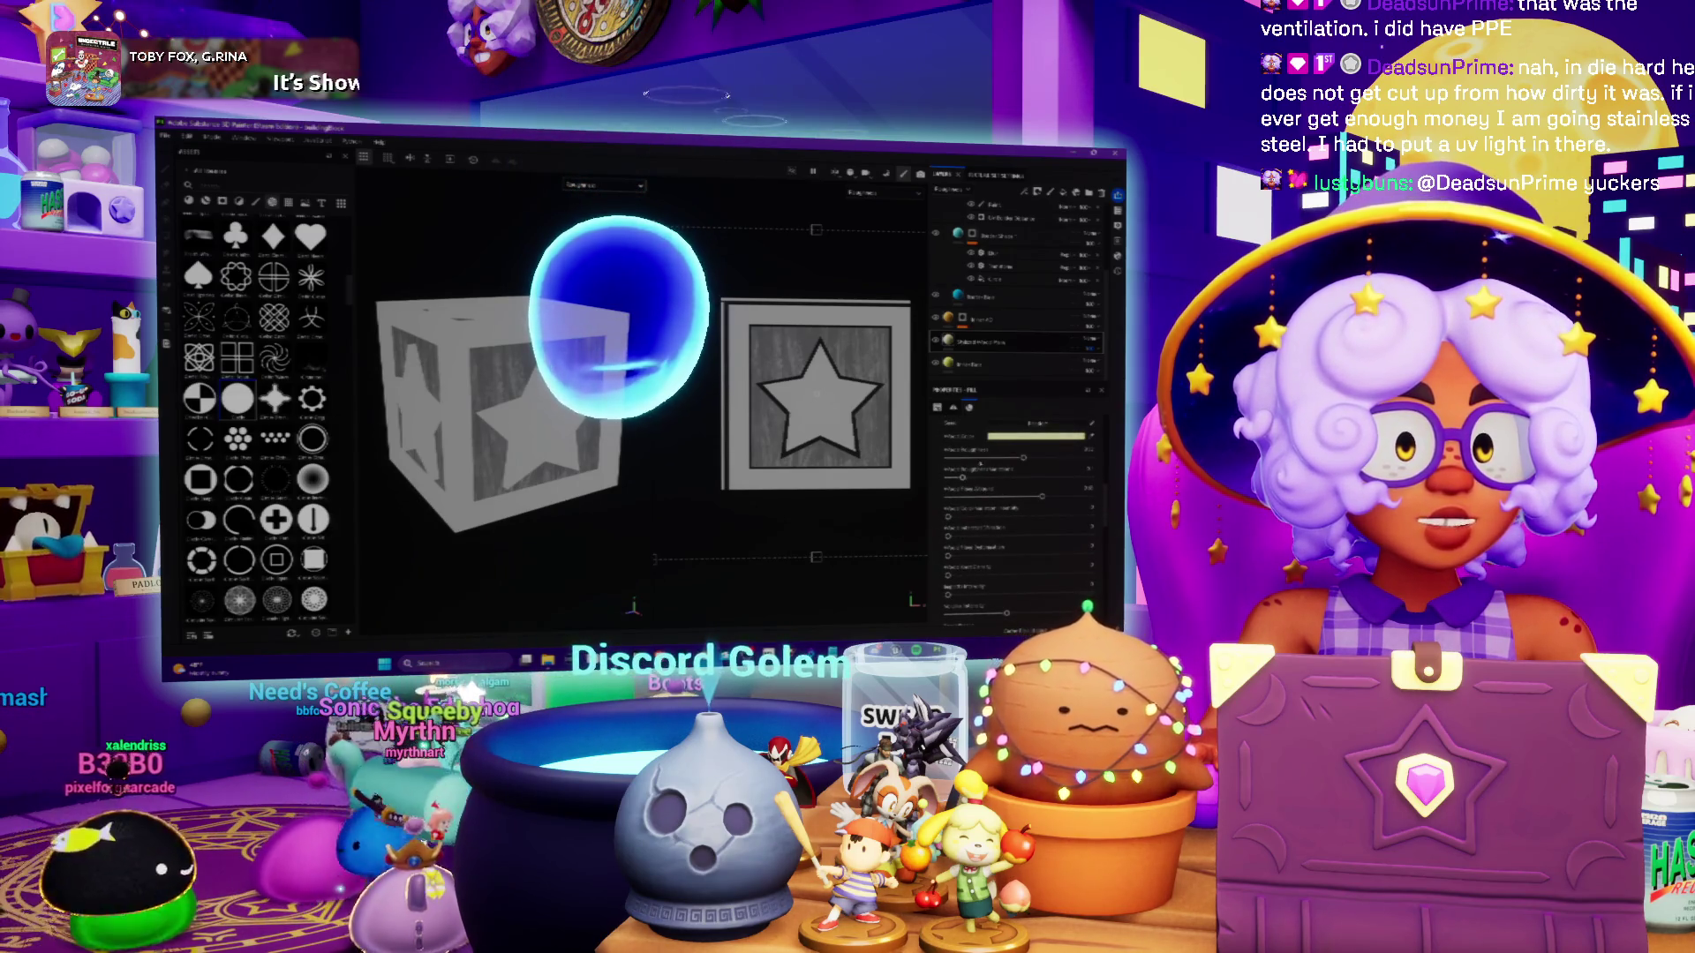
pyautogui.moveTo(1023, 457); pyautogui.dragTo(1049, 458)
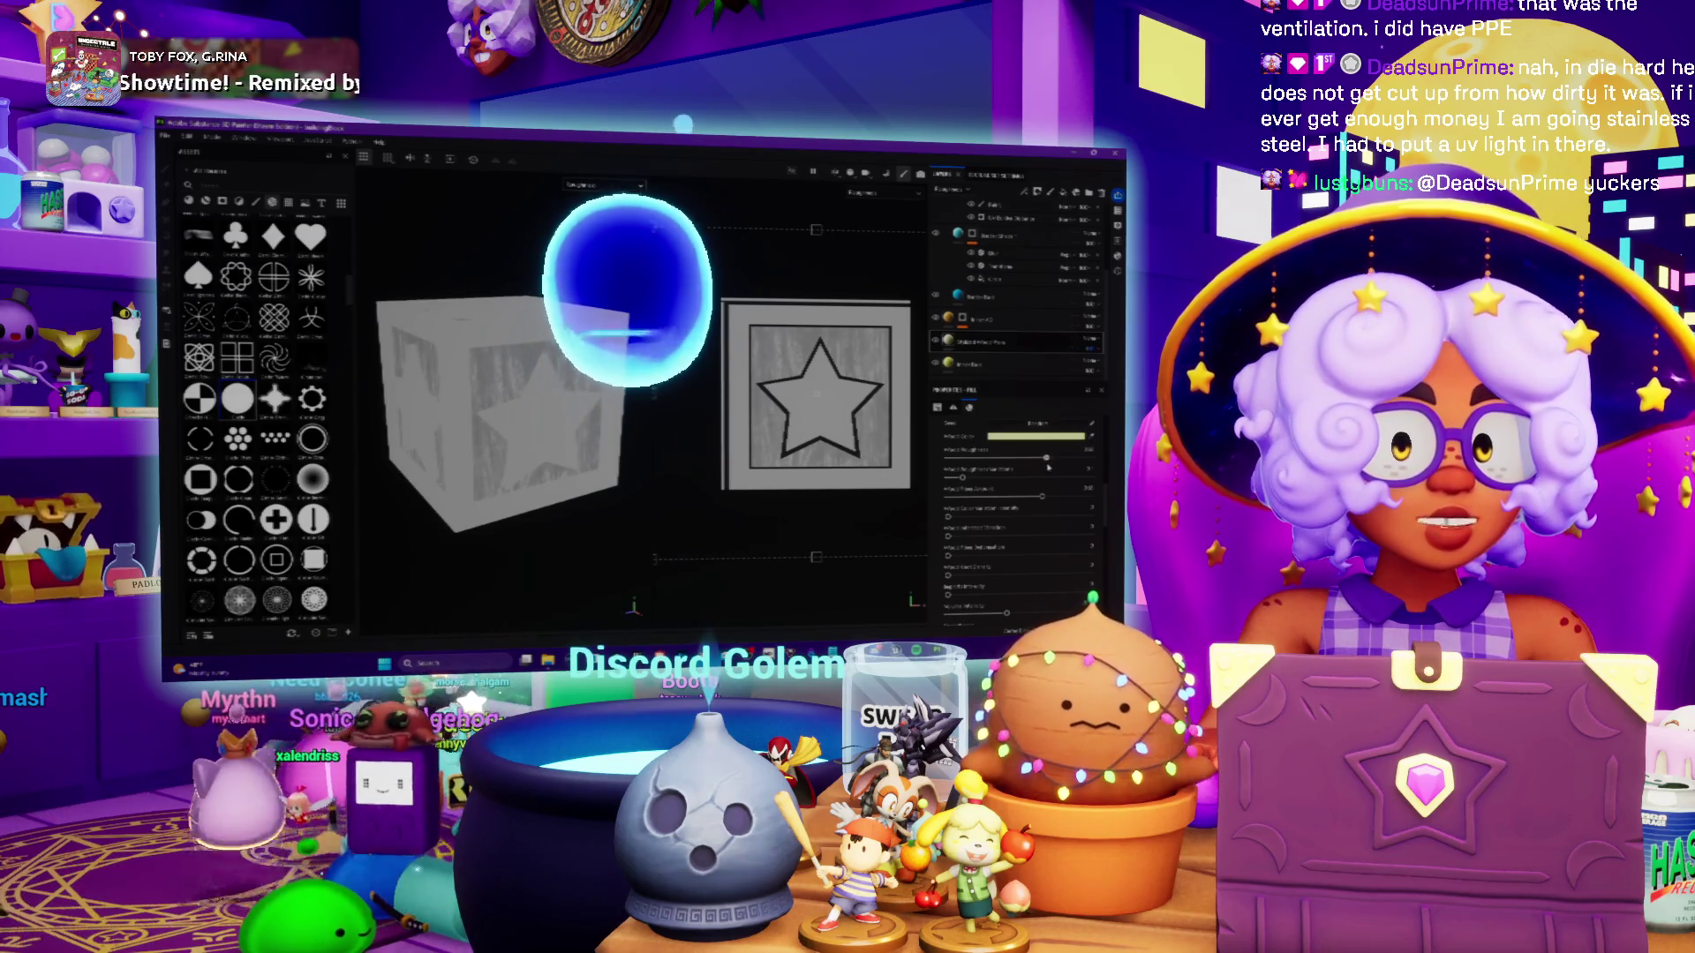
pyautogui.moveTo(494, 415)
pyautogui.keyDown('alt'); pyautogui.mouseDown()
pyautogui.moveTo(400, 347)
pyautogui.moveTo(488, 445)
pyautogui.moveTo(514, 346)
pyautogui.mouseUp(); pyautogui.keyUp('alt')
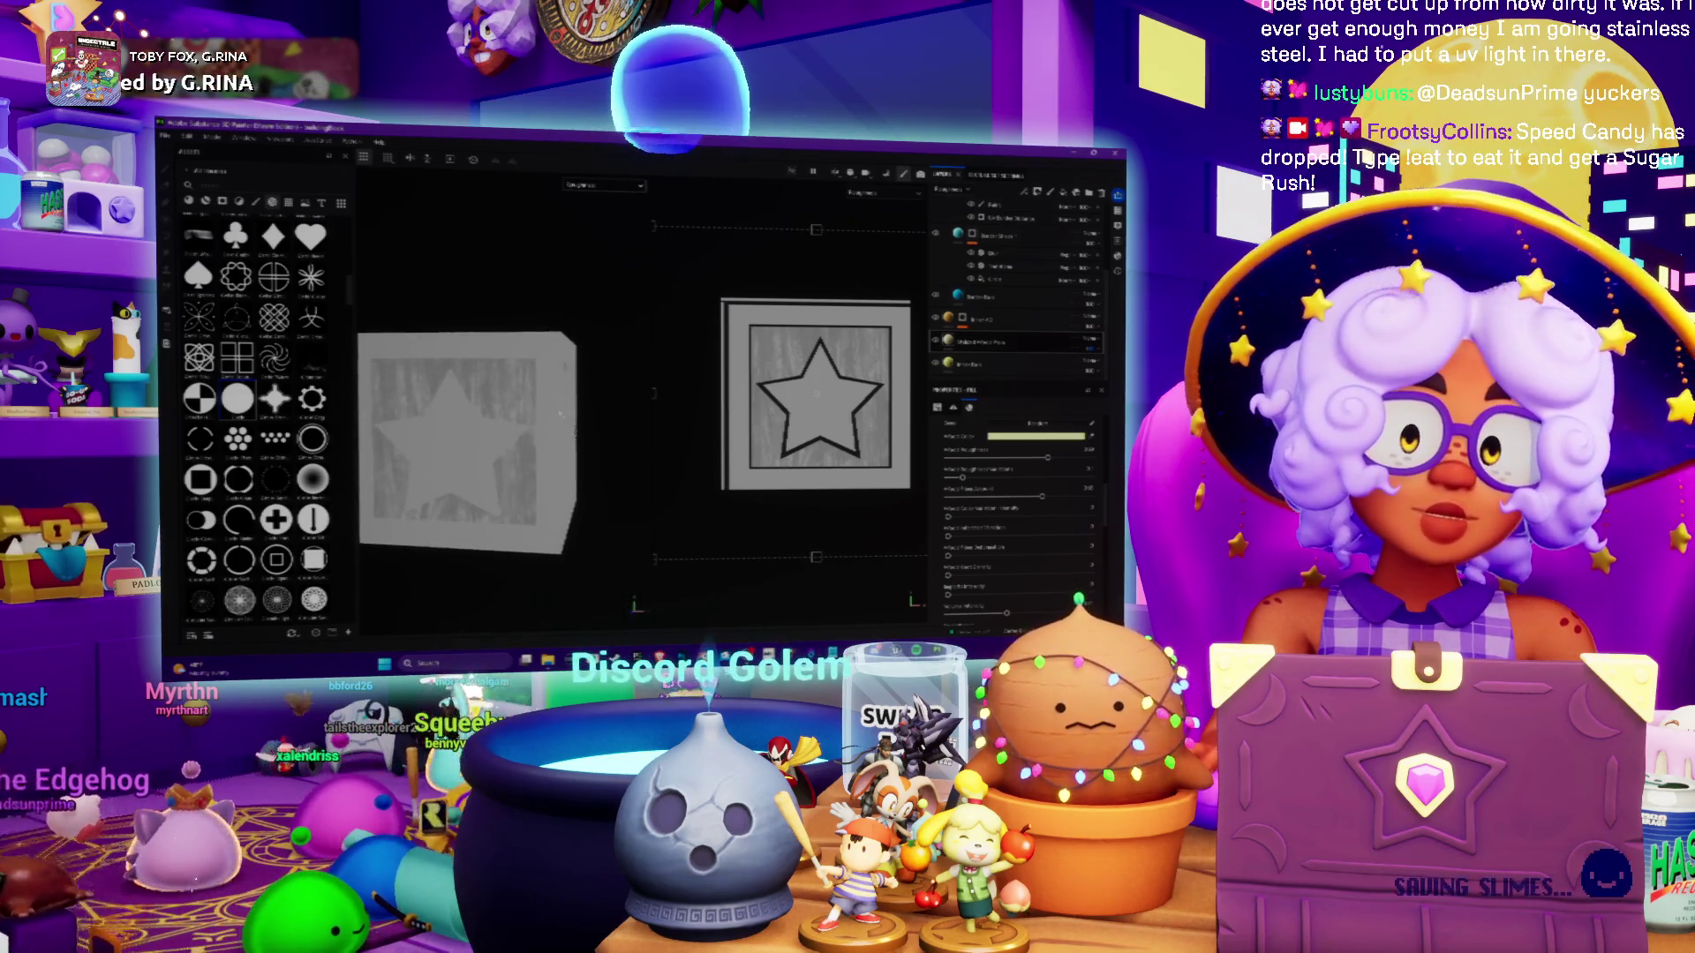
pyautogui.keyDown('alt'); pyautogui.moveTo(503, 284); pyautogui.dragTo(530, 370); pyautogui.keyUp('alt')
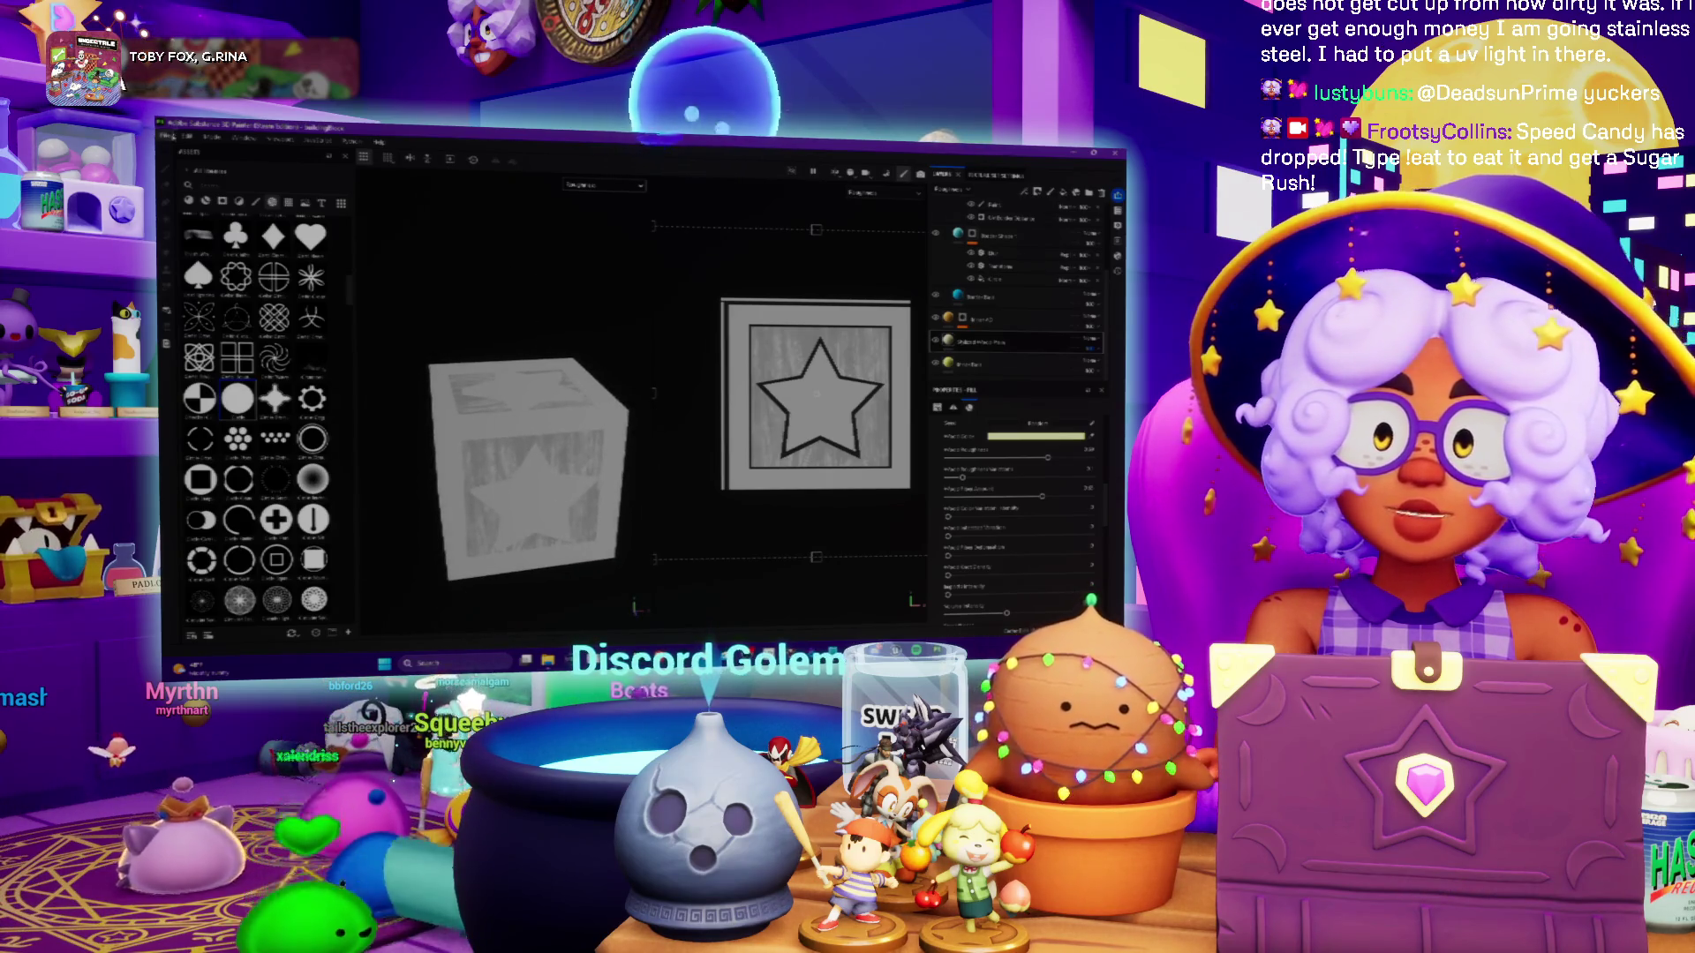
pyautogui.click(164, 136)
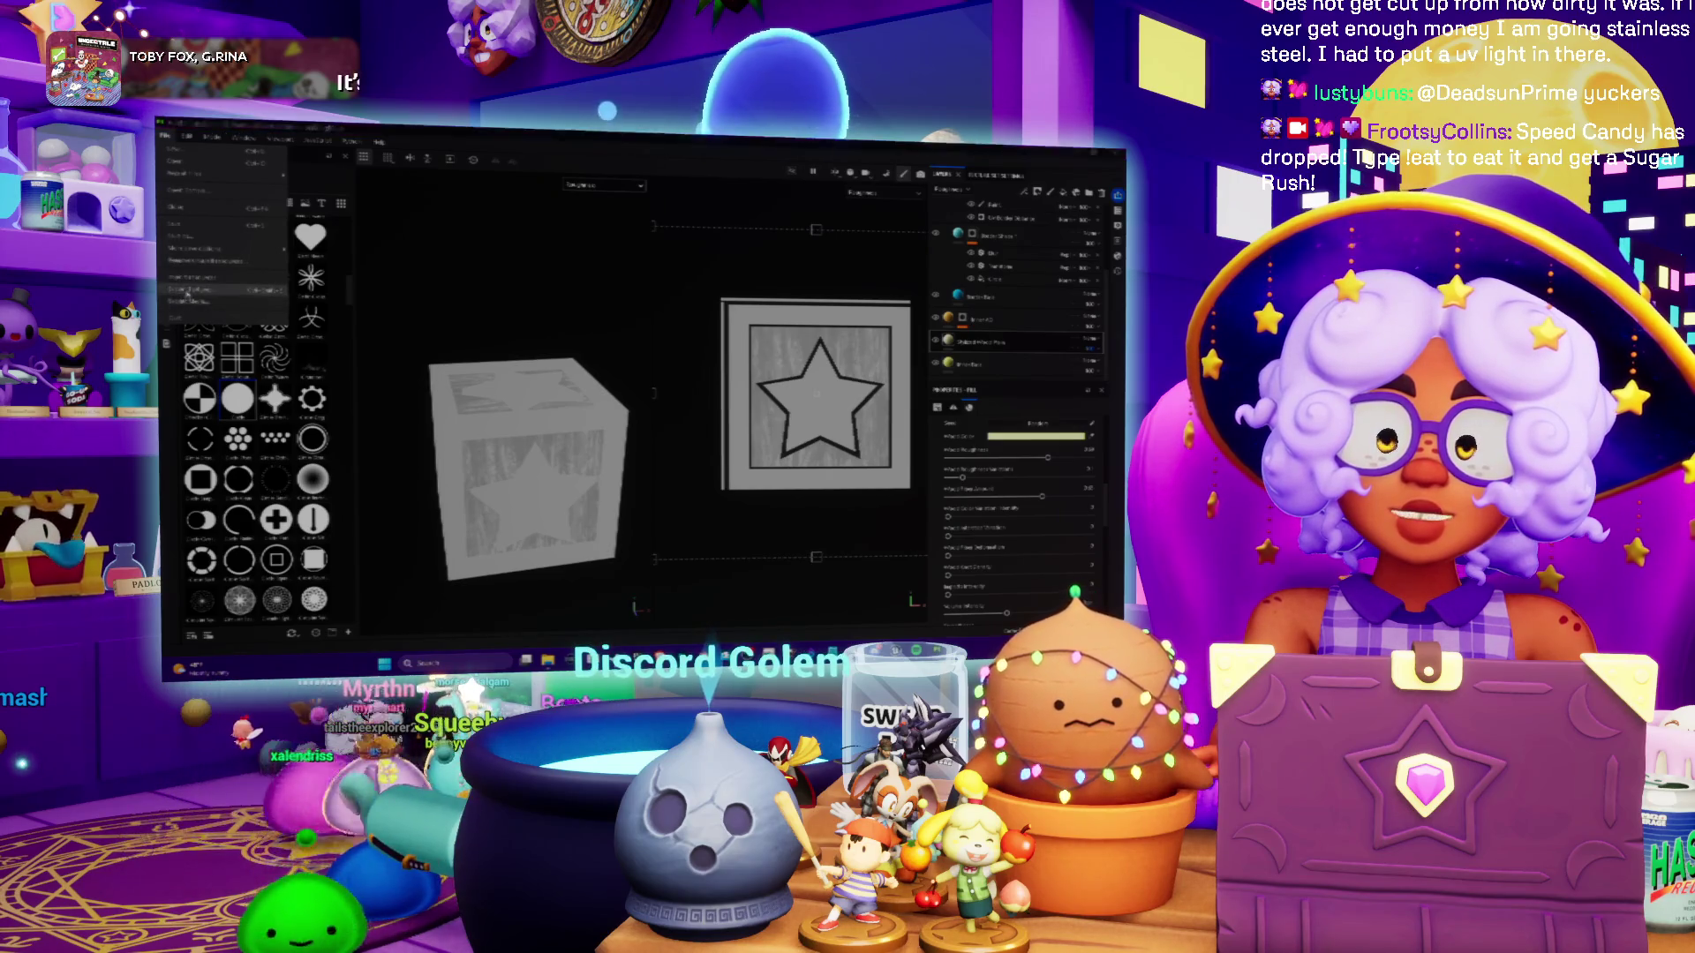
# Export the crate textures with the builder pieces folder as output directory
pyautogui.click(181, 301)
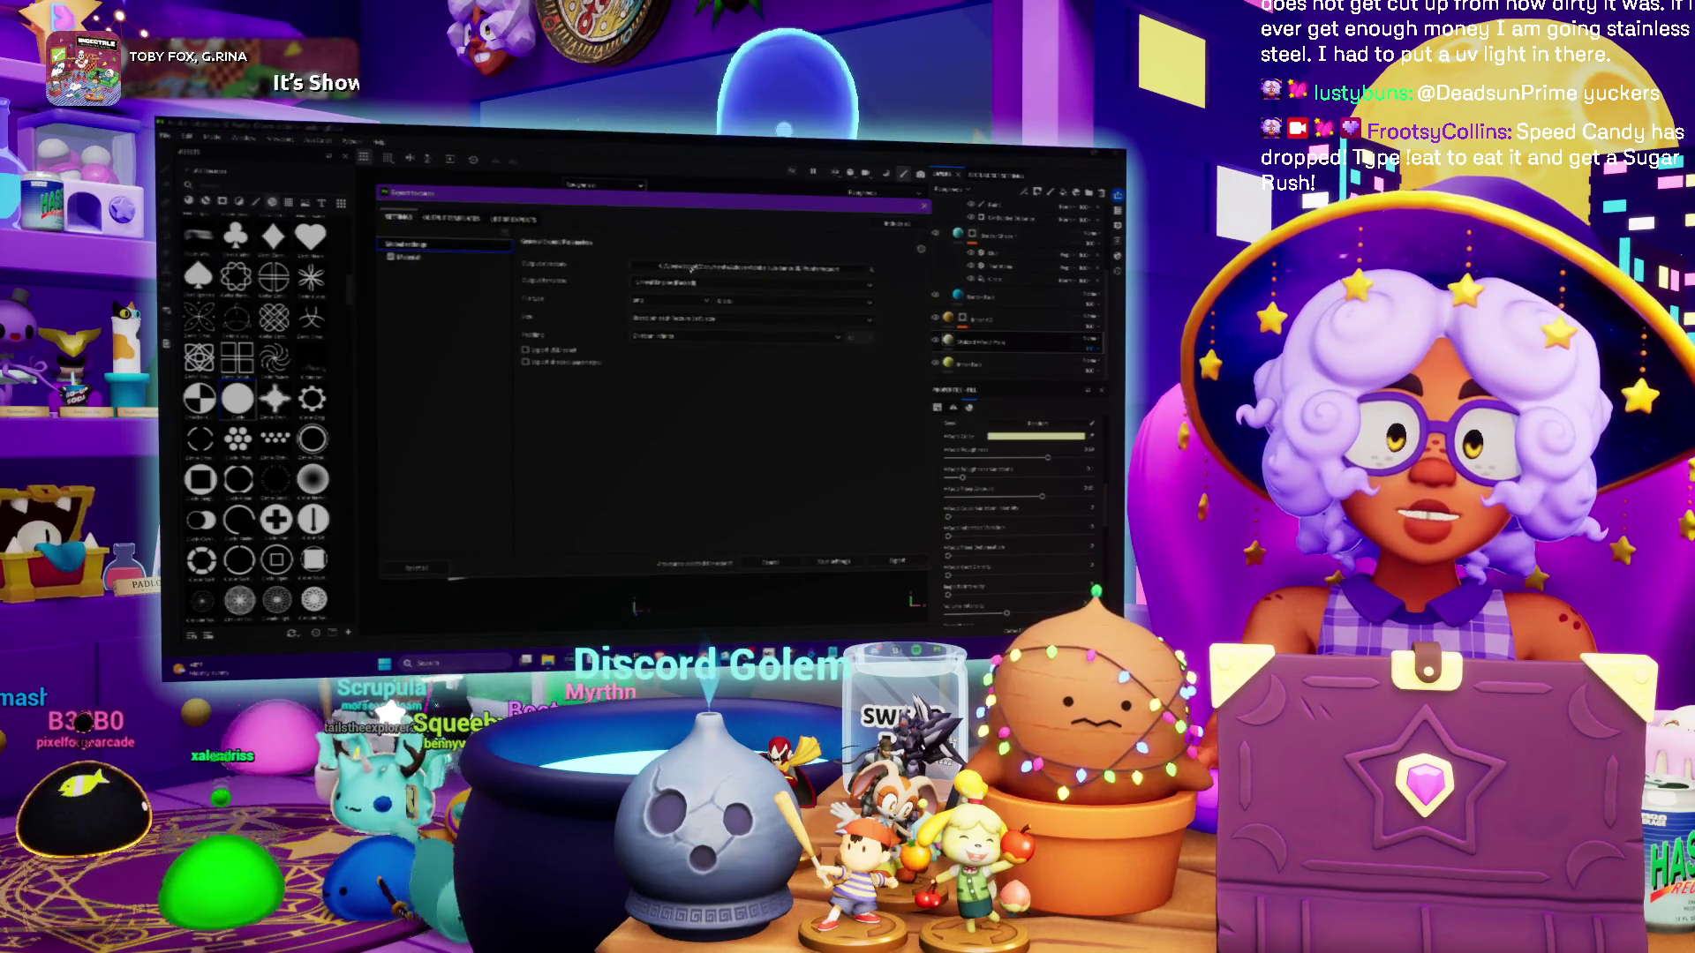
pyautogui.click(725, 274)
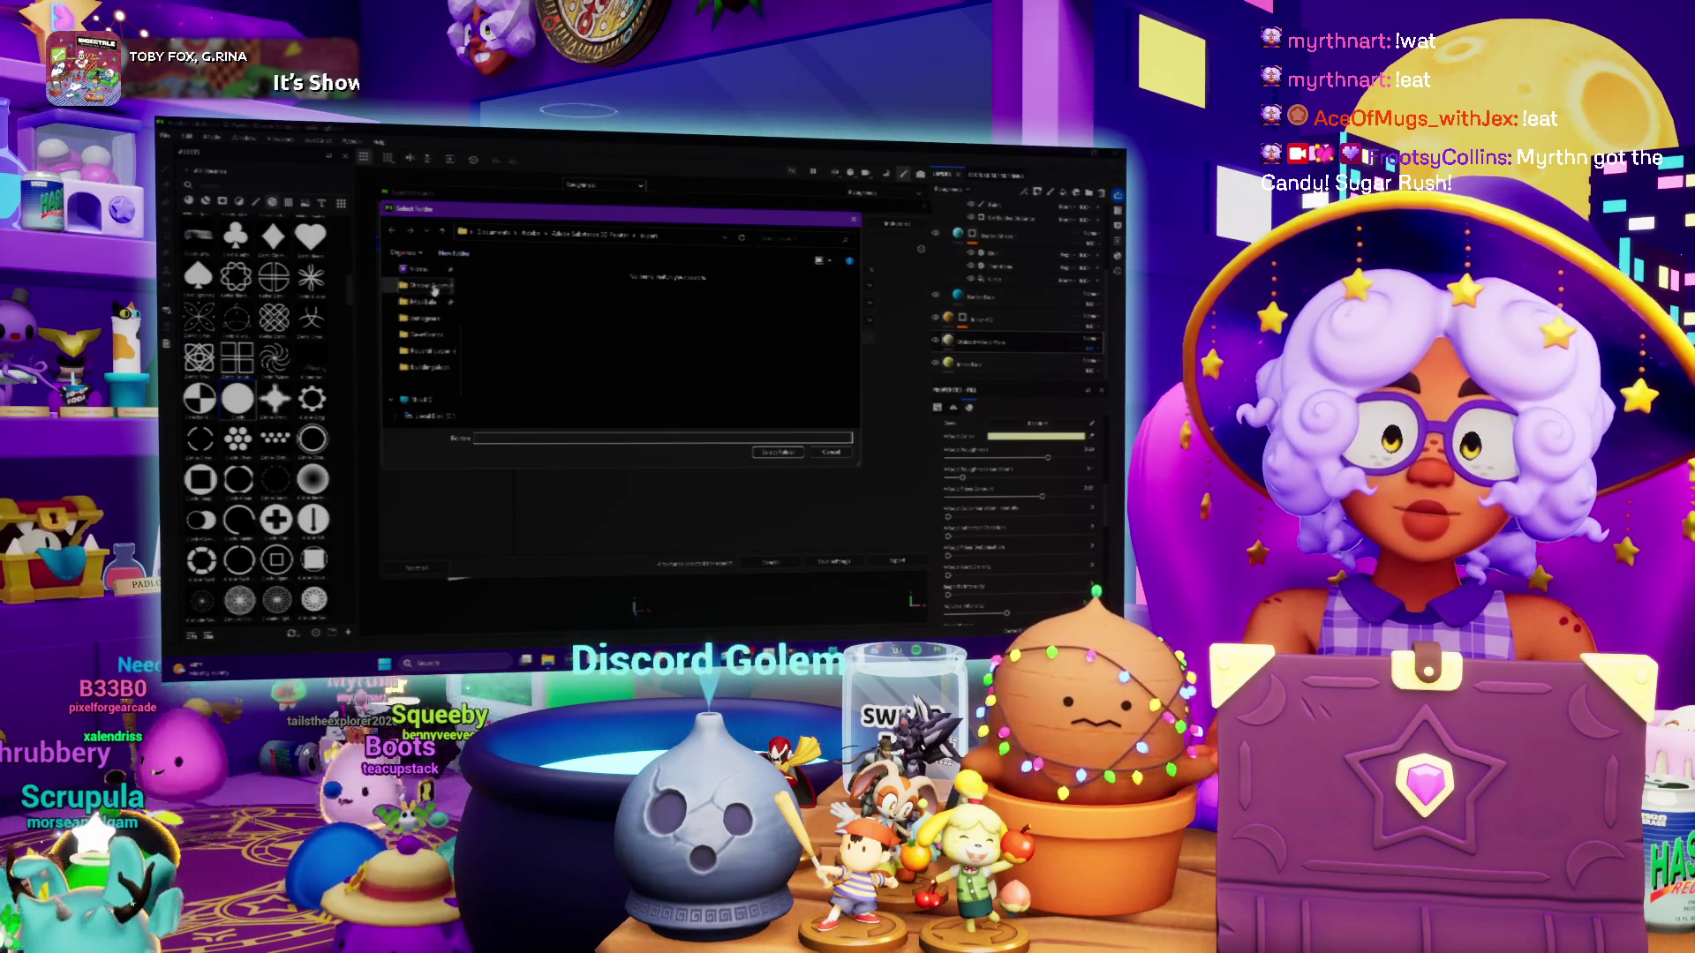
pyautogui.click(428, 367)
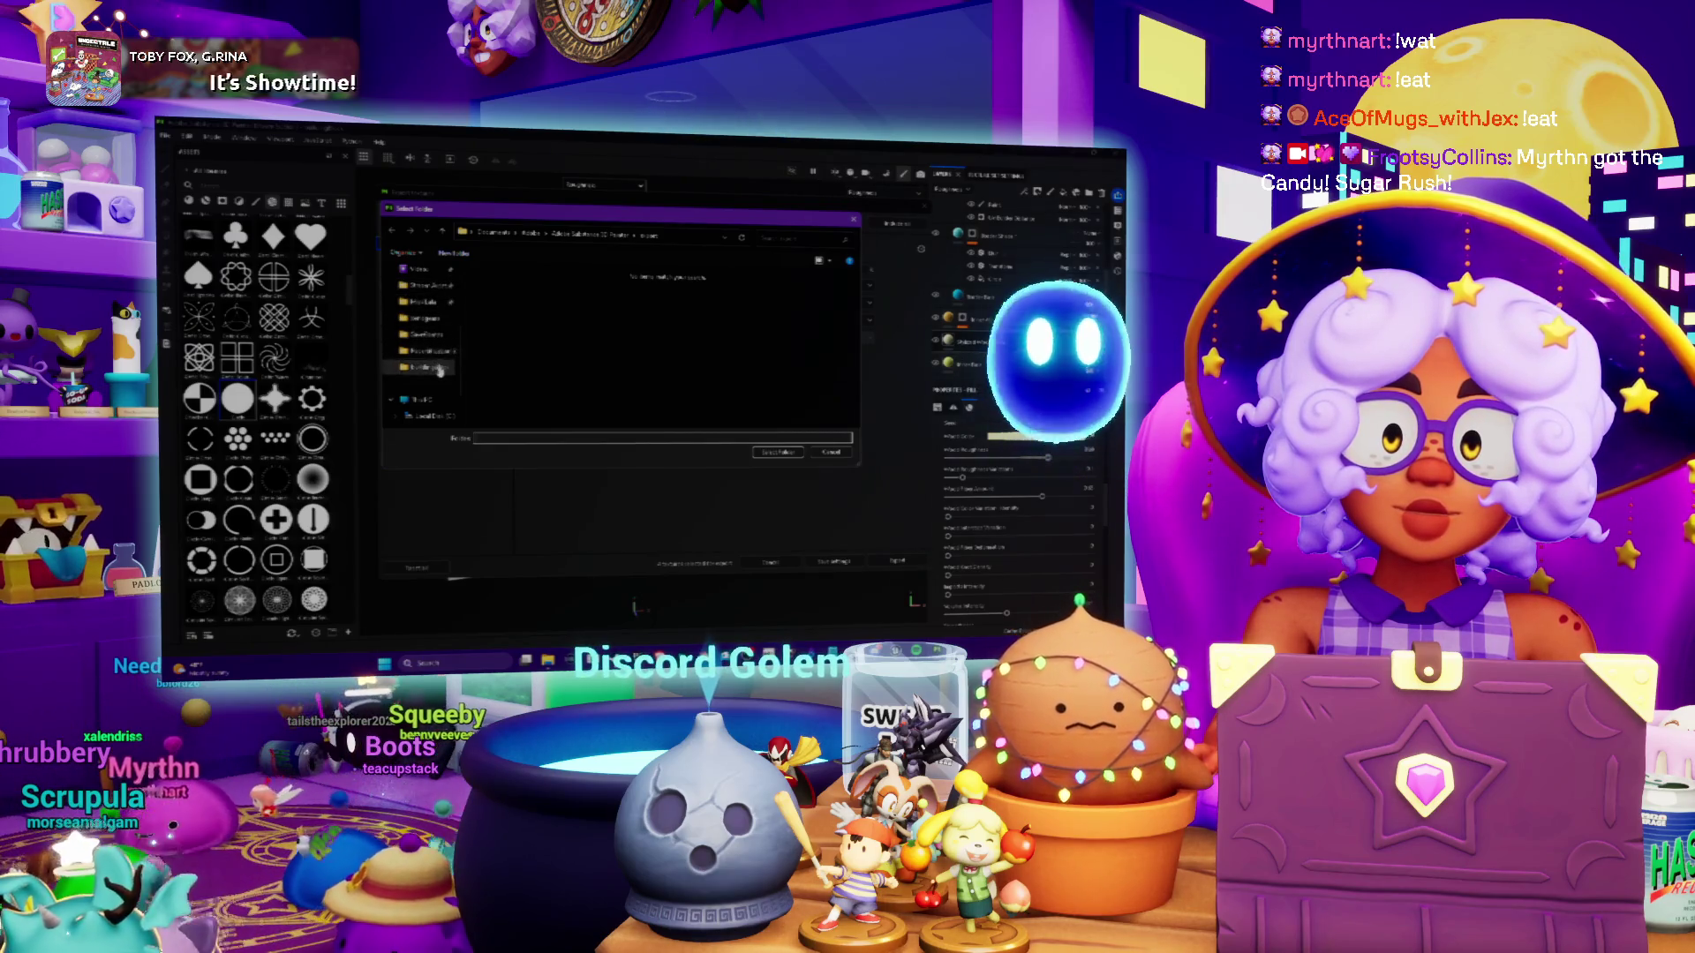
pyautogui.click(777, 452)
pyautogui.click(897, 561)
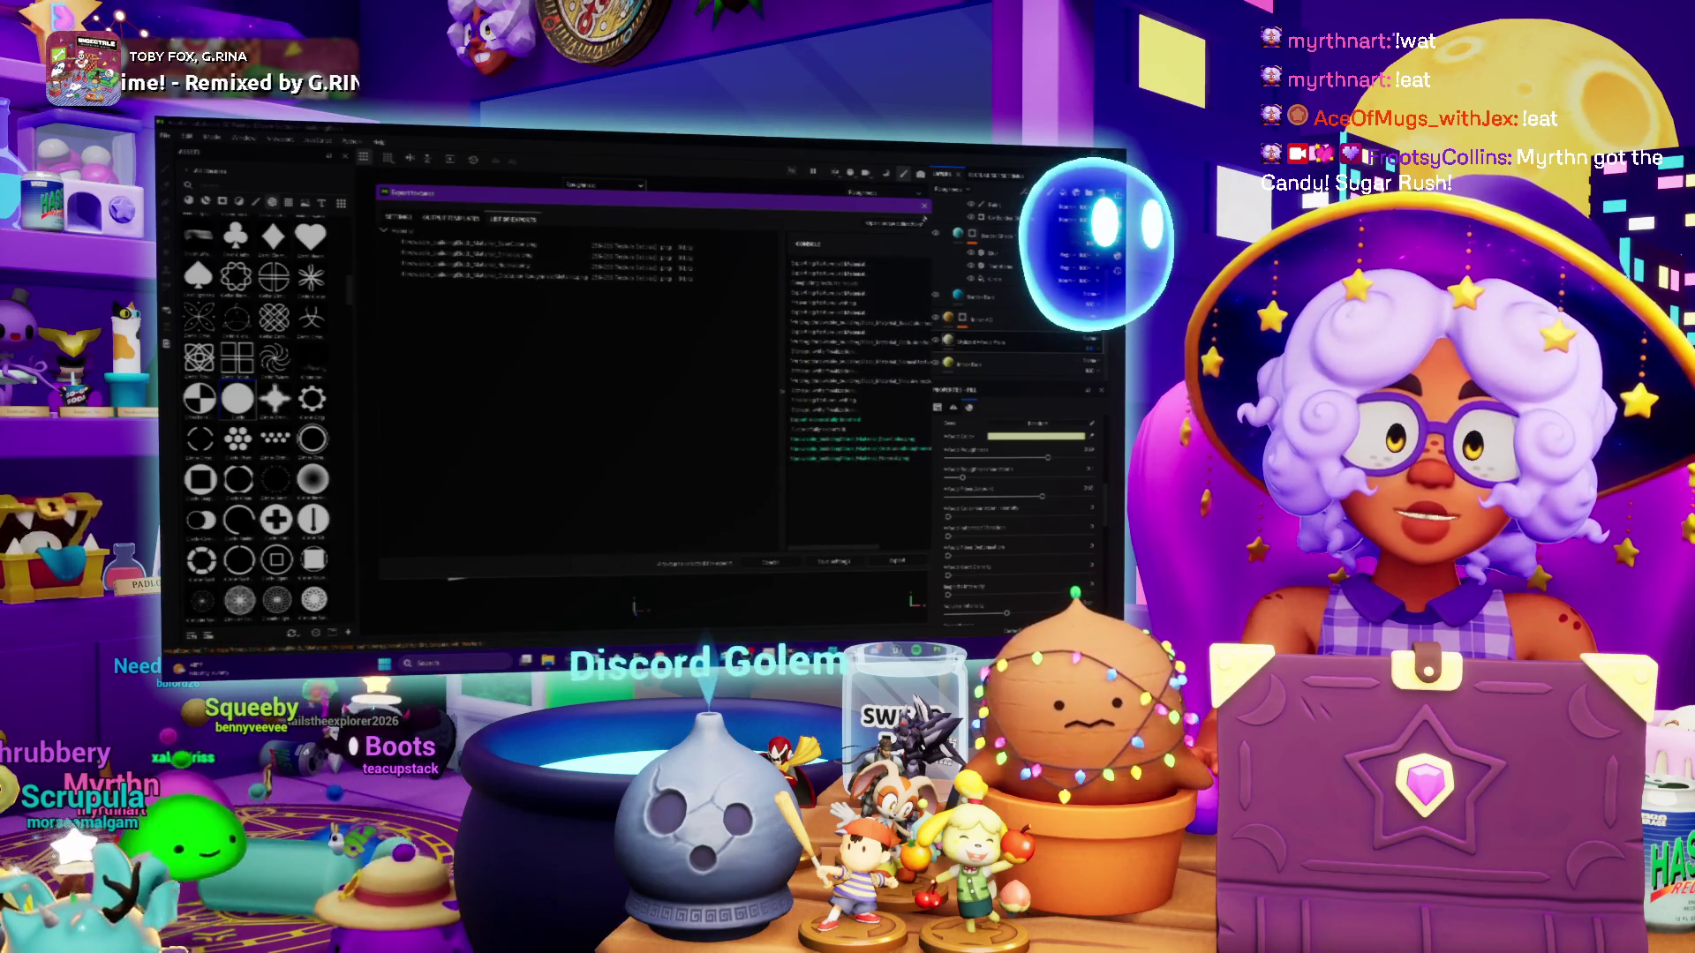
pyautogui.click(925, 207)
pyautogui.click(582, 186)
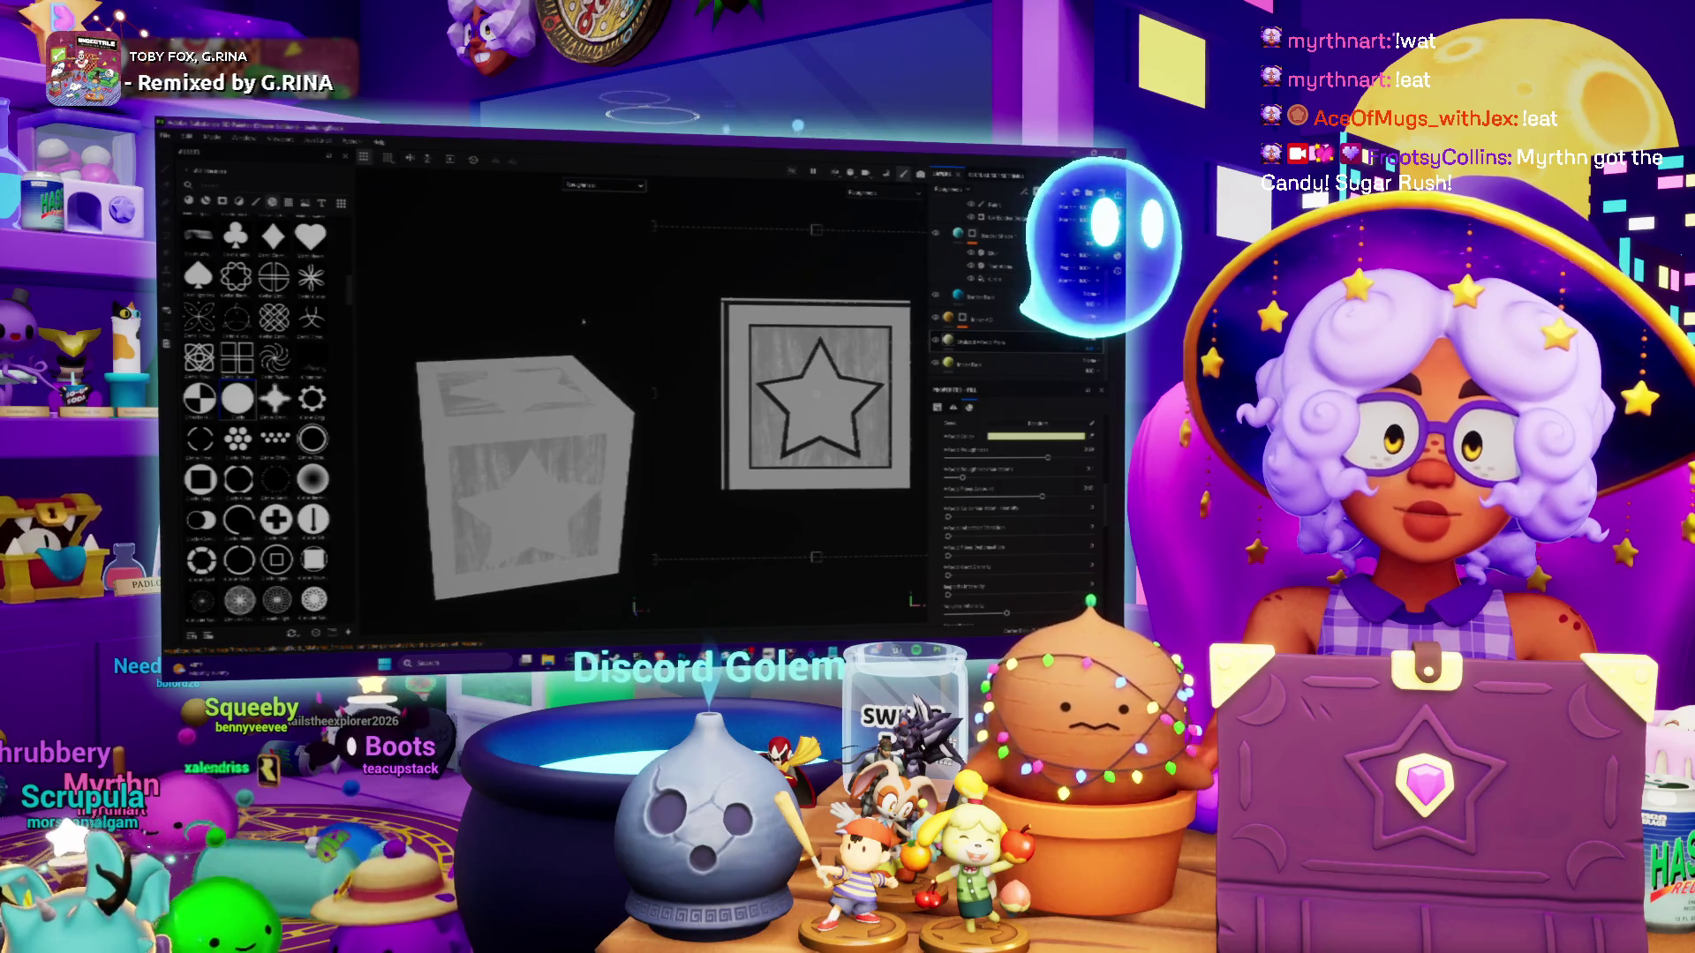
# Review the framed crate in full-colour Material mode, then close it, answering the save prompt
pyautogui.click(582, 196)
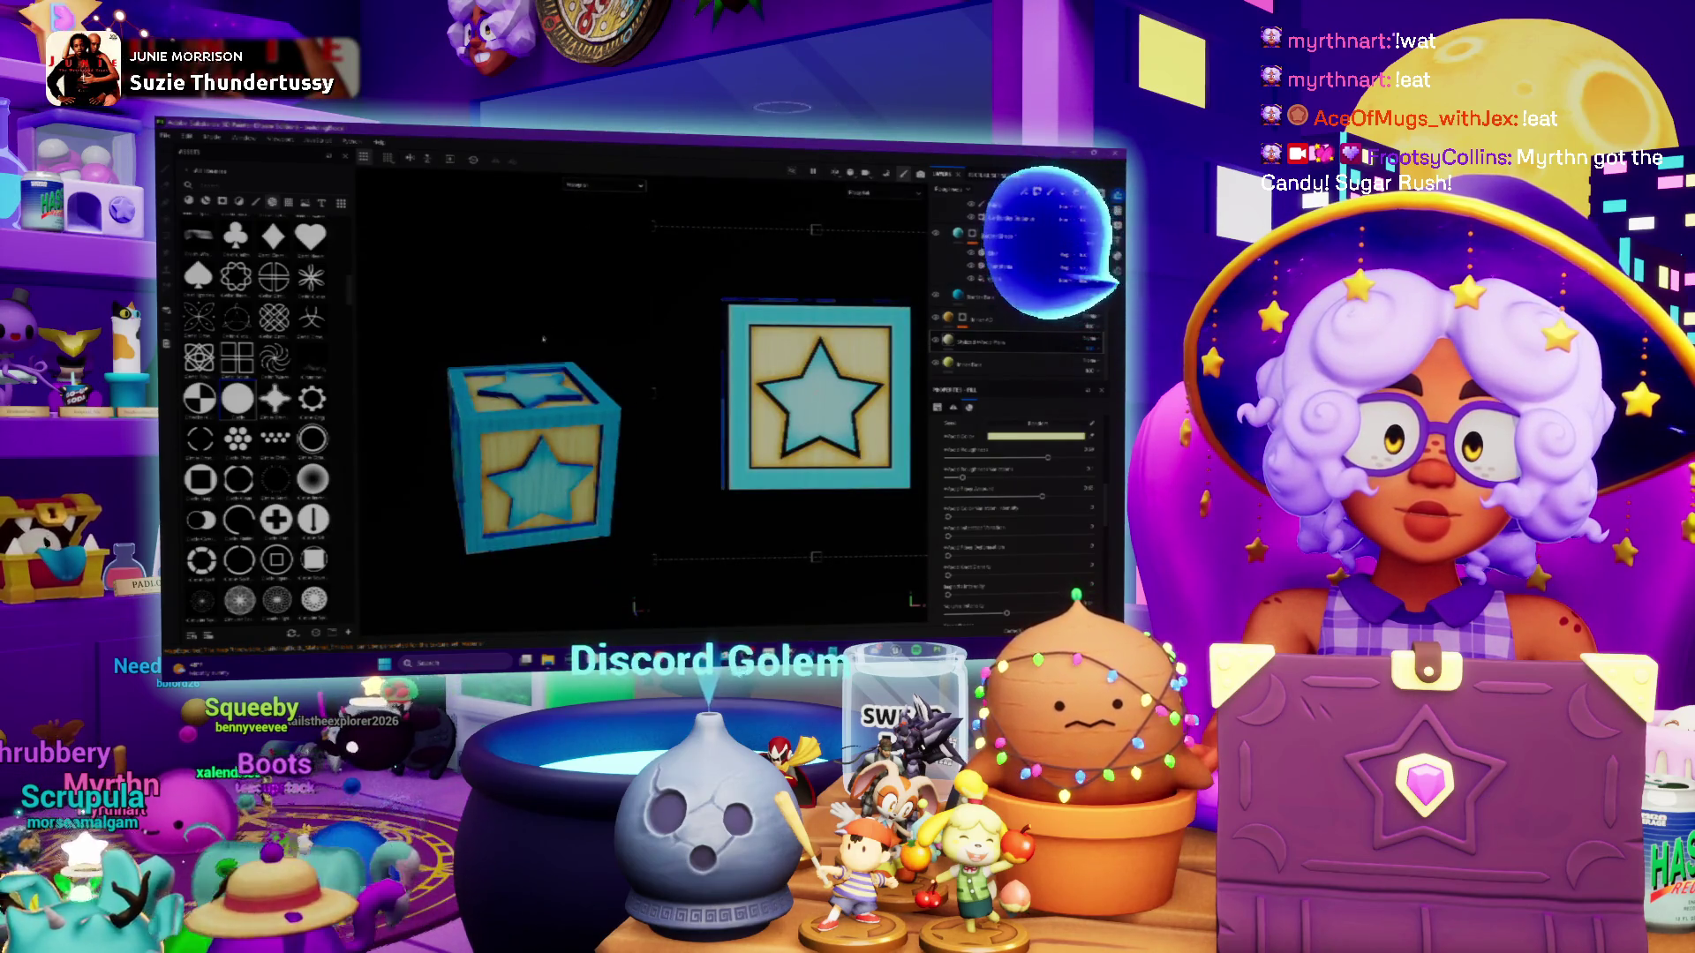
pyautogui.press('f')
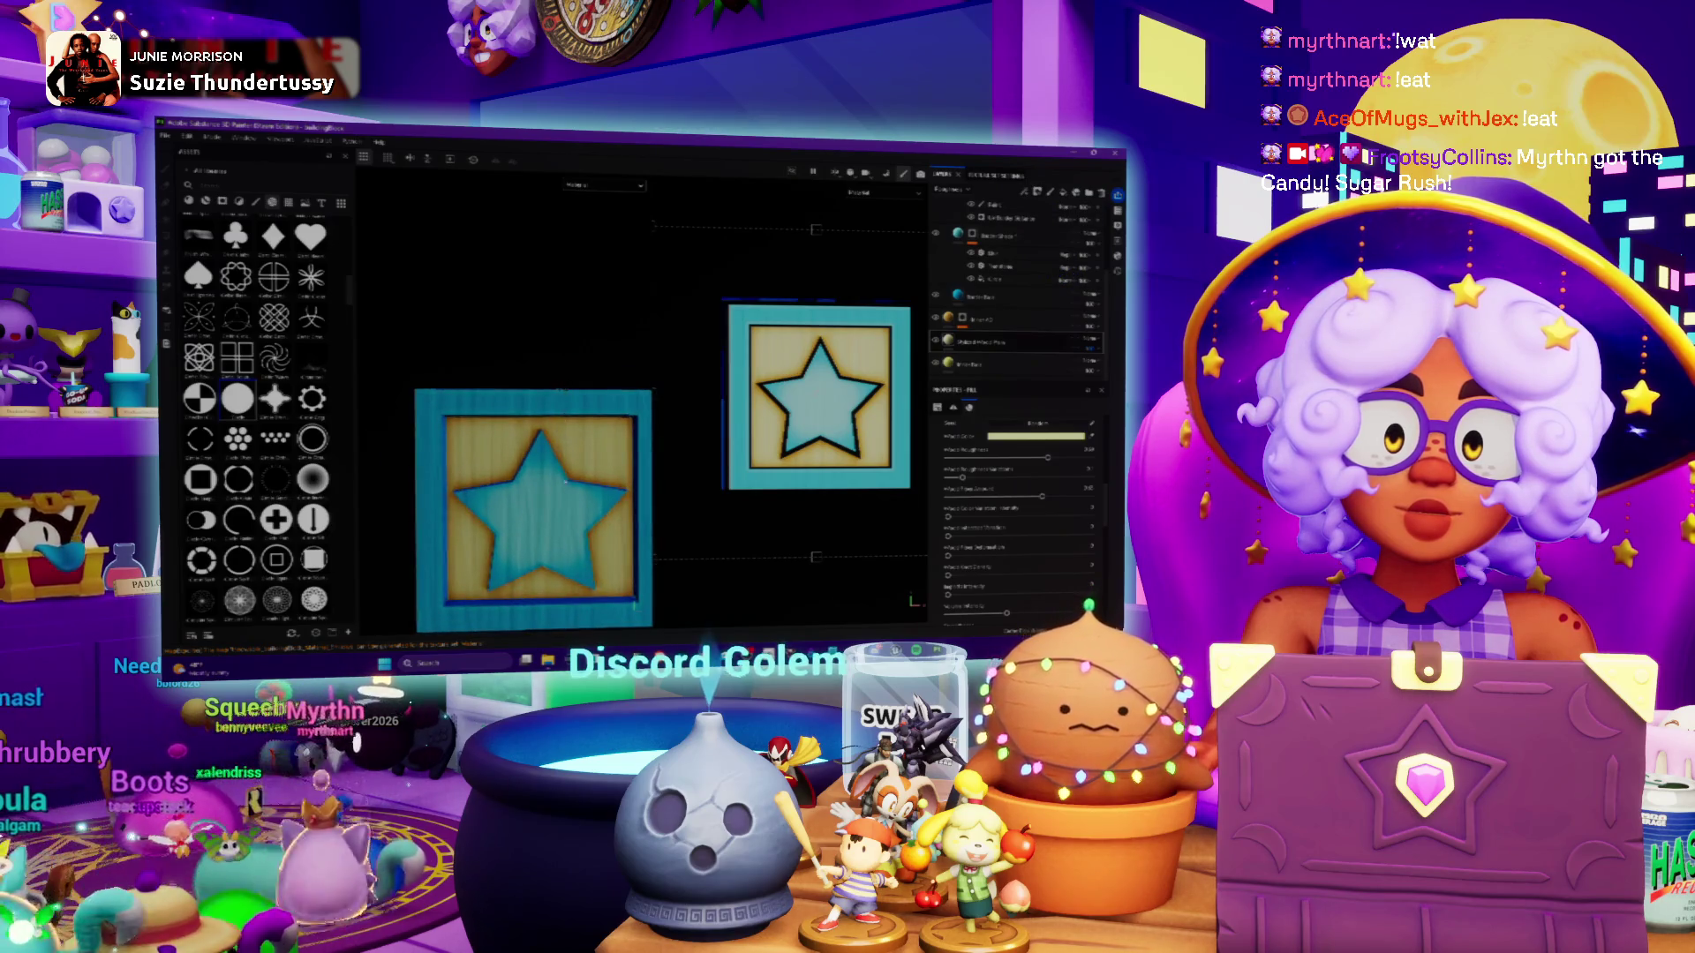
pyautogui.moveTo(529, 406)
pyautogui.keyDown('alt'); pyautogui.mouseDown()
pyautogui.moveTo(580, 410)
pyautogui.moveTo(427, 345)
pyautogui.moveTo(566, 374)
pyautogui.mouseUp(); pyautogui.keyUp('alt')
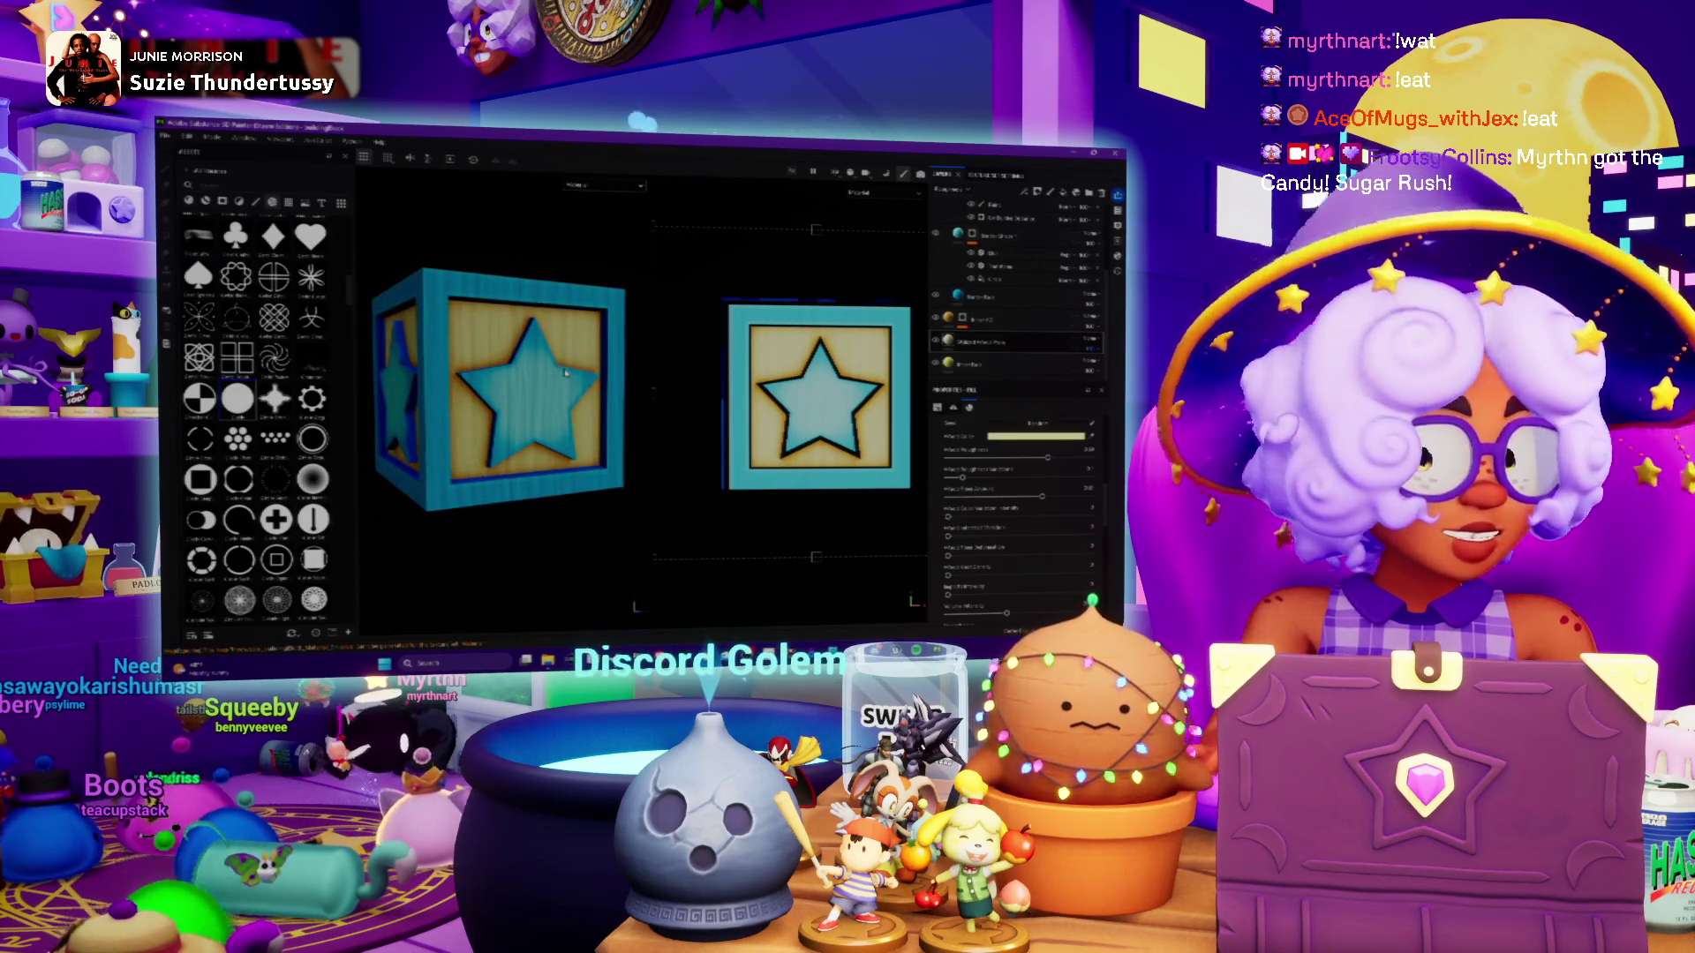
pyautogui.scroll(1, 477, 342)
pyautogui.scroll(1, 478, 342)
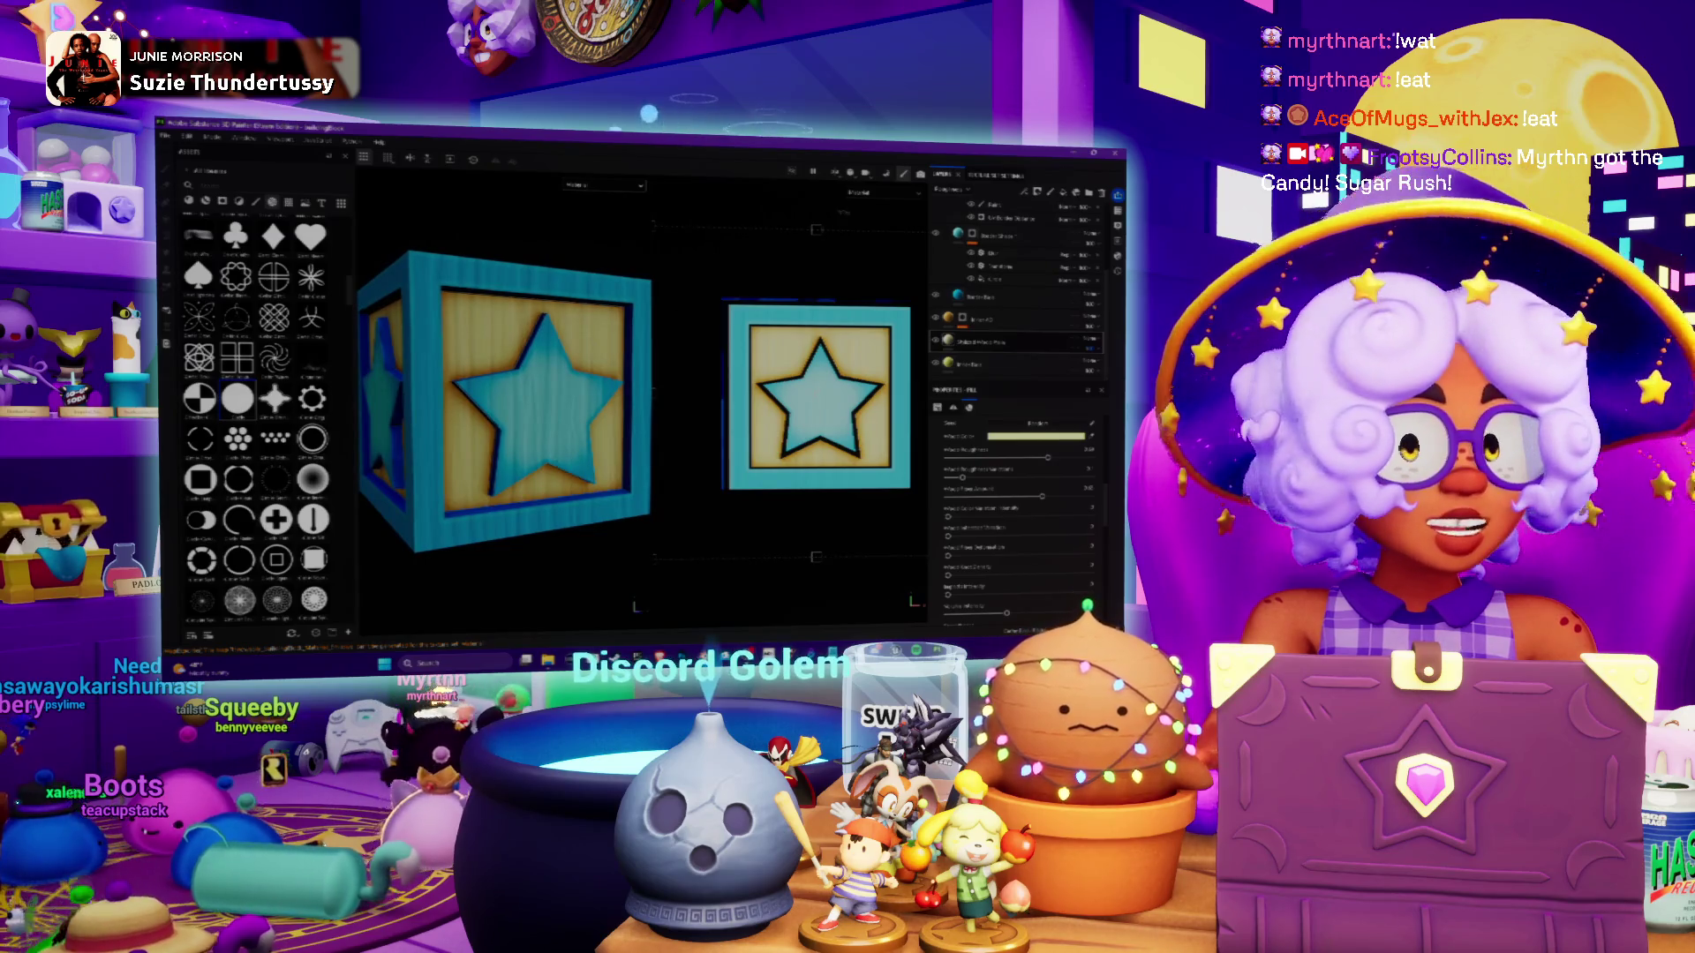
pyautogui.hotkey('ctrl', 'w')
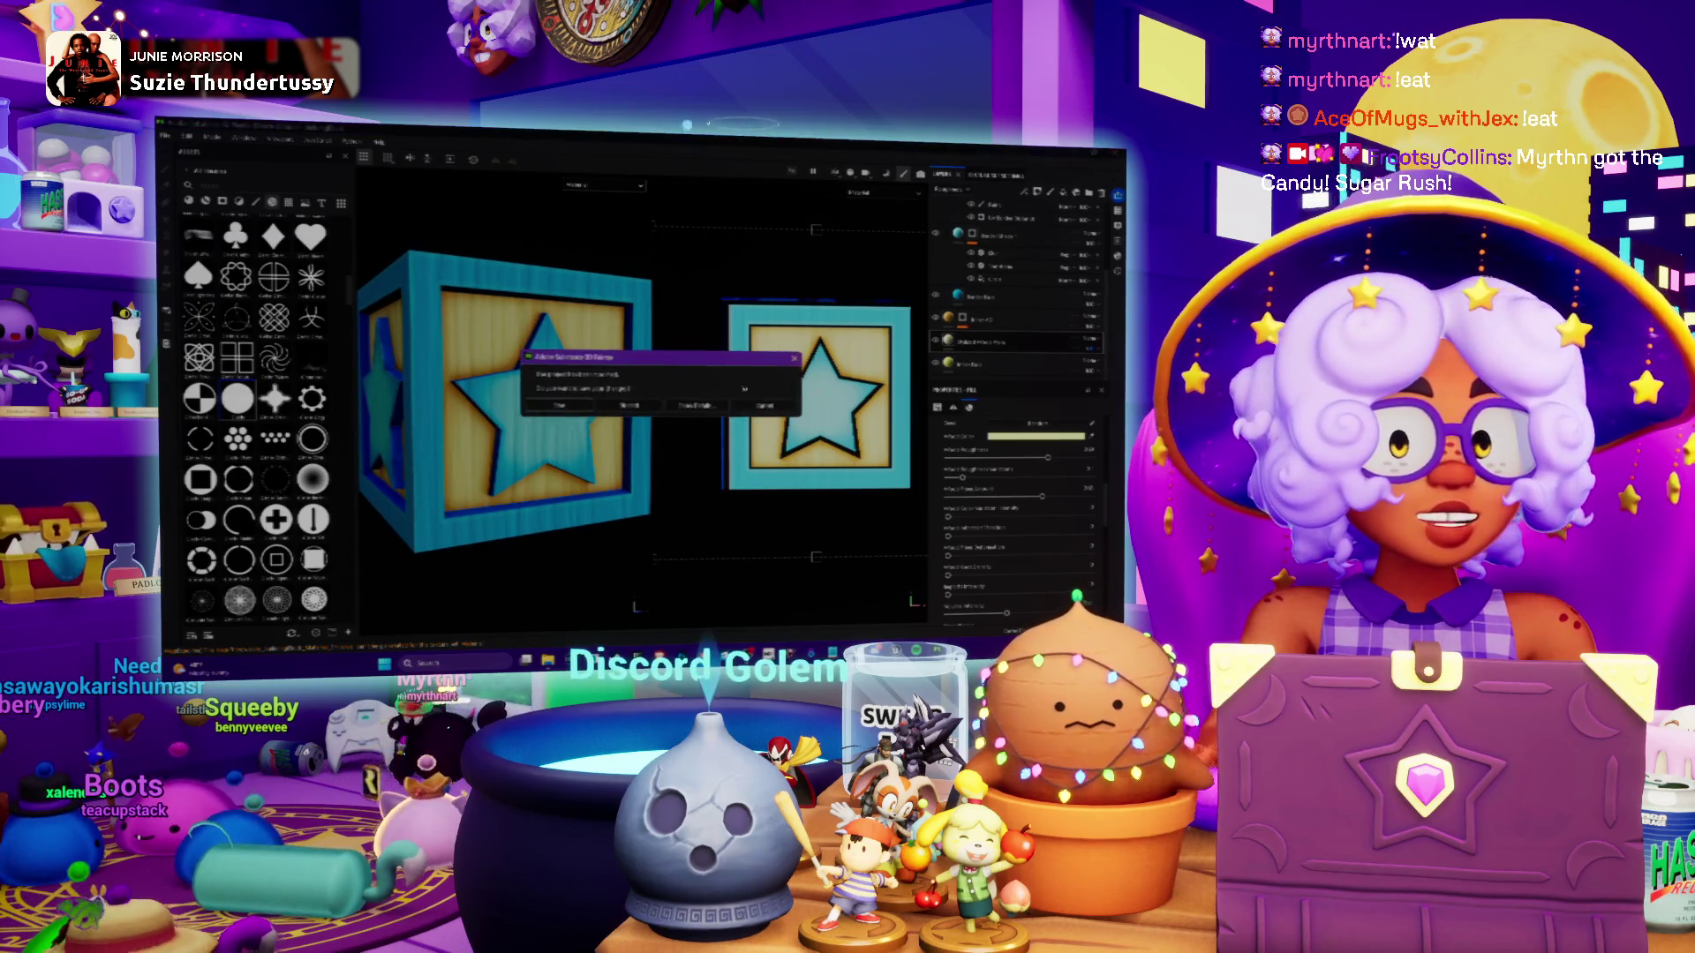
pyautogui.click(558, 405)
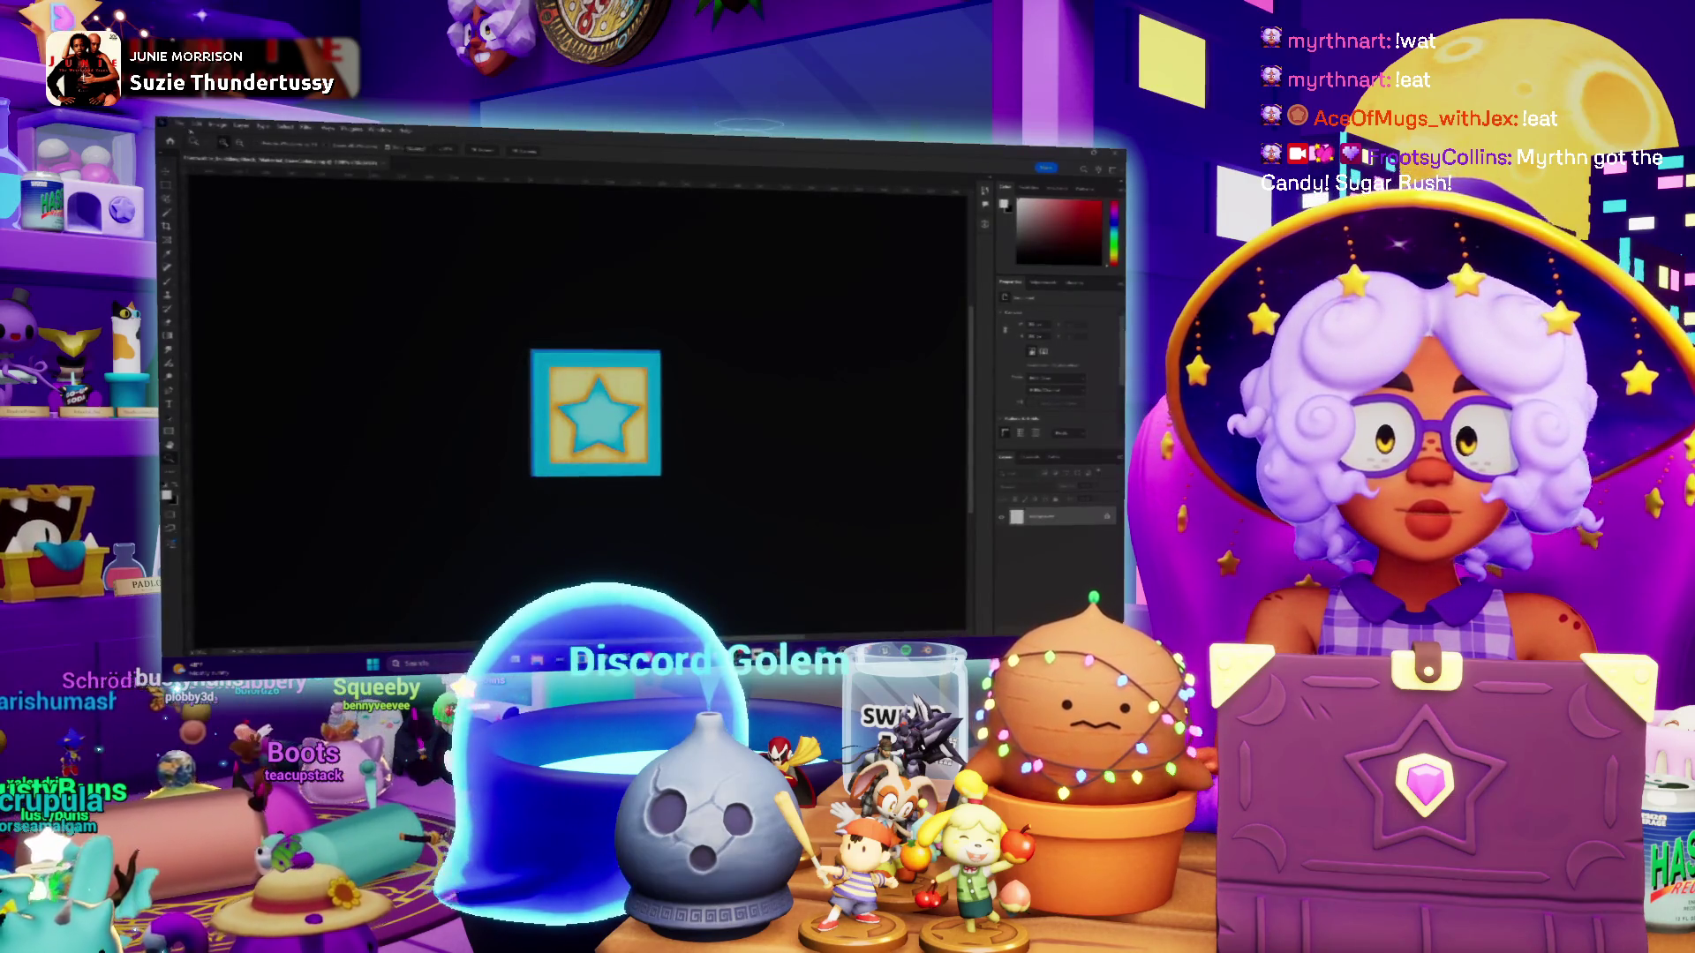
# Save a PNG copy of the star crate image under its existing name, replacing the old file
pyautogui.hotkey('alt', 'f')
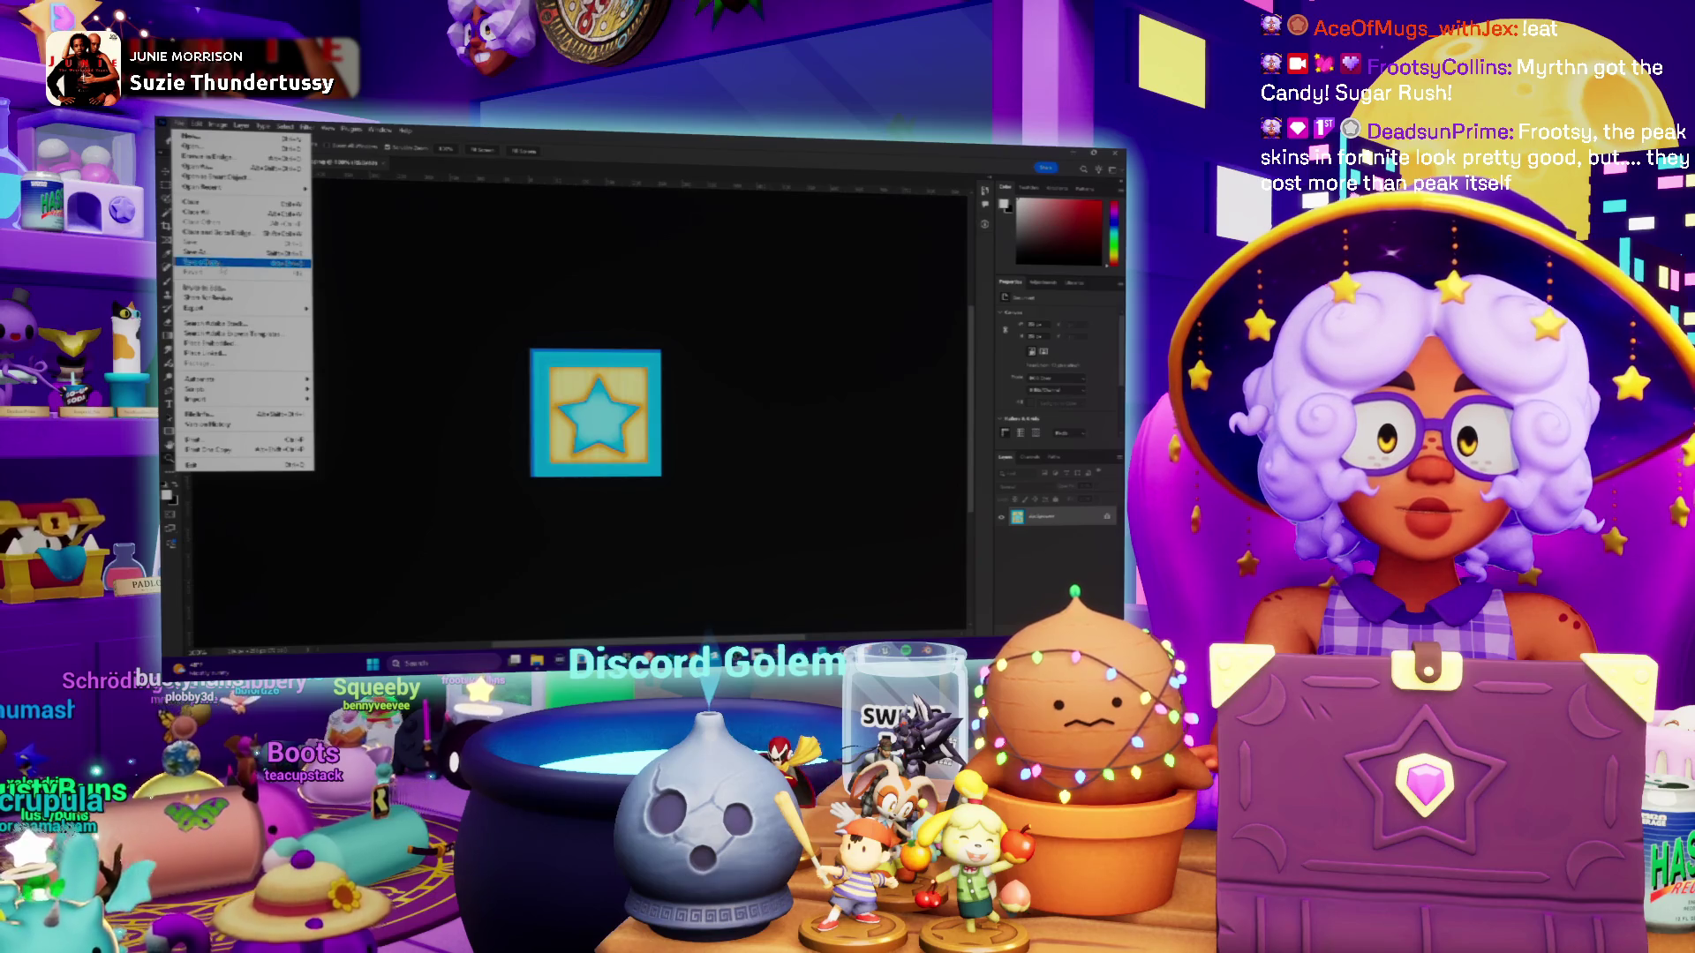
pyautogui.click(212, 263)
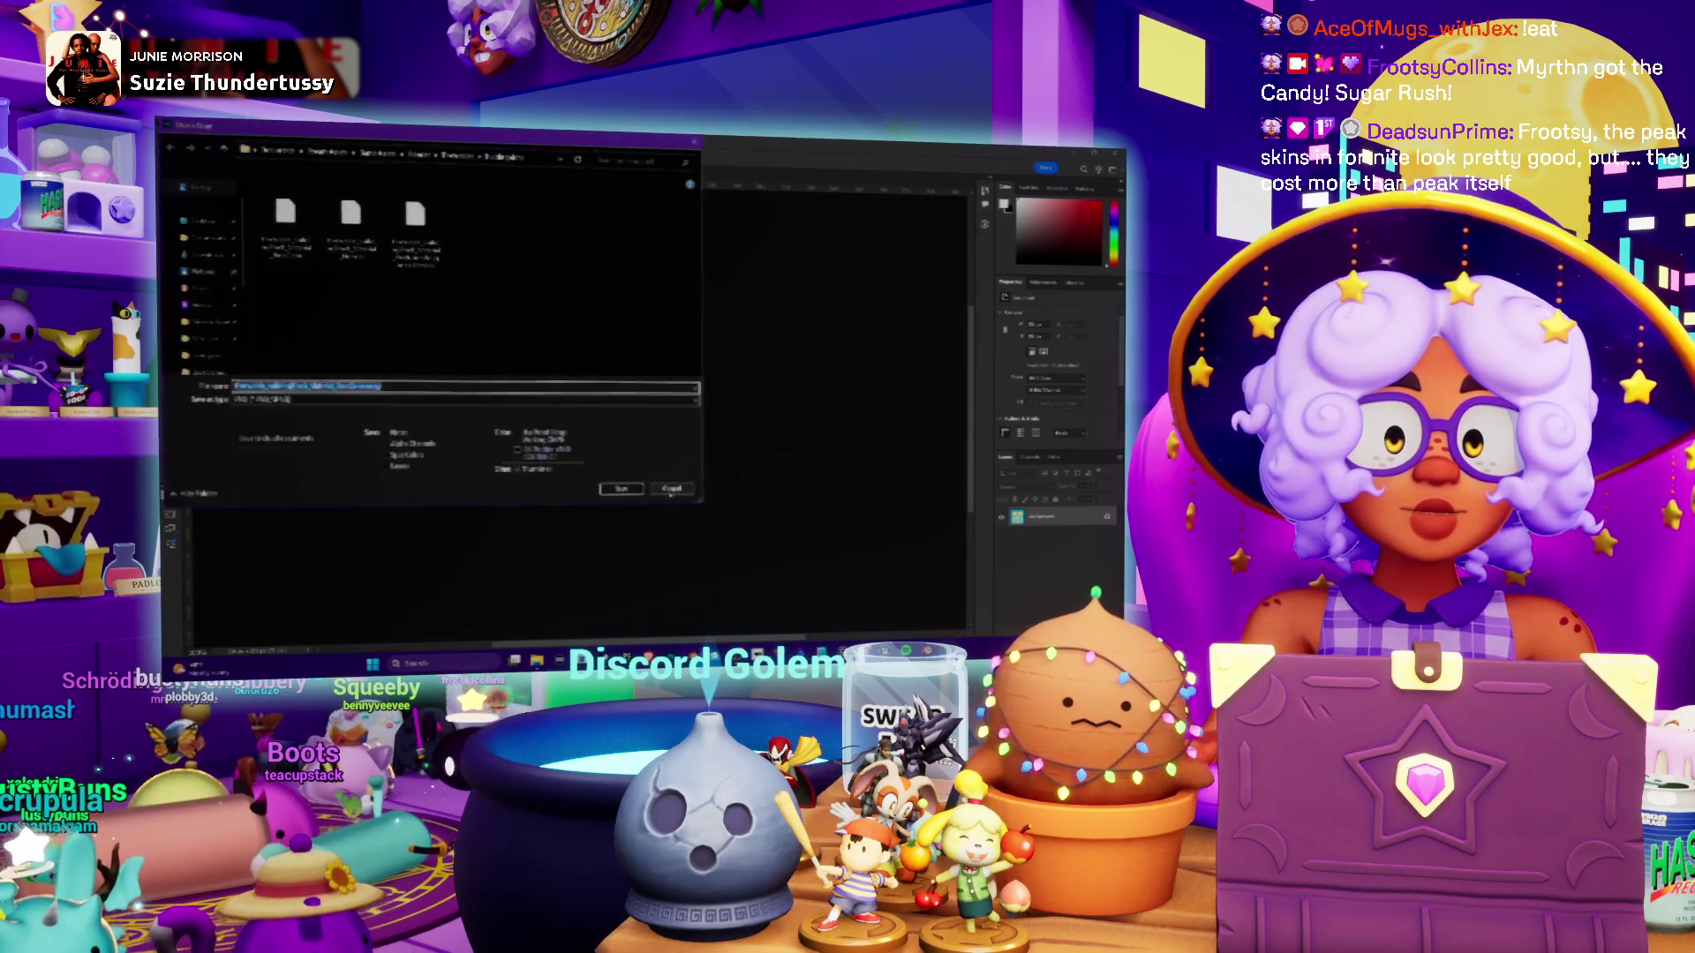
pyautogui.click(671, 489)
pyautogui.click(179, 124)
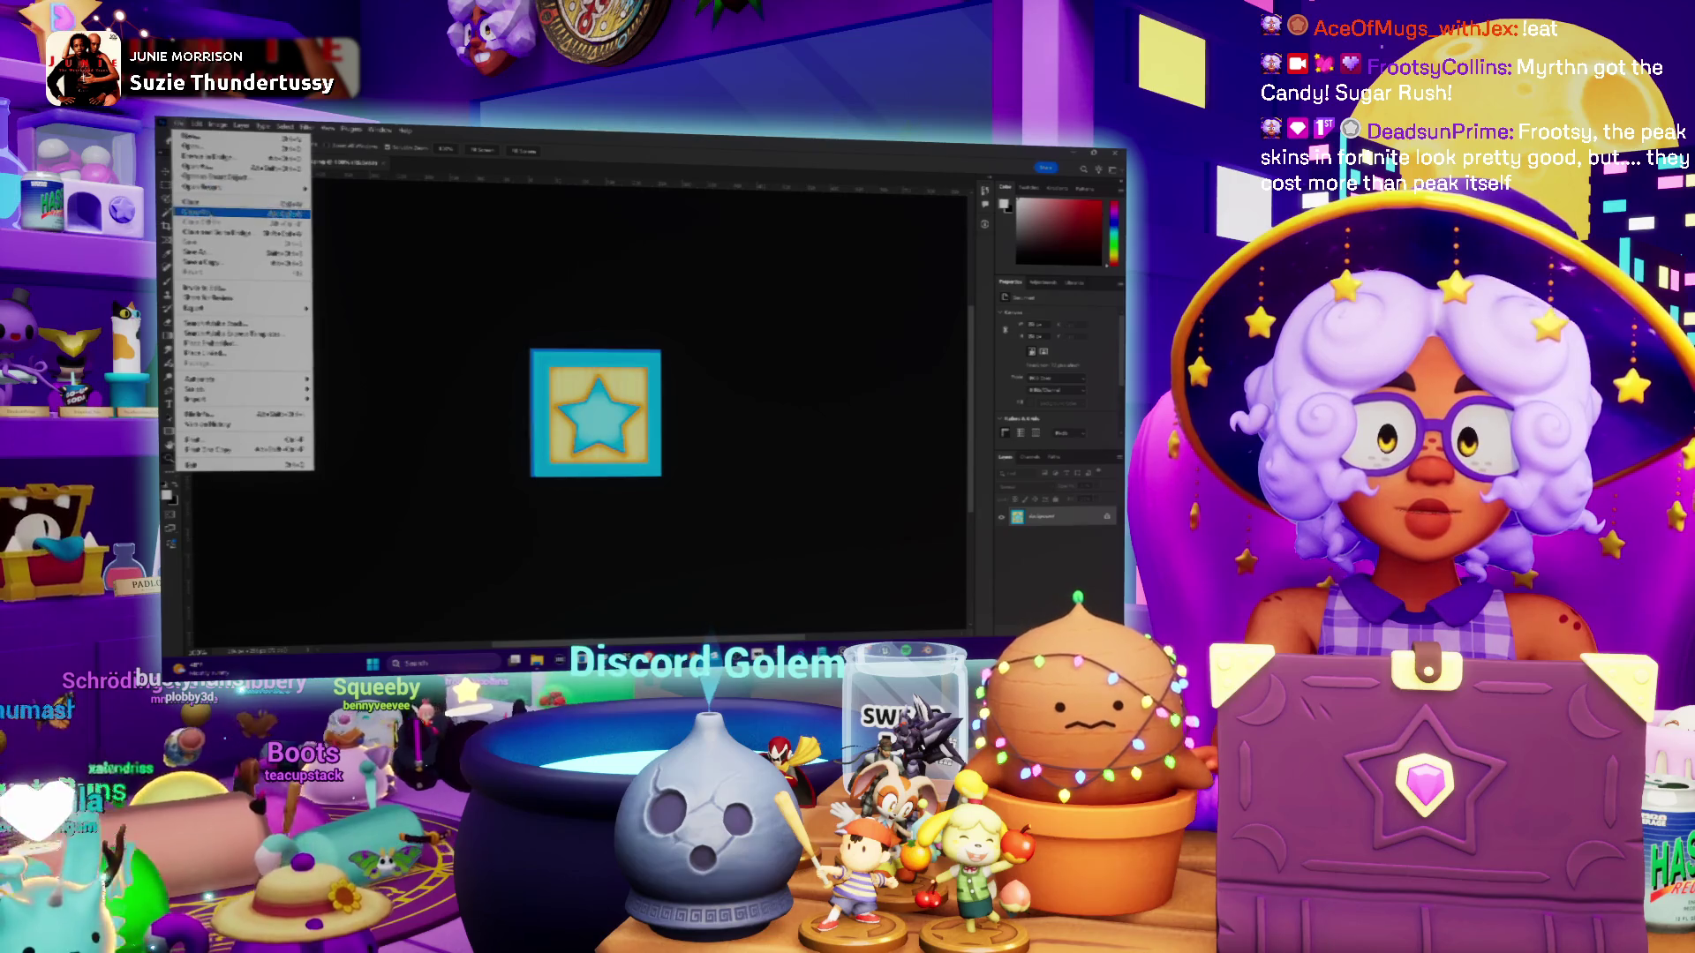
pyautogui.click(201, 255)
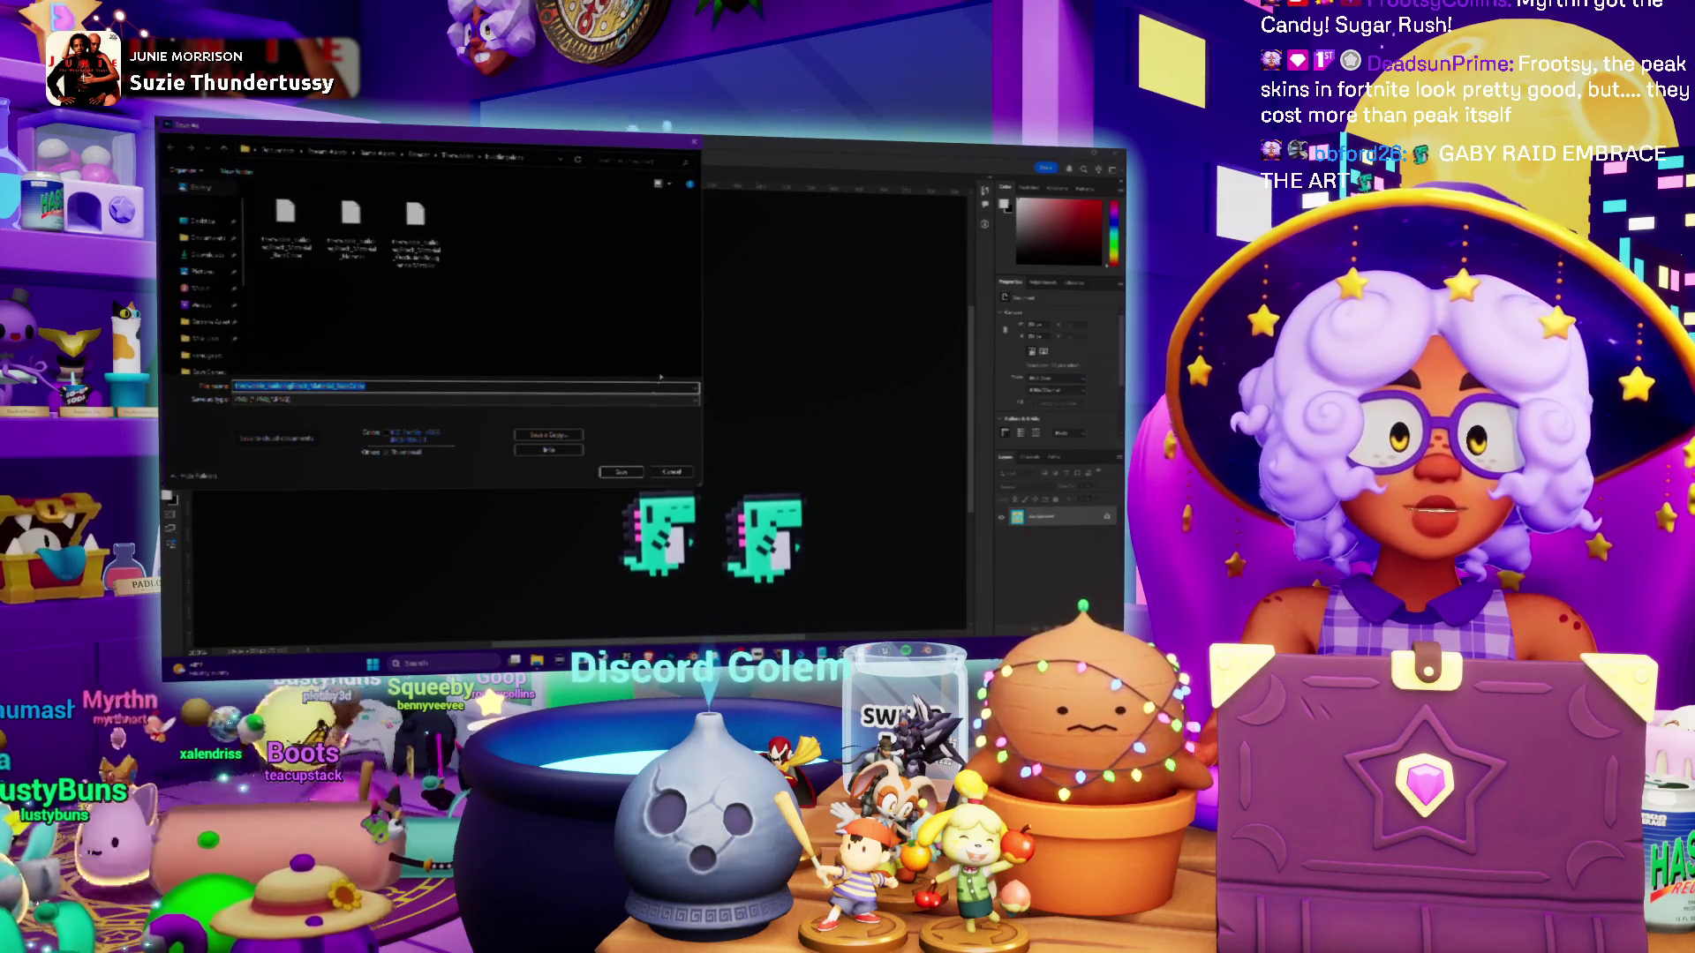
pyautogui.click(612, 473)
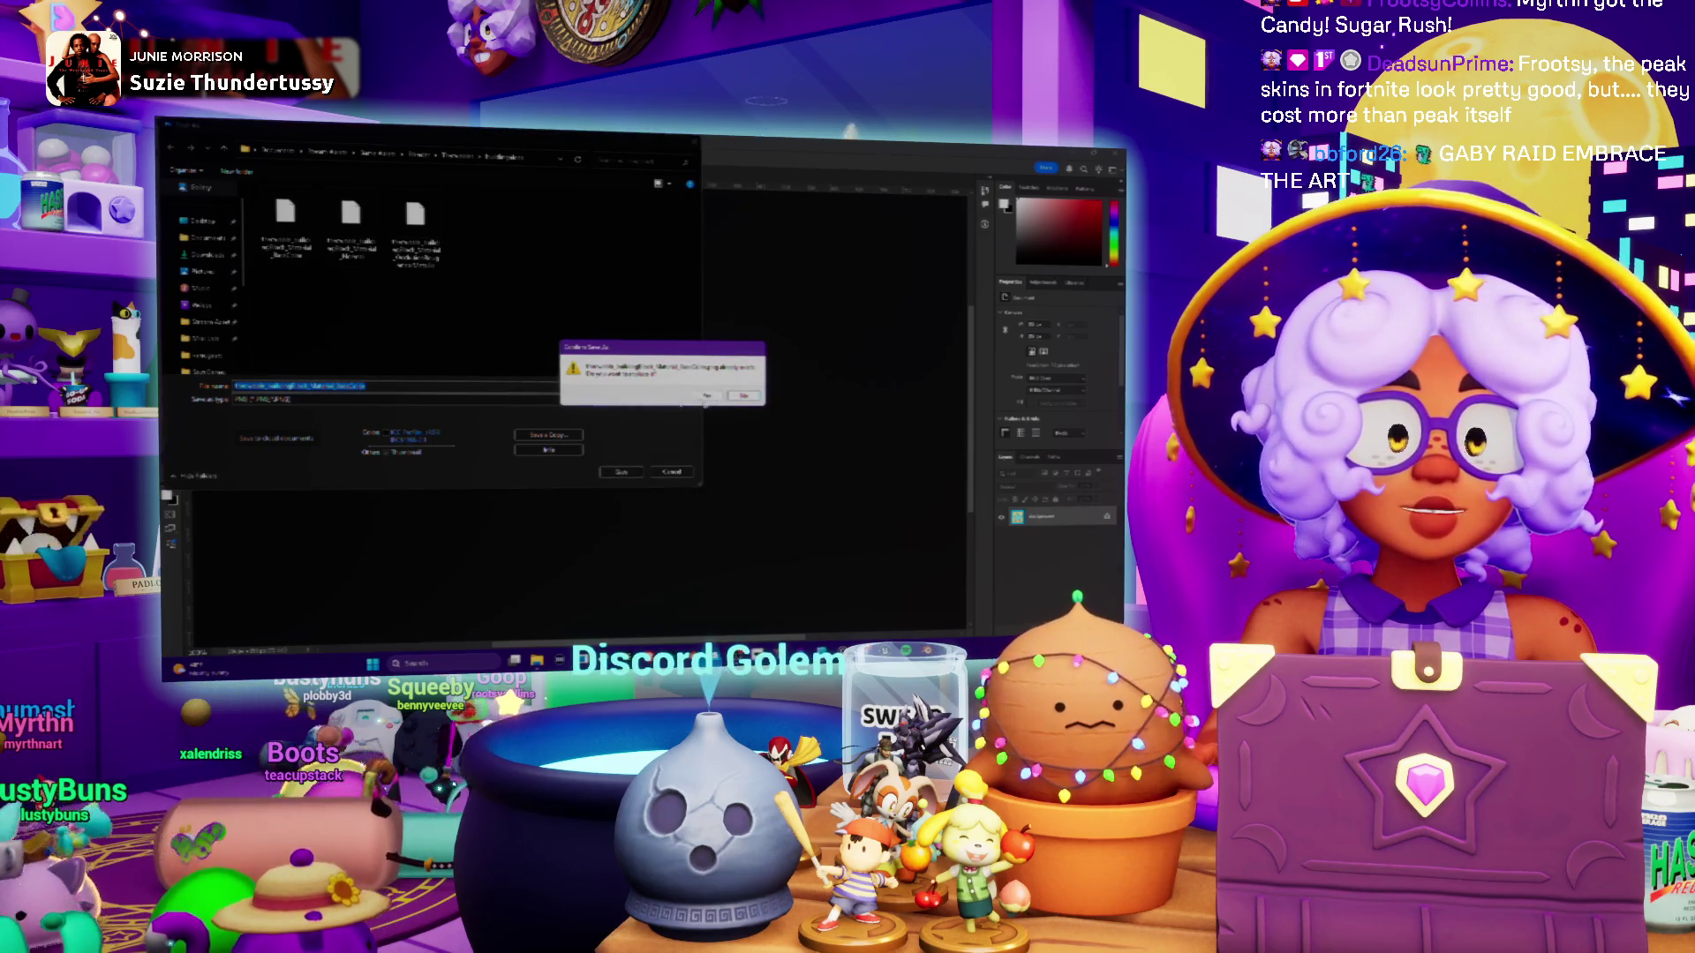
pyautogui.click(705, 397)
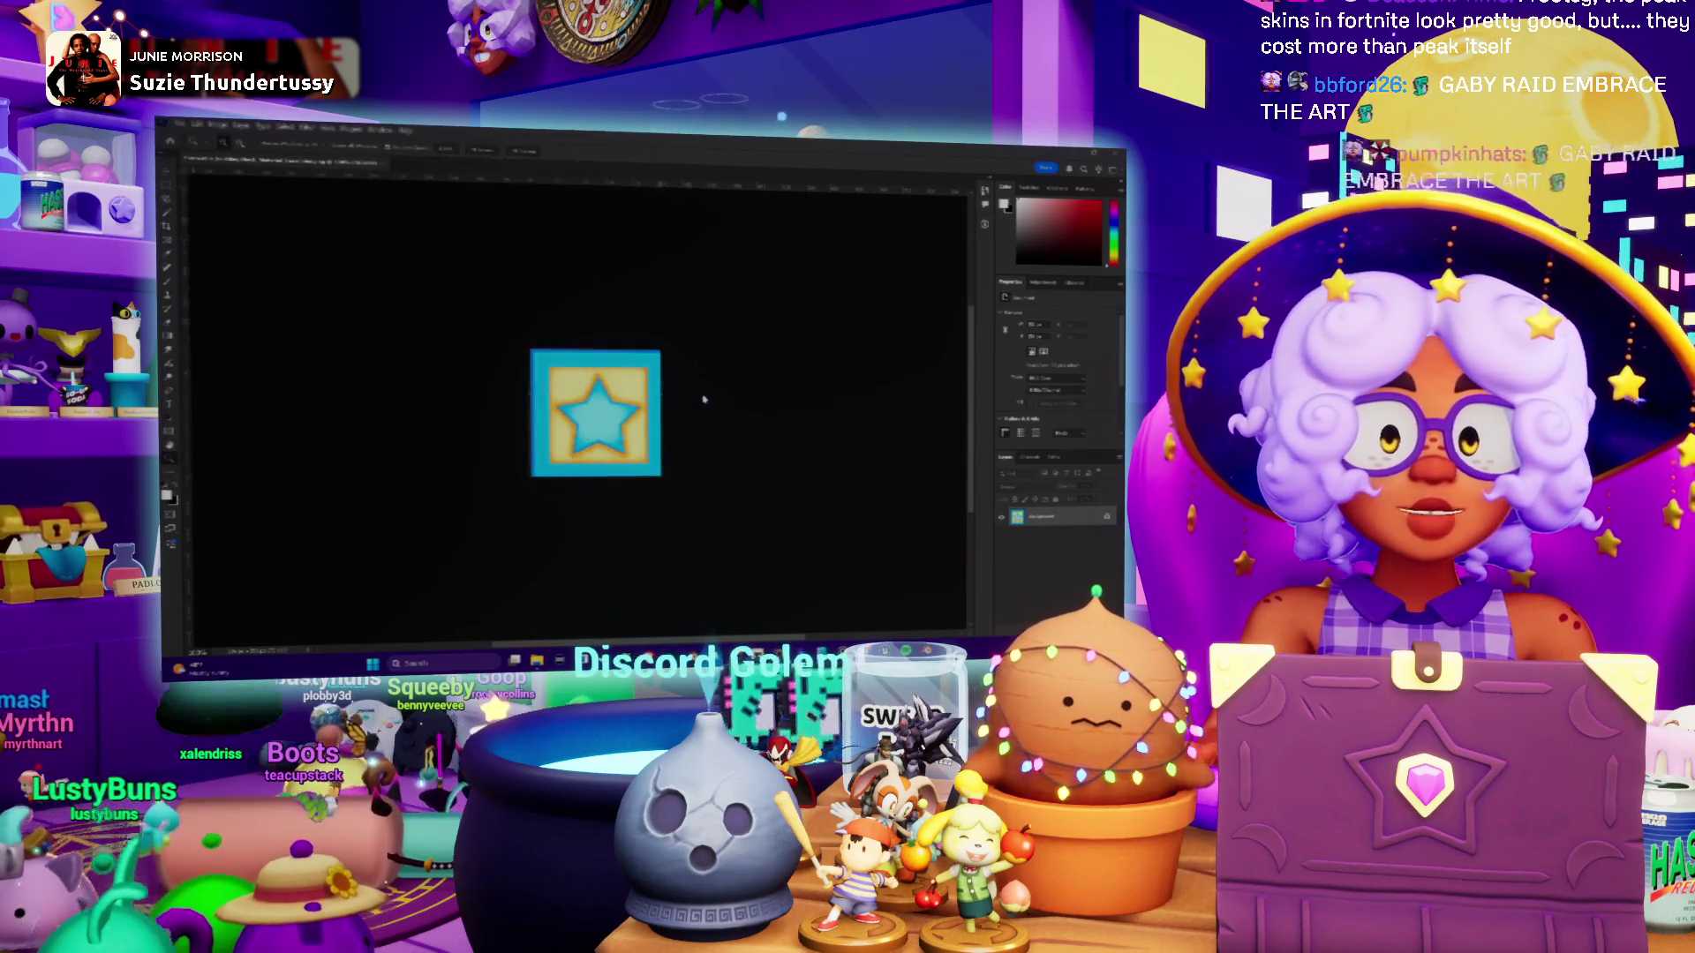
pyautogui.hotkey('alt', 'Tab')
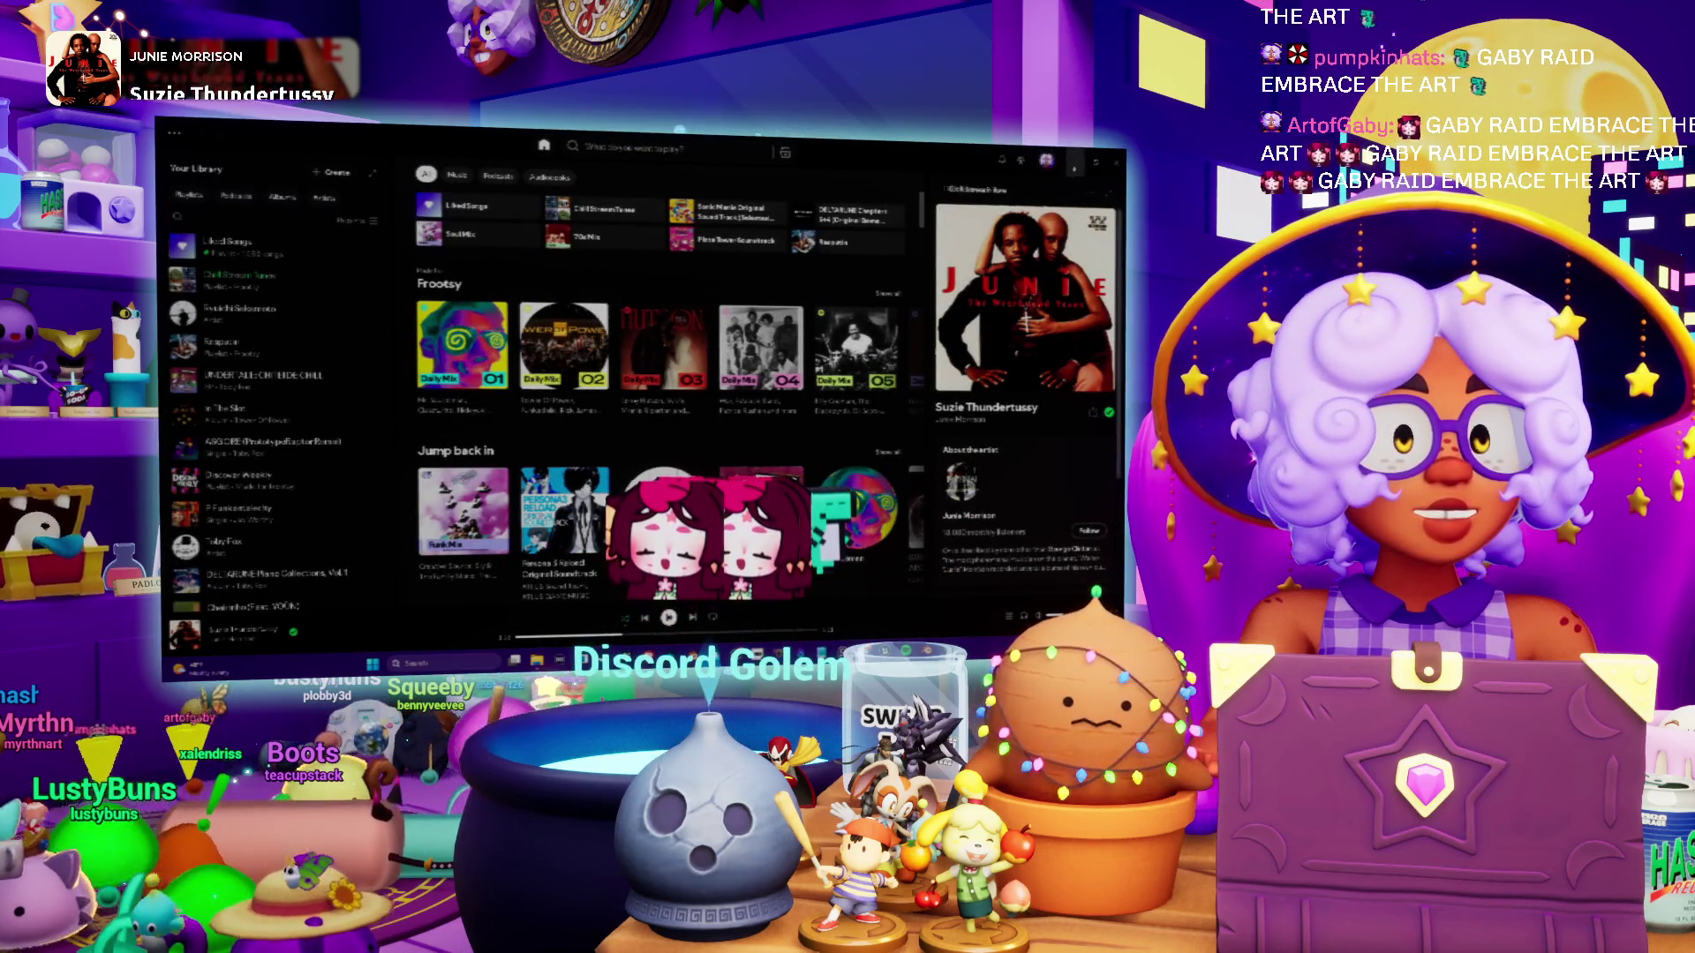
# Accept the PNG format options in Photoshop, then pause the Spotify song and follow its artist
pyautogui.hotkey('alt', 'Tab')
pyautogui.click(723, 290)
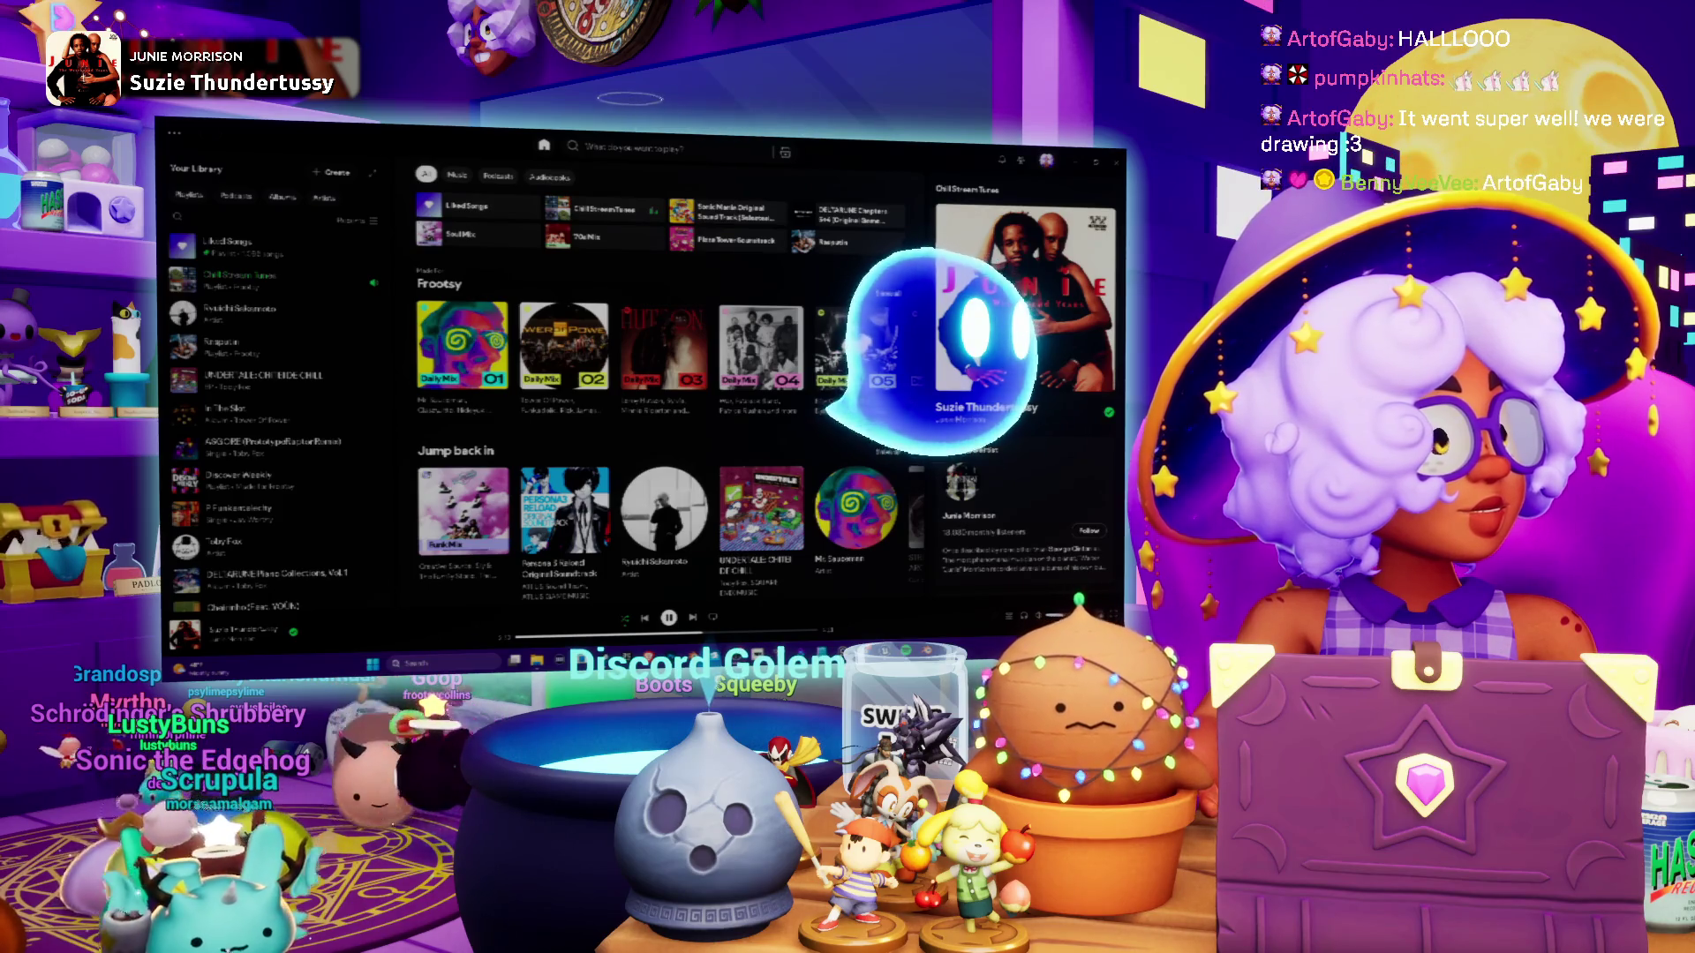
pyautogui.hotkey('alt', 'Tab')
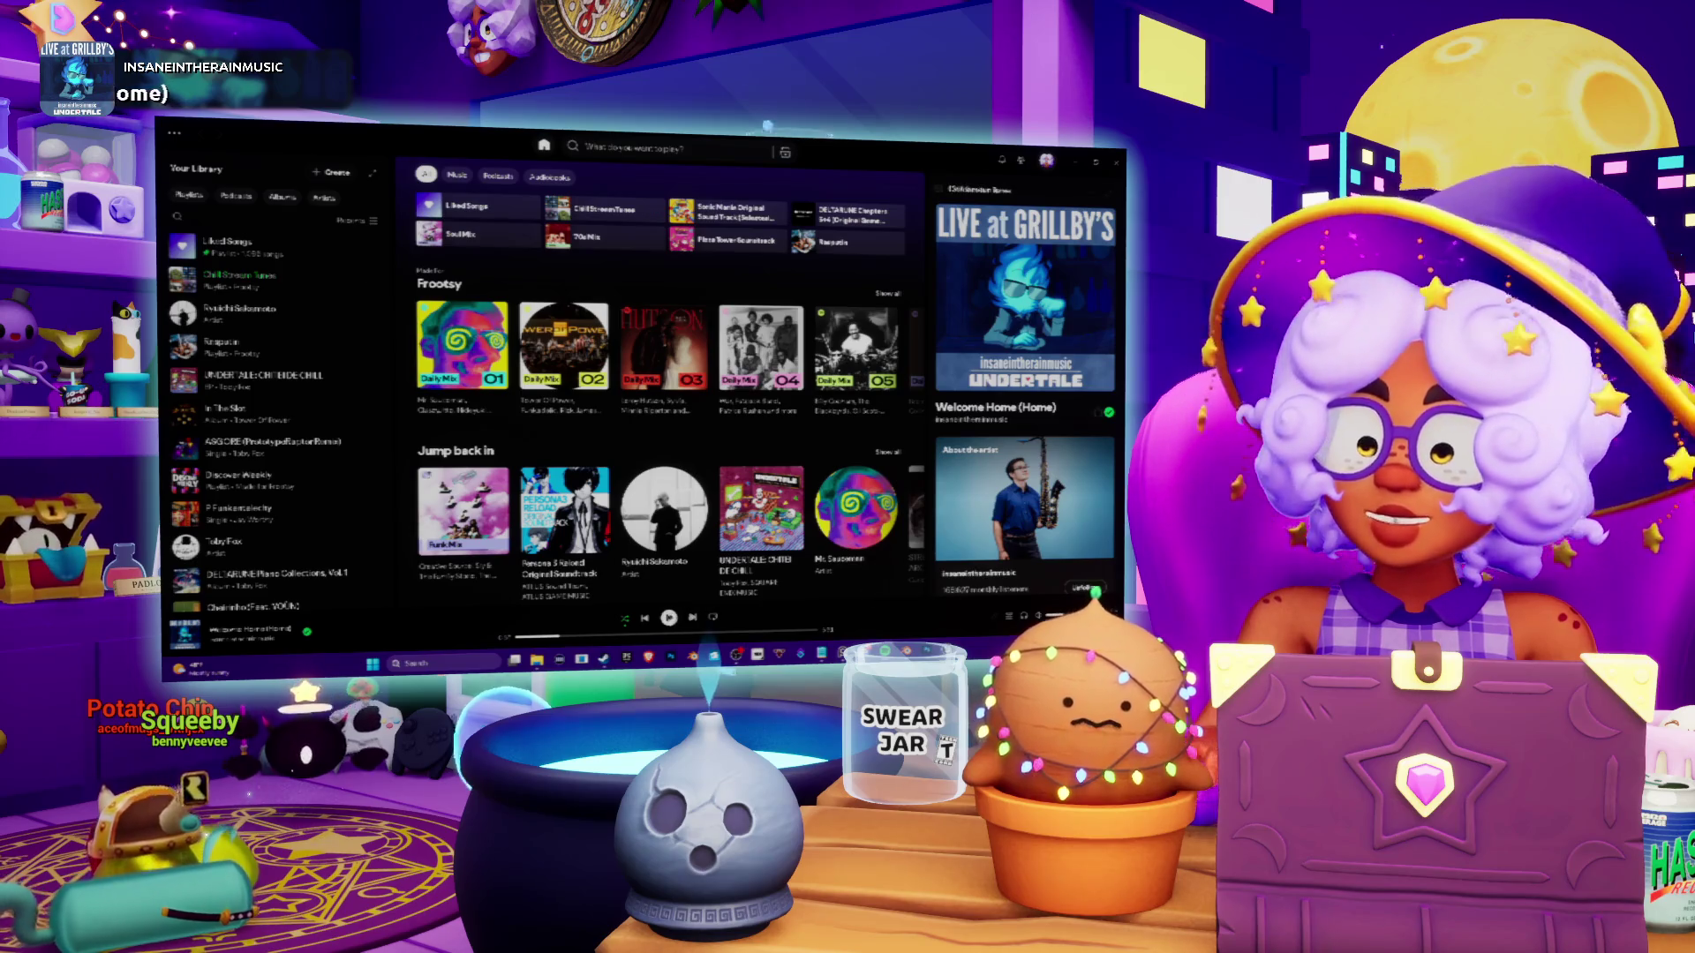
pyautogui.press('space')
pyautogui.click(1085, 587)
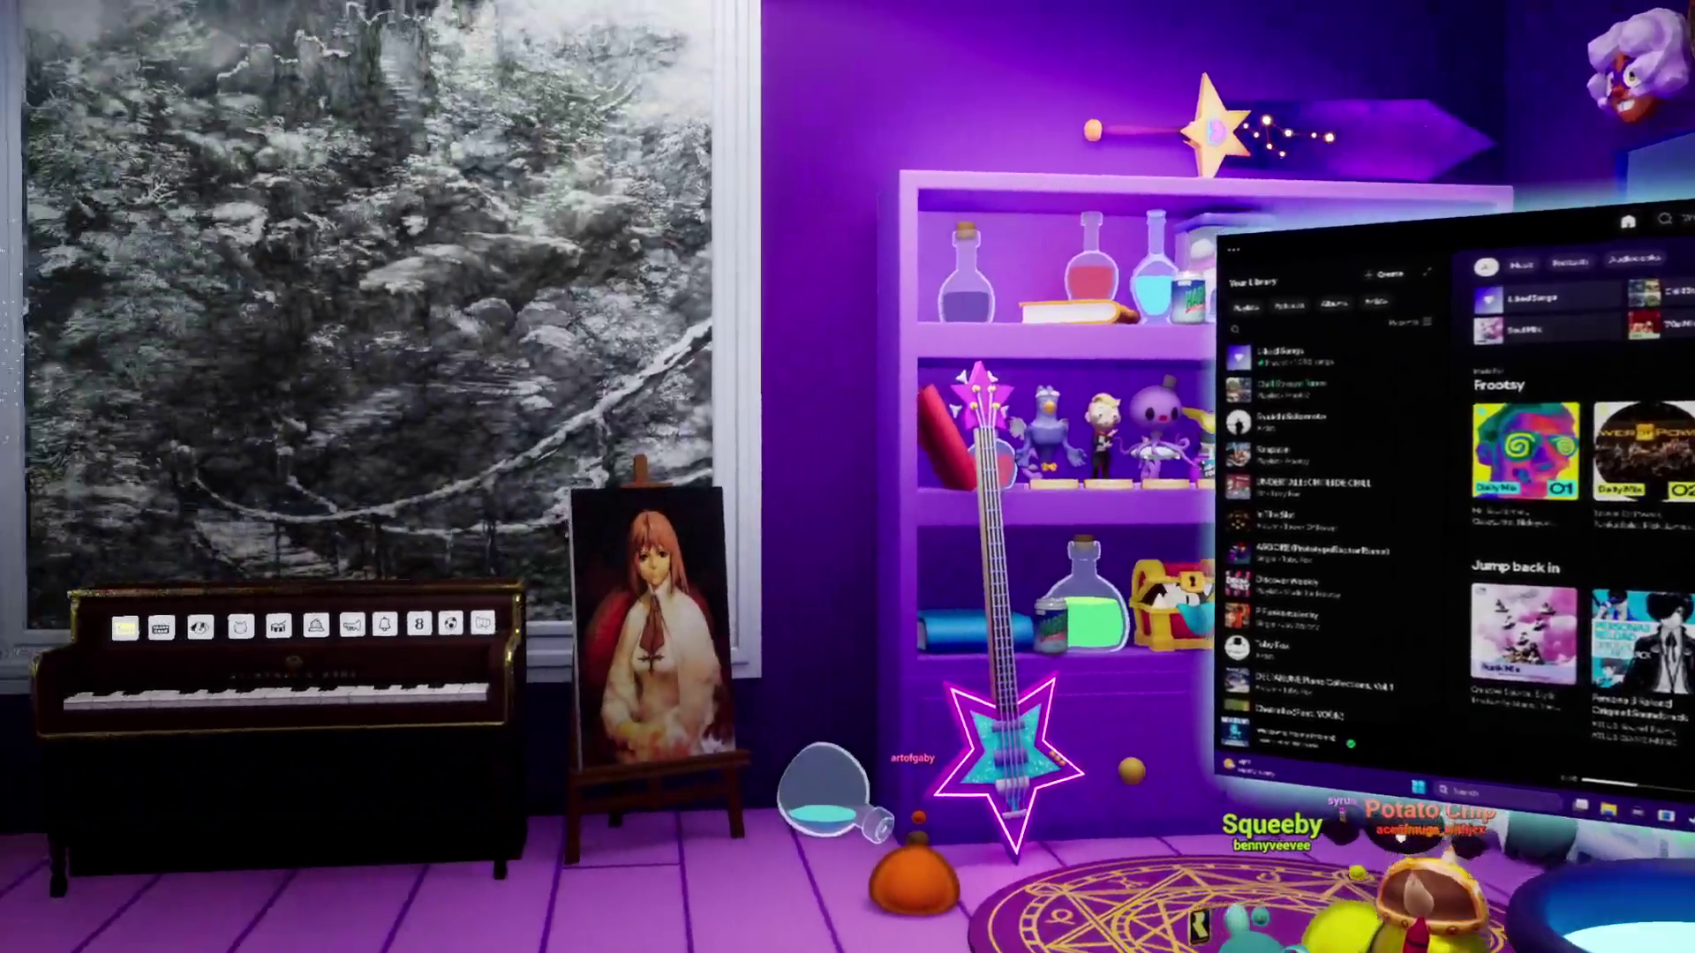